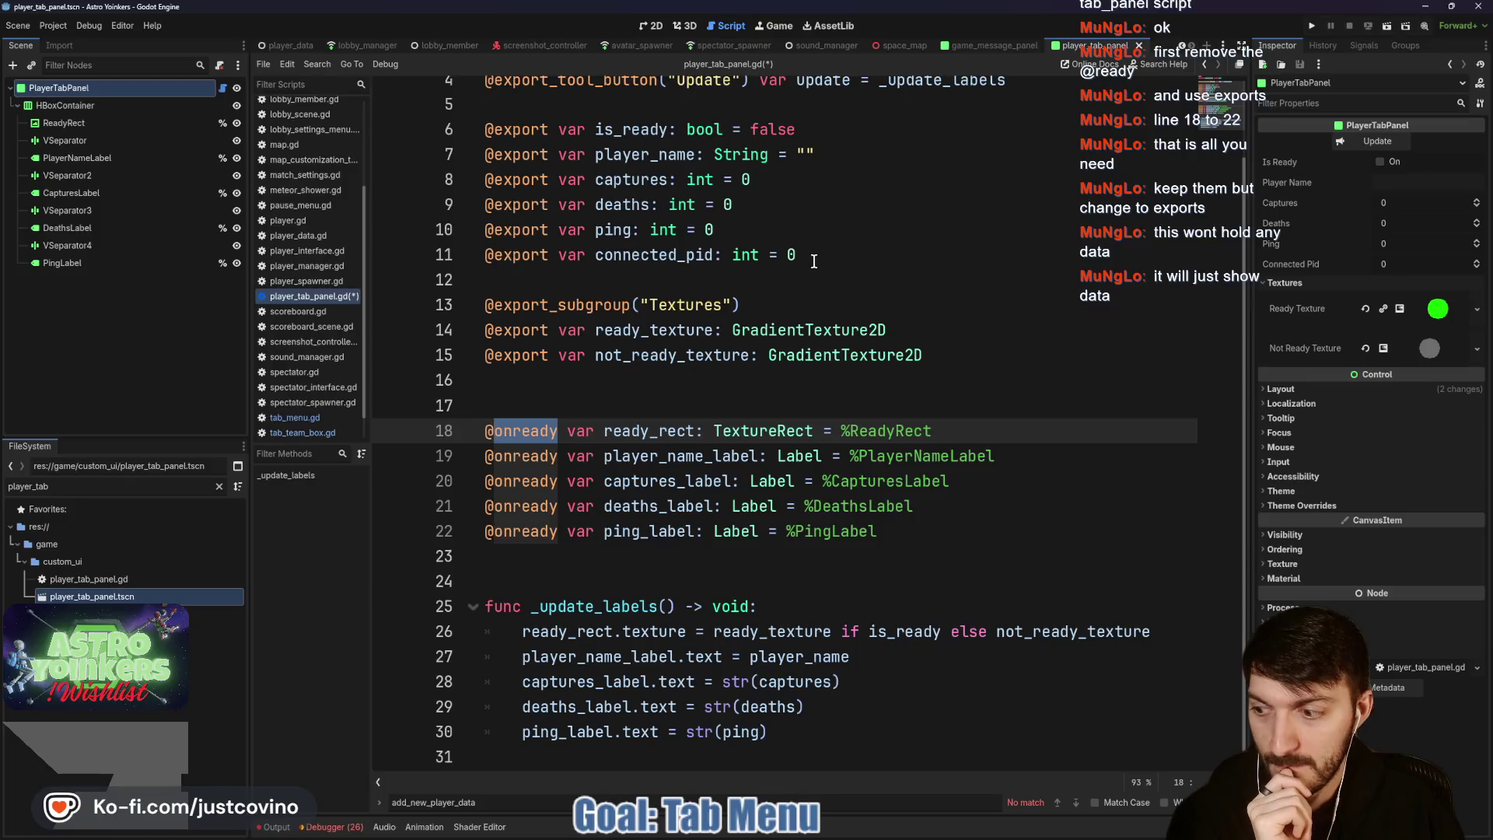
Comment out the six exported data variables on lines 6–11 with Ctrl+K
mouse_move(835, 269)
left_mouse_down()
mouse_move(498, 205)
mouse_move(484, 129)
left_mouse_up()
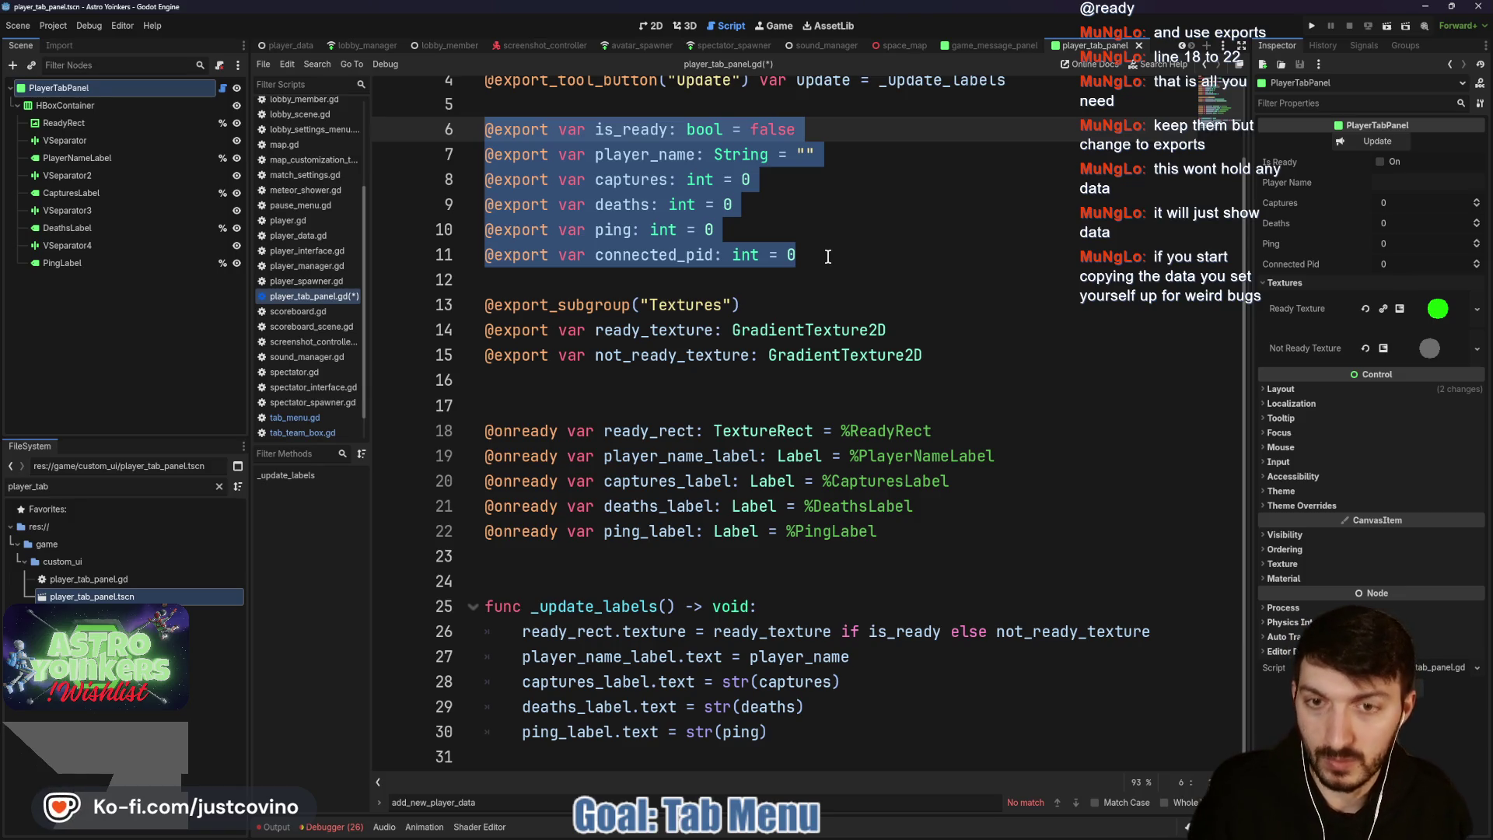
key("ctrl+k")
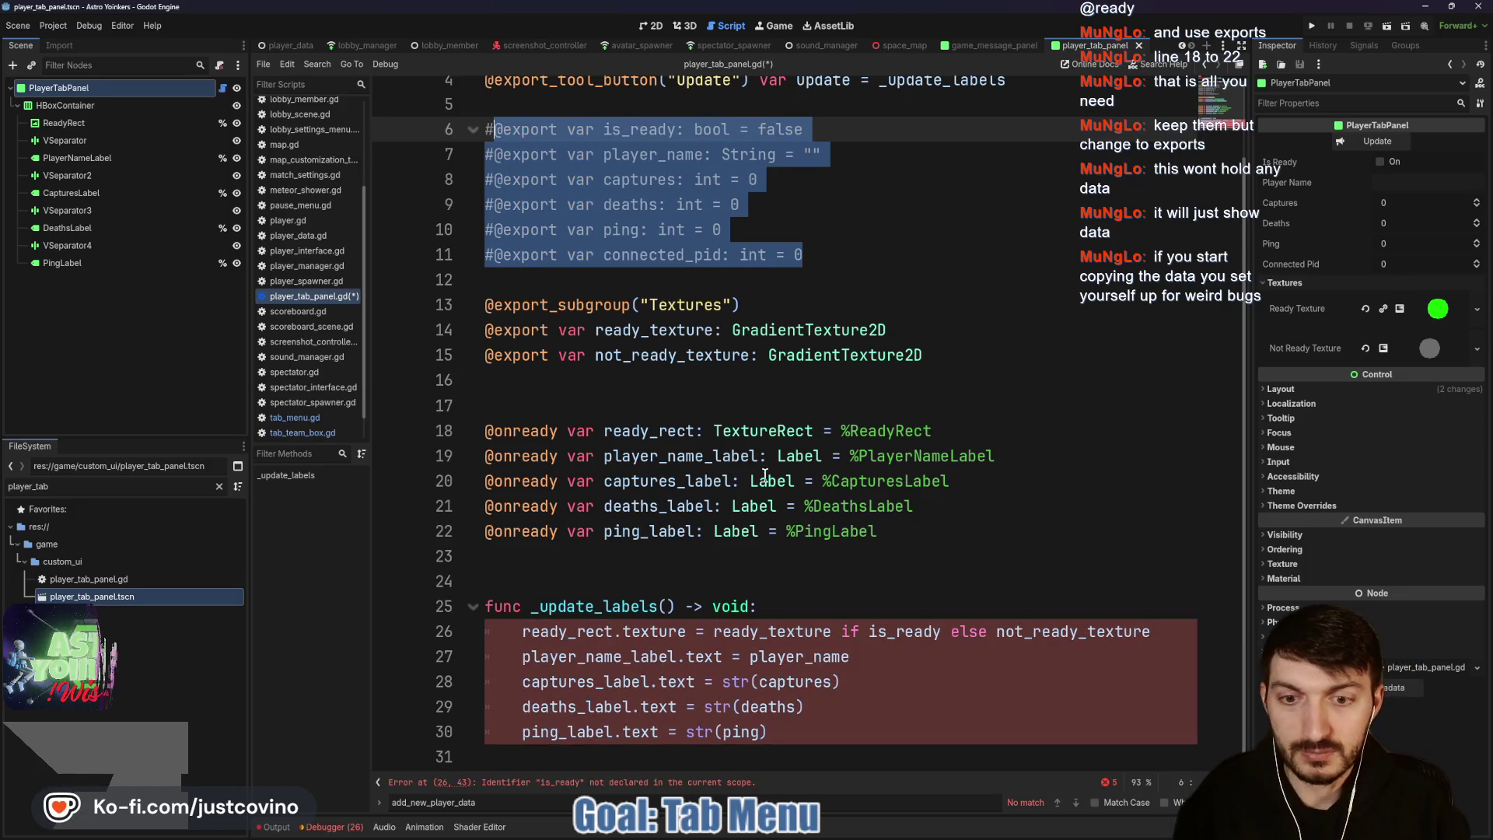
left_click(765, 629)
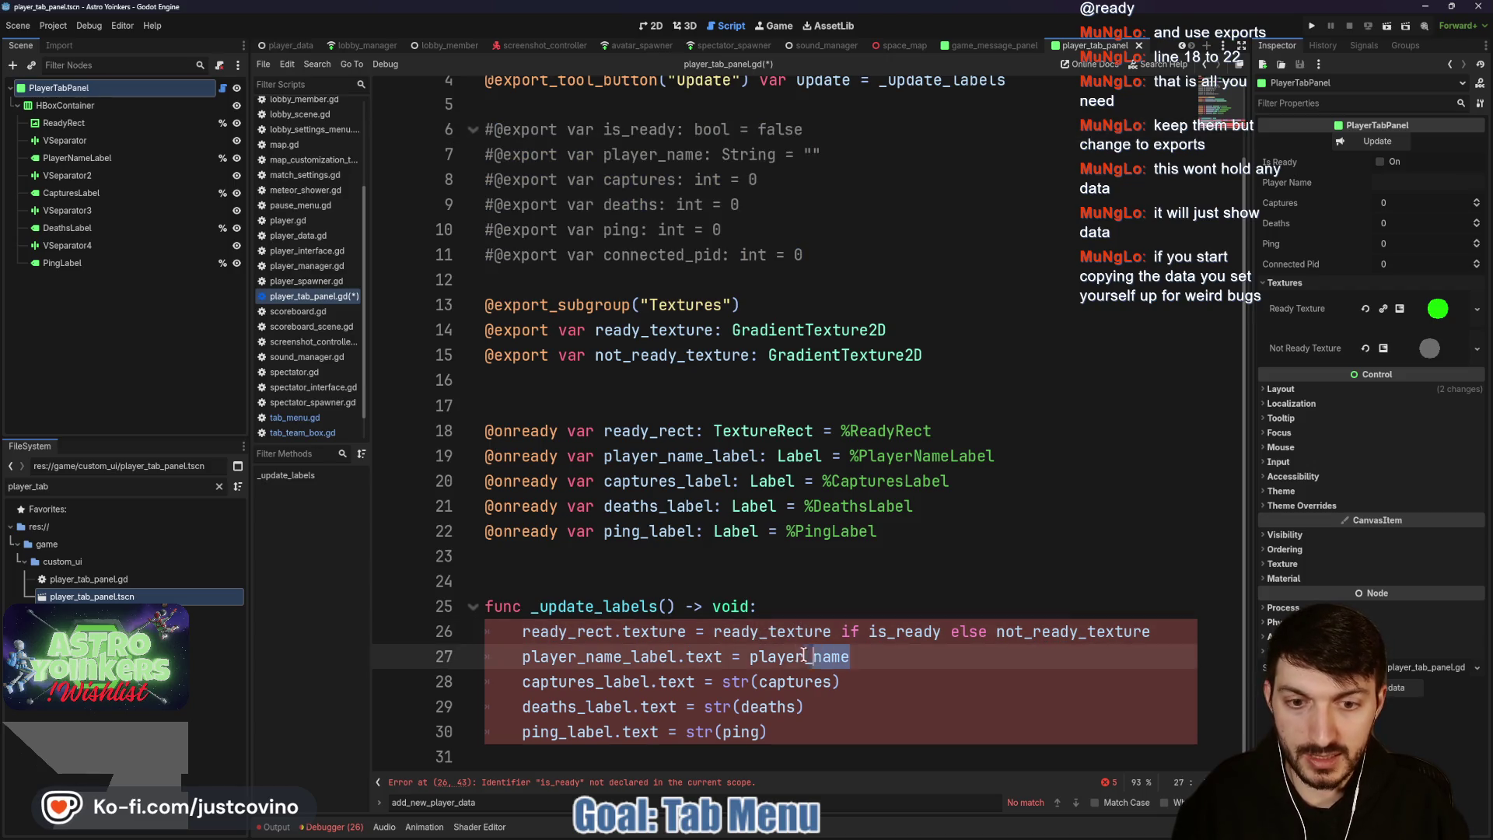
Comment out the ready_rect texture line 26 in _update_labels with a leading #
double_click(750, 656)
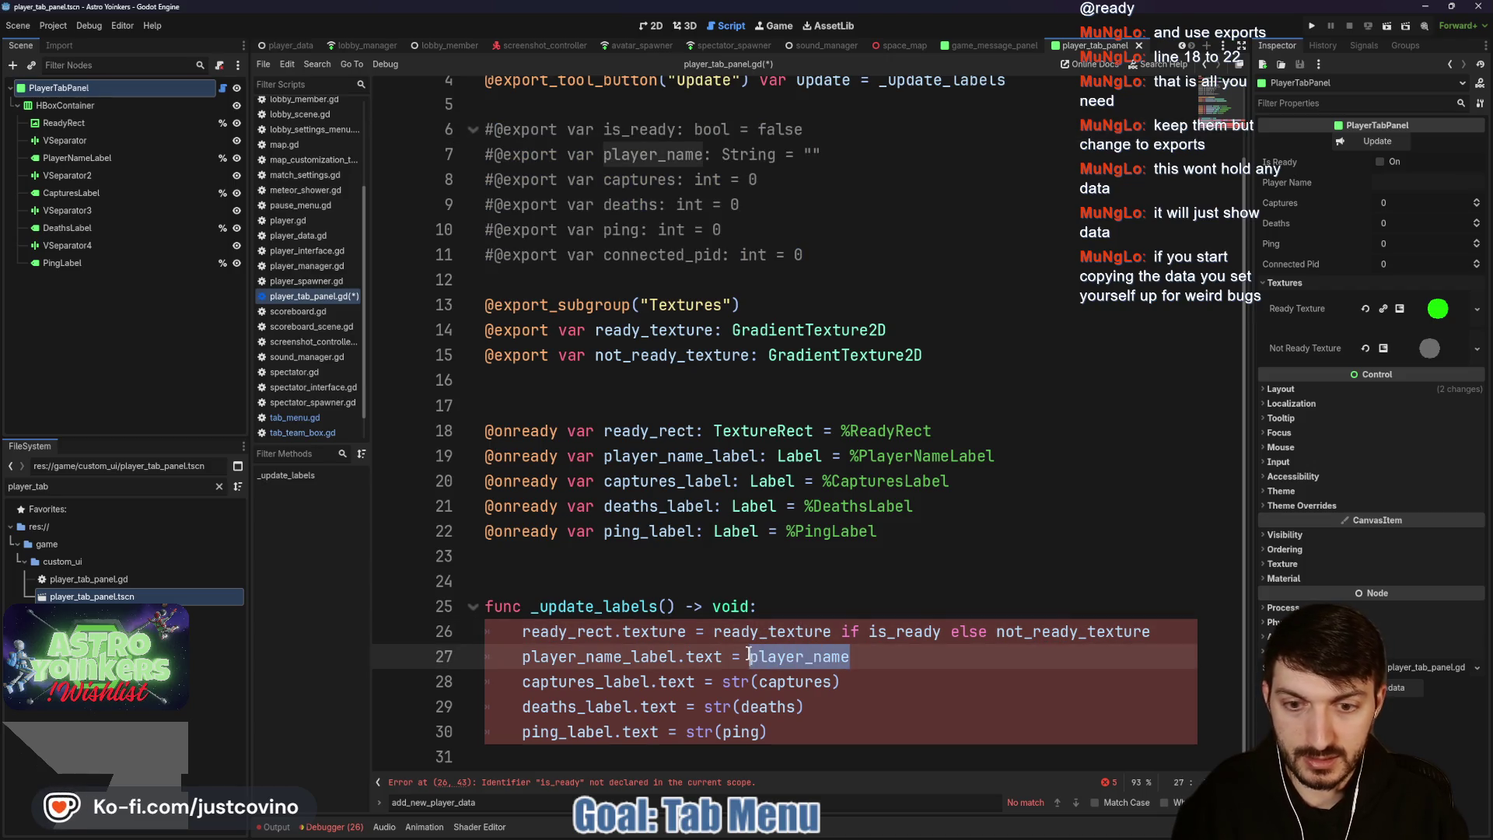
left_click(869, 630)
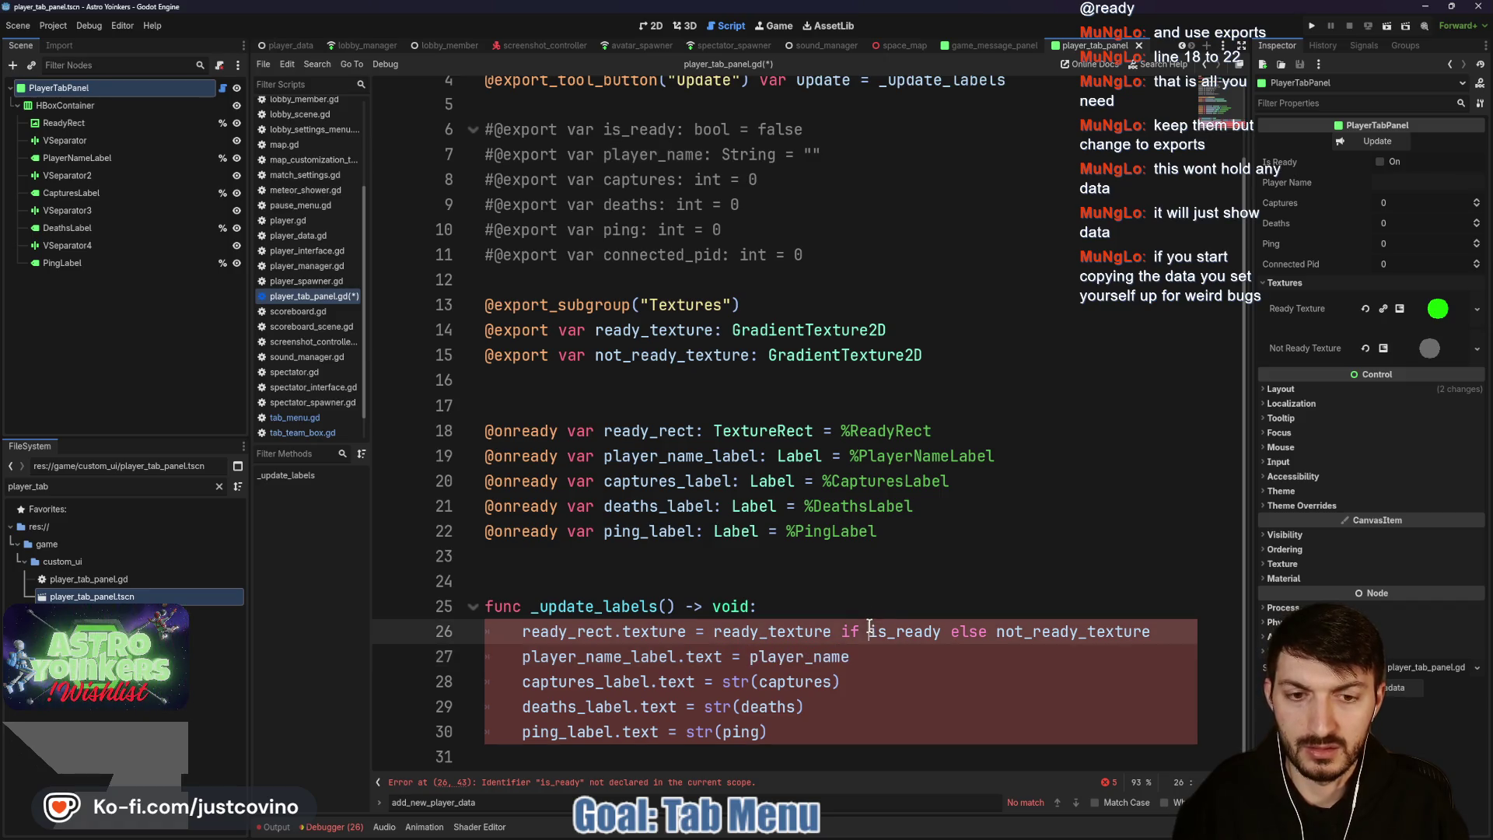
left_click(868, 630)
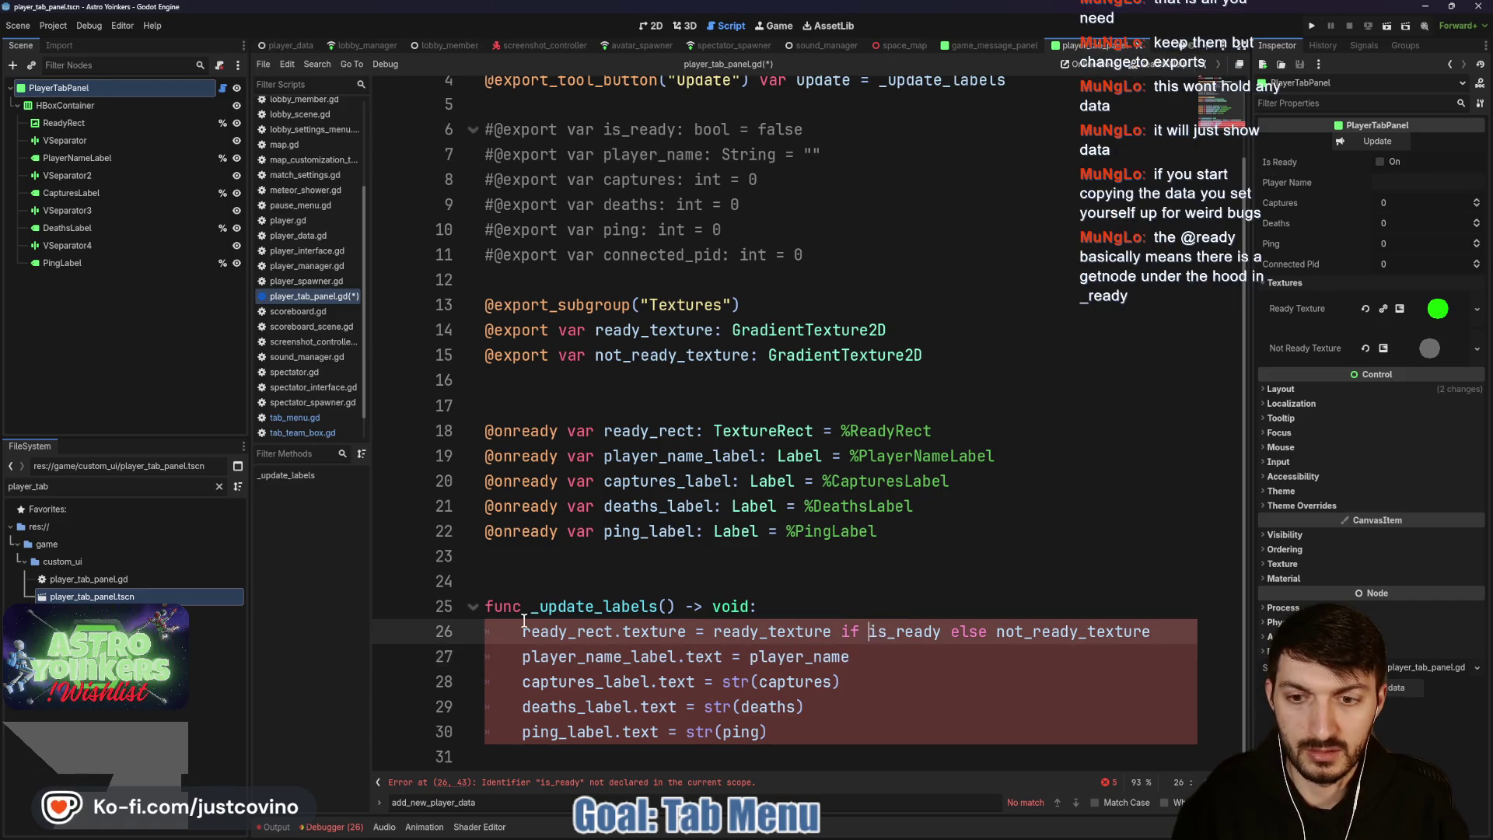
left_click(519, 630)
type("#")
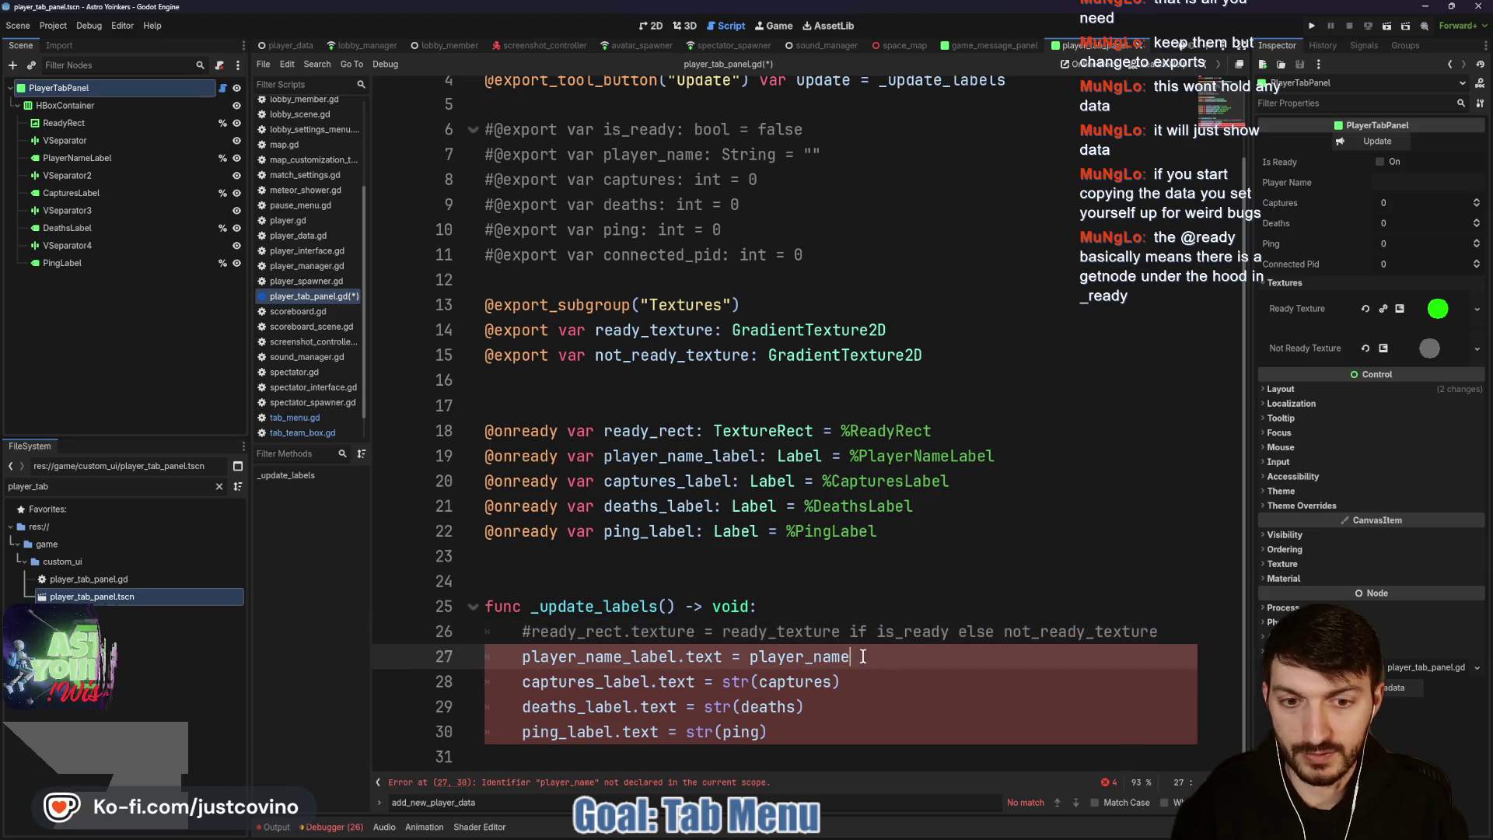
double_click(748, 654)
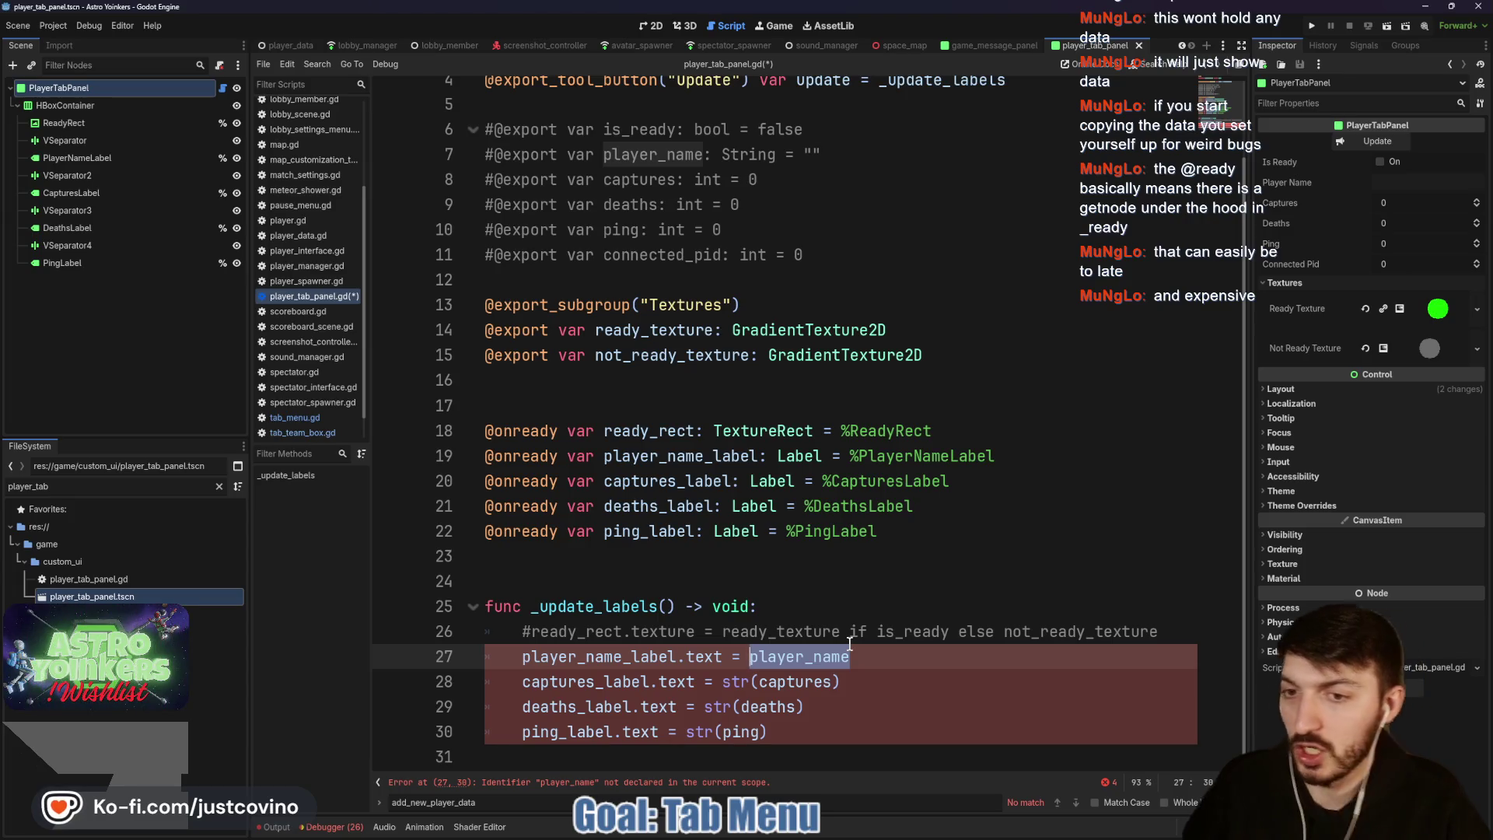
double_click(520, 431)
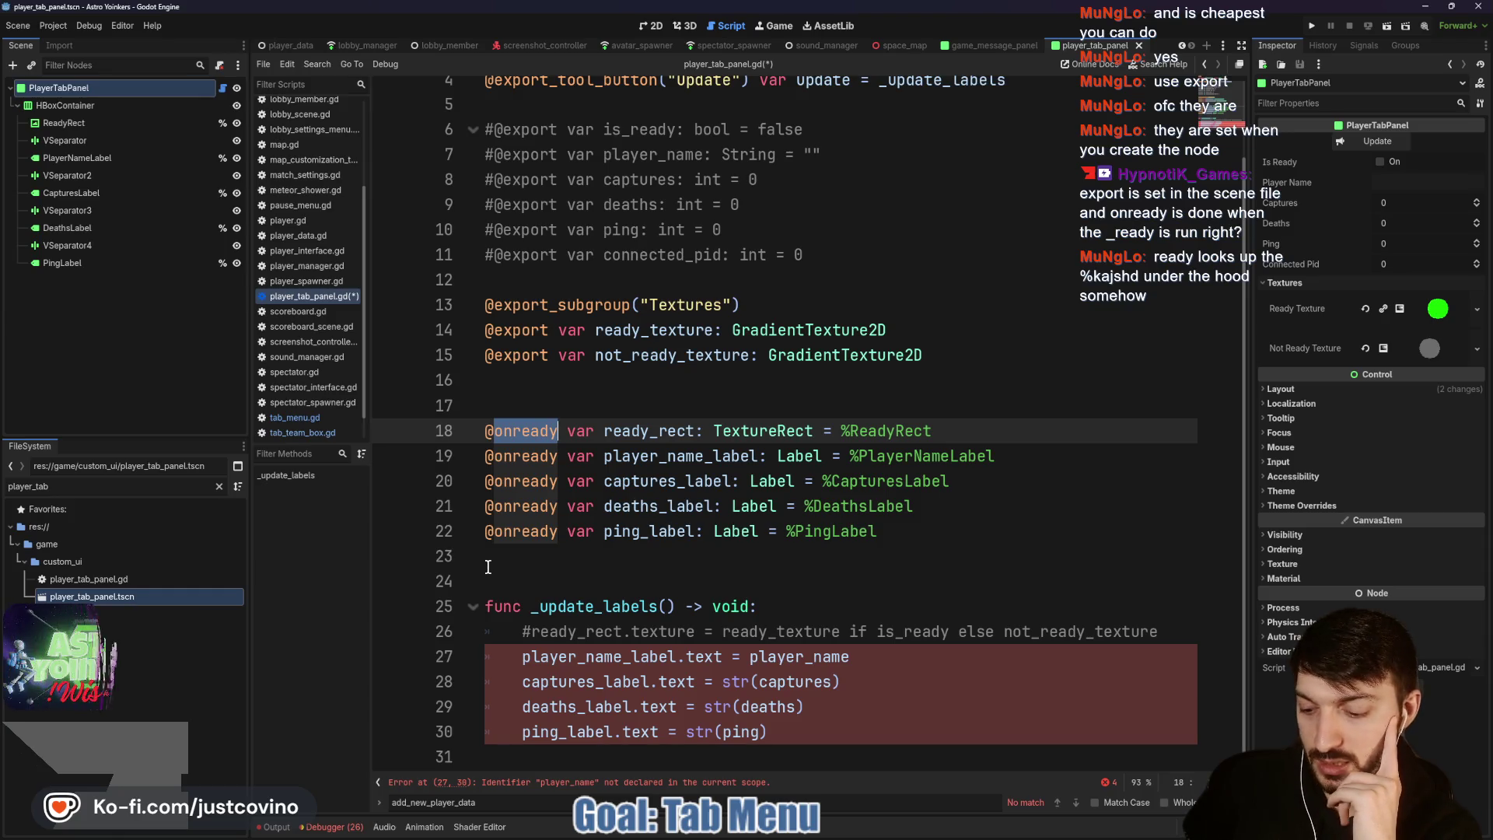
key("ctrl+d")
key("ctrl+d")
key("ctrl+d")
key("ctrl+d")
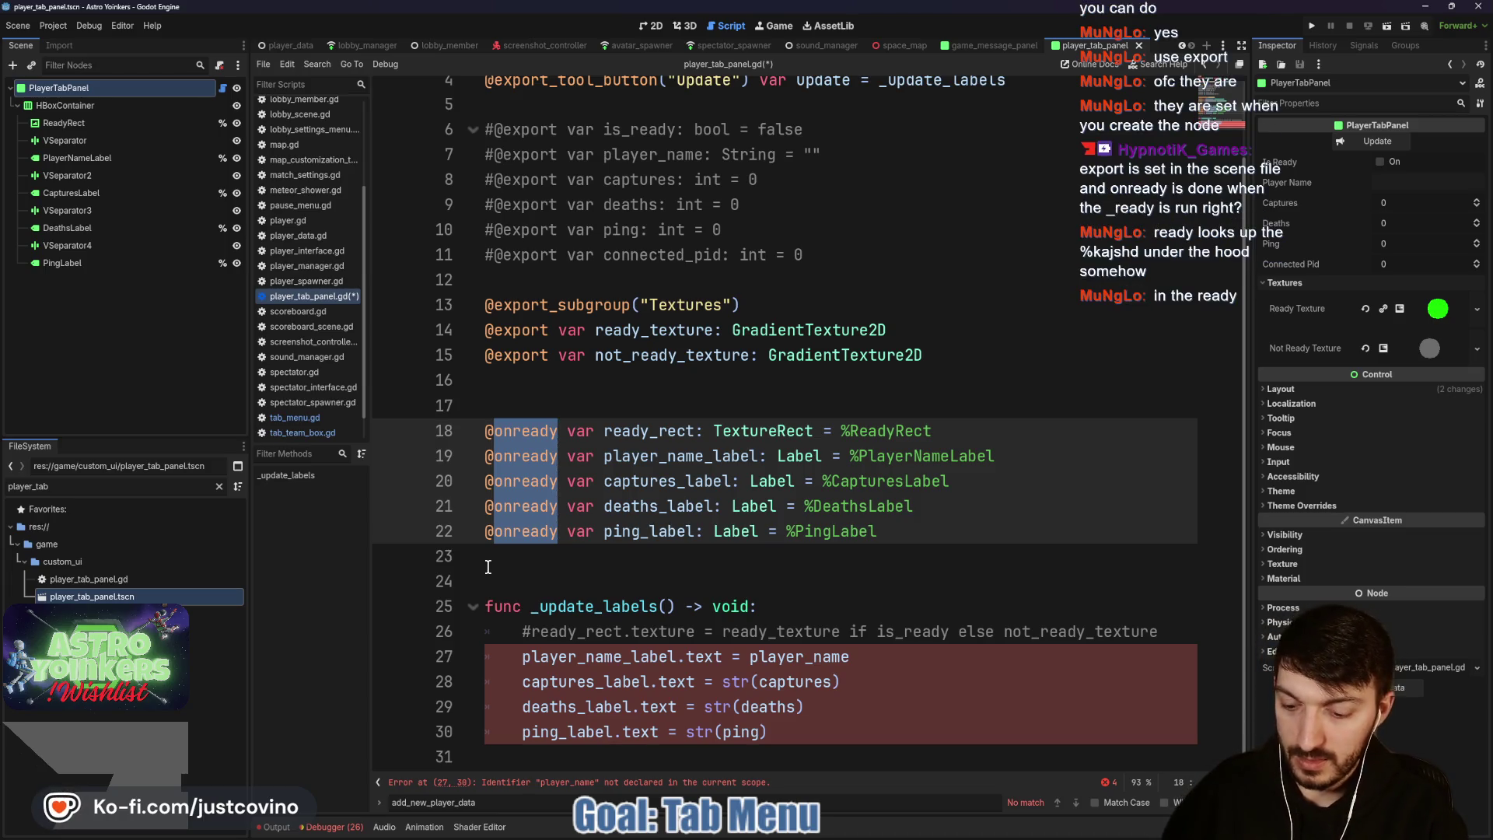
type("export")
left_click(546, 401)
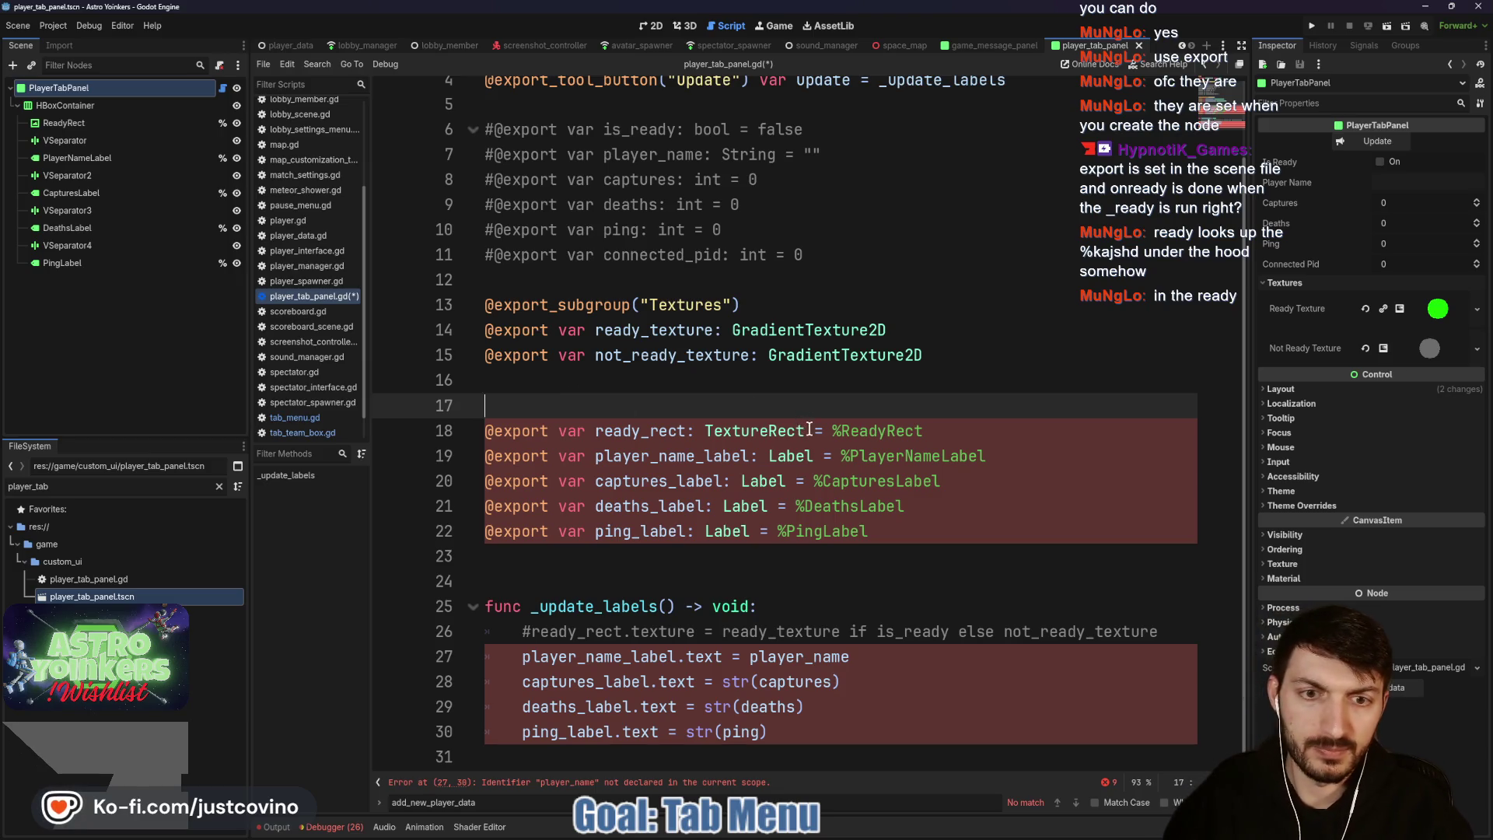
type("@export_sub")
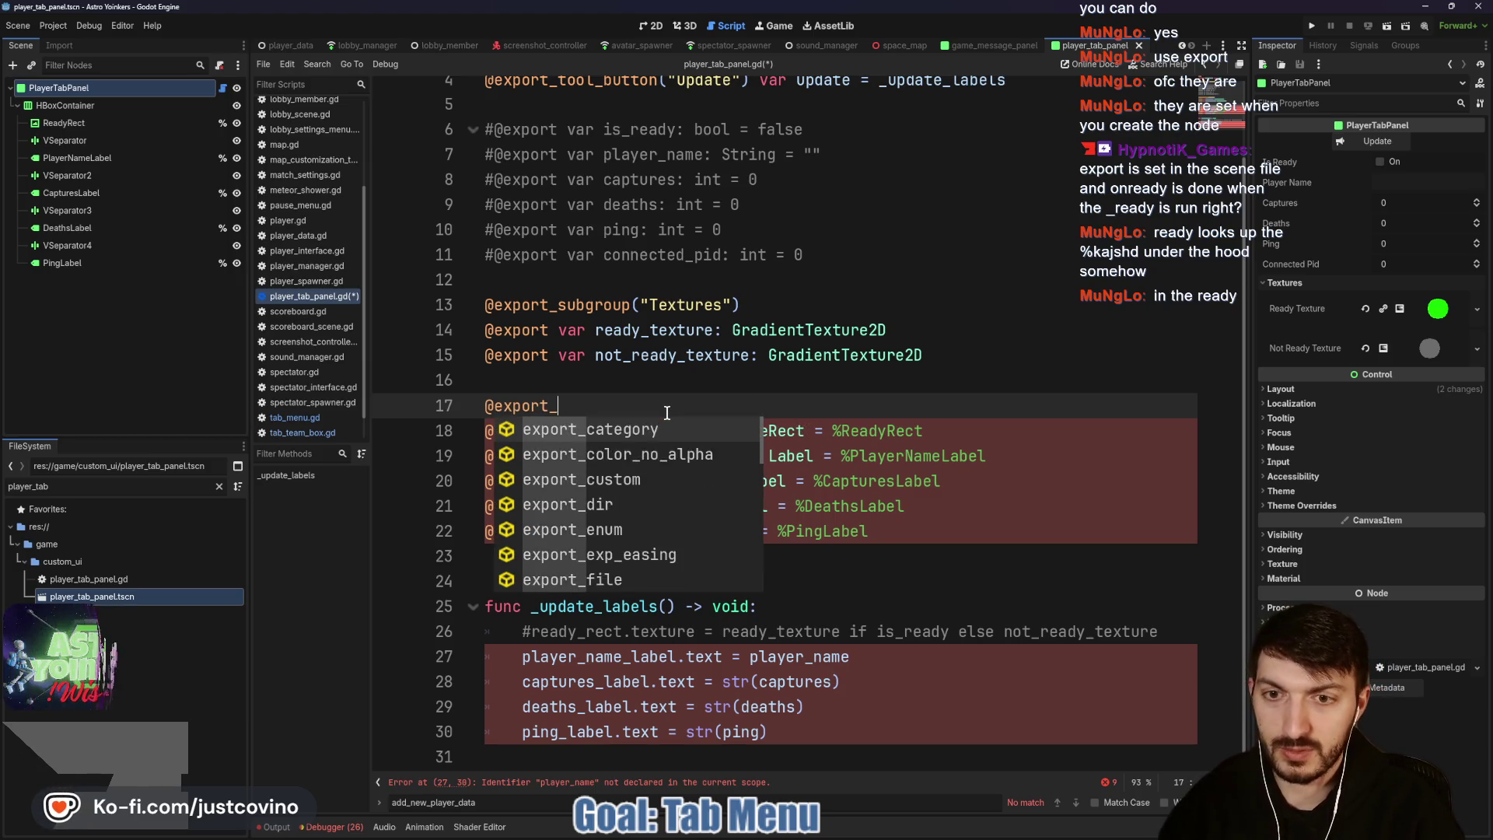
key("Return")
type("\"Nod\")")
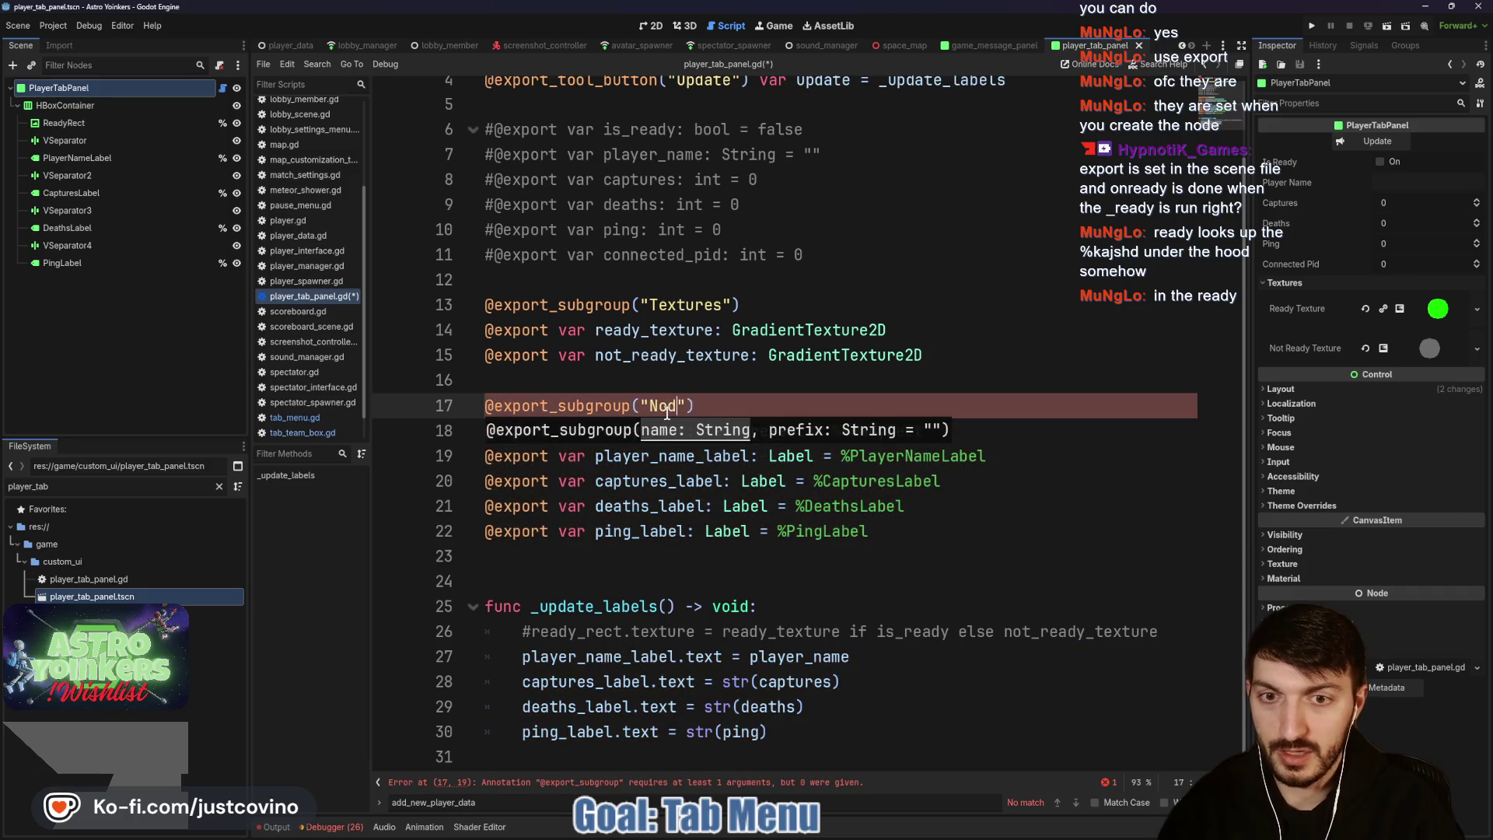
key("End")
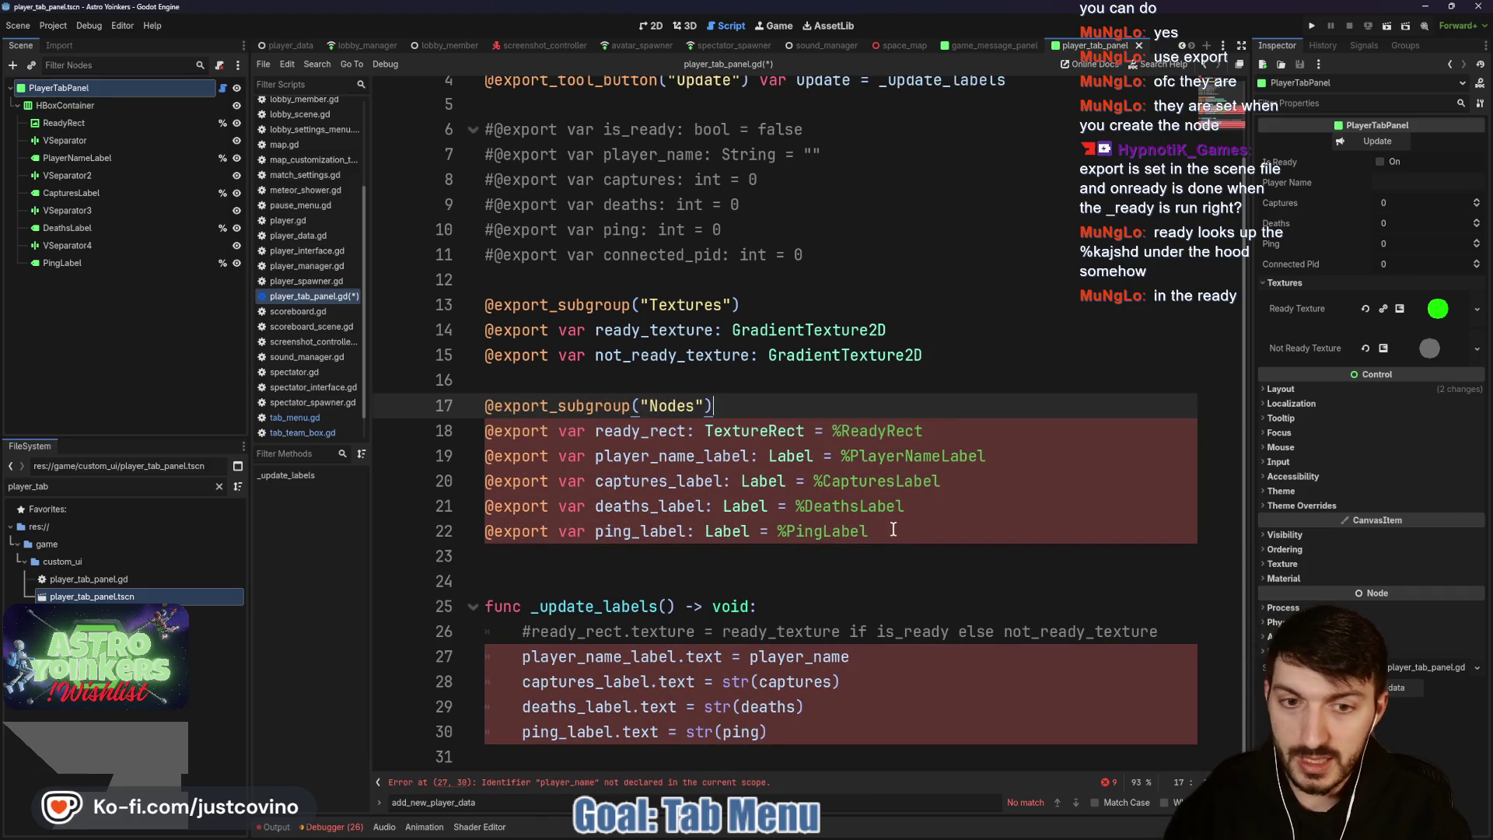
Delete the %PingLabel, %DeathsLabel, %CapturesLabel, %PlayerNameLabel and %ReadyRect default paths, then save
left_click(894, 530)
key("ctrl+shift+Left")
key("ctrl+shift+Left")
key("ctrl+shift+Left")
key("BackSpace")
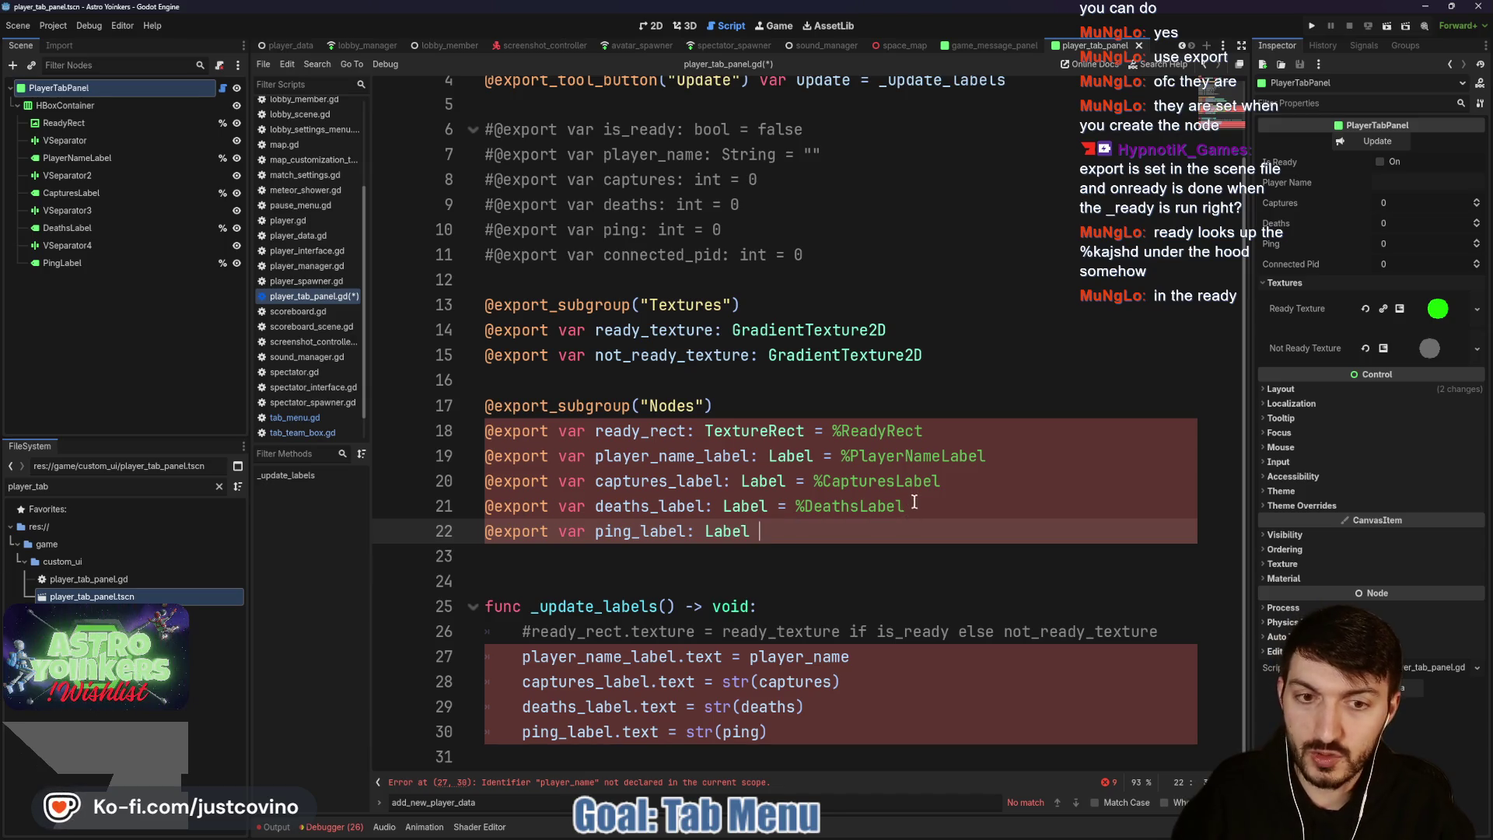
left_click(914, 506)
key("ctrl+shift+Left")
key("ctrl+shift+Left")
key("ctrl+shift+Left")
key("BackSpace")
left_click(941, 481)
key("ctrl+shift+Left")
key("ctrl+shift+Left")
key("ctrl+shift+Left")
key("BackSpace")
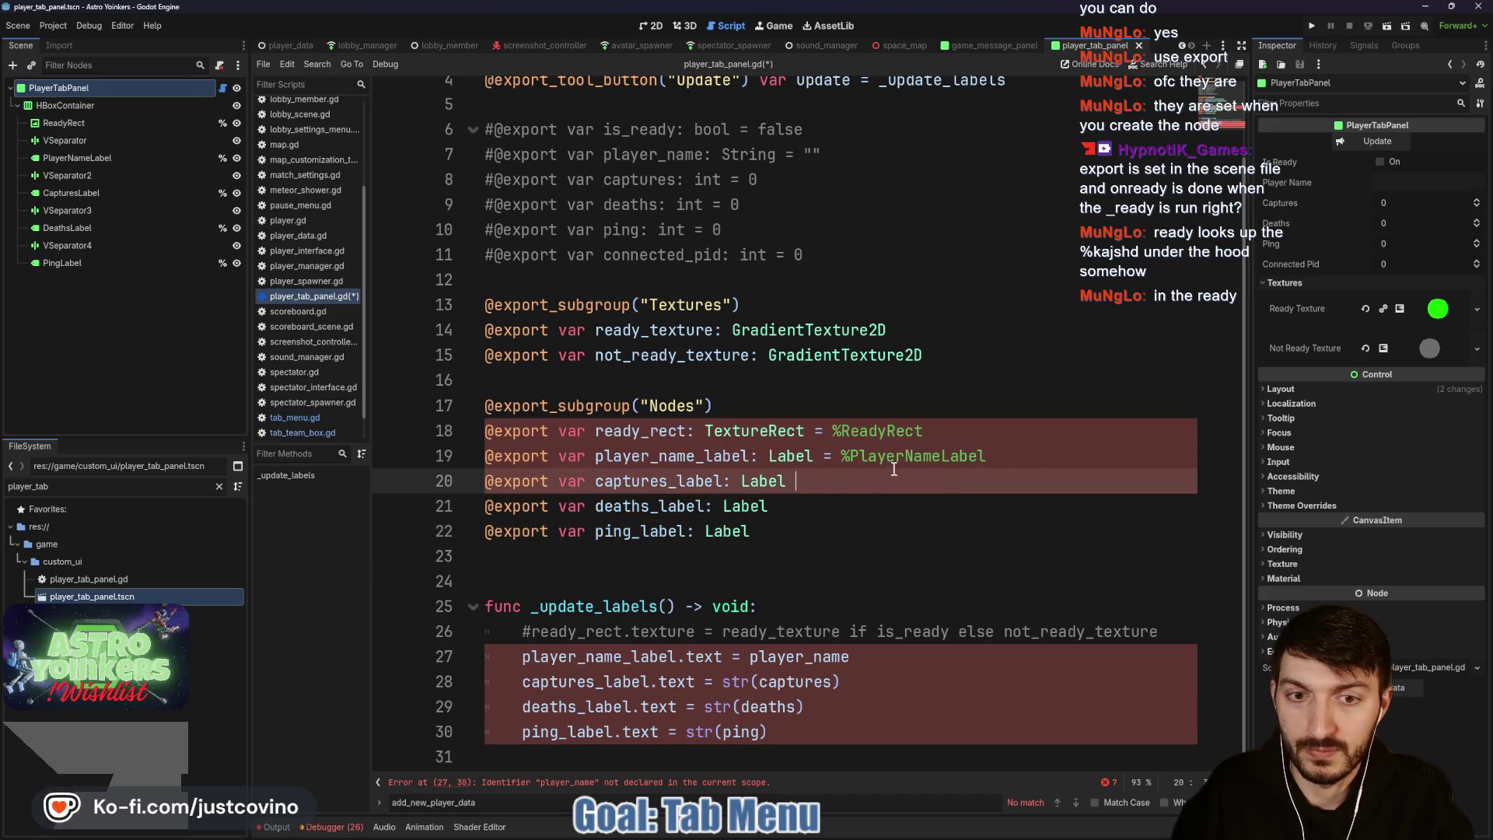
left_click(988, 456)
key("ctrl+shift+Left")
key("ctrl+shift+Left")
key("ctrl+shift+Left")
key("BackSpace")
left_click(926, 431)
key("ctrl+shift+Left")
key("ctrl+shift+Left")
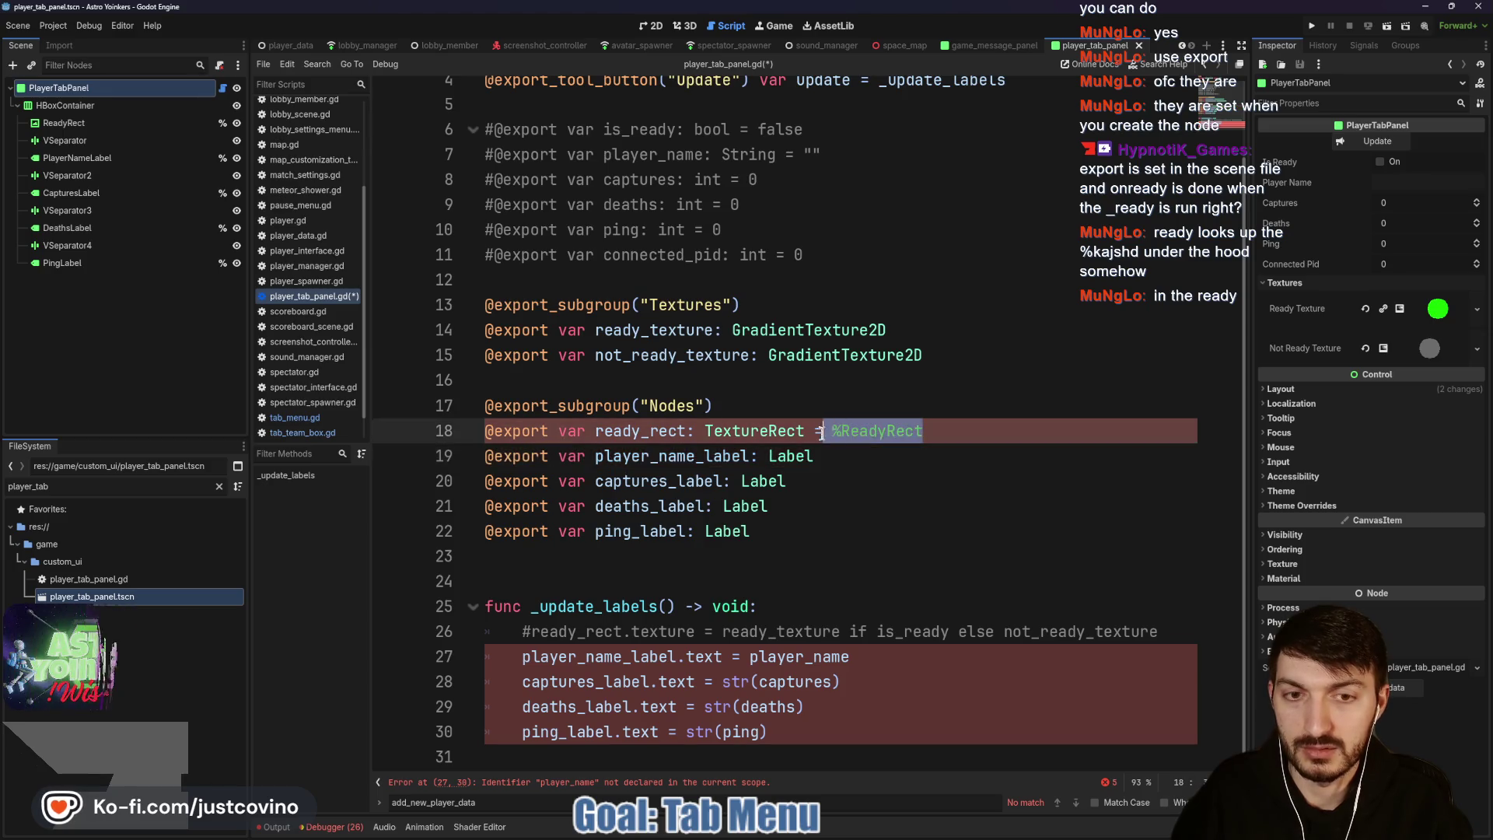
key("ctrl+shift+Left")
key("BackSpace")
left_click(682, 571)
key("ctrl+s")
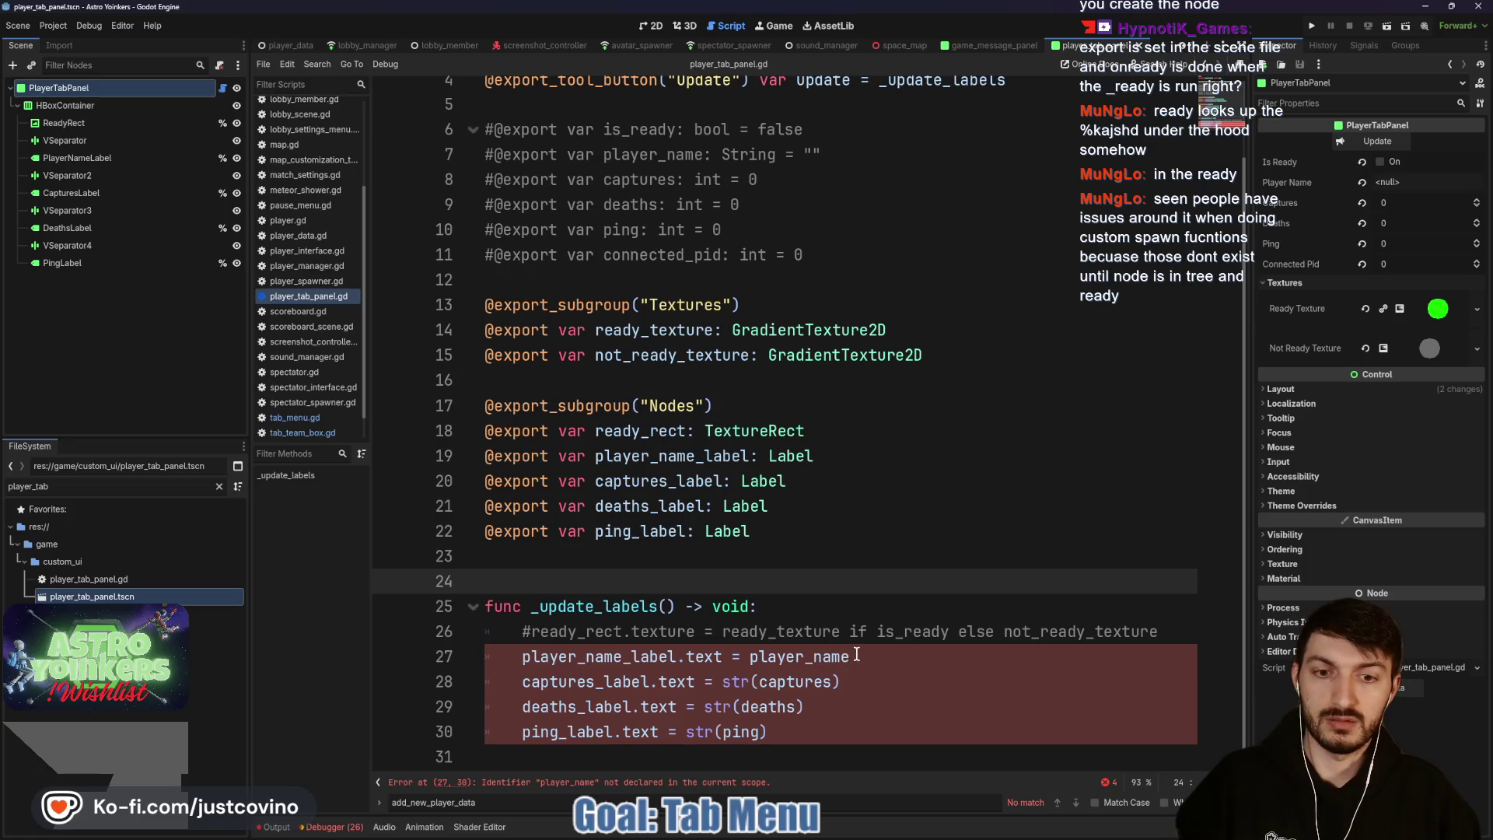
Comment out the entire _update_labels function
left_click_drag(770, 732, 482, 608)
key("ctrl+k")
left_click(630, 580)
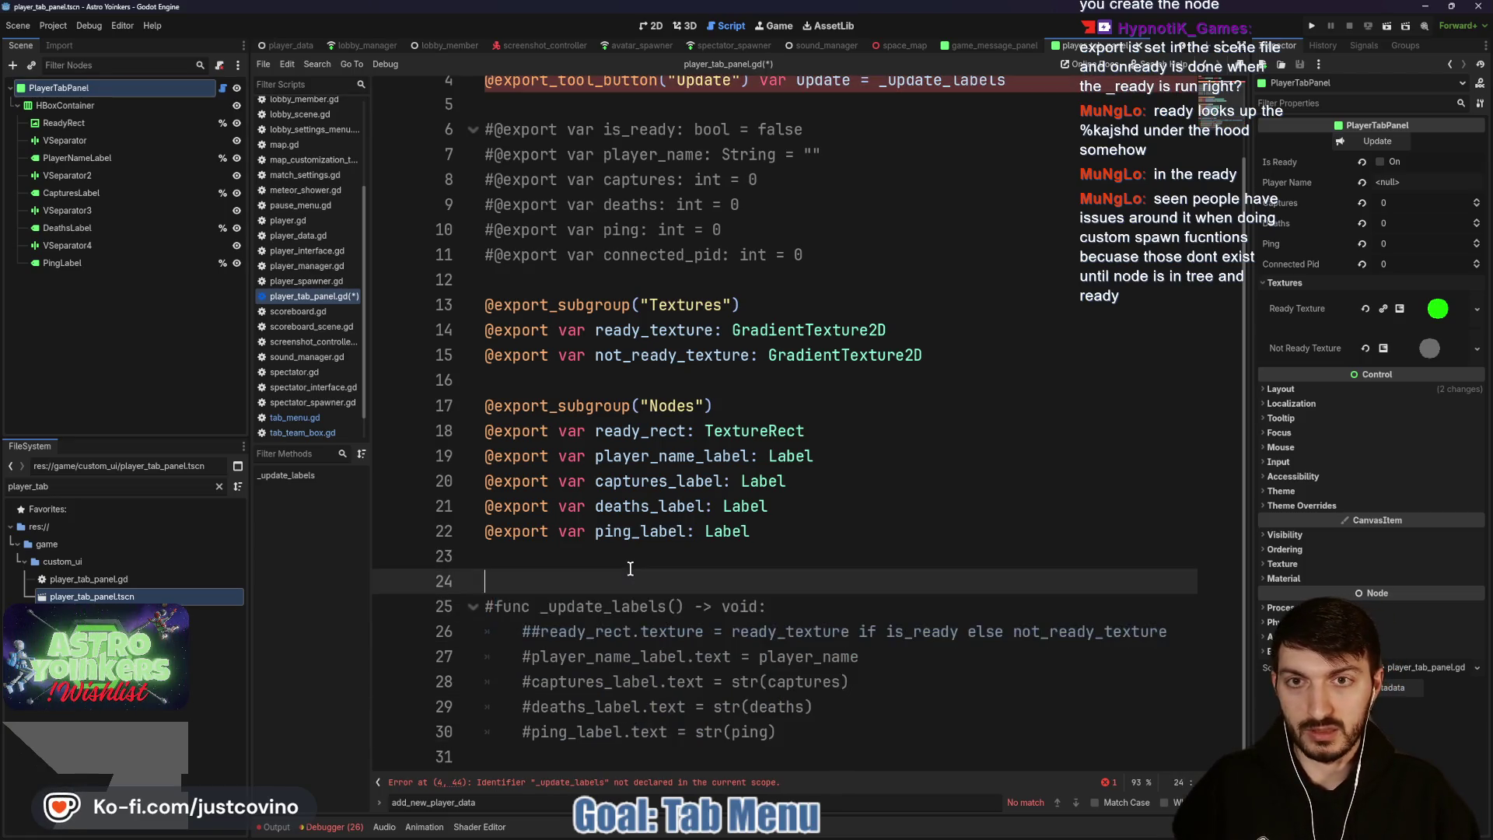
scroll(782, 404, "up", 2)
left_click_drag(1007, 168, 474, 176)
key("BackSpace")
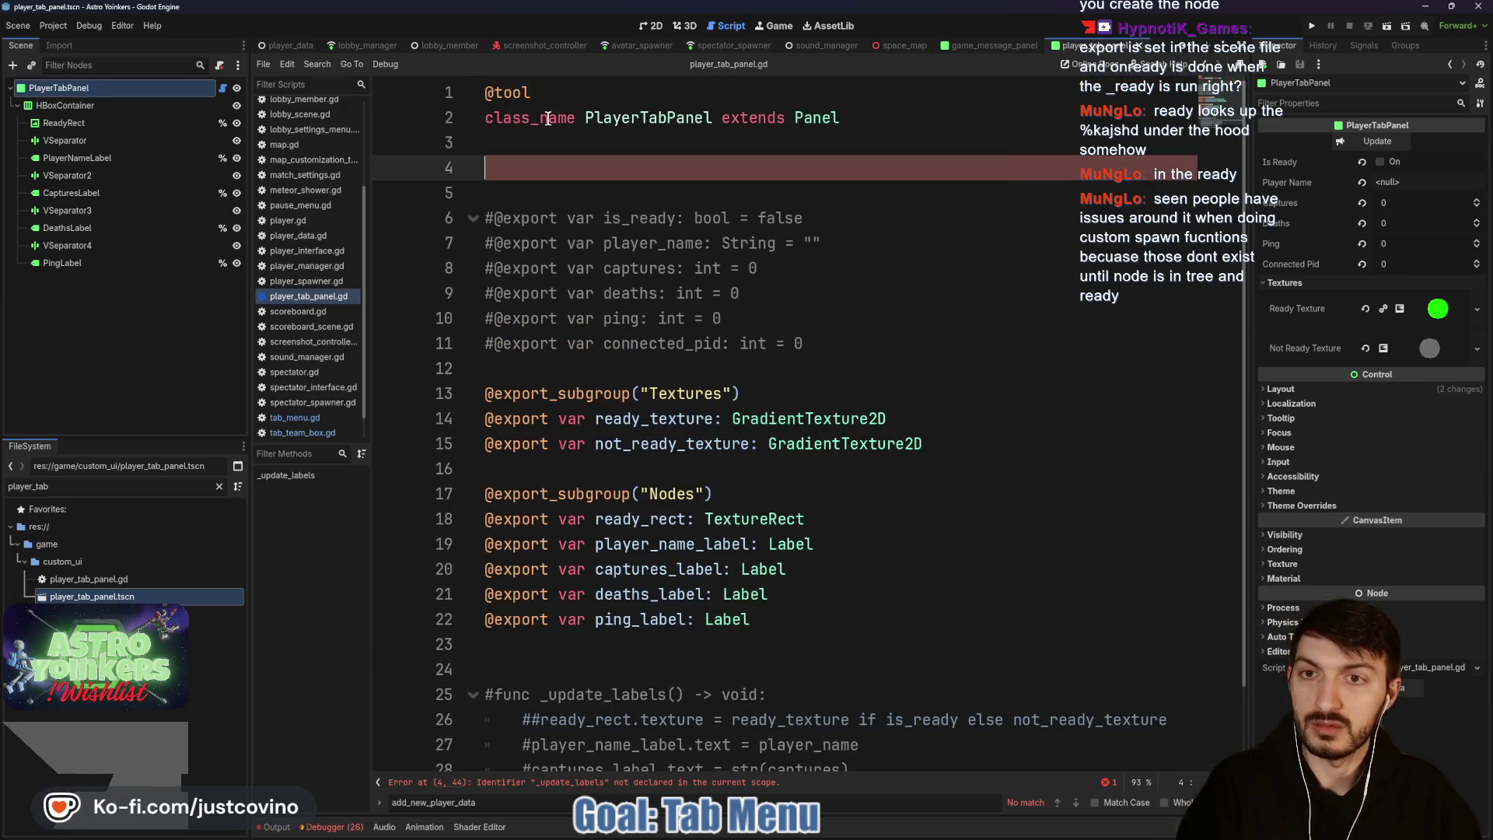
left_click_drag(532, 93, 484, 92)
key("BackSpace")
key("Delete")
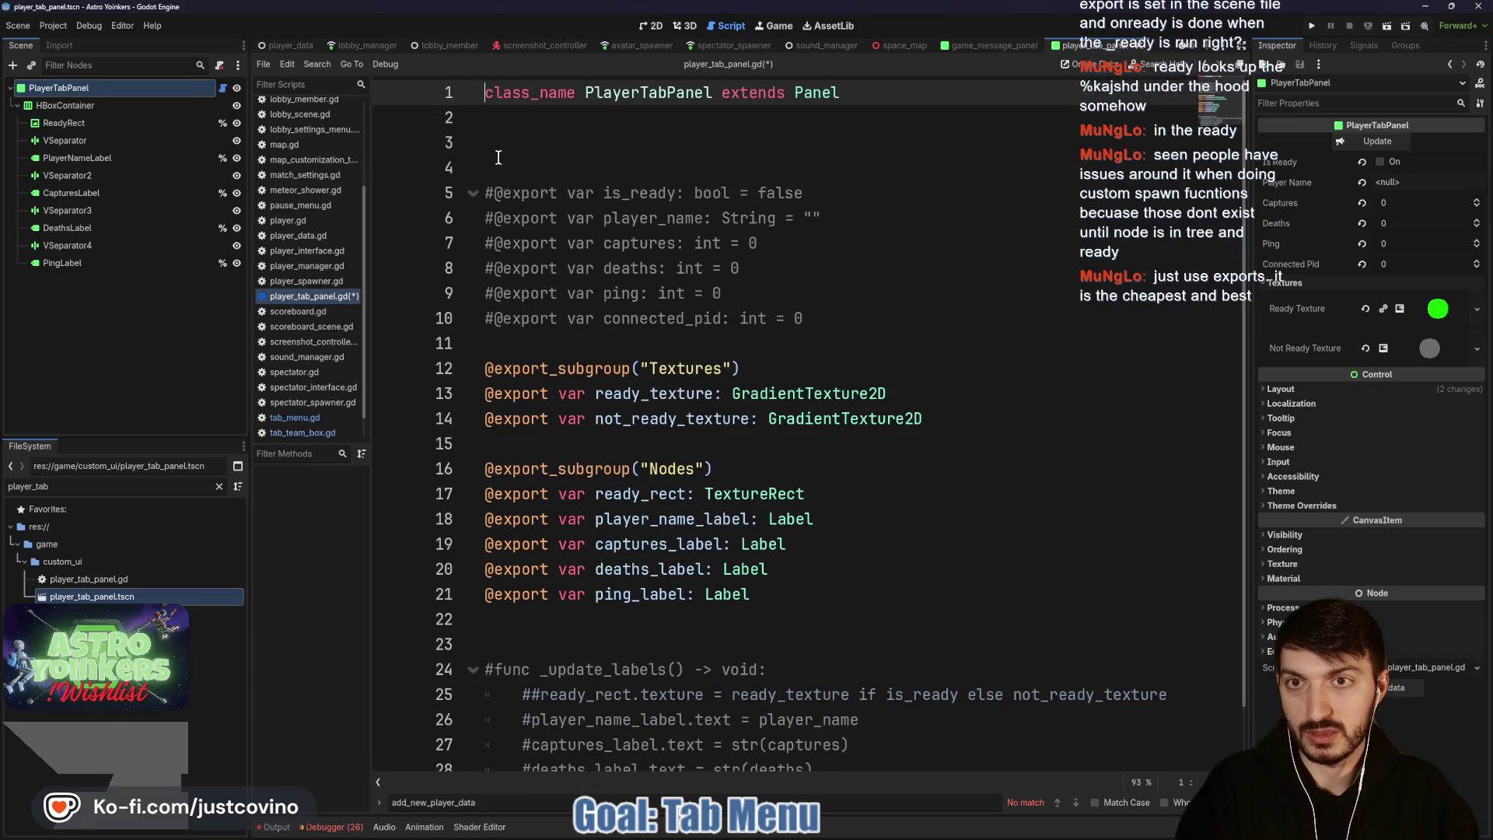
left_click(500, 145)
key("BackSpace")
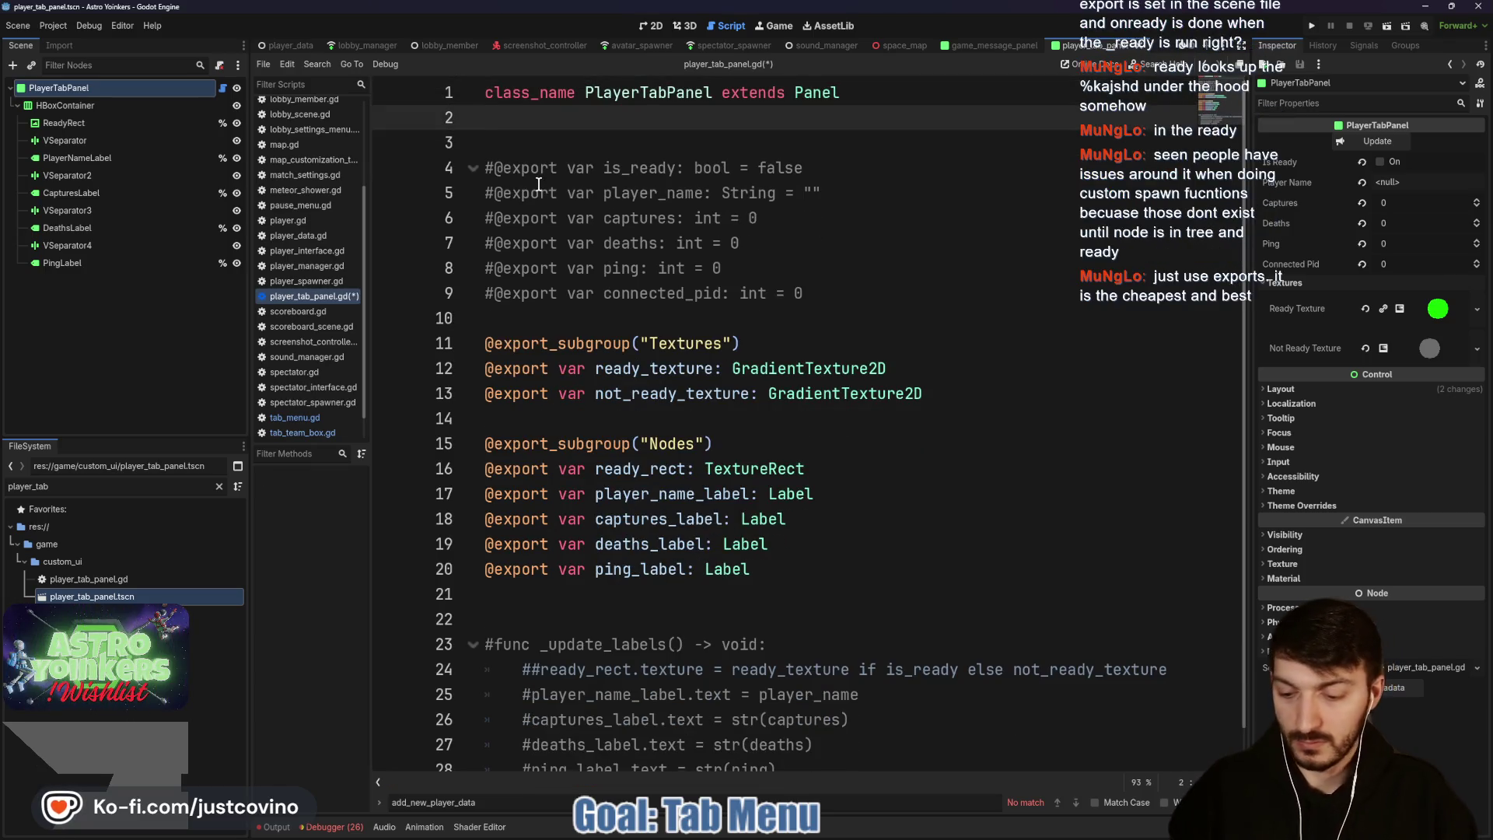
key("ctrl+s")
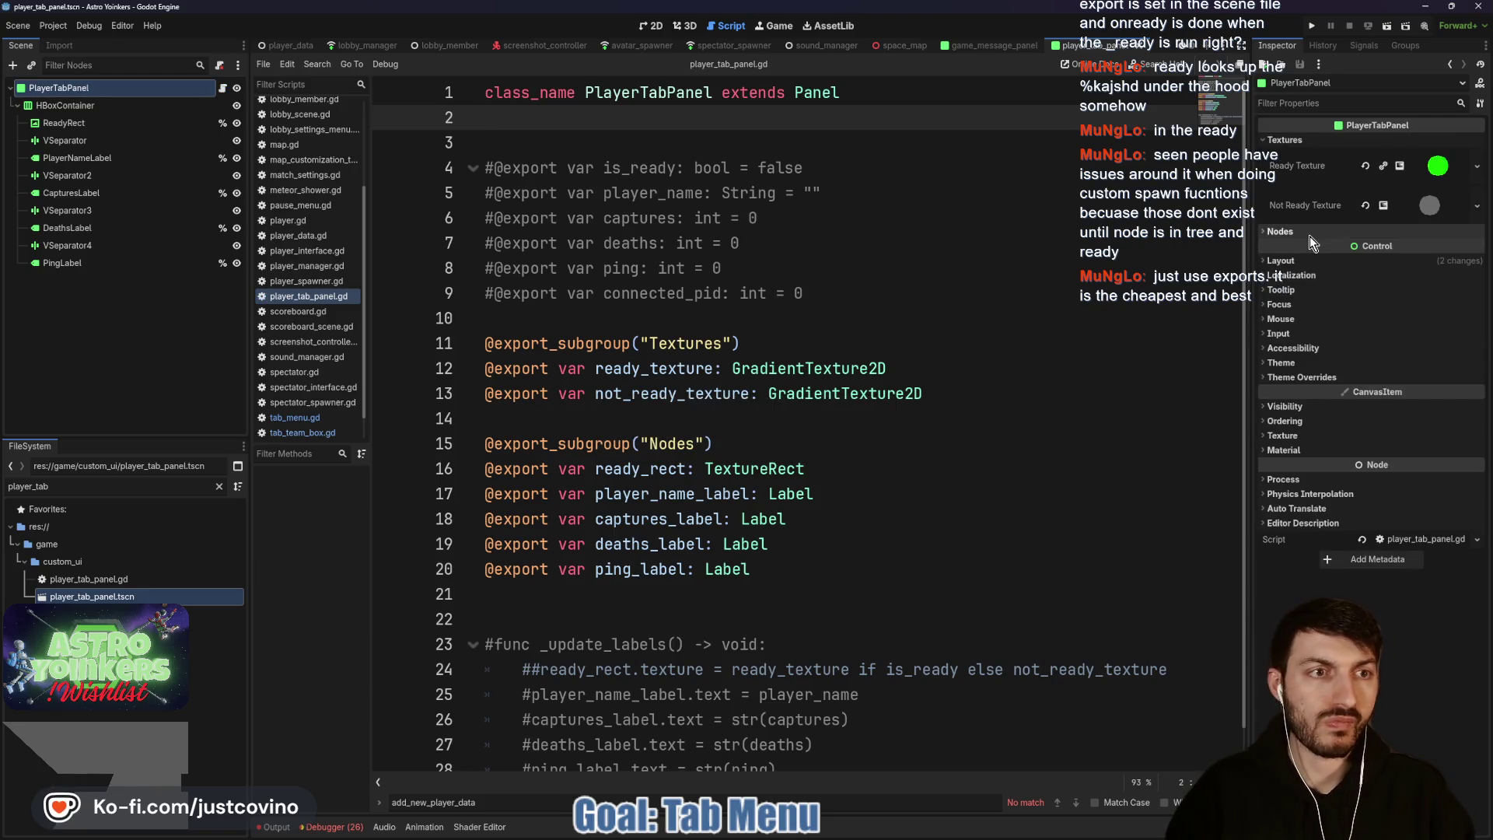
Assign ReadyRect, PlayerNameLabel, CapturesLabel, DeathsLabel and PingLabel to the panel's five Nodes properties
left_click(1309, 232)
left_click(1417, 248)
left_click(727, 311)
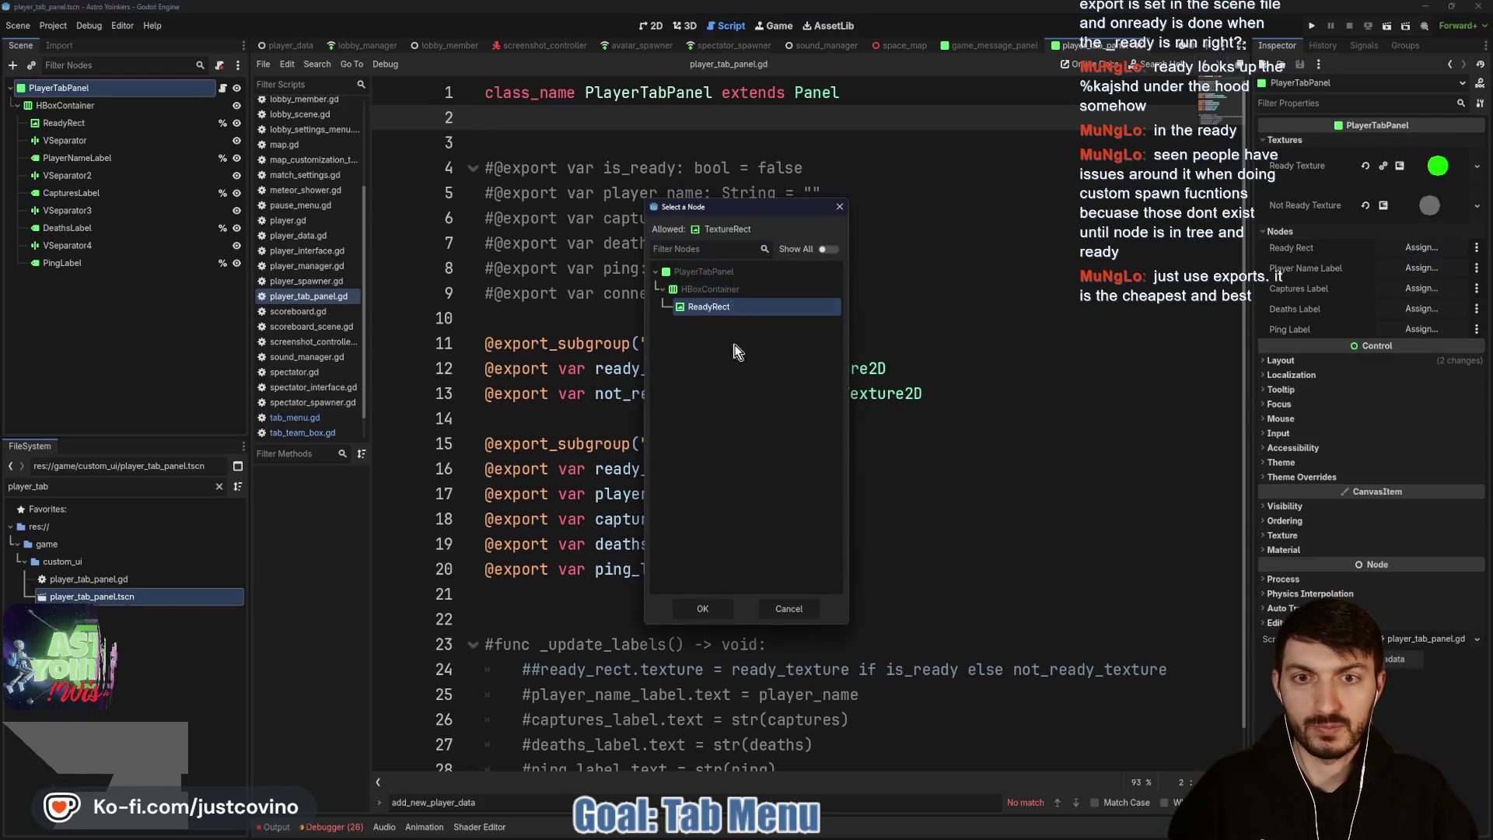
left_click(708, 600)
left_click(1420, 267)
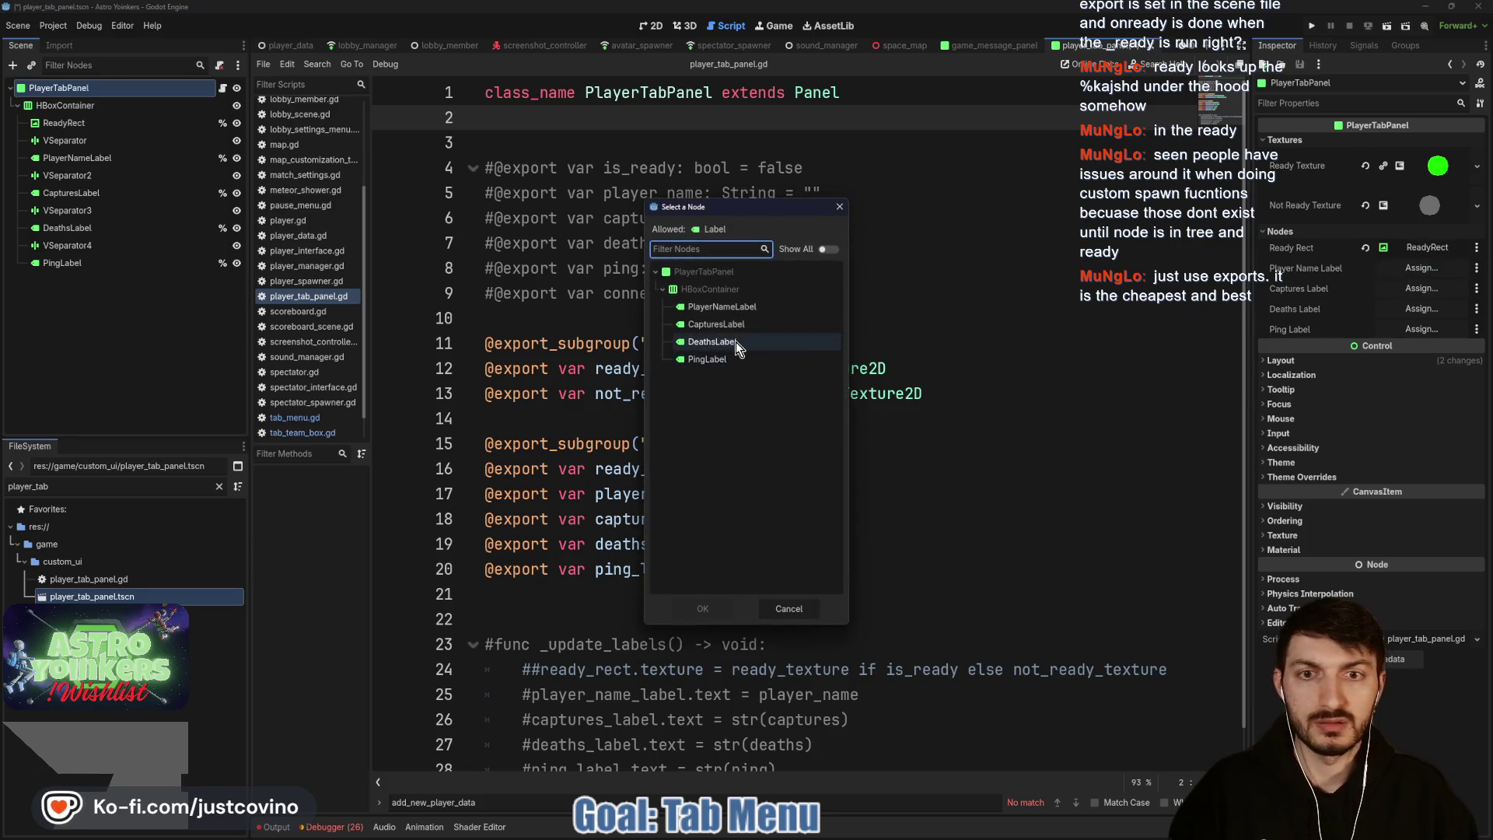
left_click(723, 306)
left_click(712, 612)
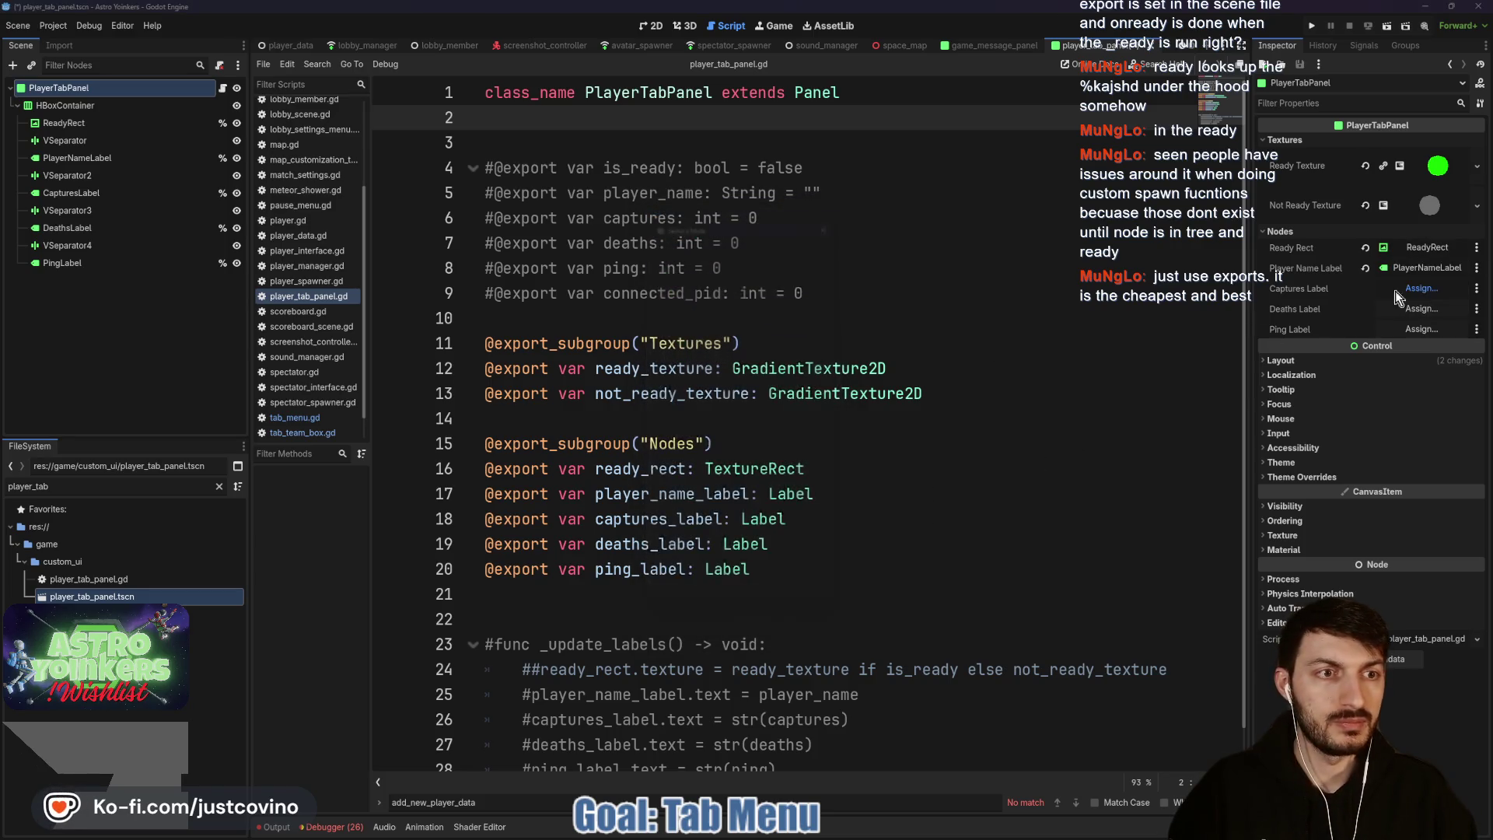
left_click(1422, 287)
left_click(717, 323)
left_click(704, 608)
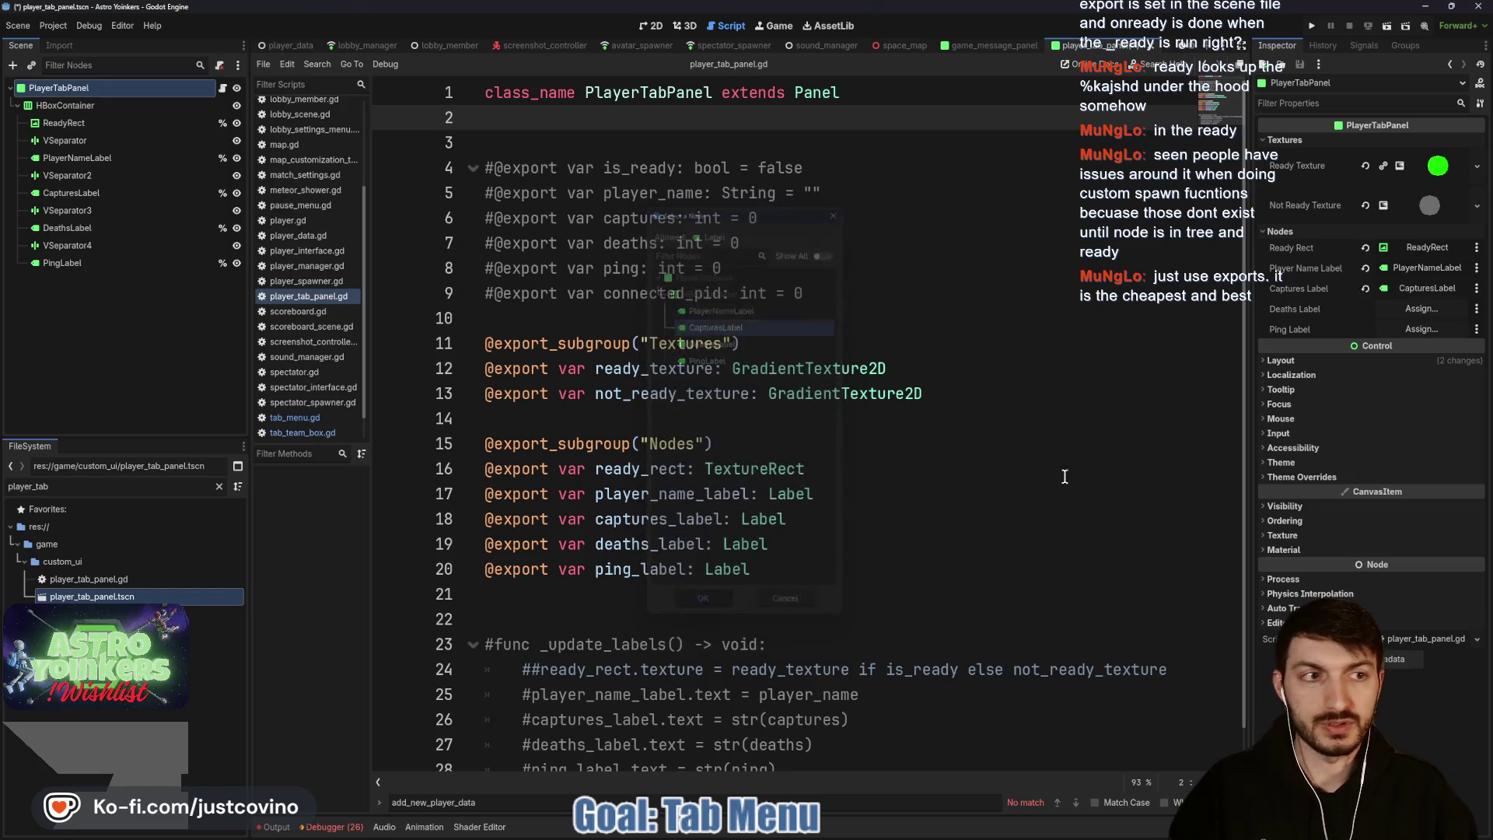
left_click(1422, 308)
left_click(712, 341)
left_click(702, 609)
left_click(1422, 329)
left_click(727, 359)
left_click(702, 609)
left_click(885, 487)
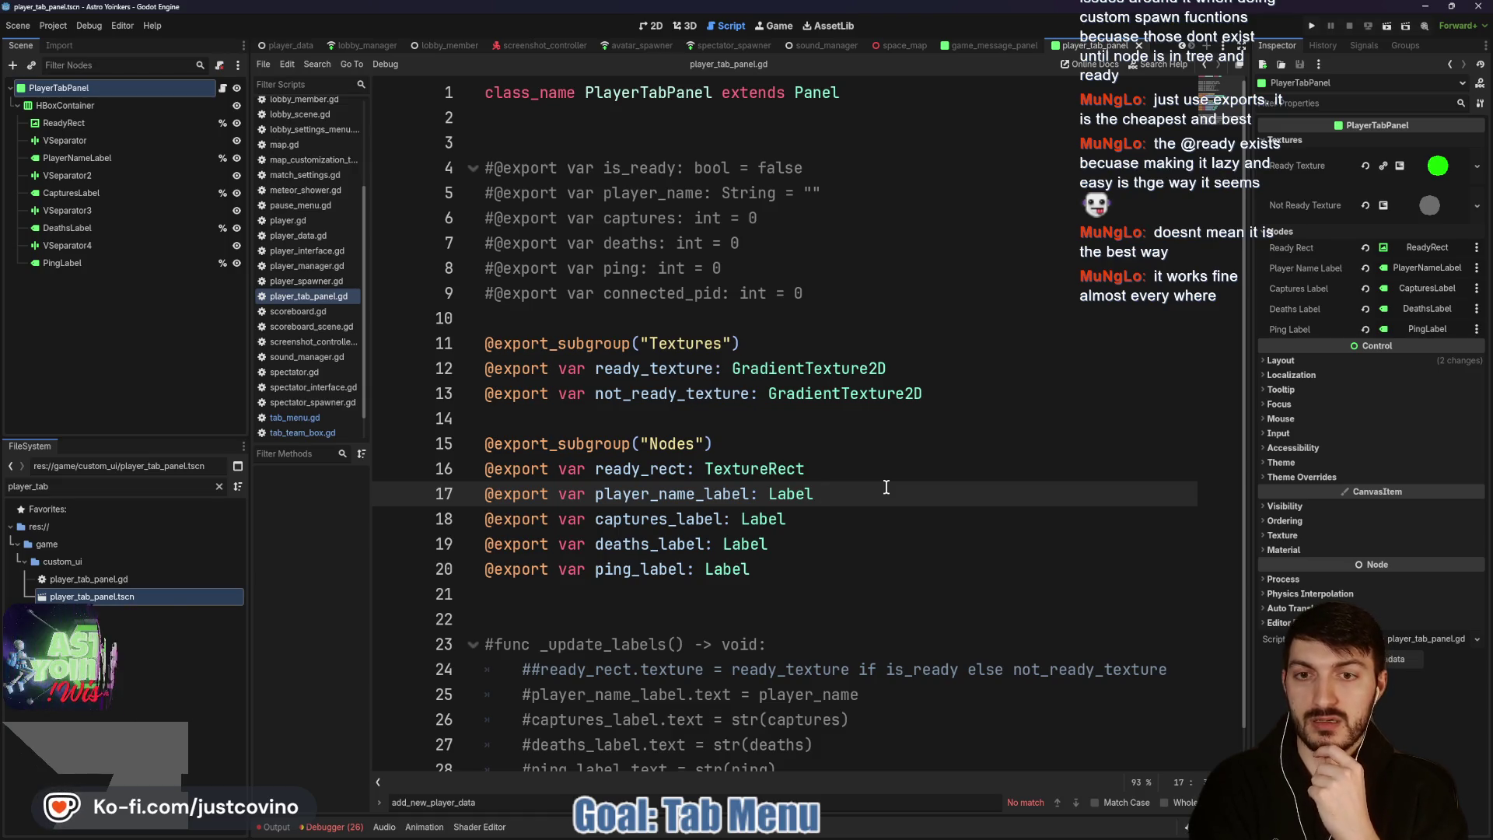
Add a blank line 14 between the Textures and Nodes subgroups, save, and collapse Nodes
left_click(638, 419)
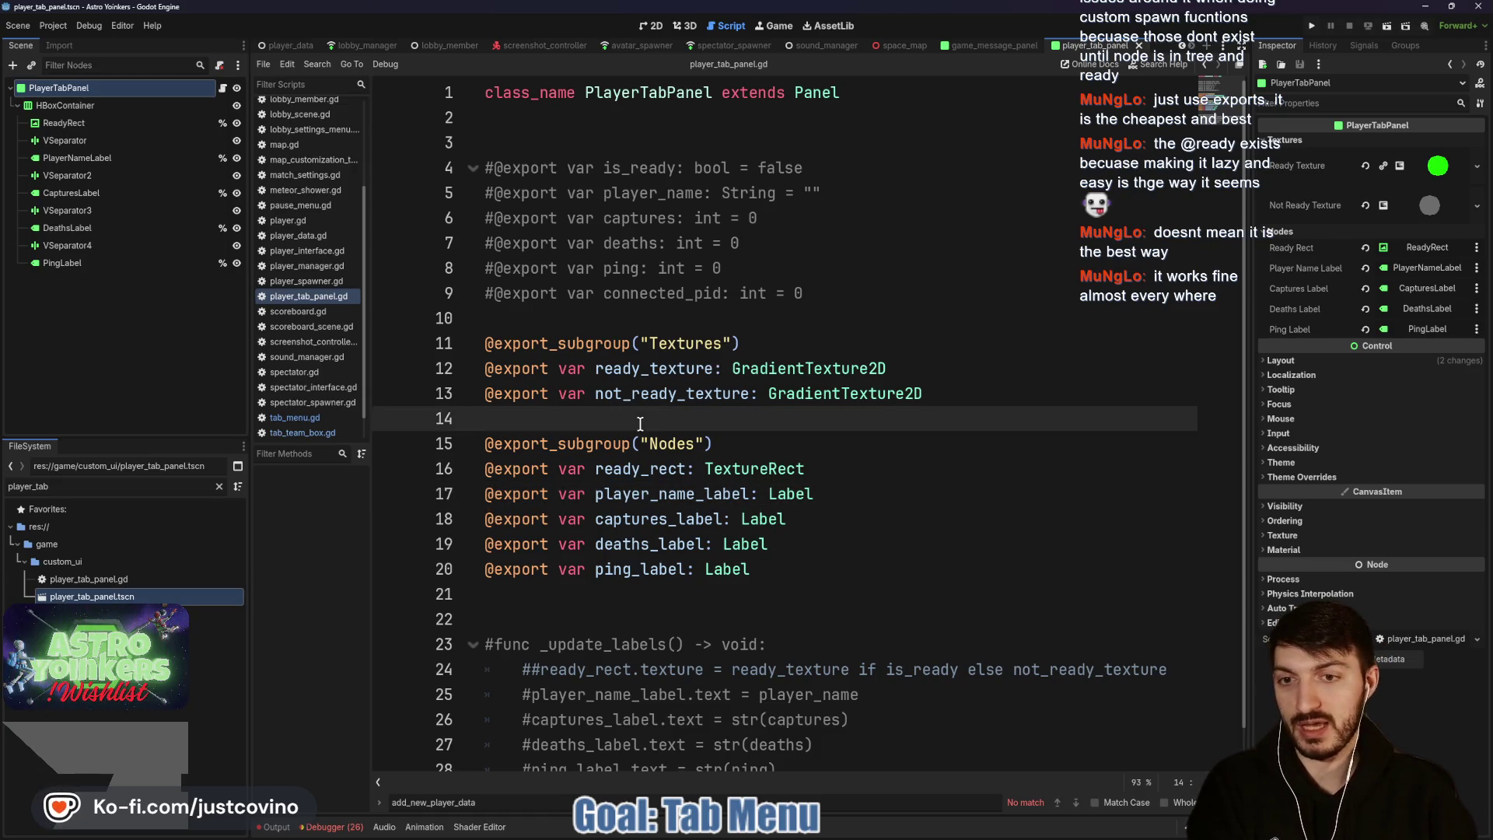
key("Return")
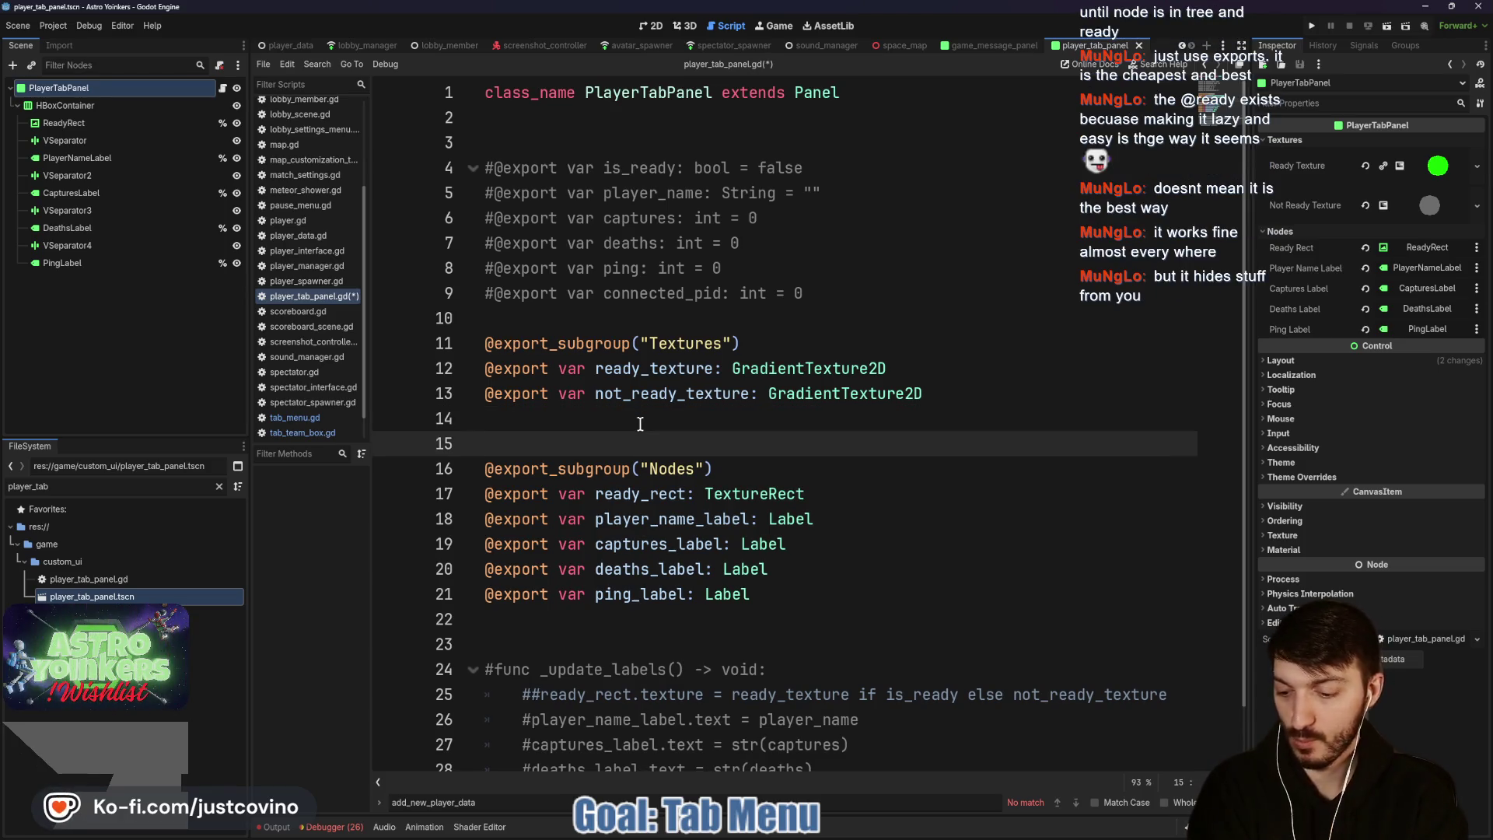
key("ctrl+s")
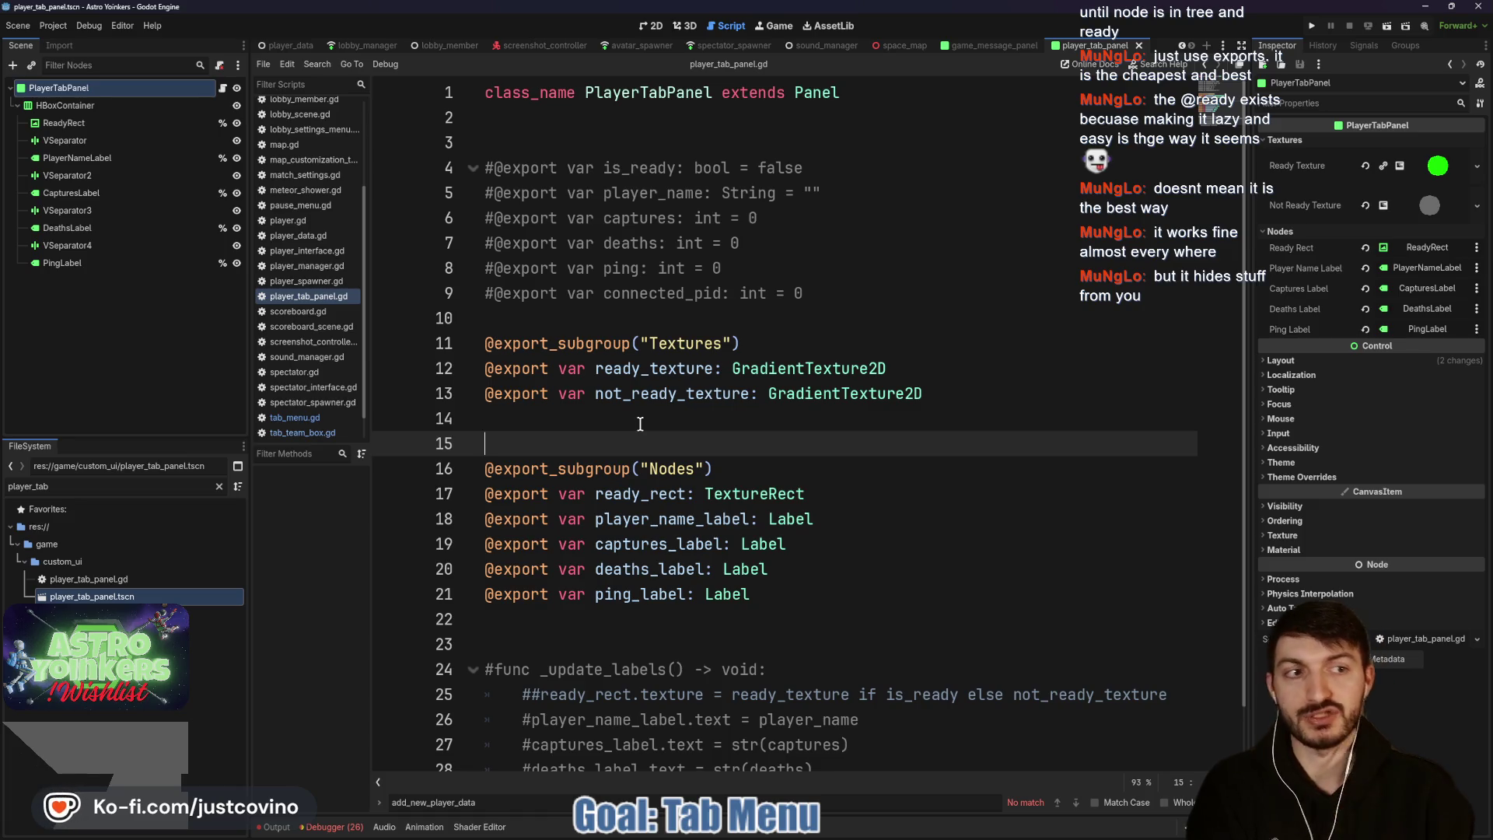
left_click(1271, 230)
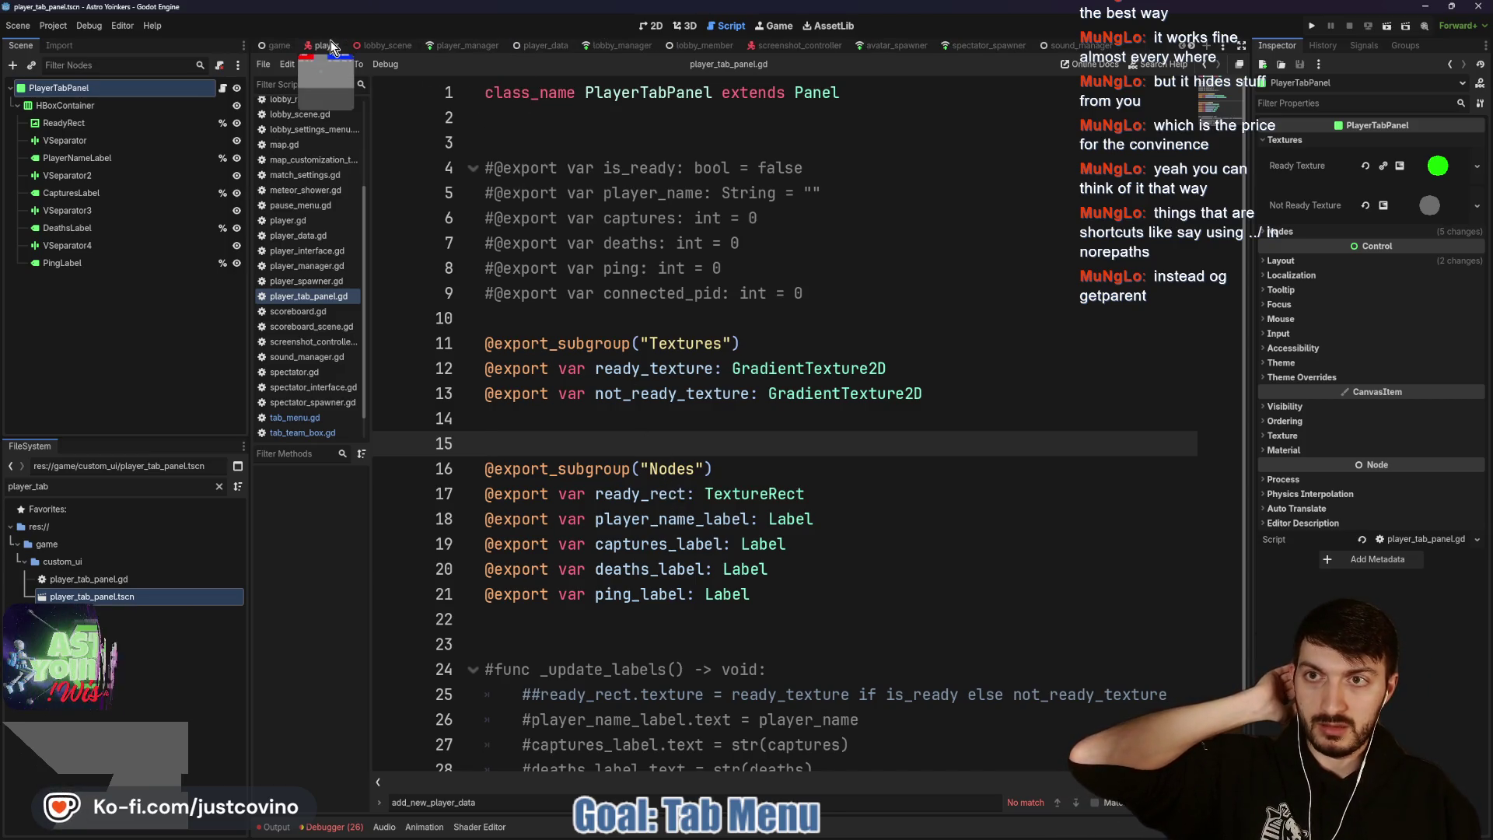
left_click(322, 45)
scroll(625, 359, "up", 20)
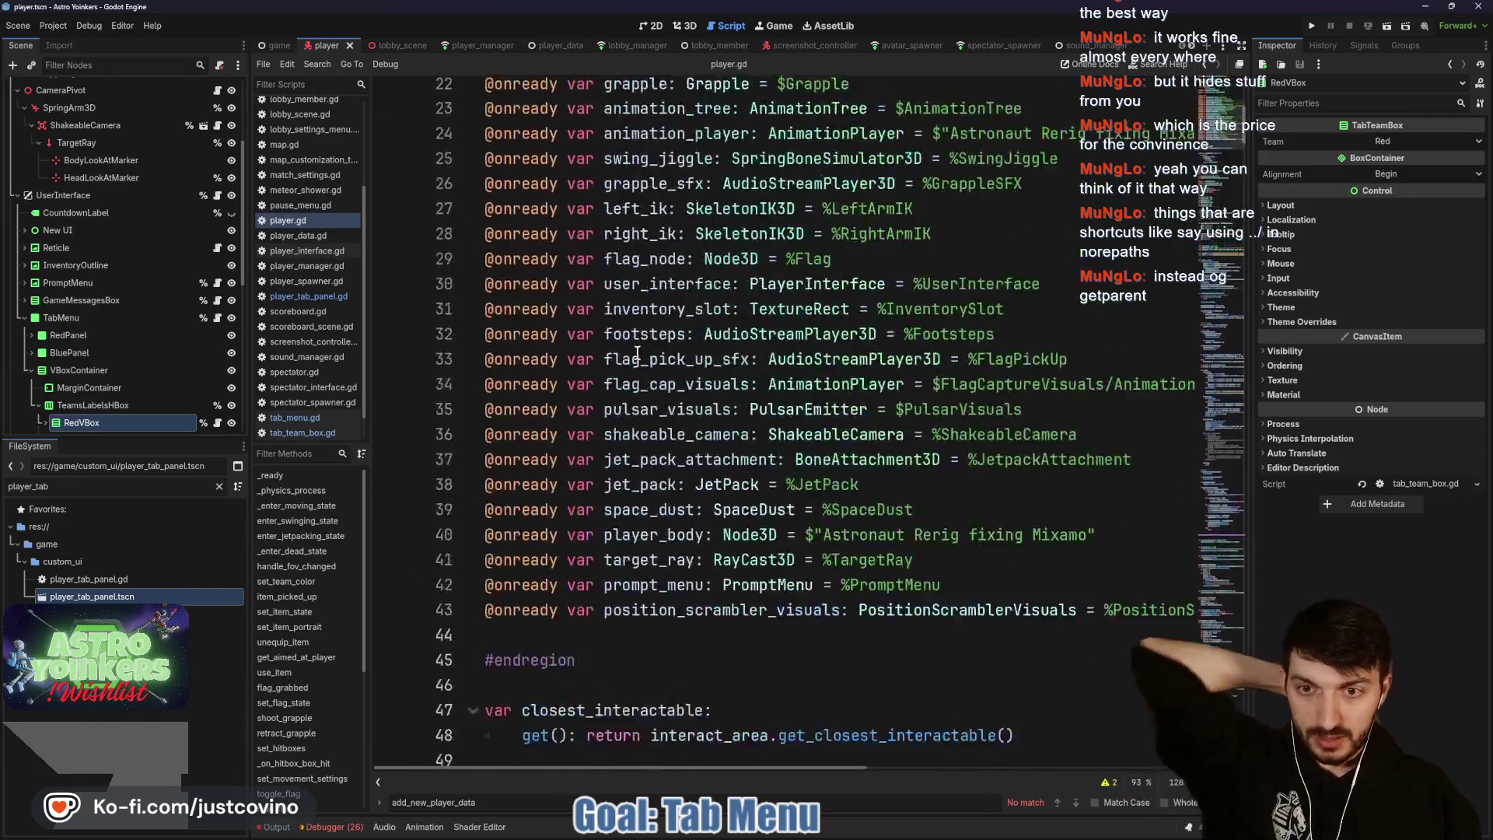
scroll(618, 363, "down", 3)
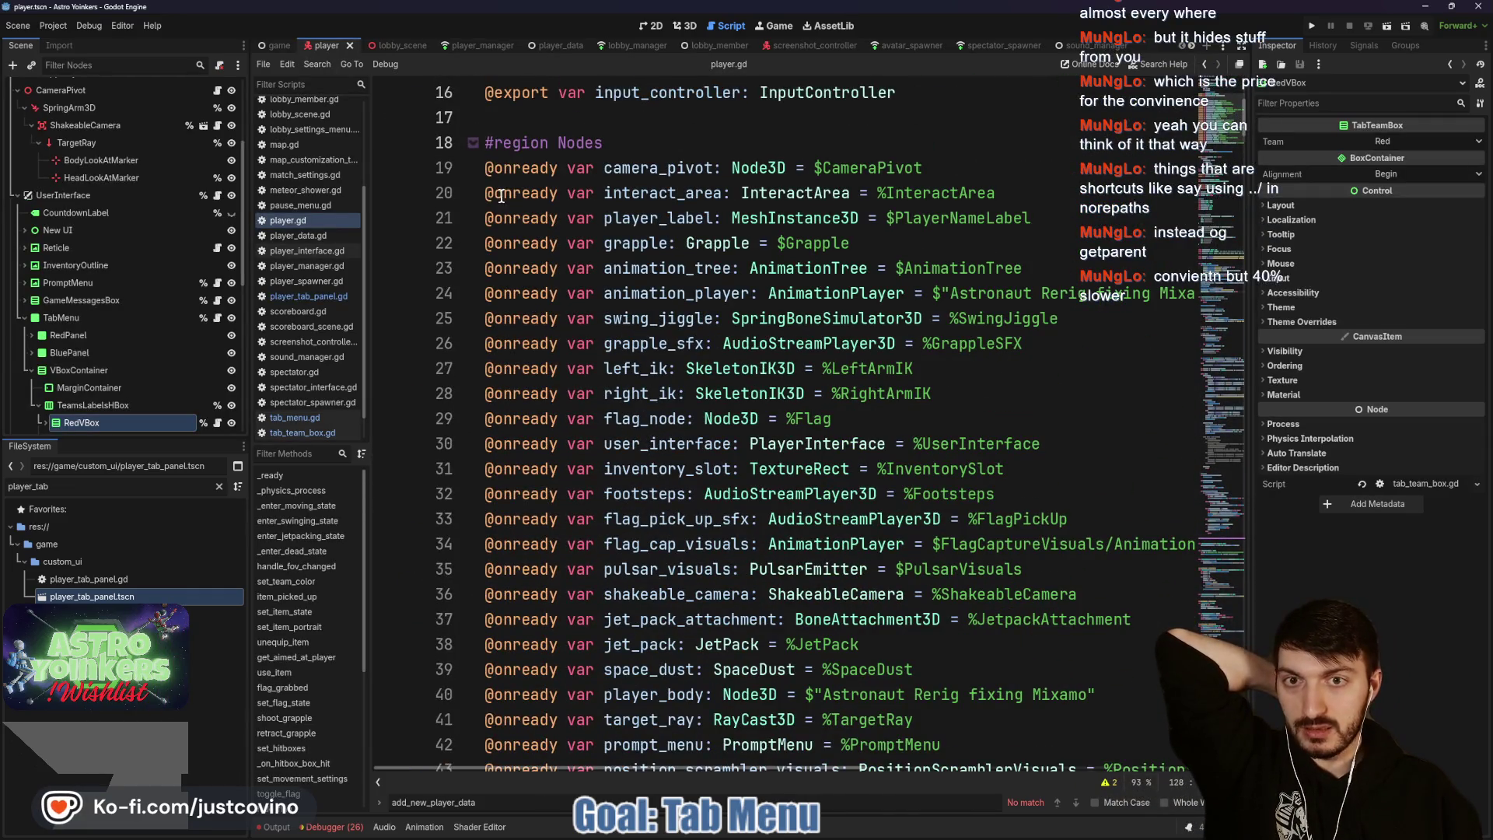
mouse_move(513, 178)
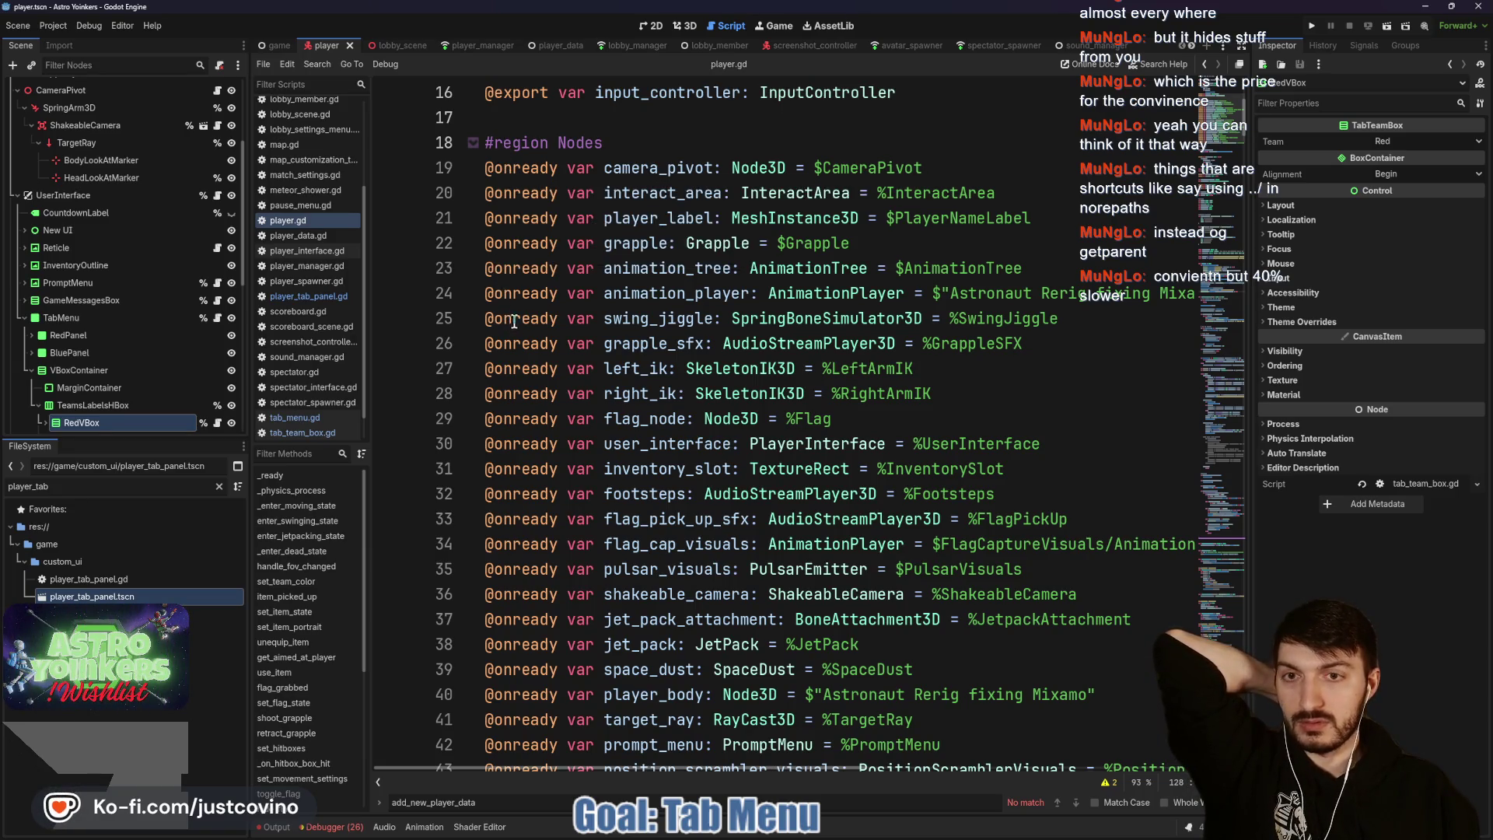
mouse_move(521, 170)
left_mouse_down()
mouse_move(545, 295)
mouse_move(622, 265)
mouse_move(661, 436)
mouse_move(717, 546)
left_mouse_up()
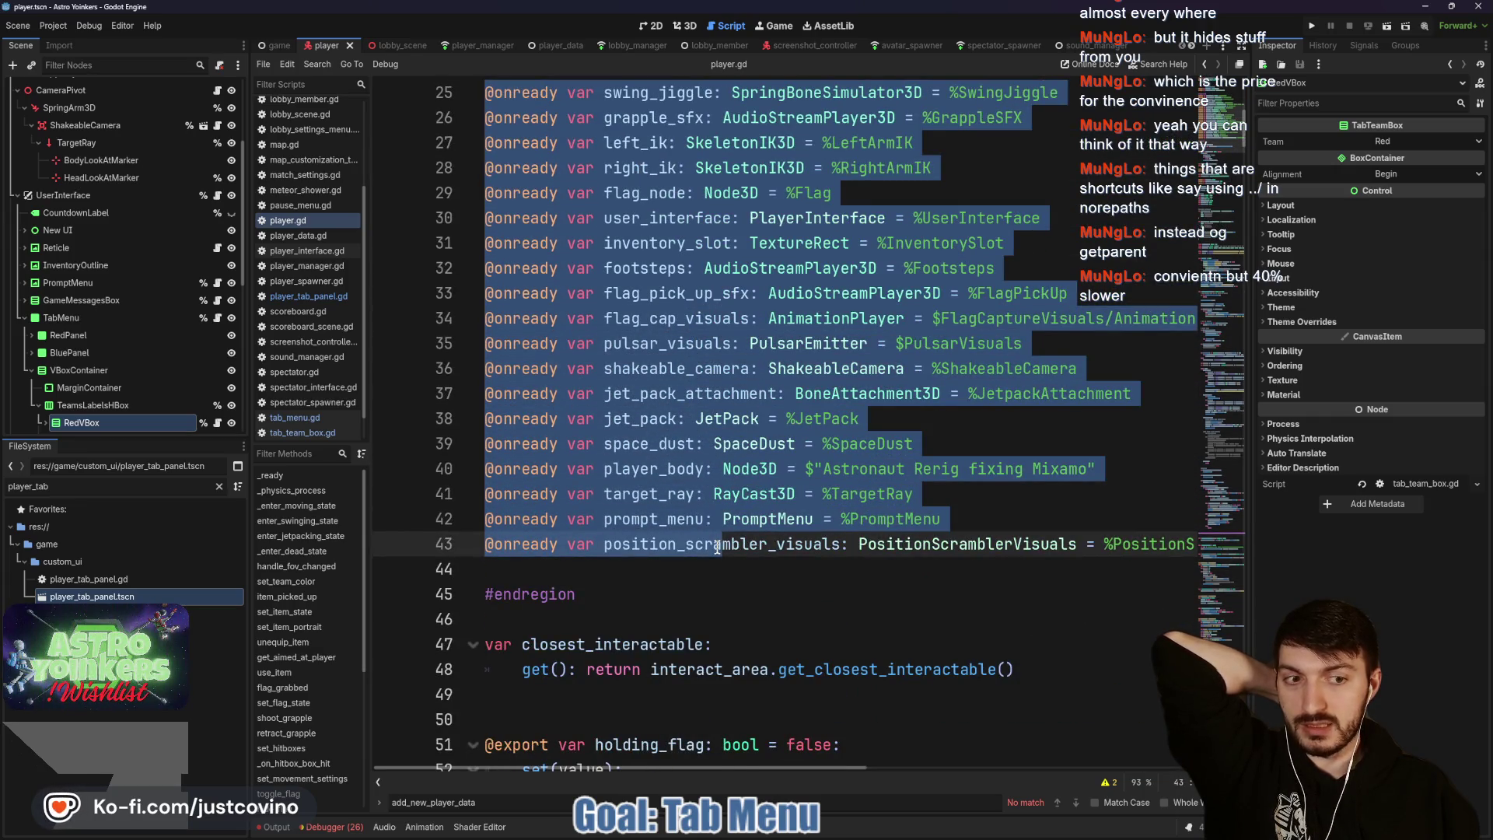
scroll(695, 433, "up", 4)
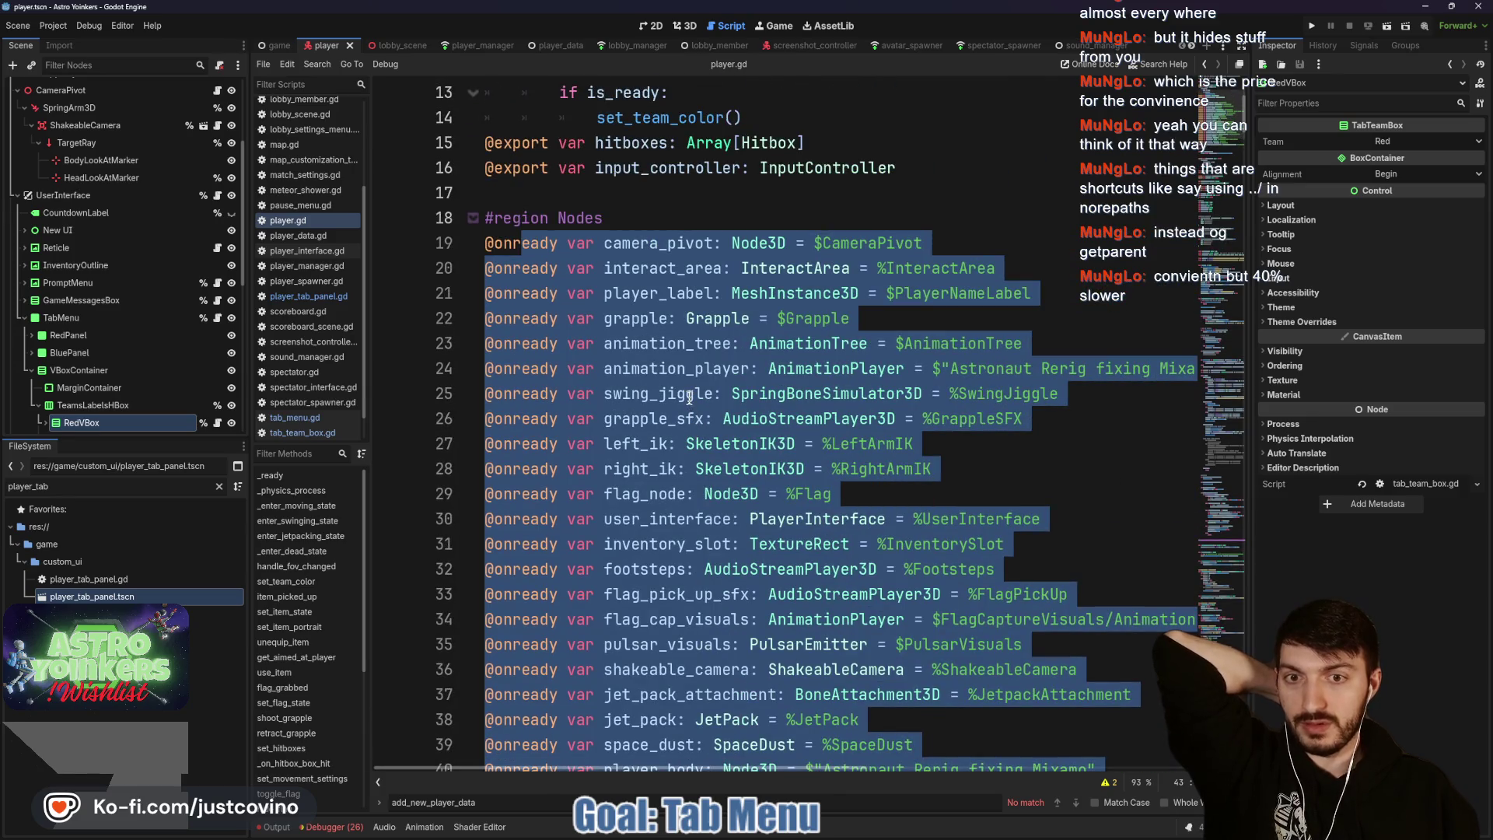
left_click(556, 272)
mouse_move(543, 275)
scroll(536, 326, "up", 3)
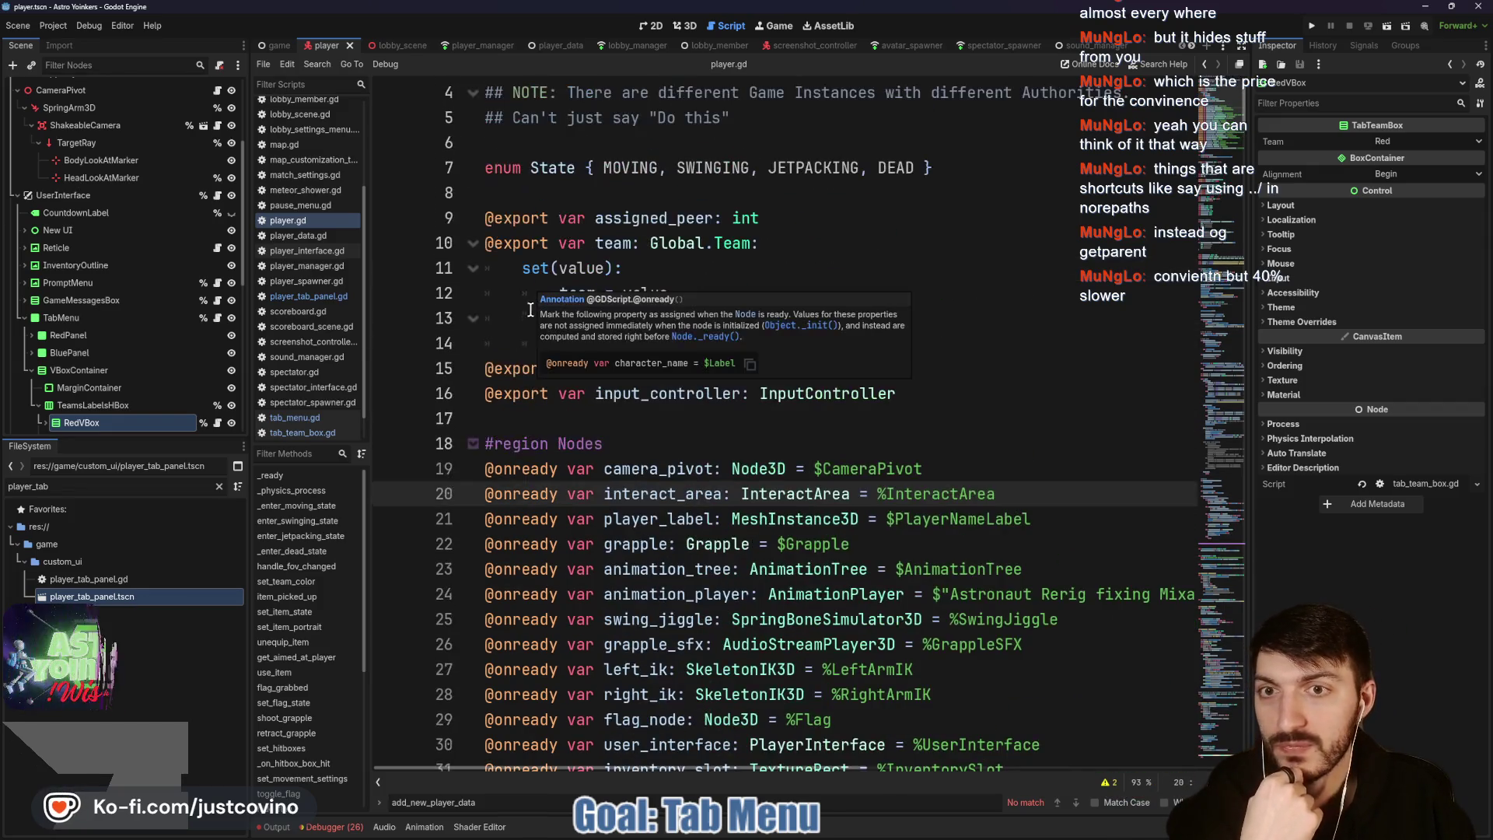
left_click_drag(902, 394, 477, 374)
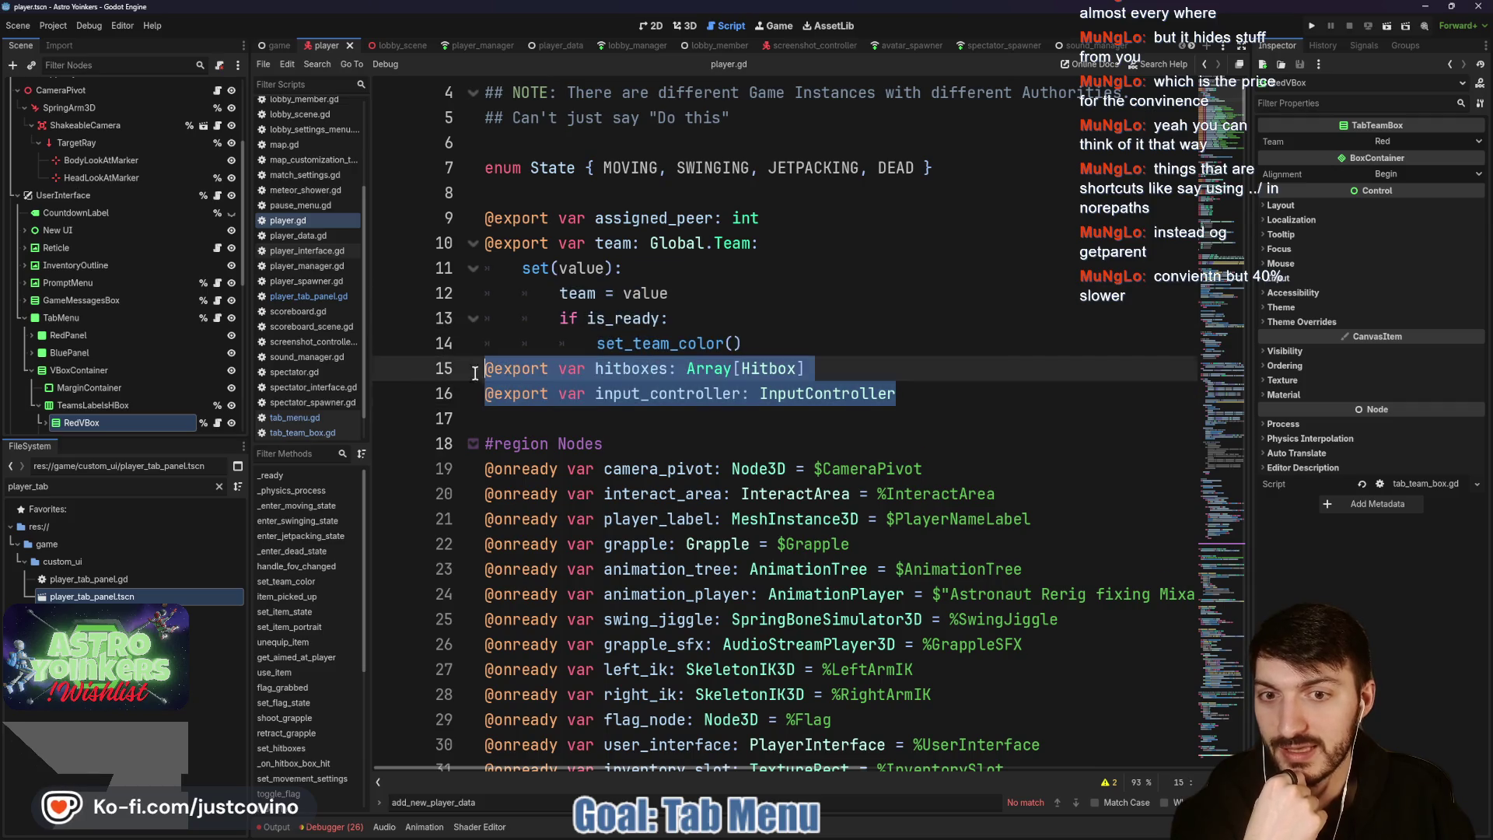
left_click(555, 418)
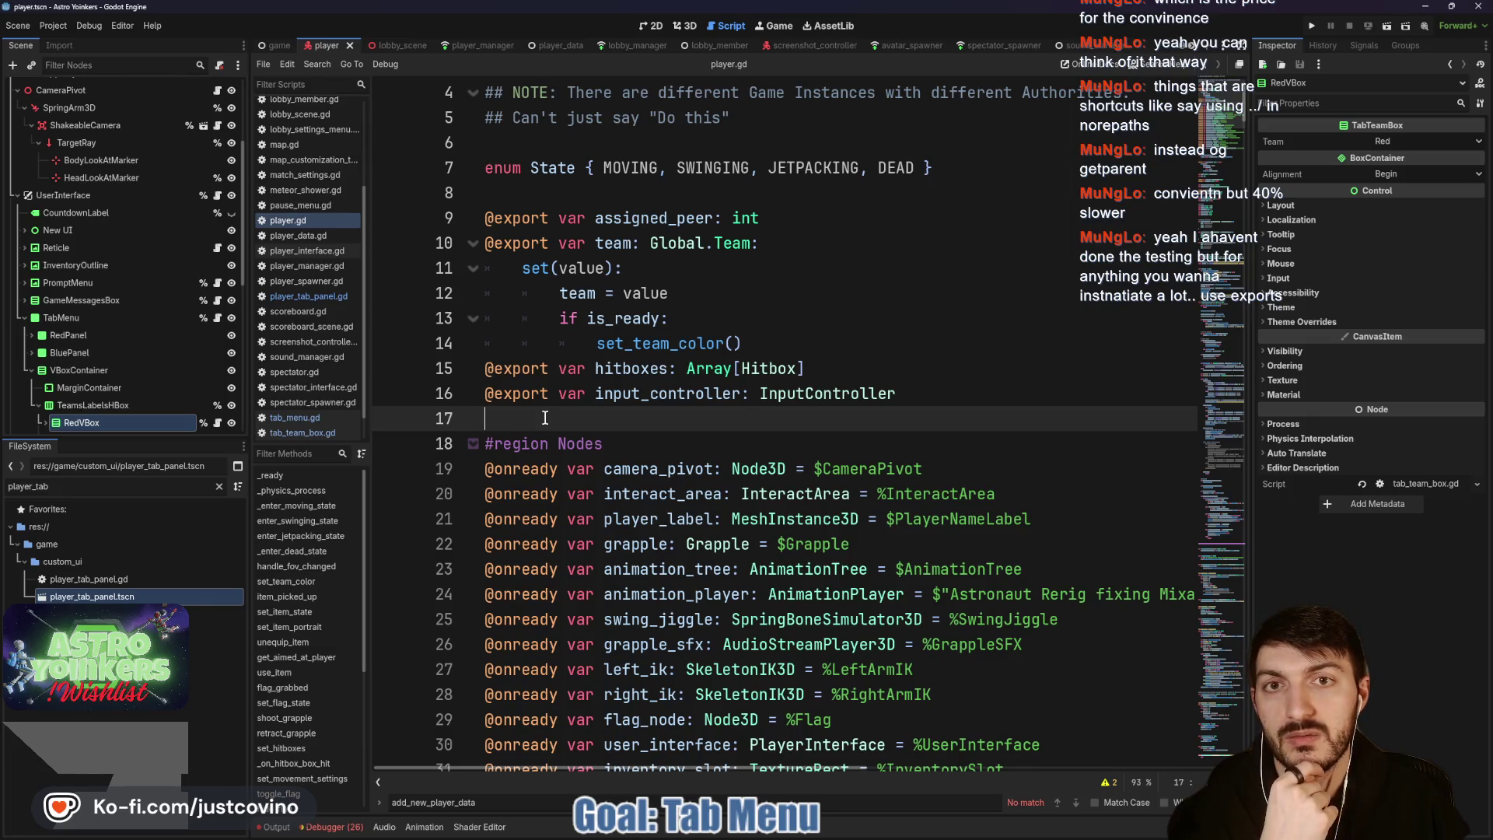
scroll(1021, 49, "down", 1)
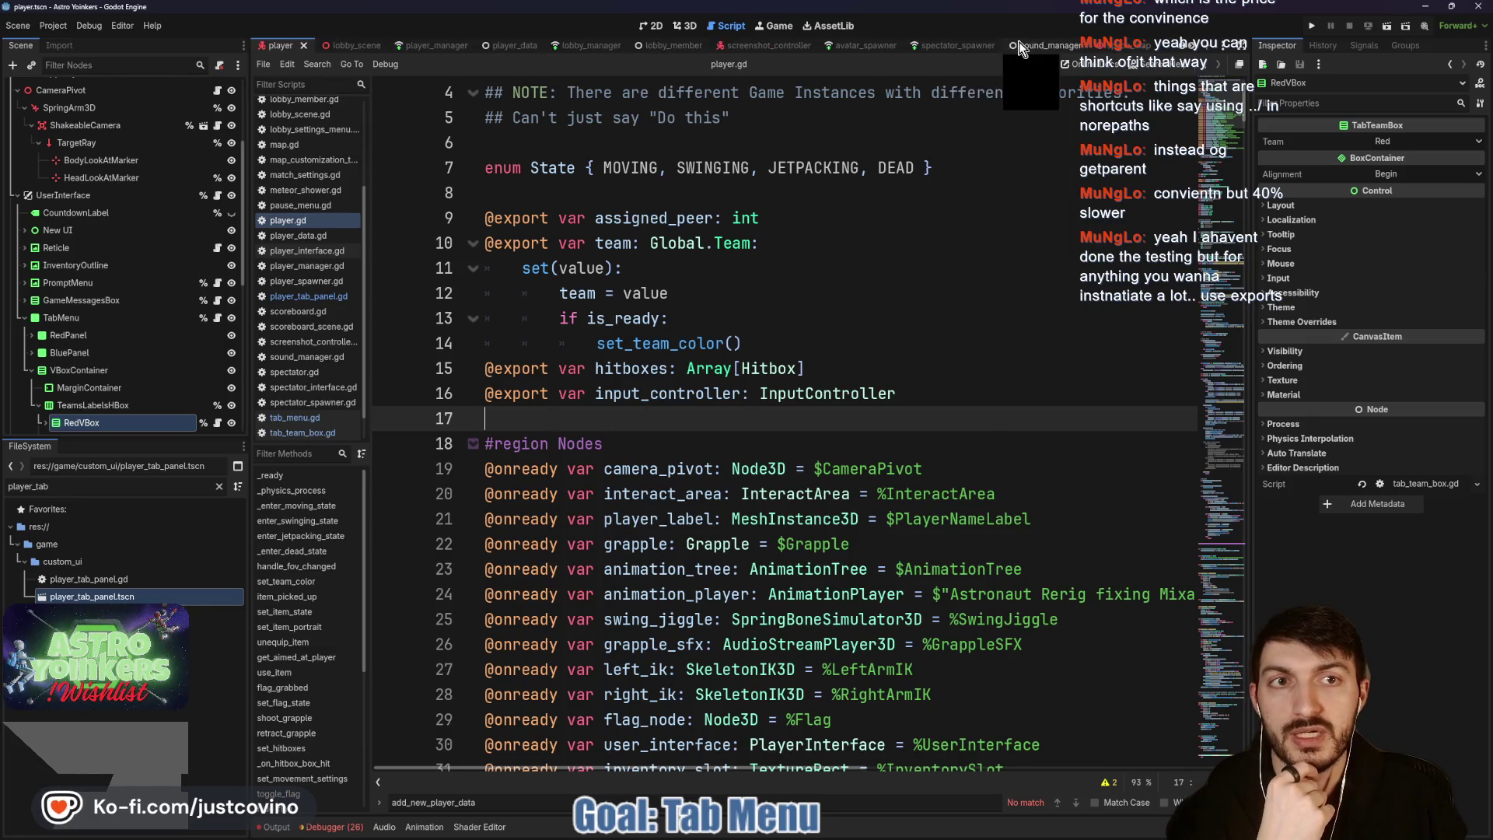
scroll(1022, 48, "down", 3)
left_click(1085, 45)
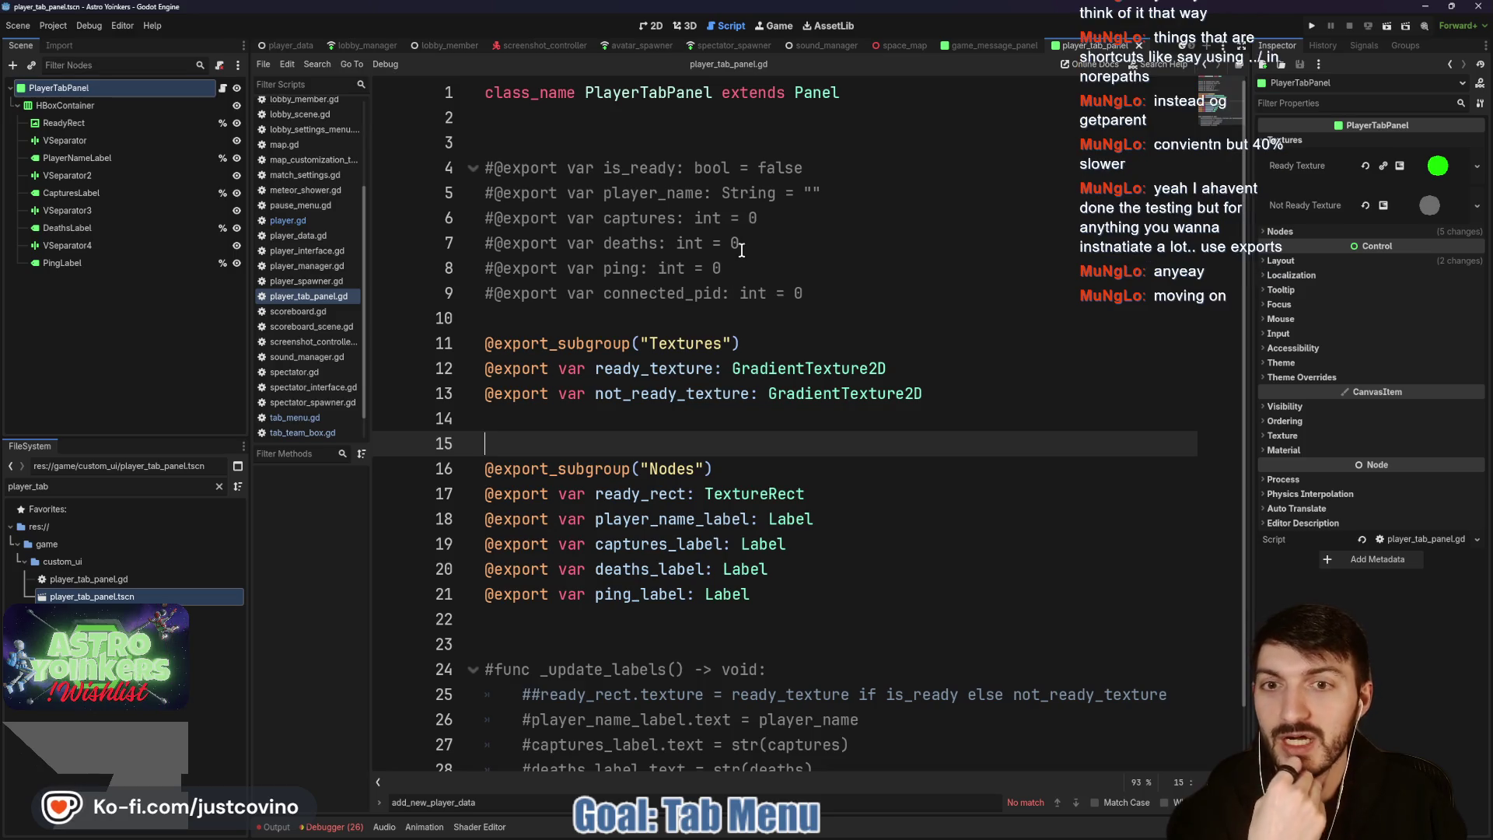
left_click_drag(805, 294, 462, 289)
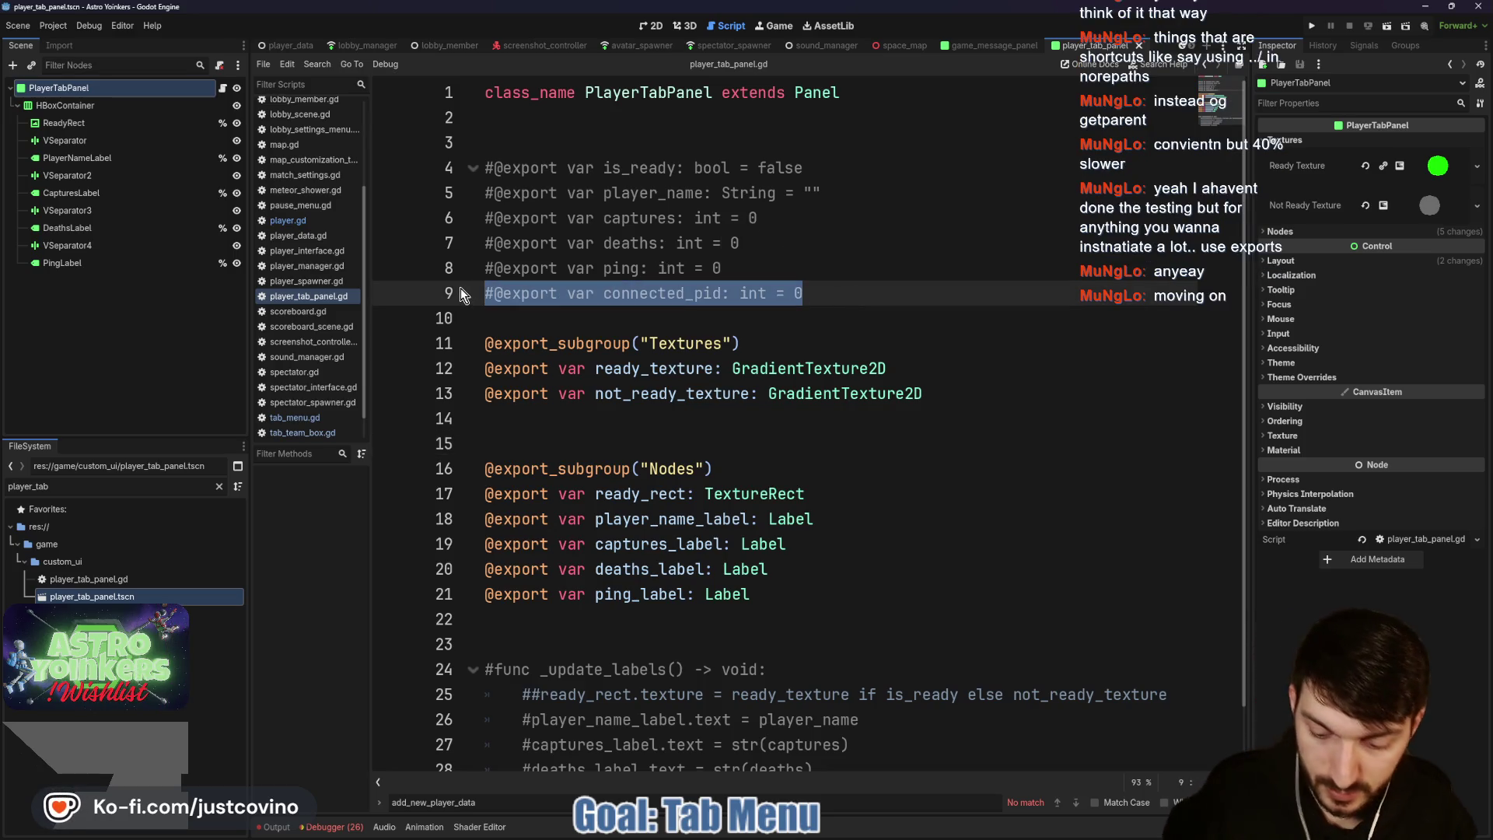
Uncomment the connected_pid export on line 9 and save
key("ctrl+k")
left_click(565, 312)
key("ctrl+s")
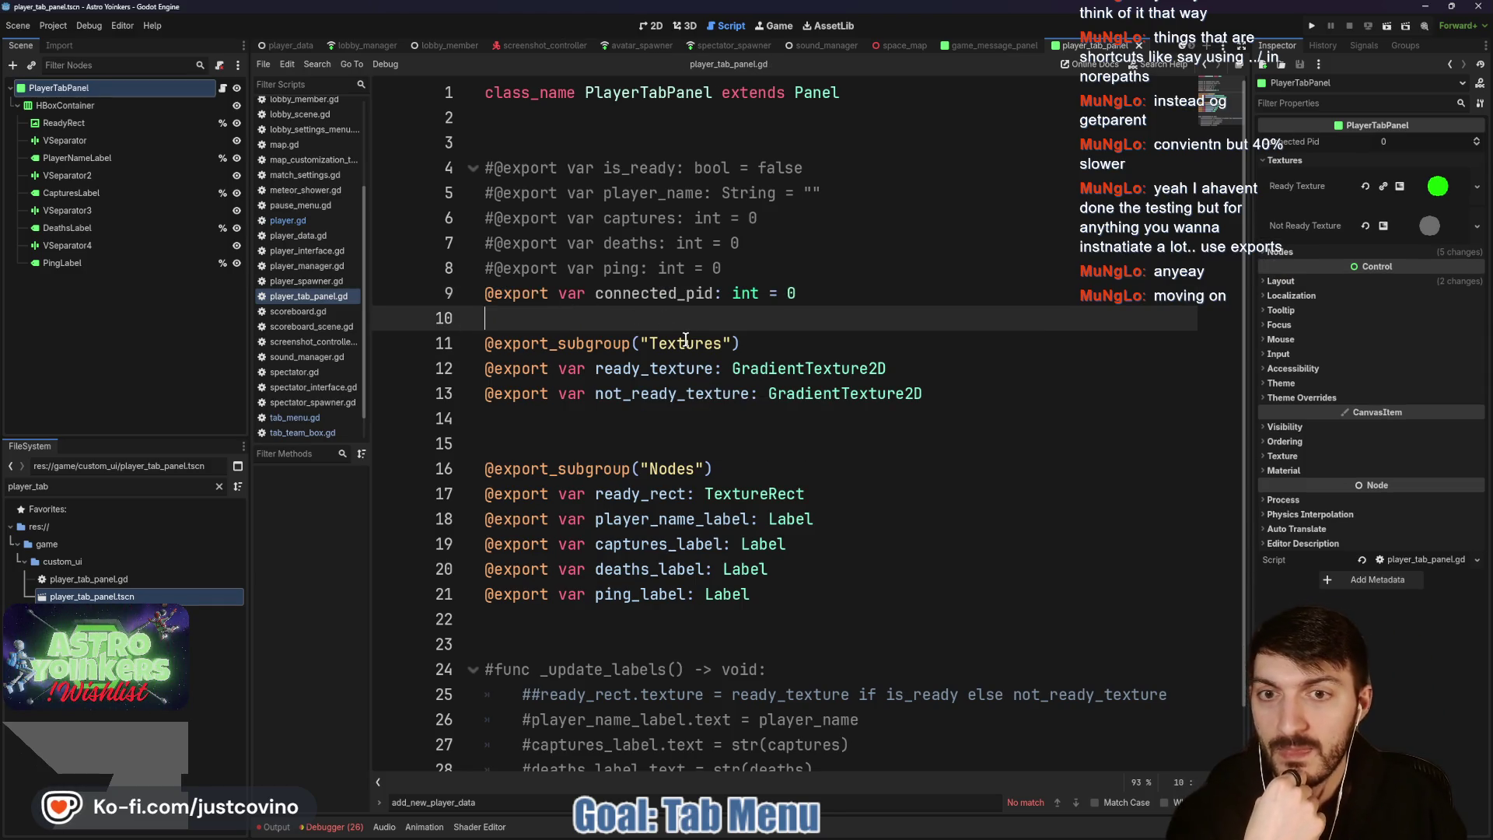
Move the Nodes export block above the Textures subgroup with Alt+Up, save, and minimize Godot
scroll(664, 397, "down", 1)
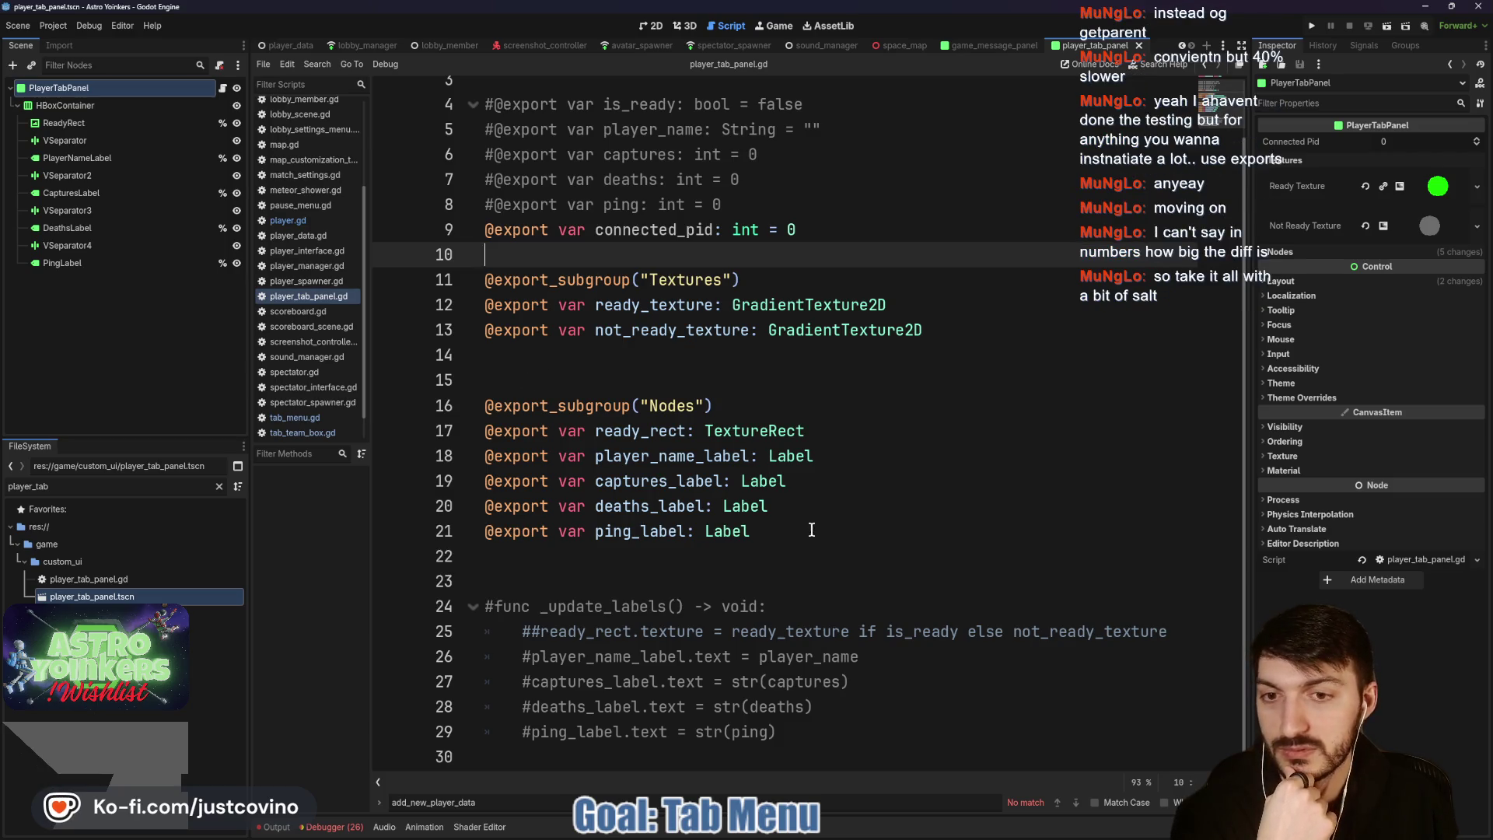
left_click_drag(811, 530, 476, 405)
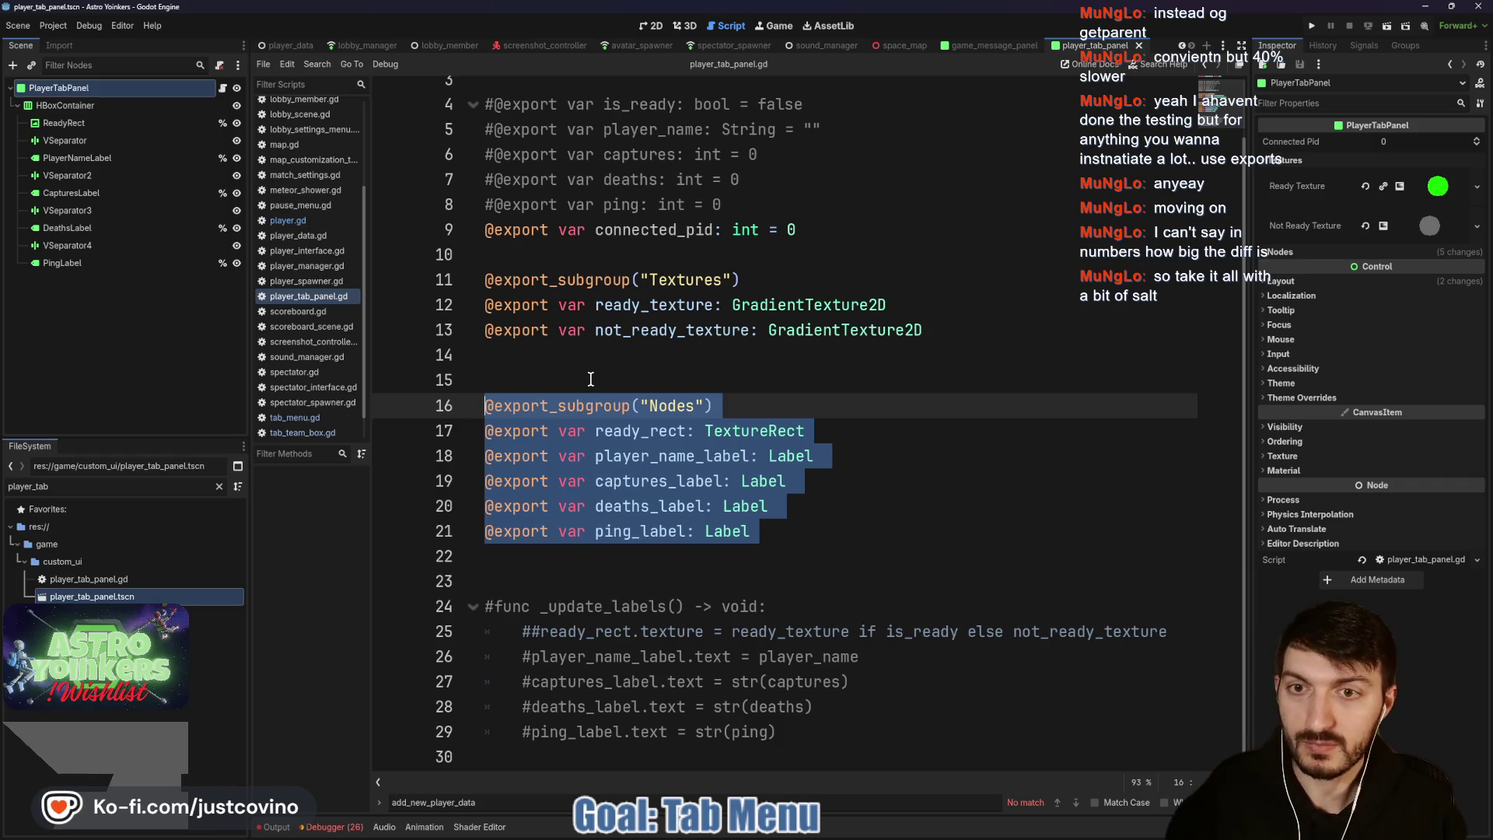
key("alt+Up")
key("alt+Up")
key("alt+Up")
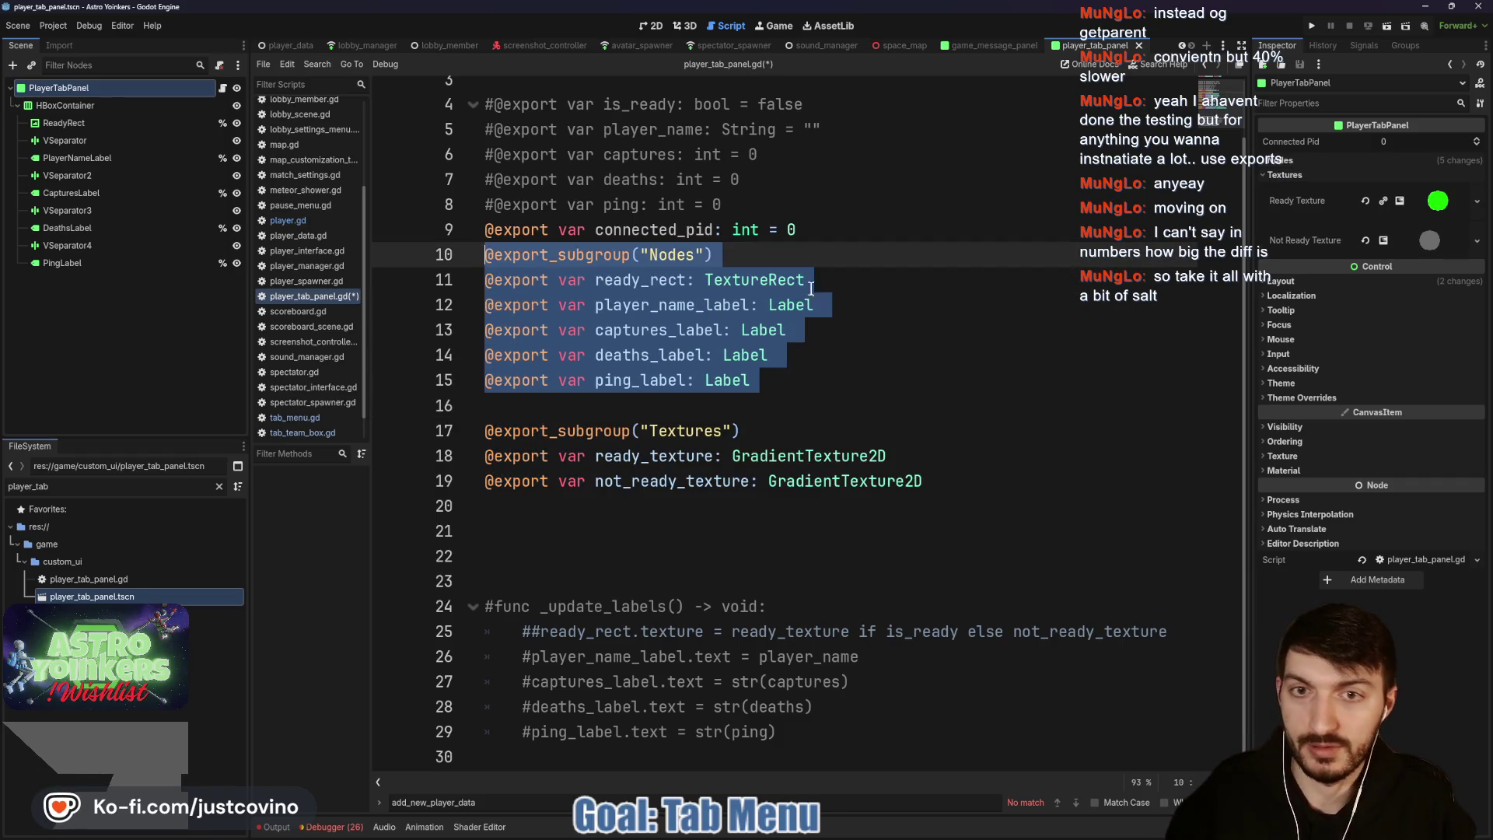
left_click(861, 232)
key("ctrl+s")
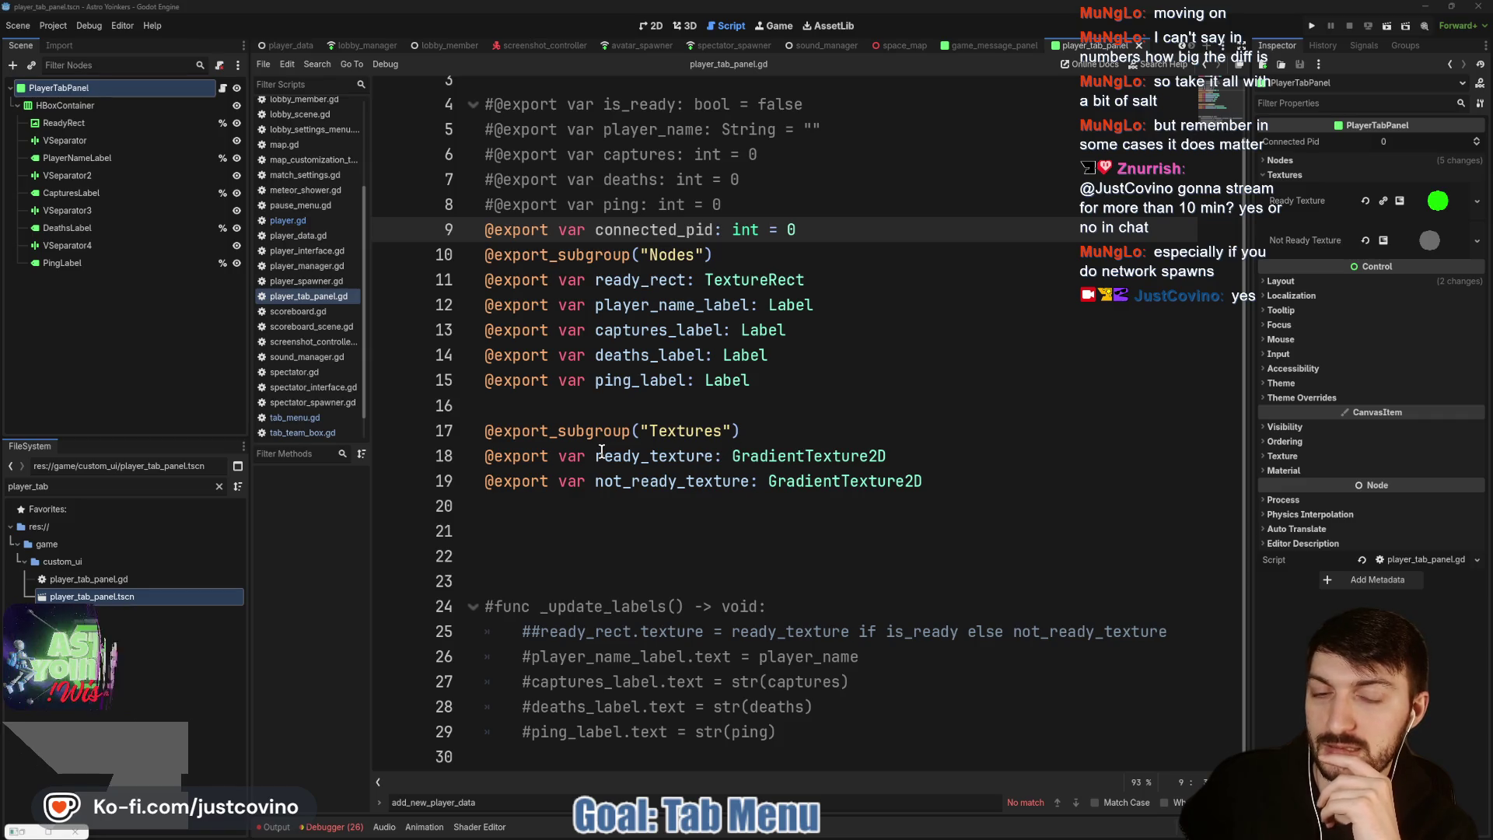
left_click(614, 404)
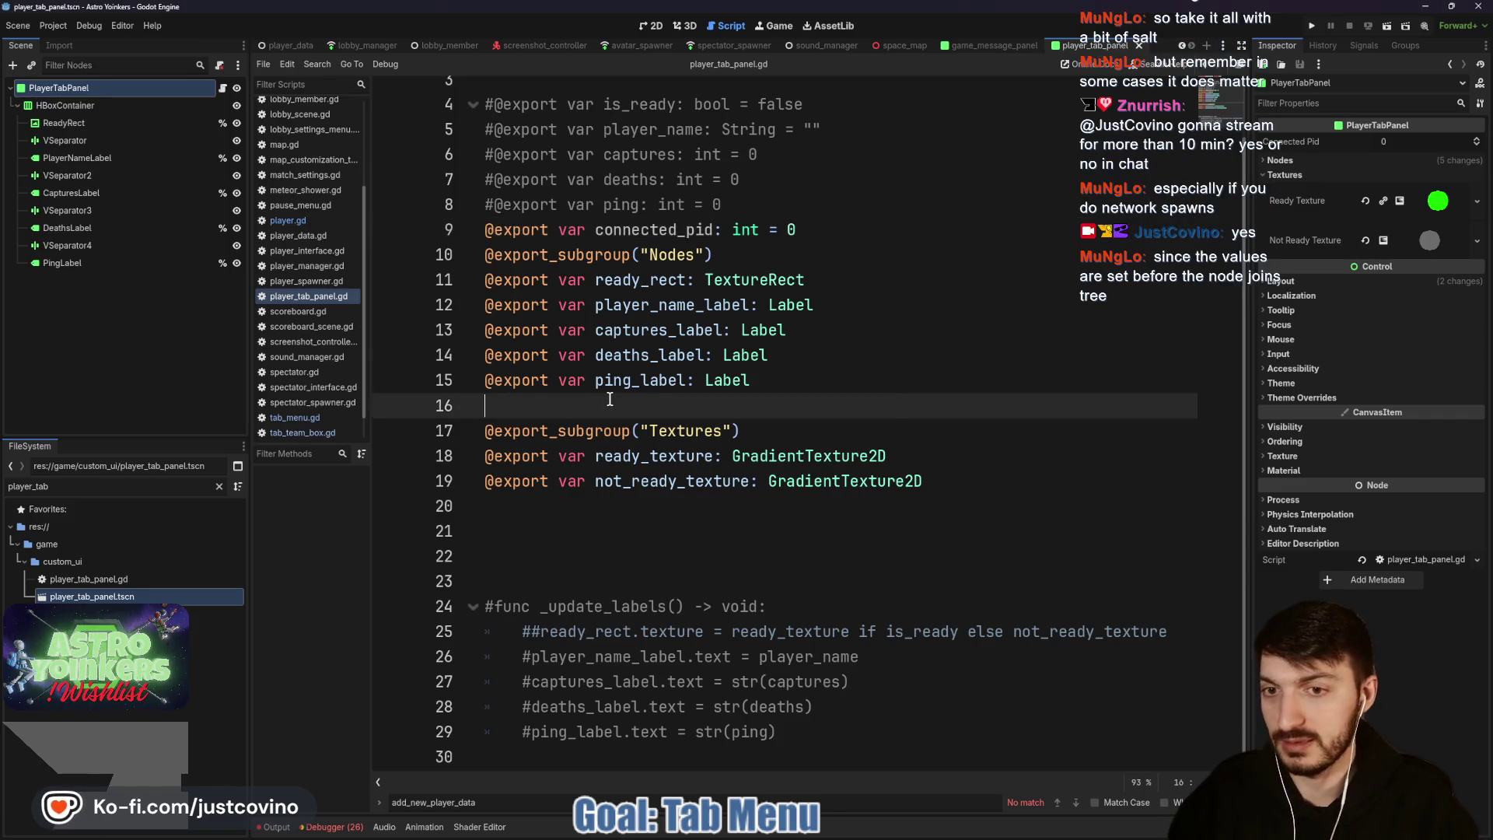
left_click(1424, 6)
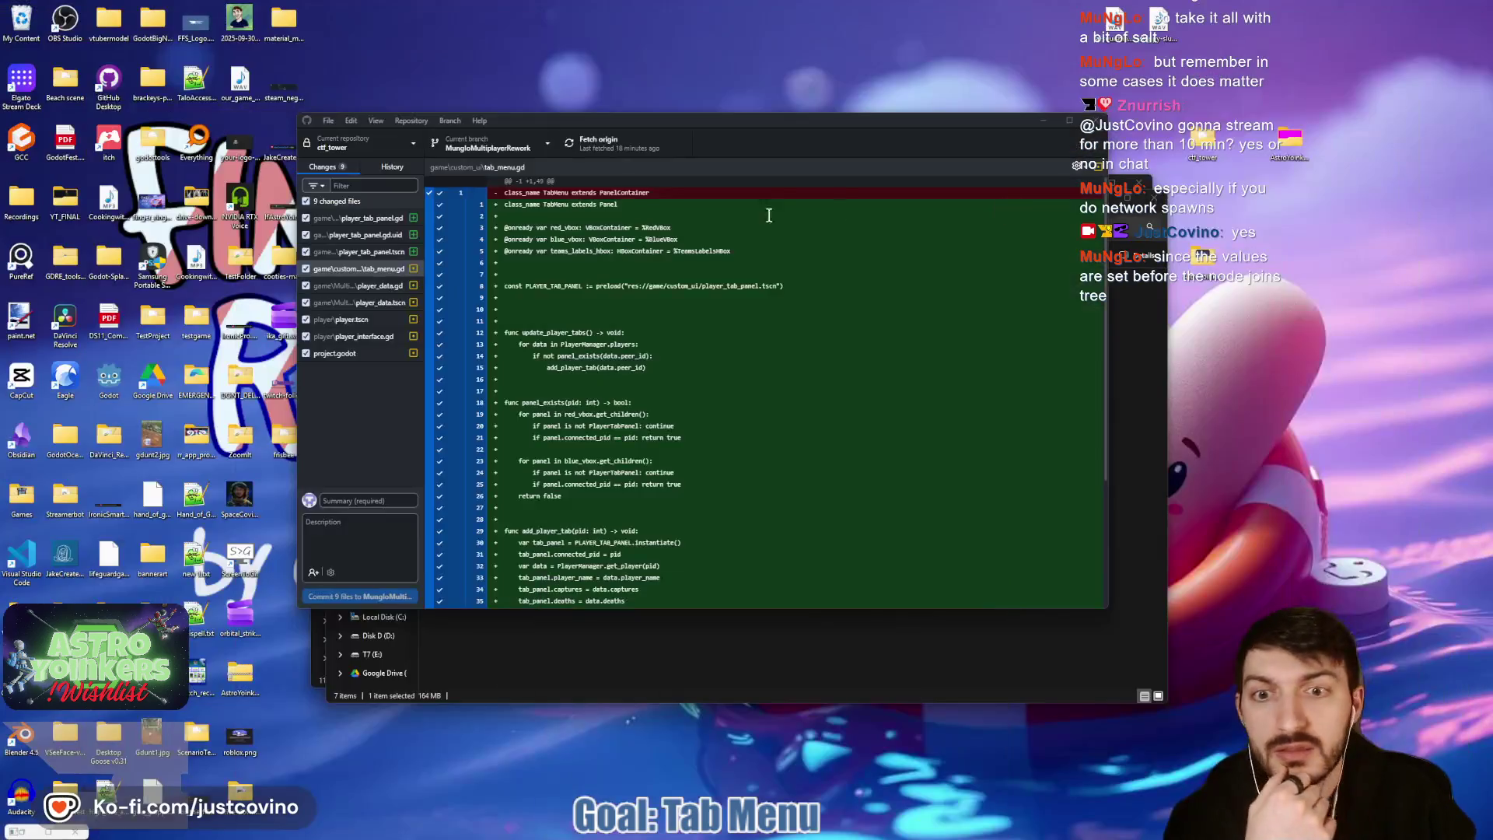
Close the Godot folder and TemporaryStuff Explorer windows, then close GitHub Desktop
left_click_drag(754, 123, 978, 144)
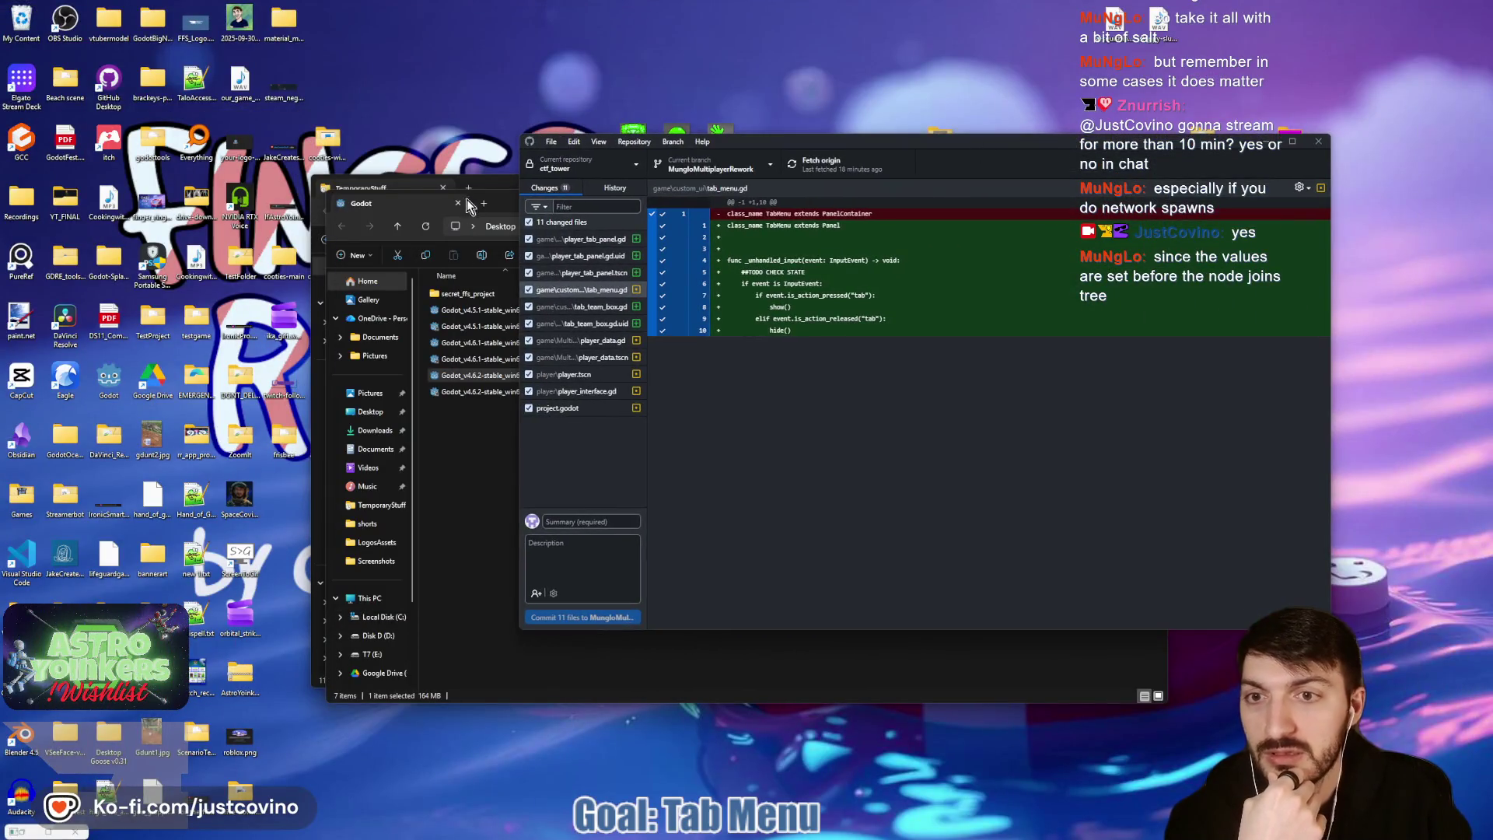
left_click(506, 211)
left_click(1163, 199)
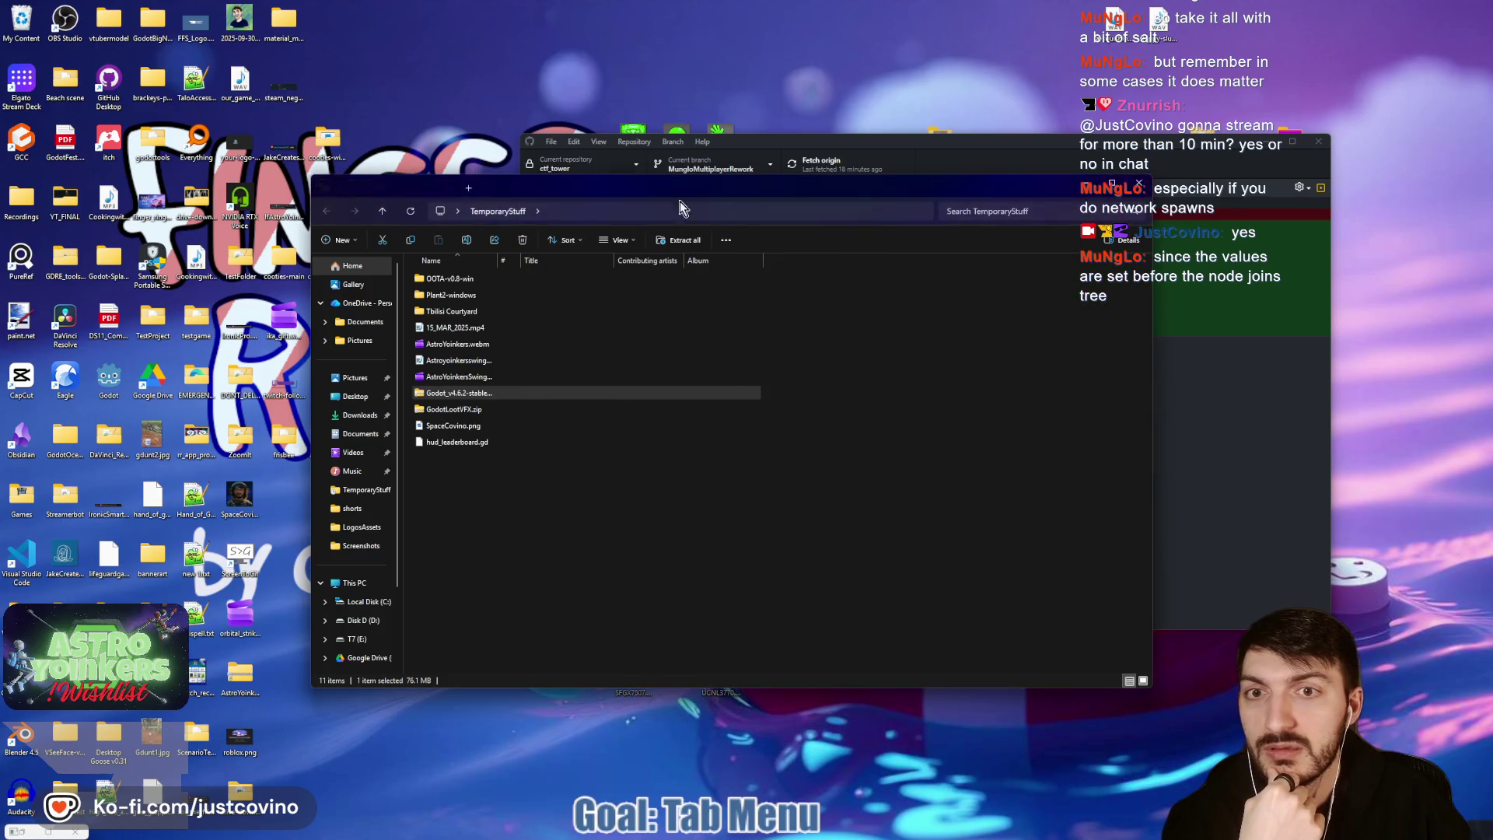
left_click_drag(393, 197, 729, 223)
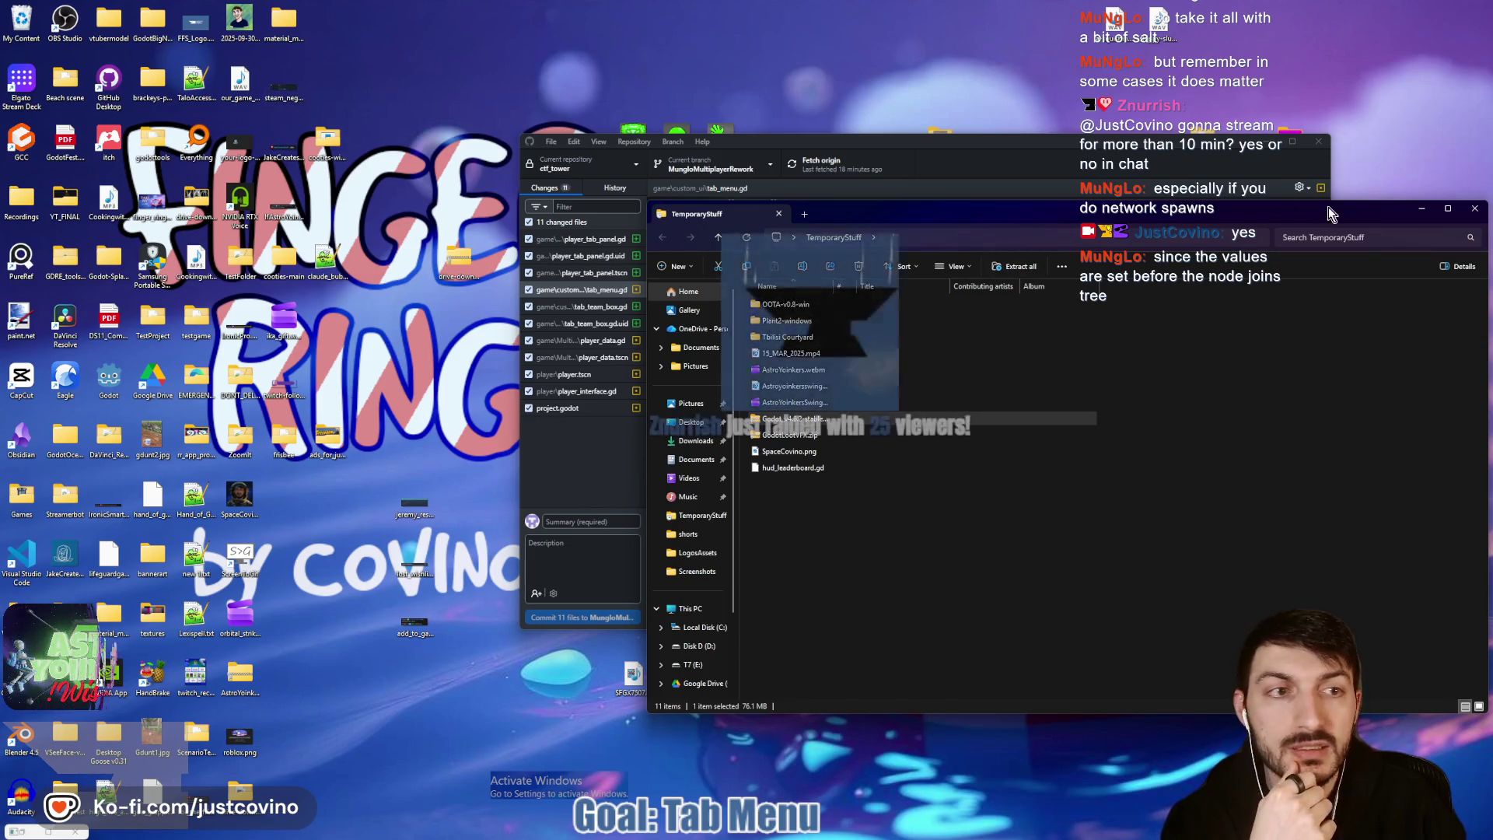
left_click_drag(1012, 213, 743, 238)
left_click(1203, 238)
left_click(1318, 141)
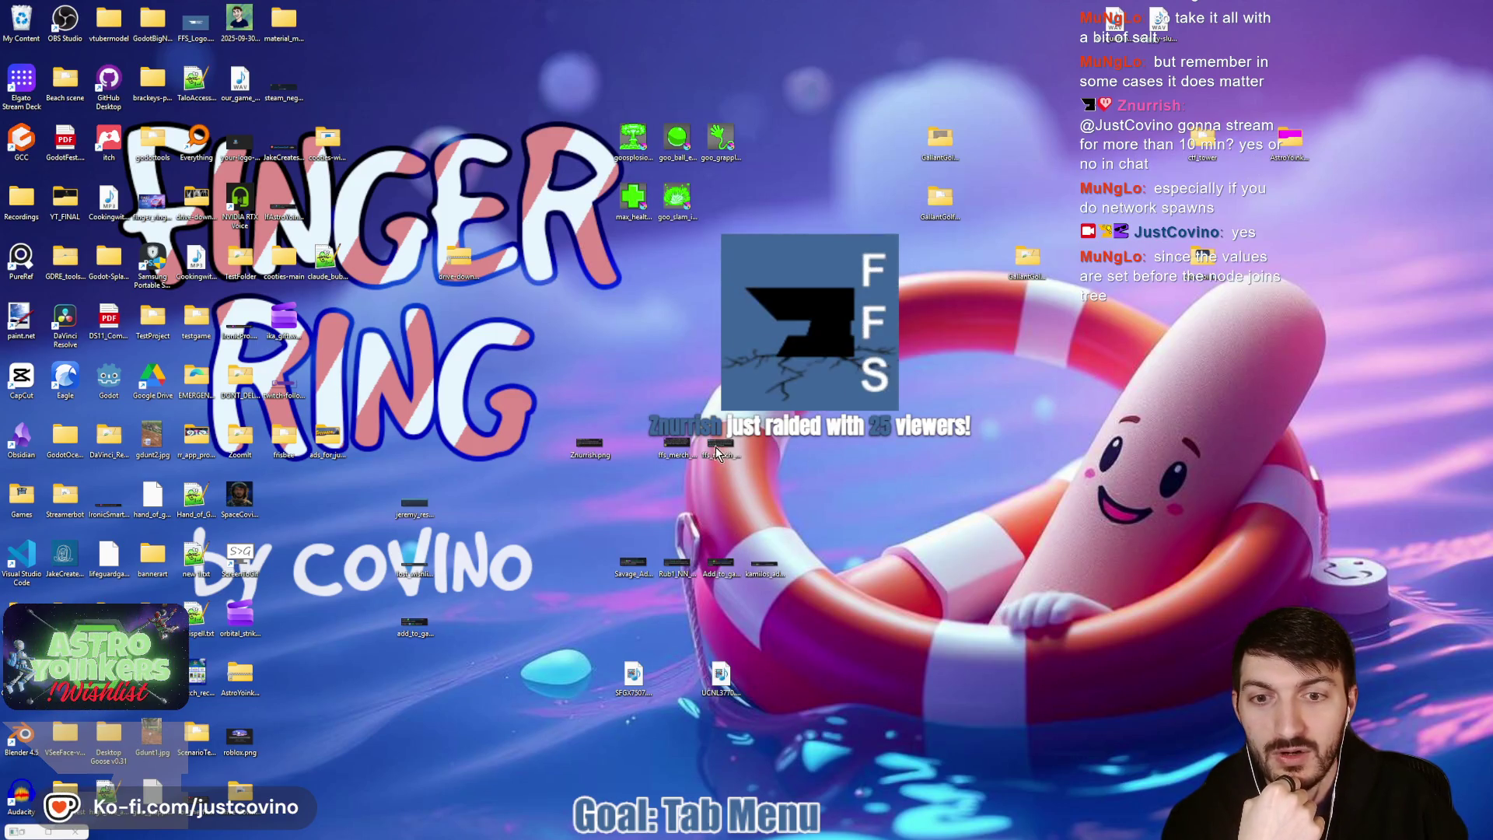
View the raider image in Photos, close it, and bring Godot back to the front
double_click(577, 448)
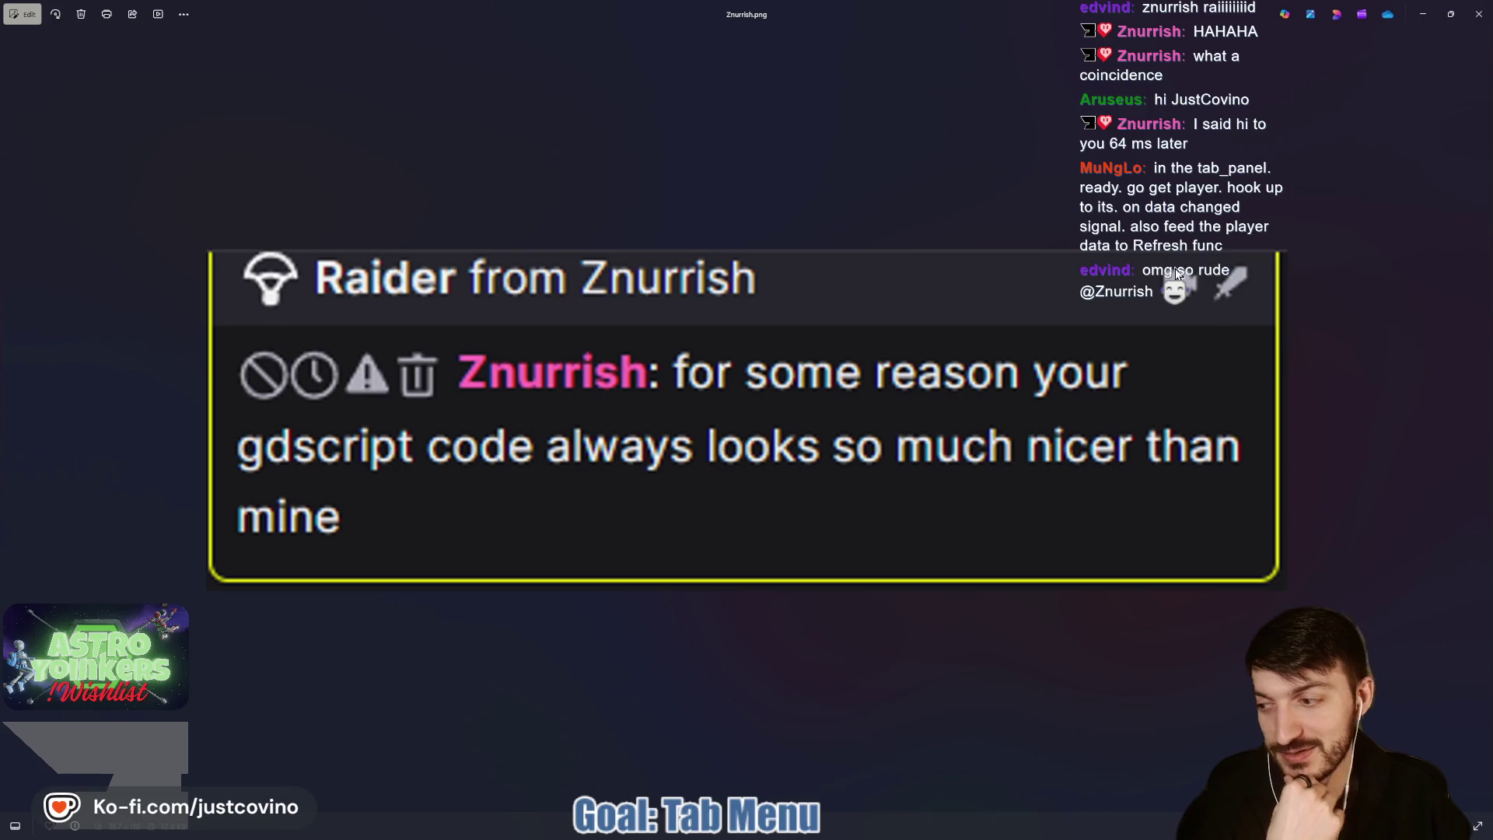
left_click(1478, 14)
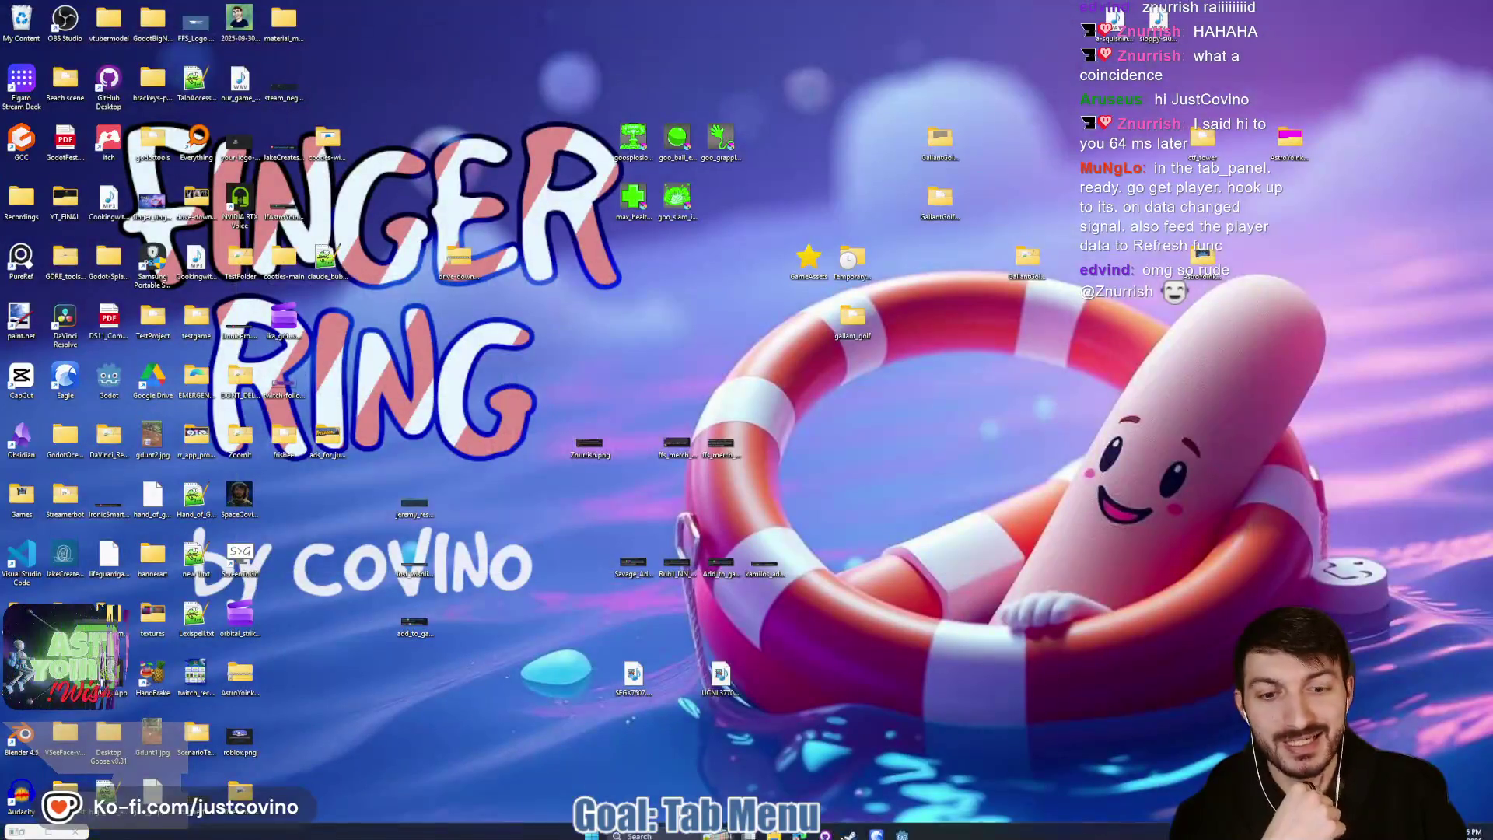
left_click(903, 829)
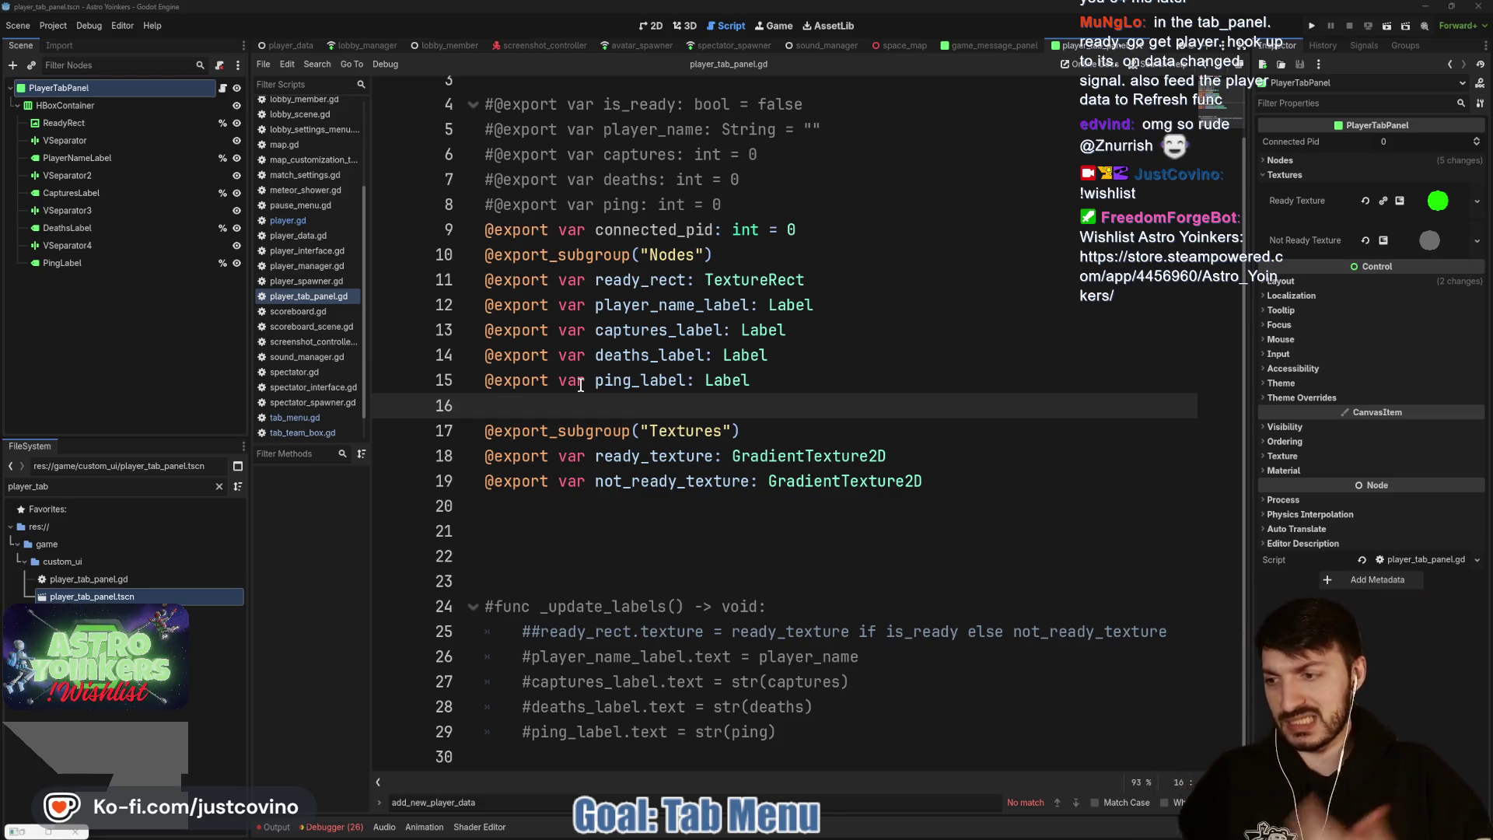
Glance at the 2D canvas, return to the script, and open a new line after line 21
left_click(652, 26)
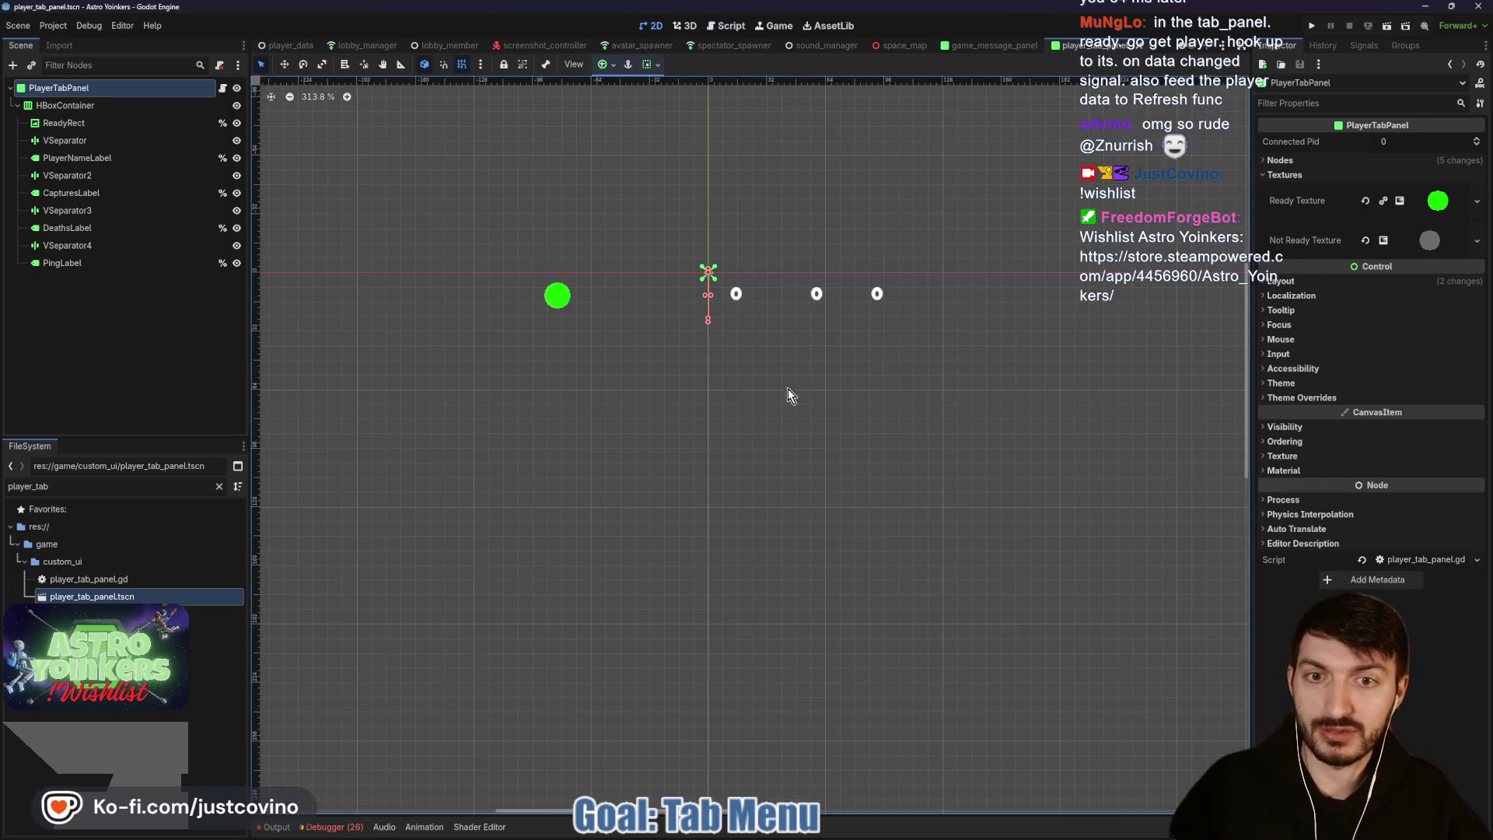
left_click(727, 26)
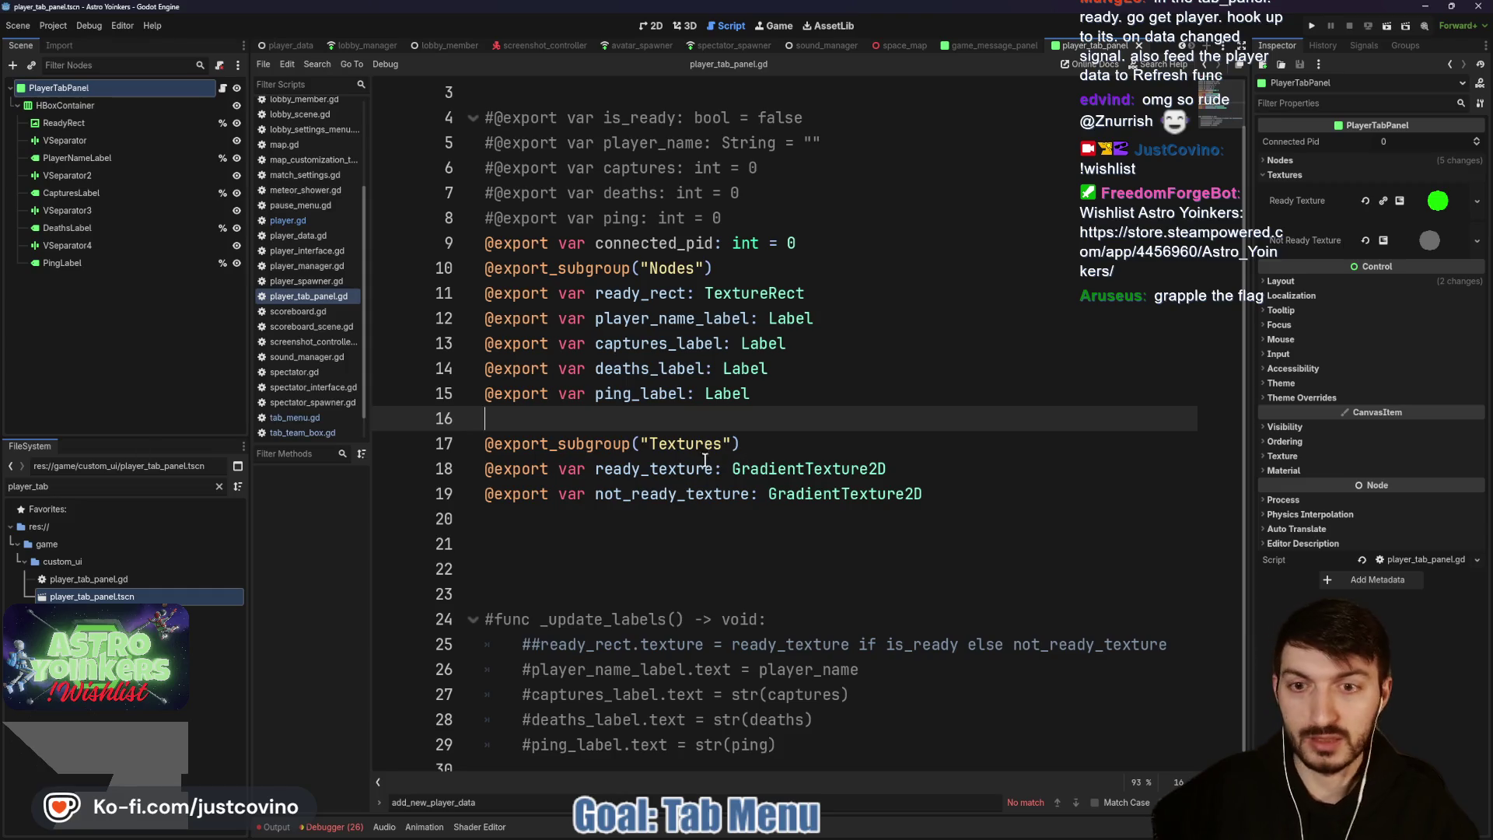
left_click(576, 544)
key("Return")
Add a func _ready() signature on the new line, replacing an accidental _process suggestion
type("func ")
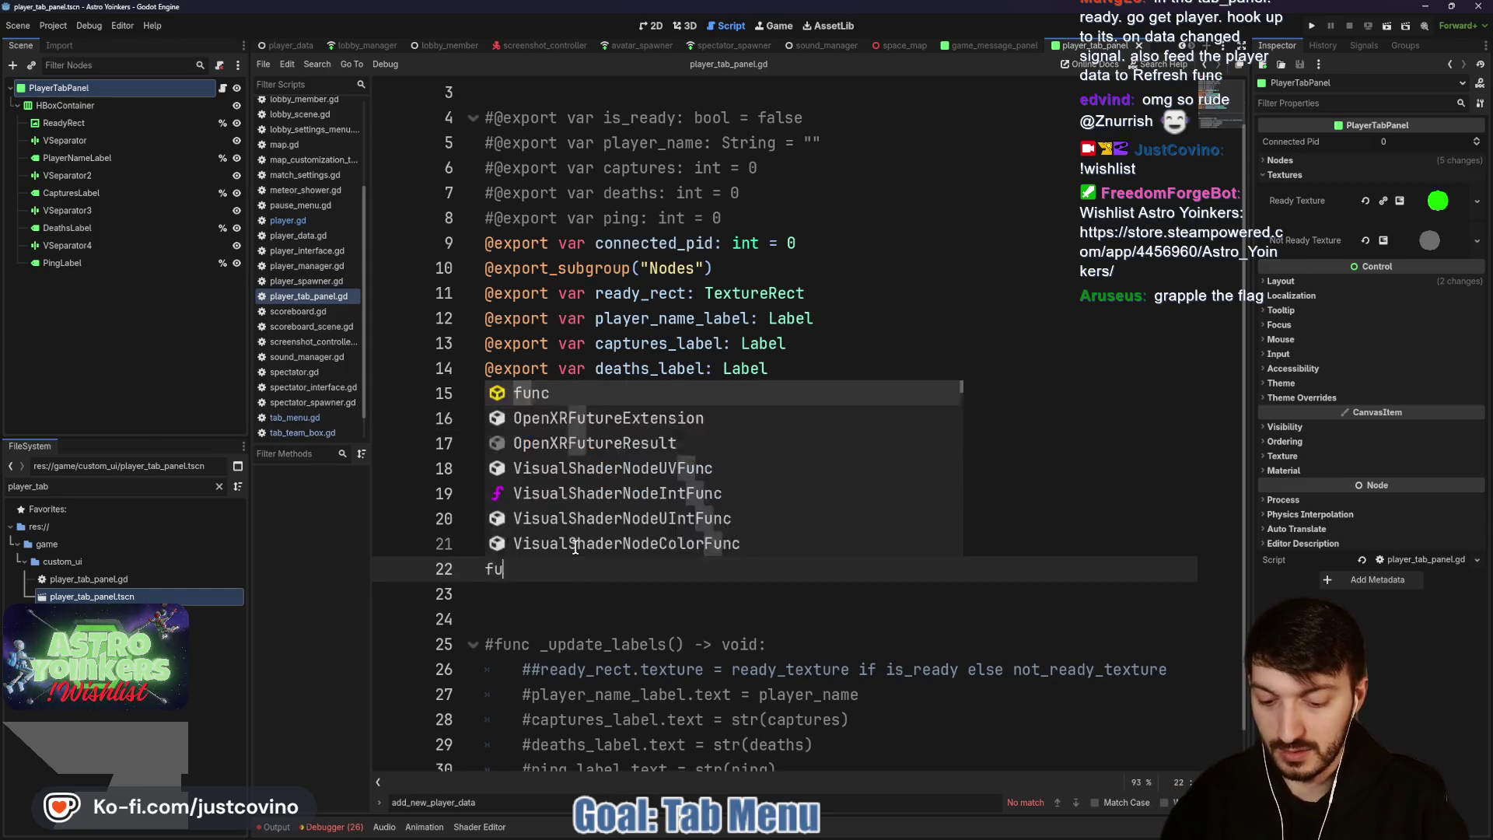
type("_pro")
key("Return")
key("BackSpace")
key("BackSpace")
key("BackSpace")
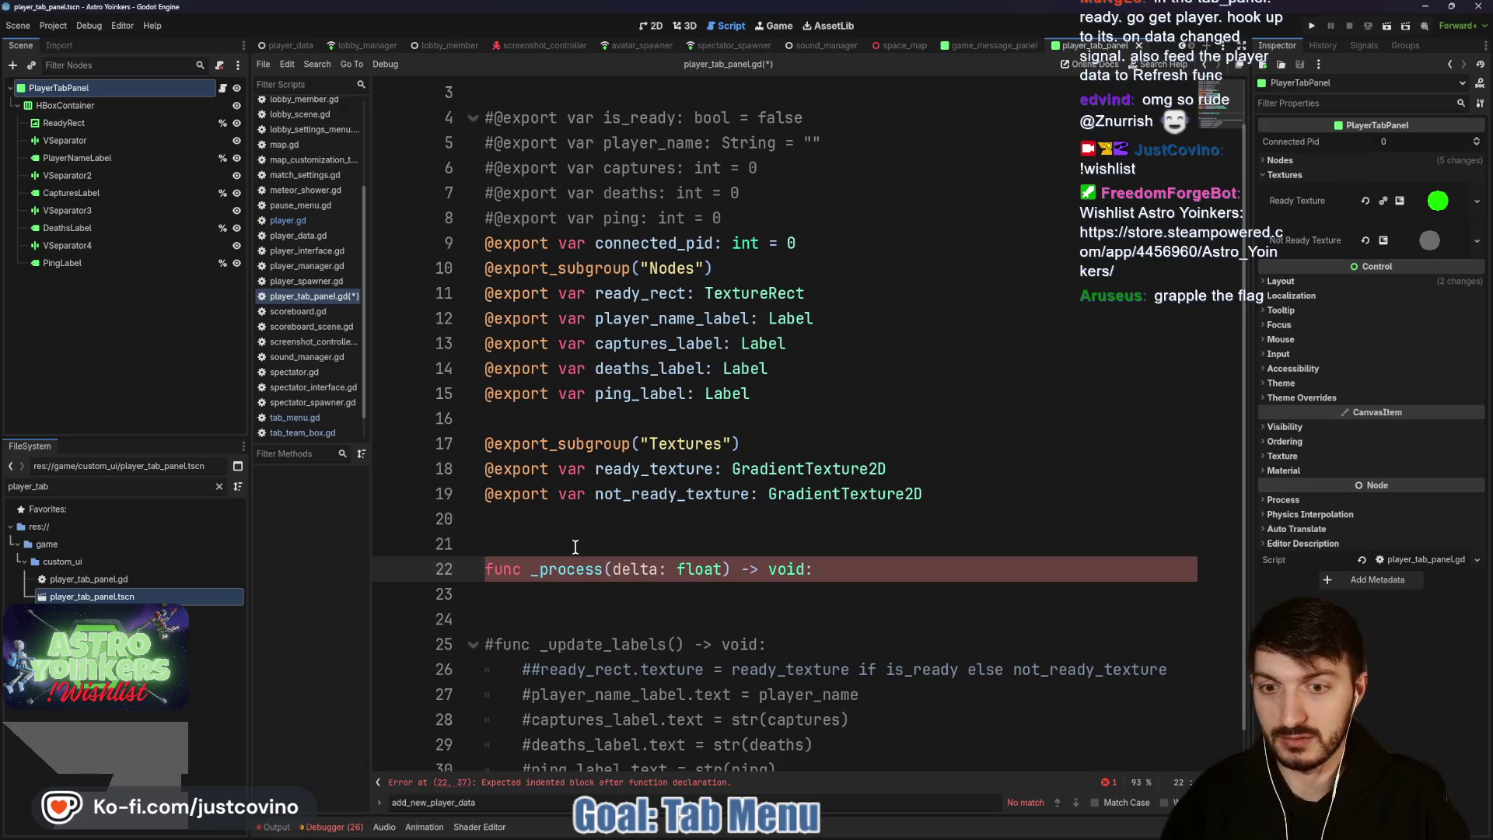
type("_read")
key("Return")
key("Return")
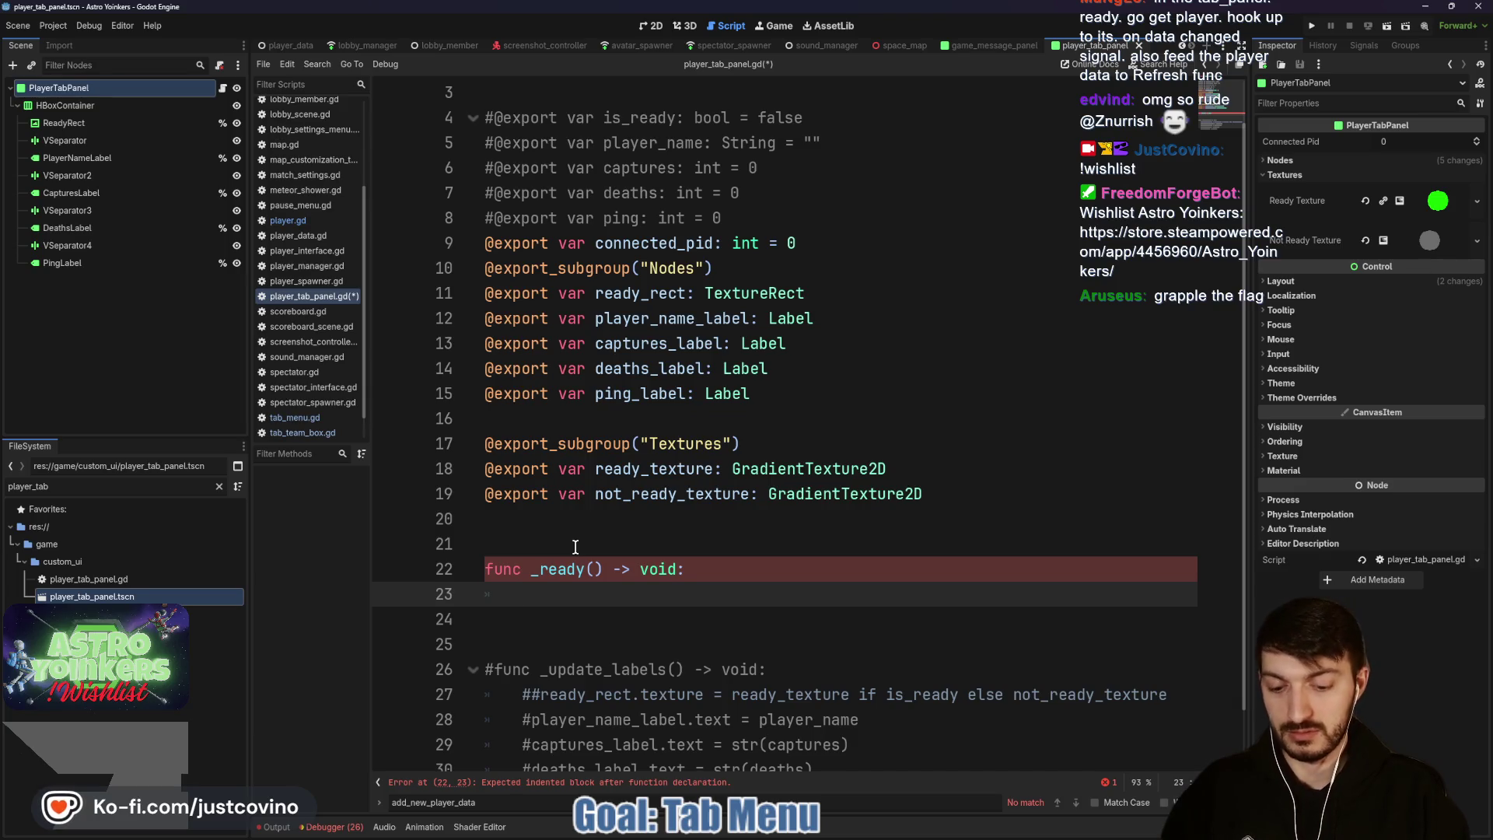
Write PlayerManager.get_player(connected_pid).data inside _ready
type("Player")
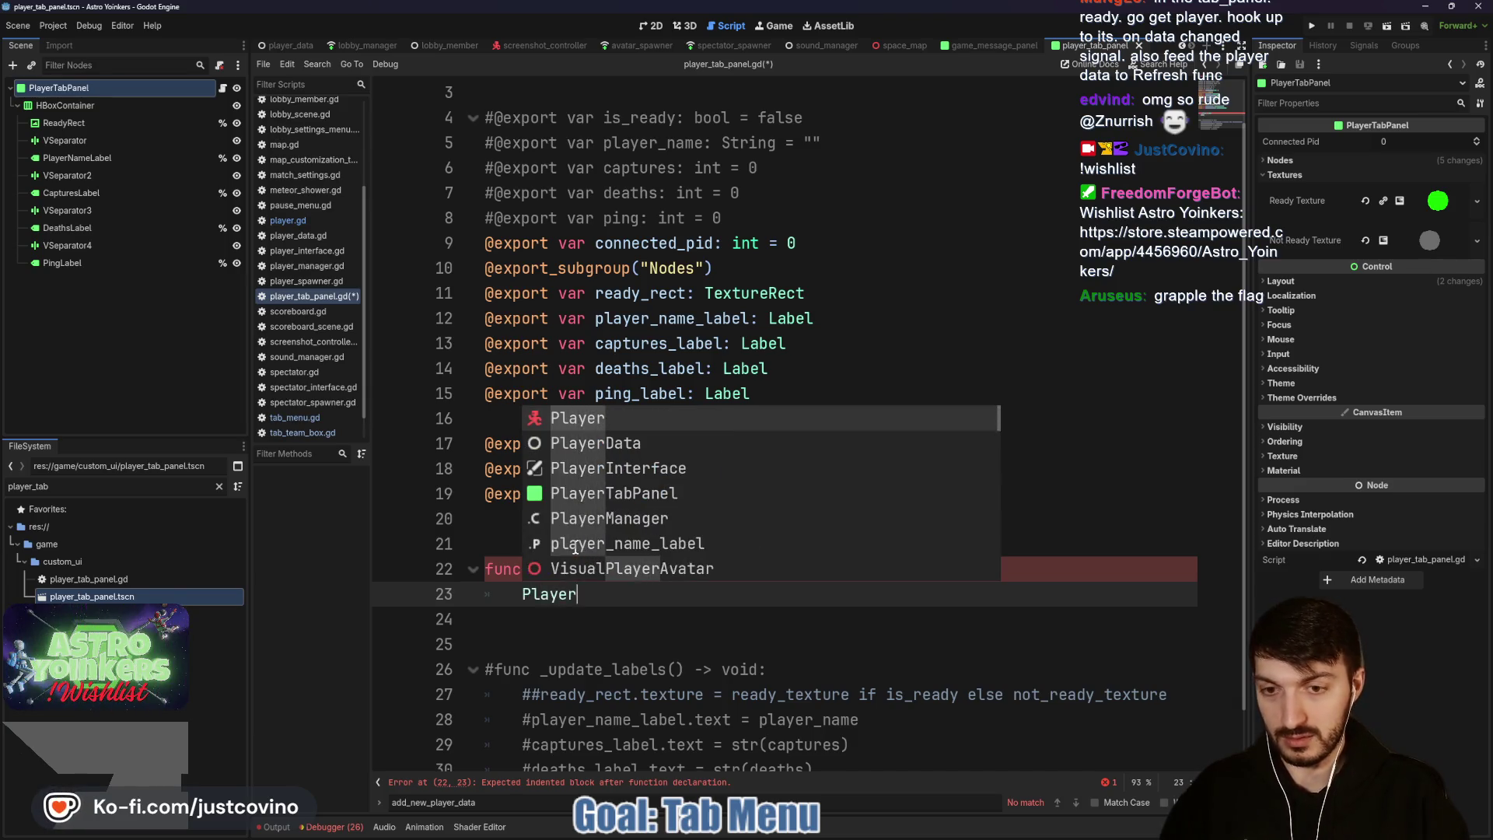
type("Manager.ge")
key("Return")
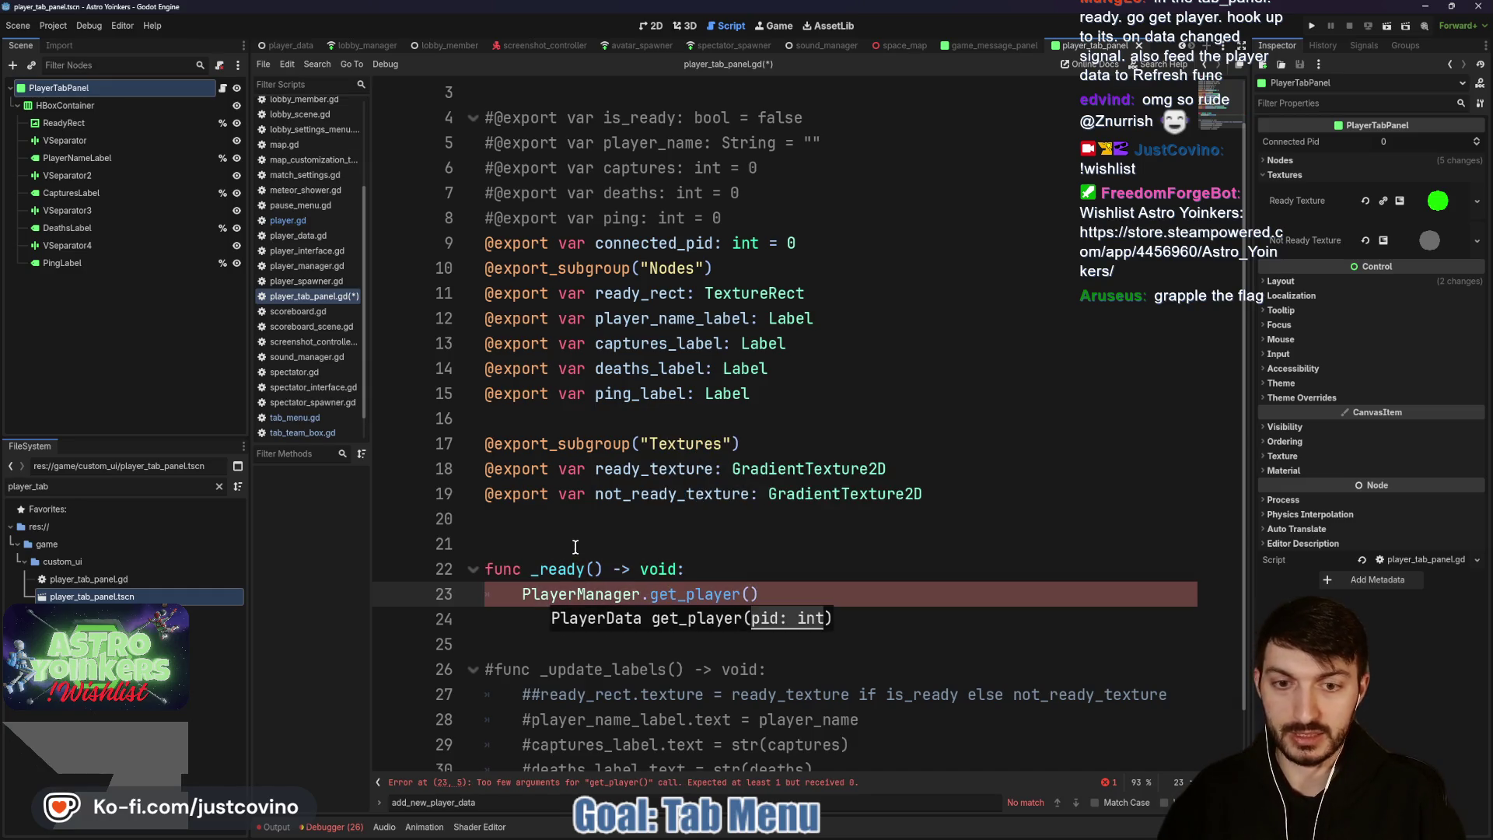
type("onn")
key("Return")
key("End")
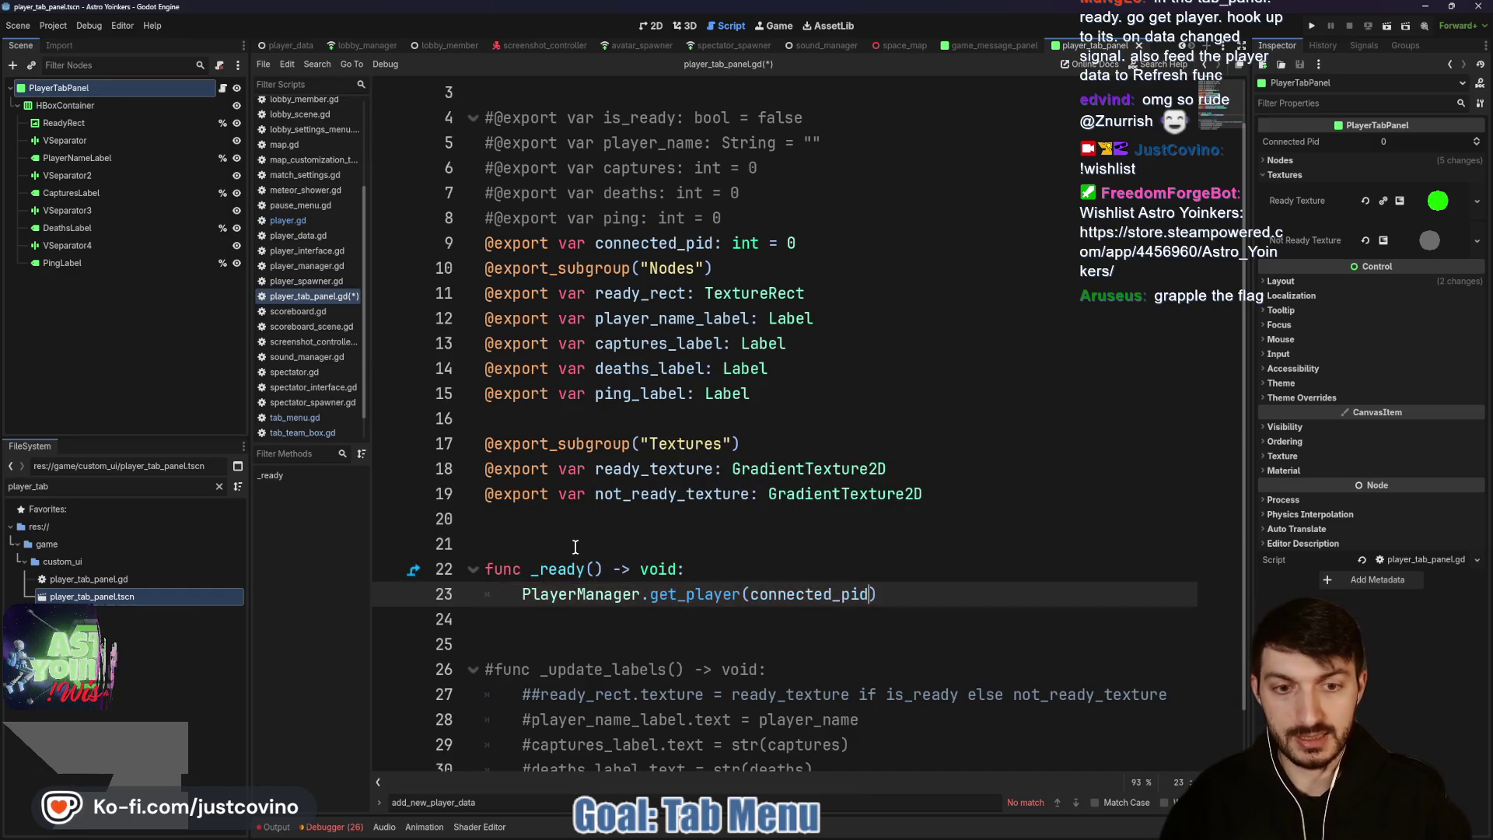
type(".data")
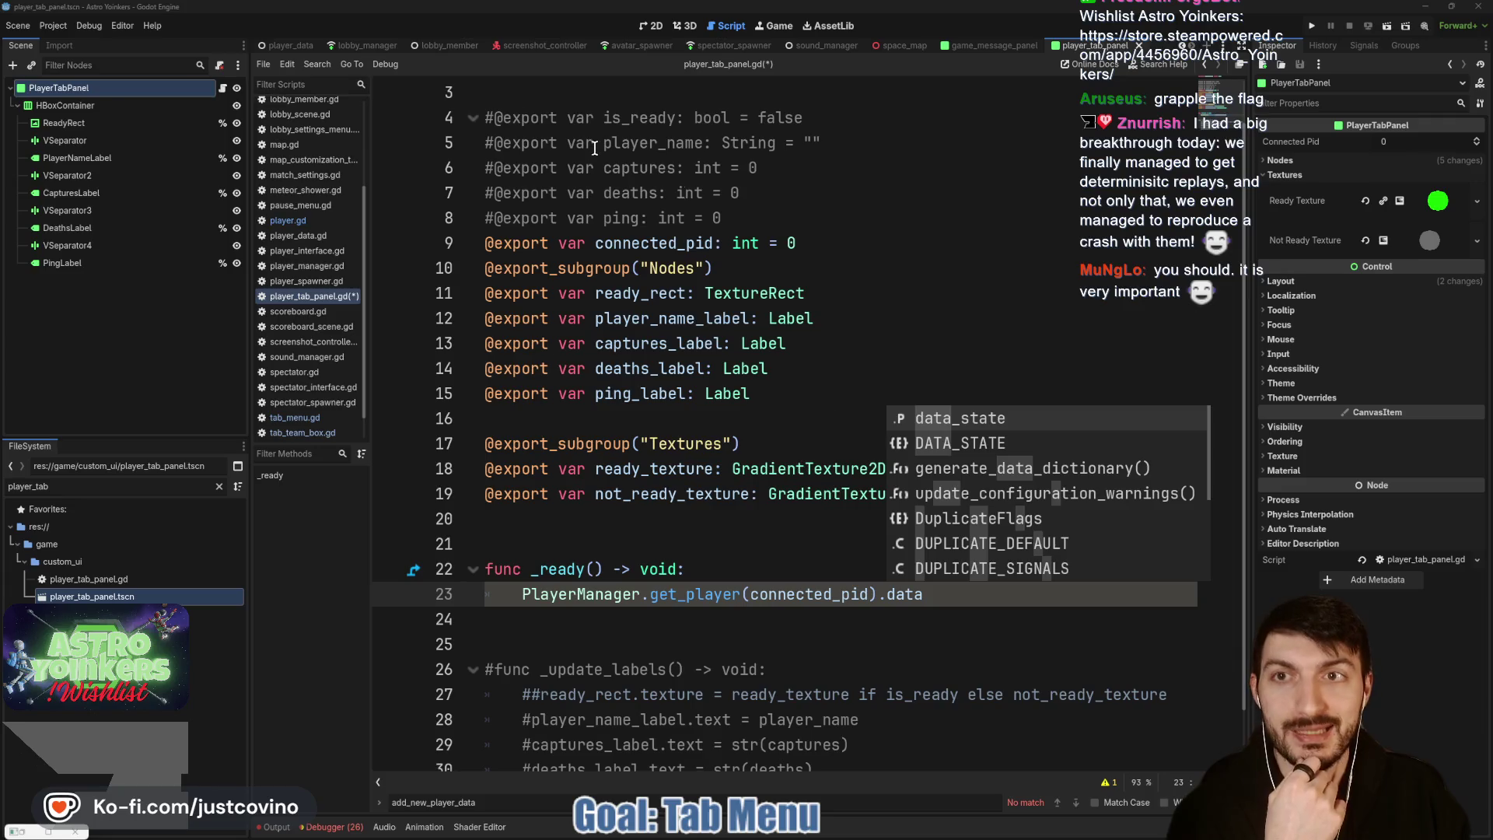
scroll(376, 44, "up", 1)
Open the player_data scene and its player_data.gd script
left_click(381, 45)
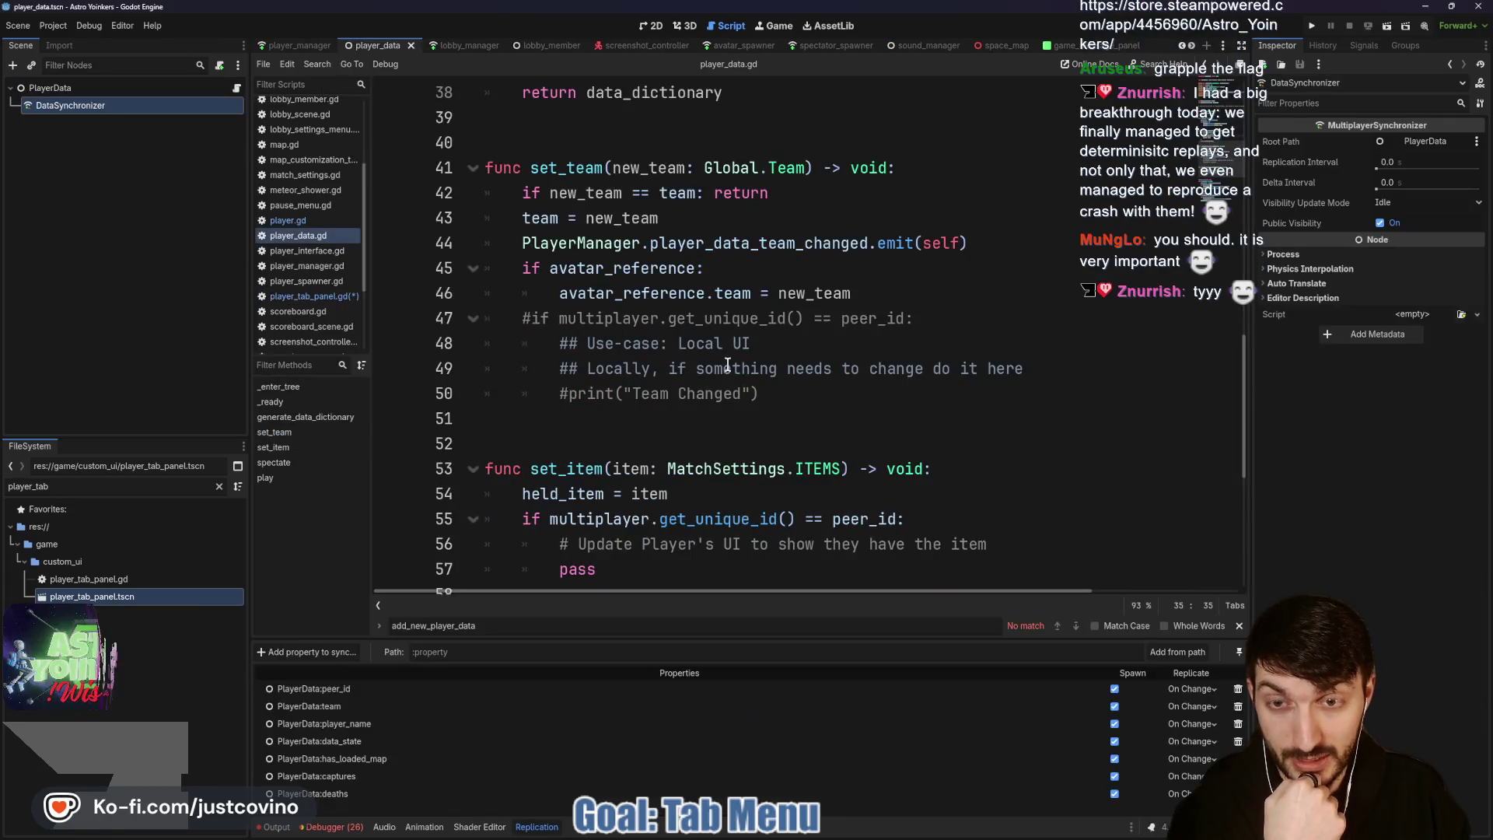
scroll(733, 343, "up", 10)
scroll(724, 337, "down", 5)
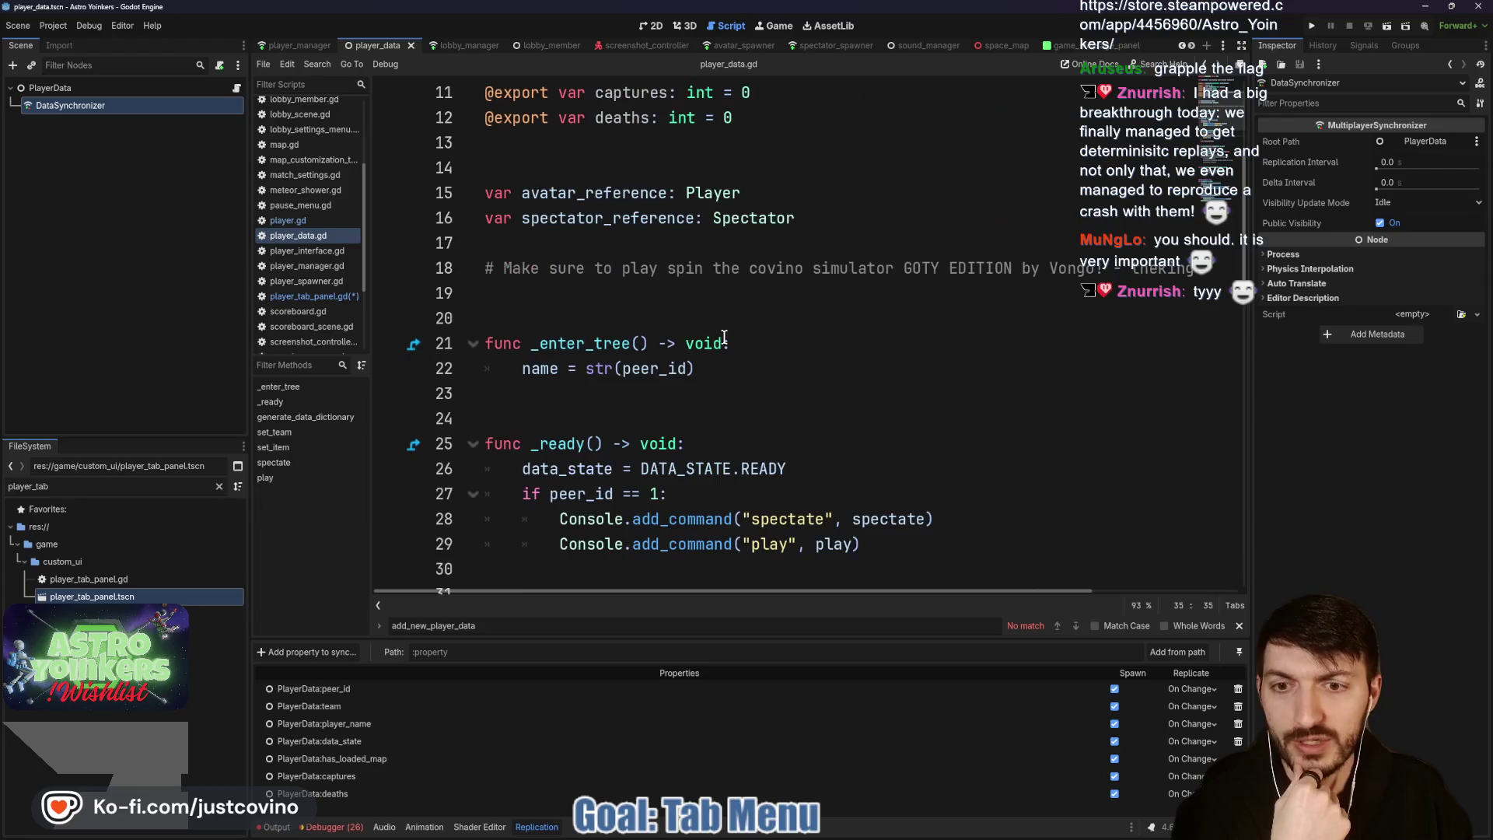
scroll(723, 340, "down", 2)
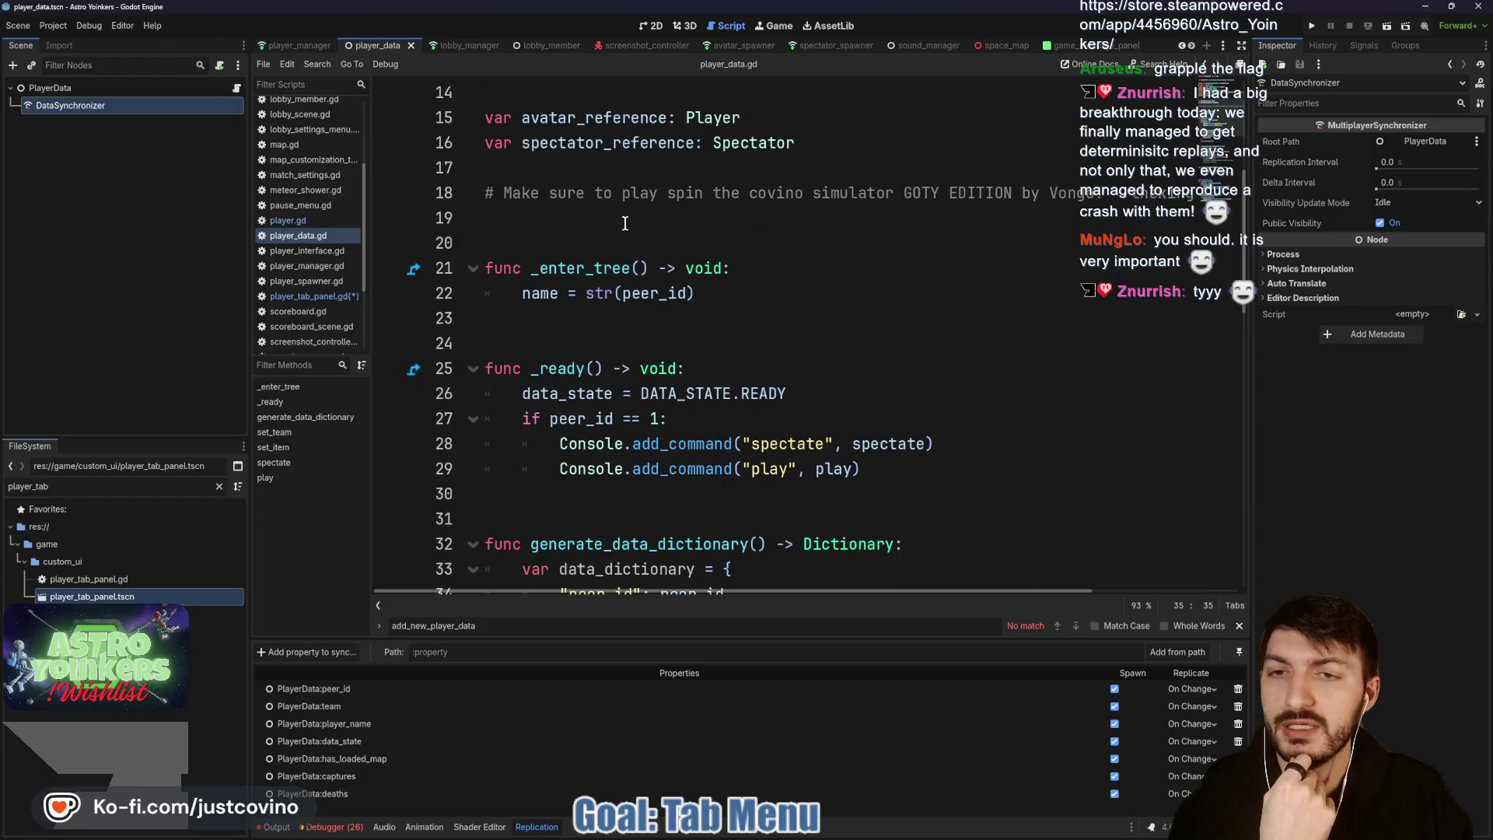
scroll(626, 225, "up", 2)
scroll(605, 277, "up", 3)
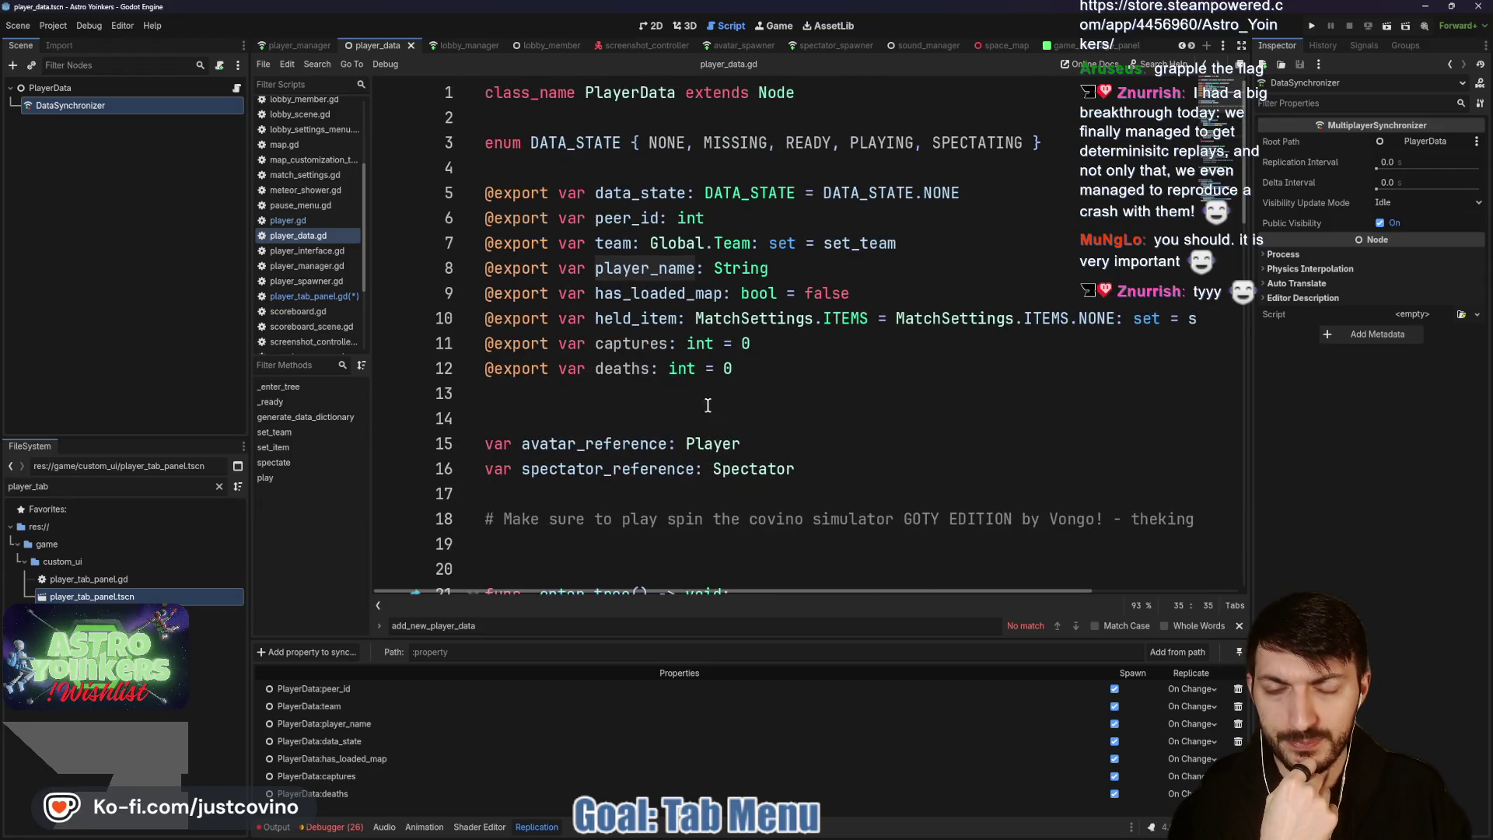
scroll(551, 405, "down", 3)
Declare signal data_changed on a new line after the comment in player_data.gd
left_click(530, 324)
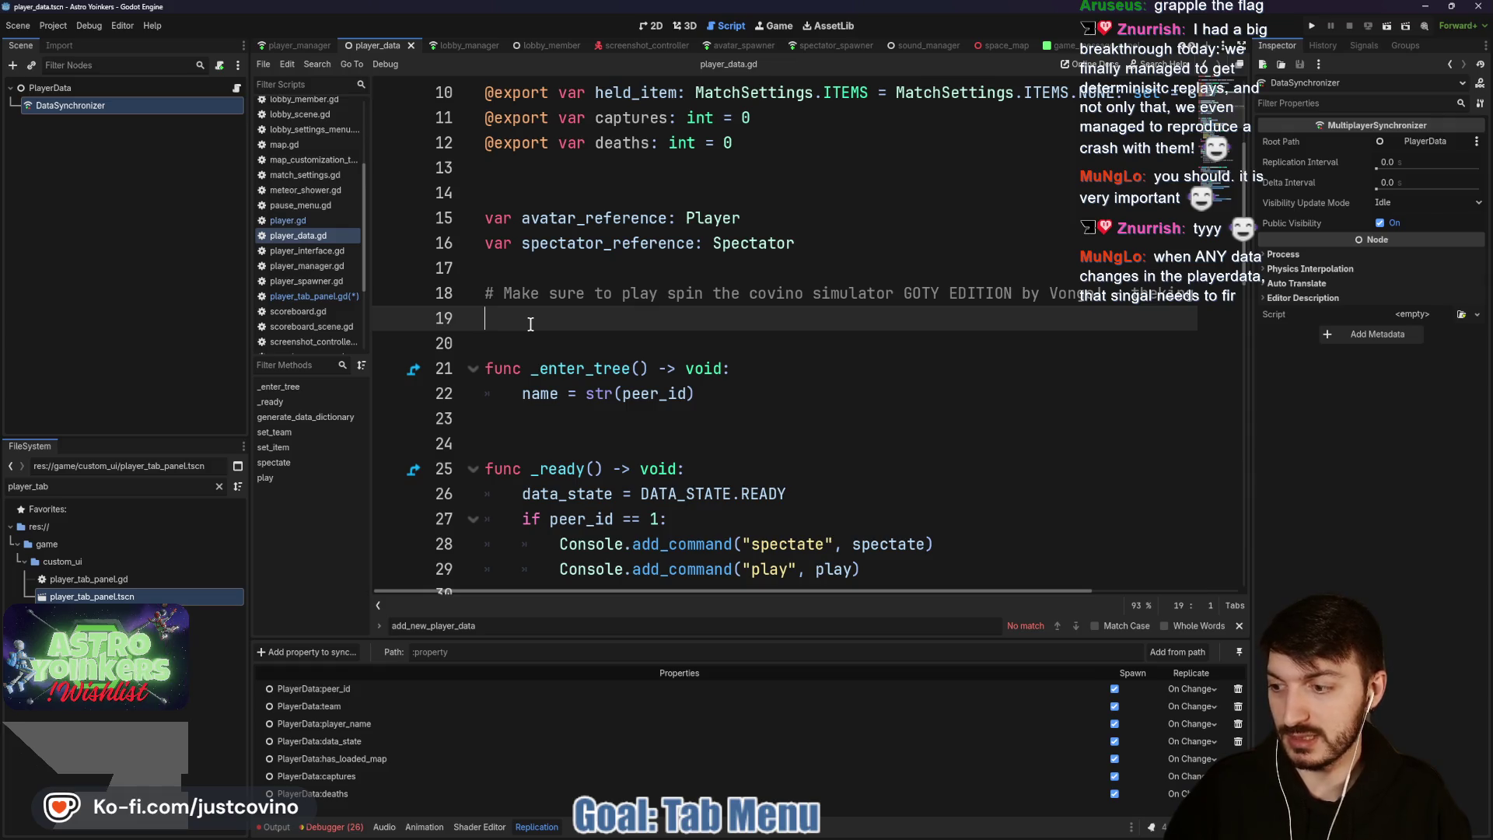
key("Return")
type("signal")
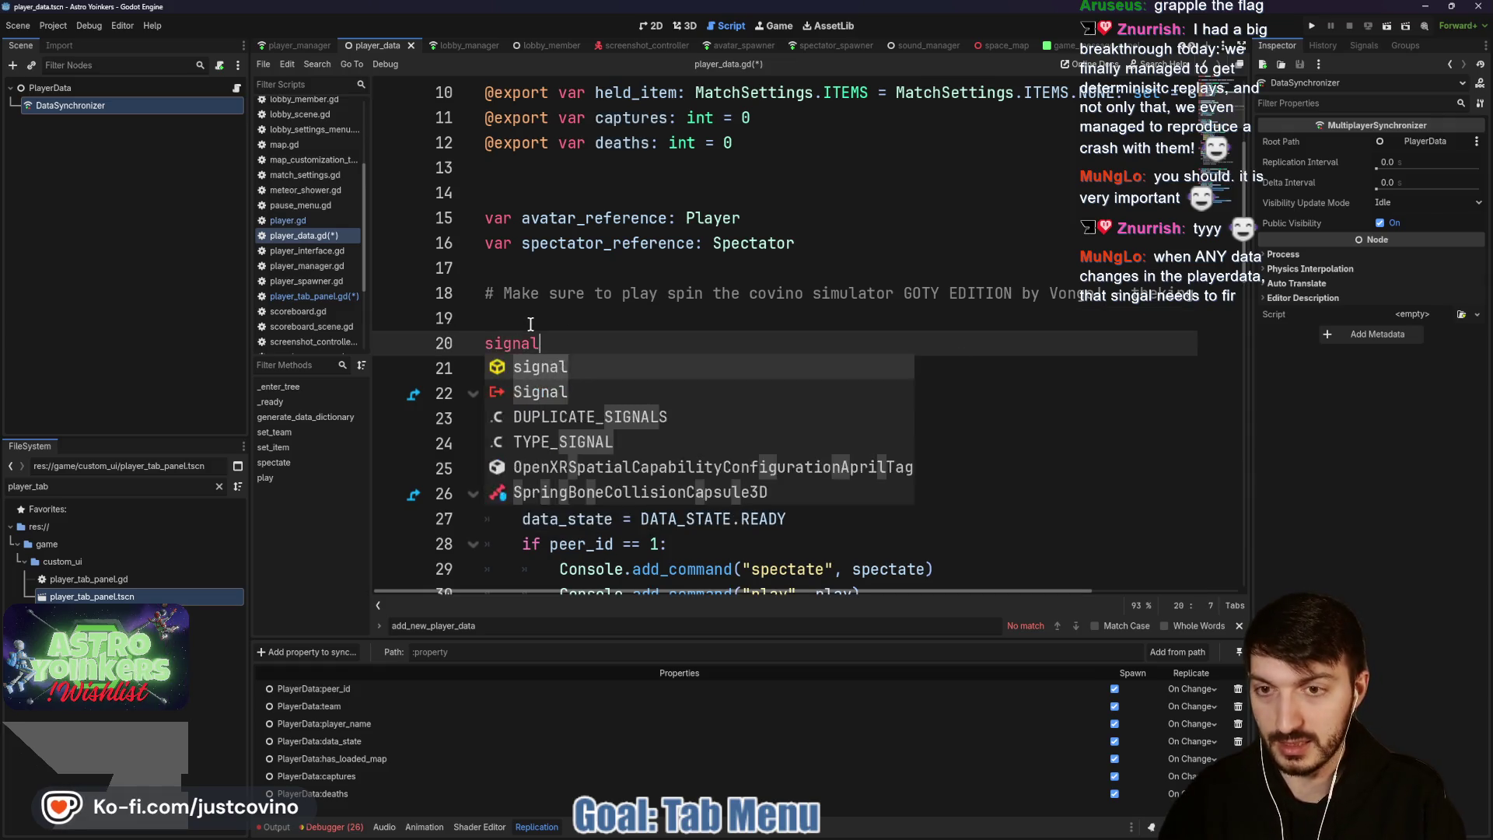
key("Escape")
type("data_changed")
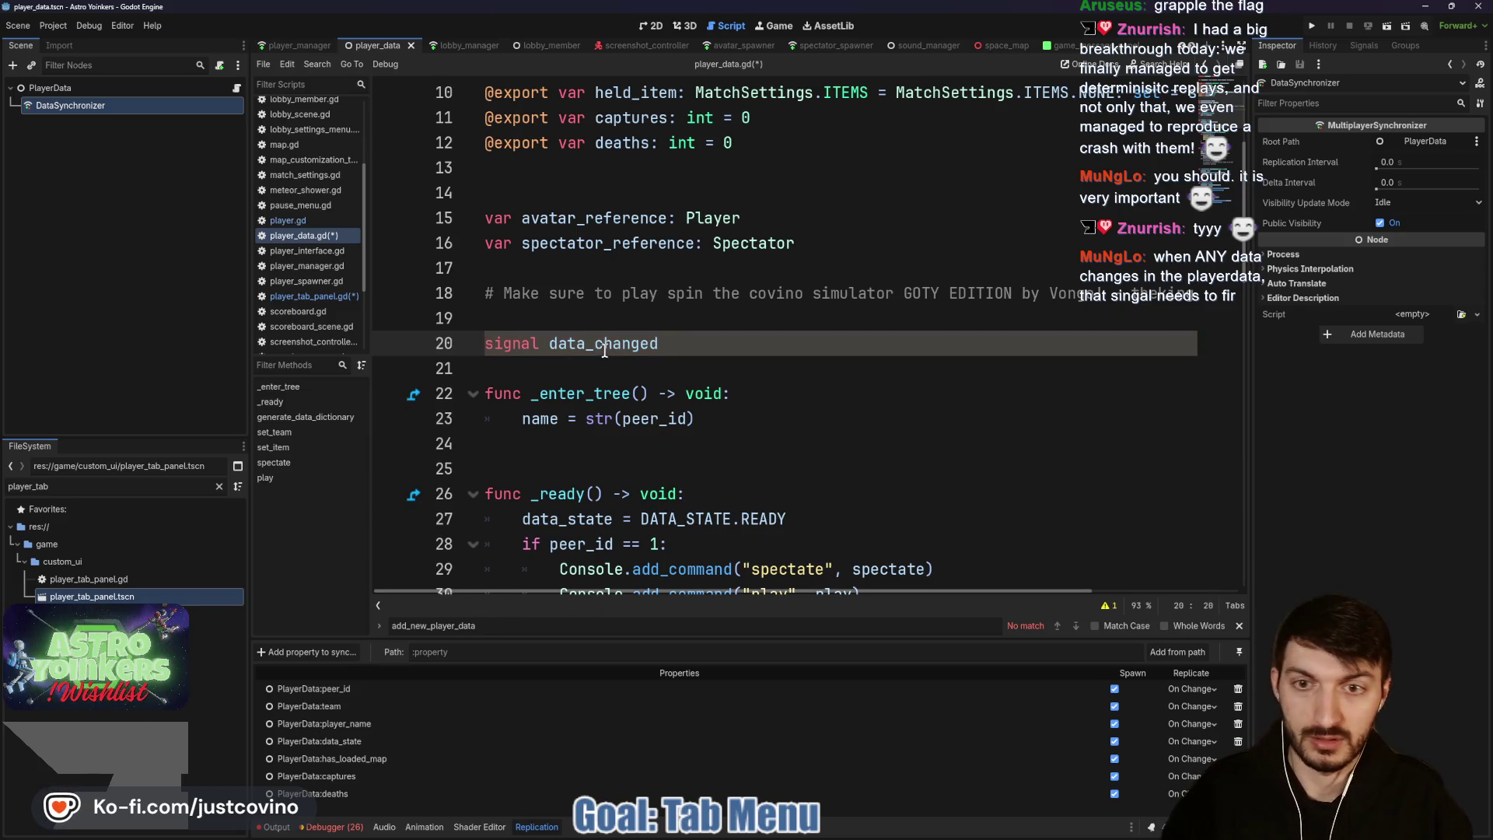
key("Return")
key("Return")
Scroll through player_data.gd and select a block of its code
scroll(607, 370, "down", 4)
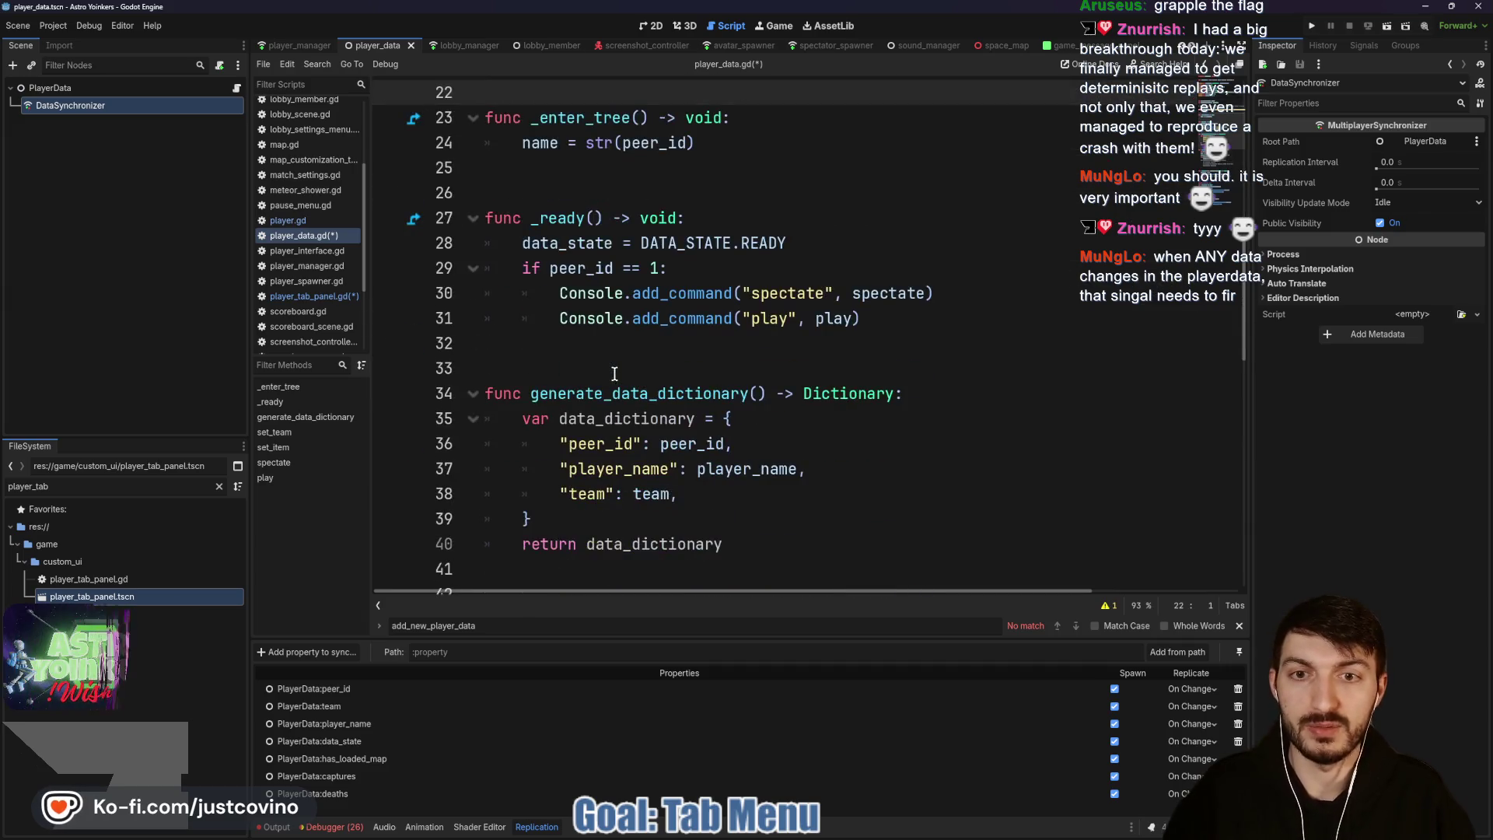
scroll(710, 371, "down", 2)
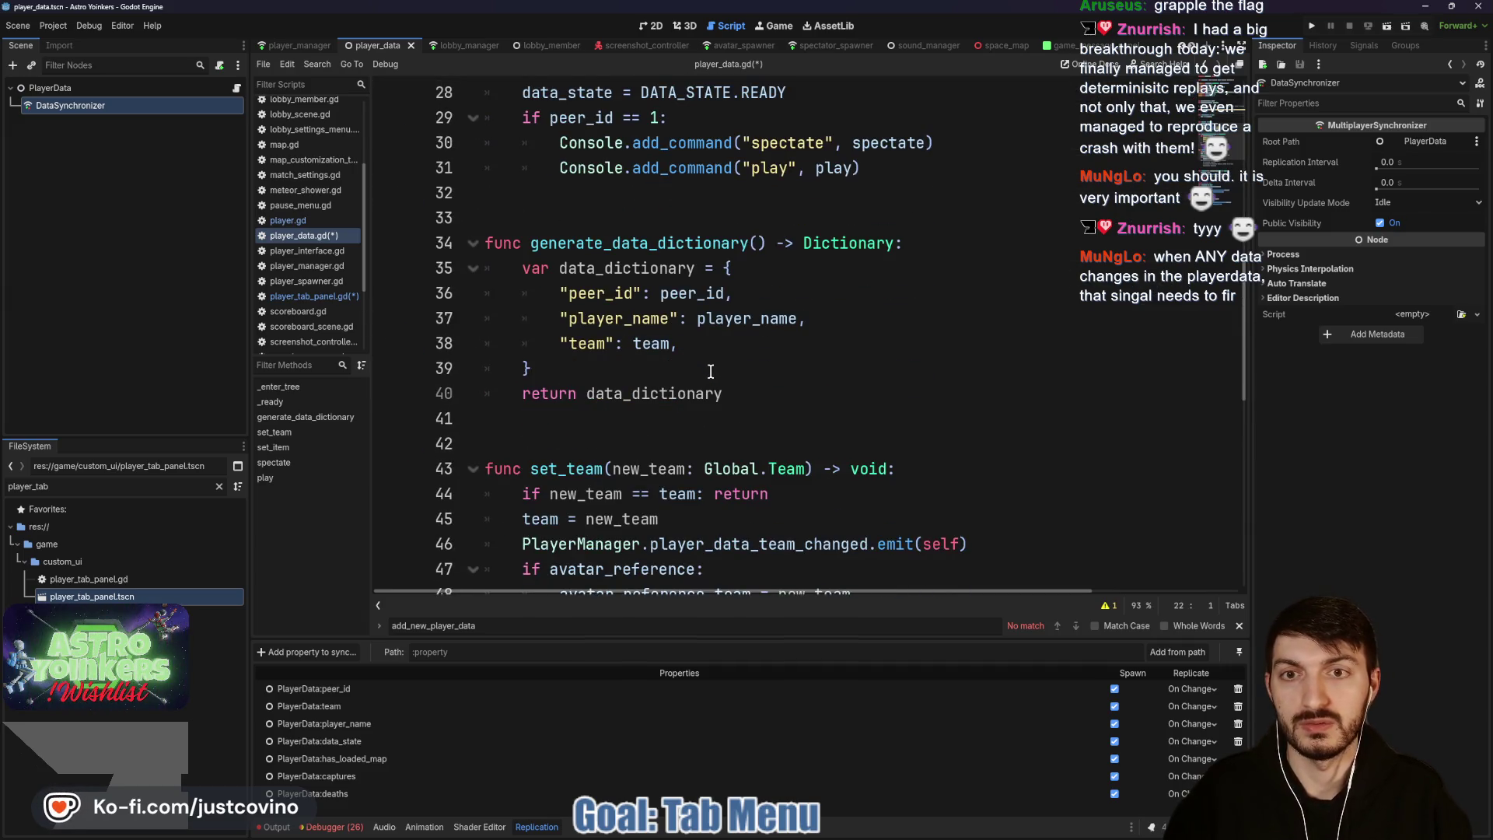
scroll(710, 371, "down", 3)
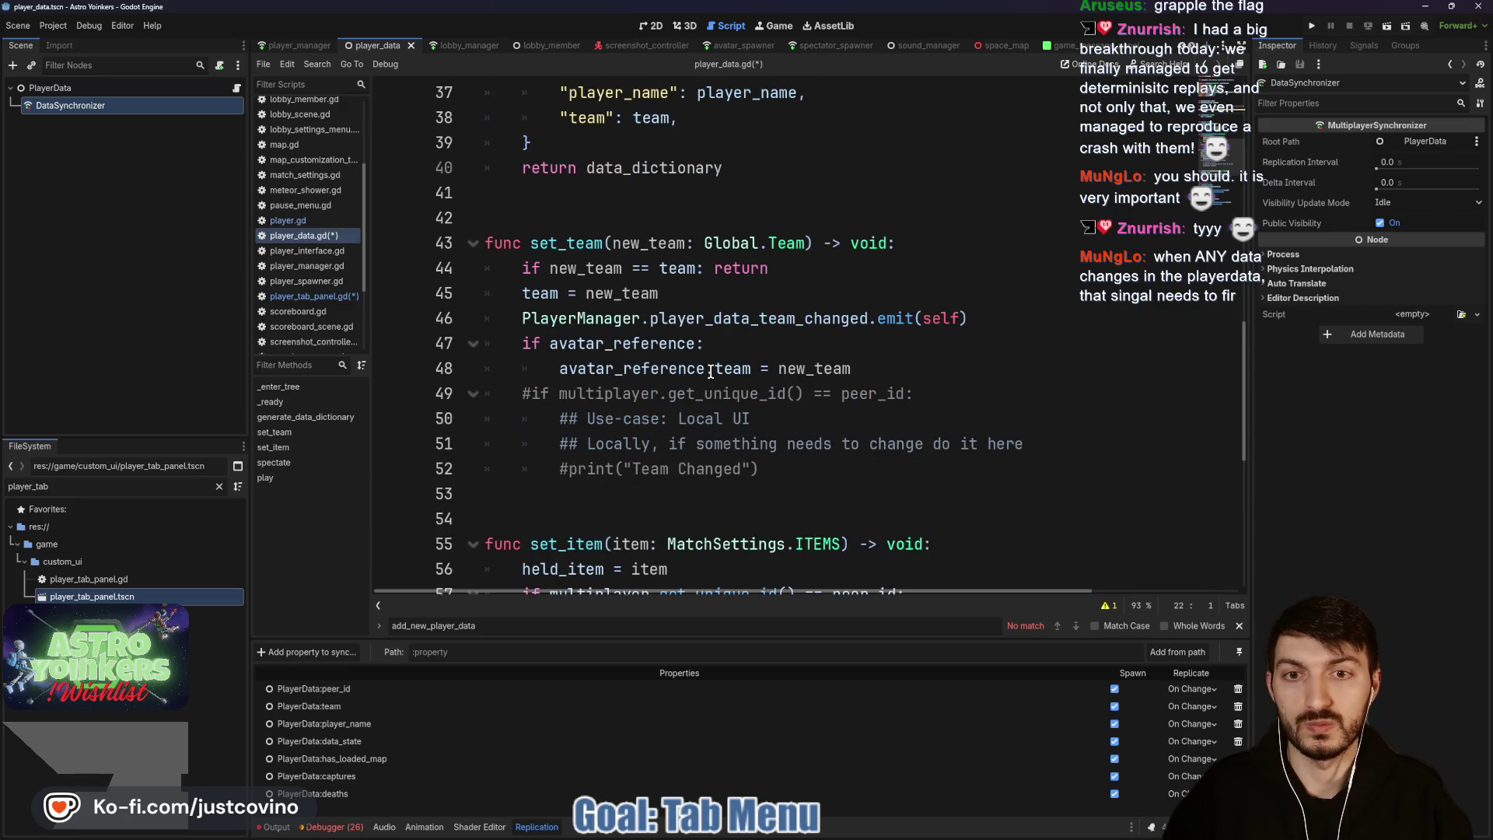
scroll(710, 371, "down", 2)
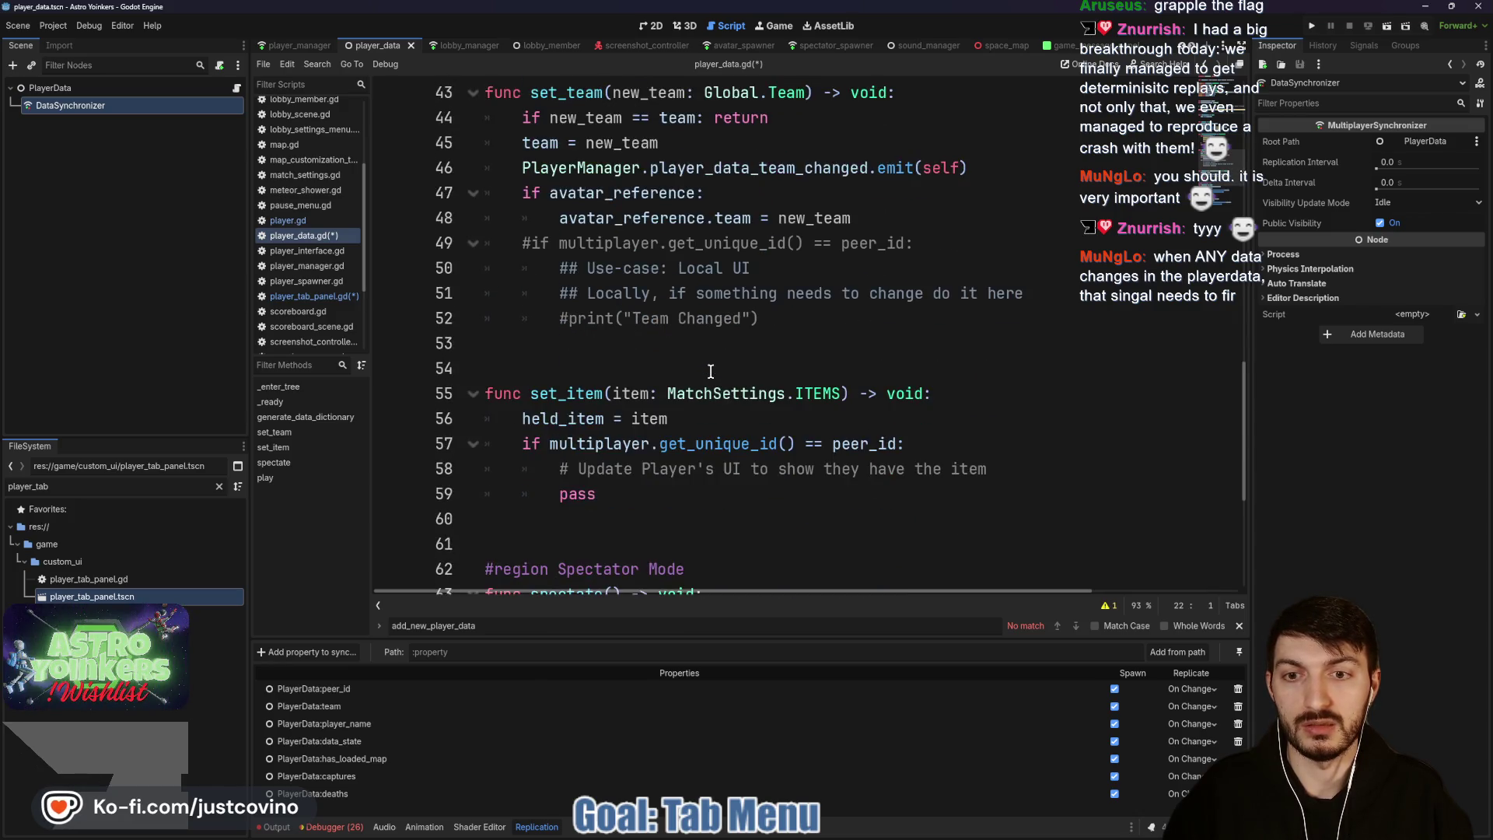
scroll(710, 371, "down", 2)
scroll(710, 371, "down", 2)
scroll(710, 371, "up", 15)
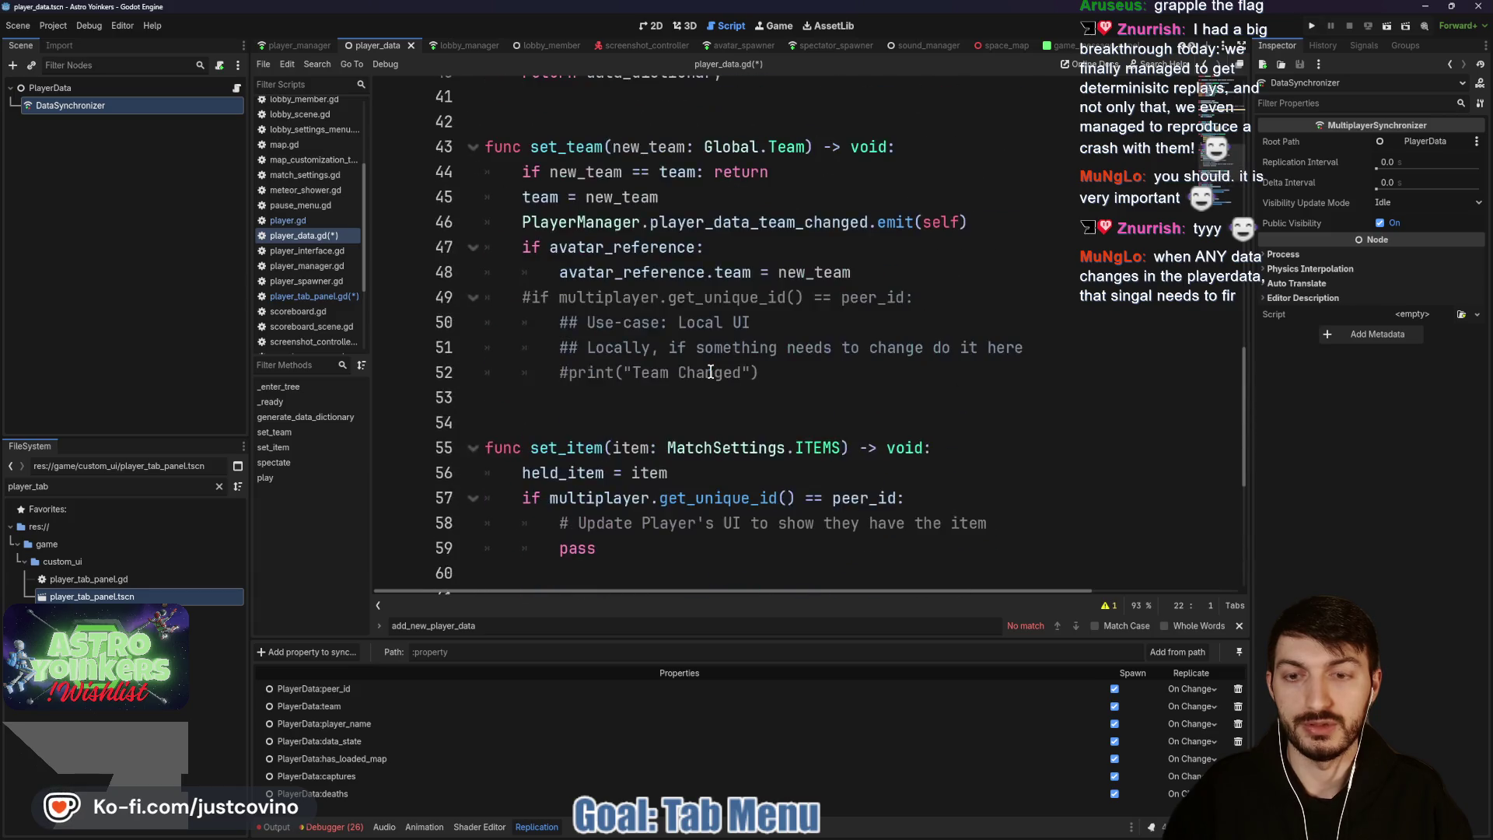
scroll(710, 371, "up", 2)
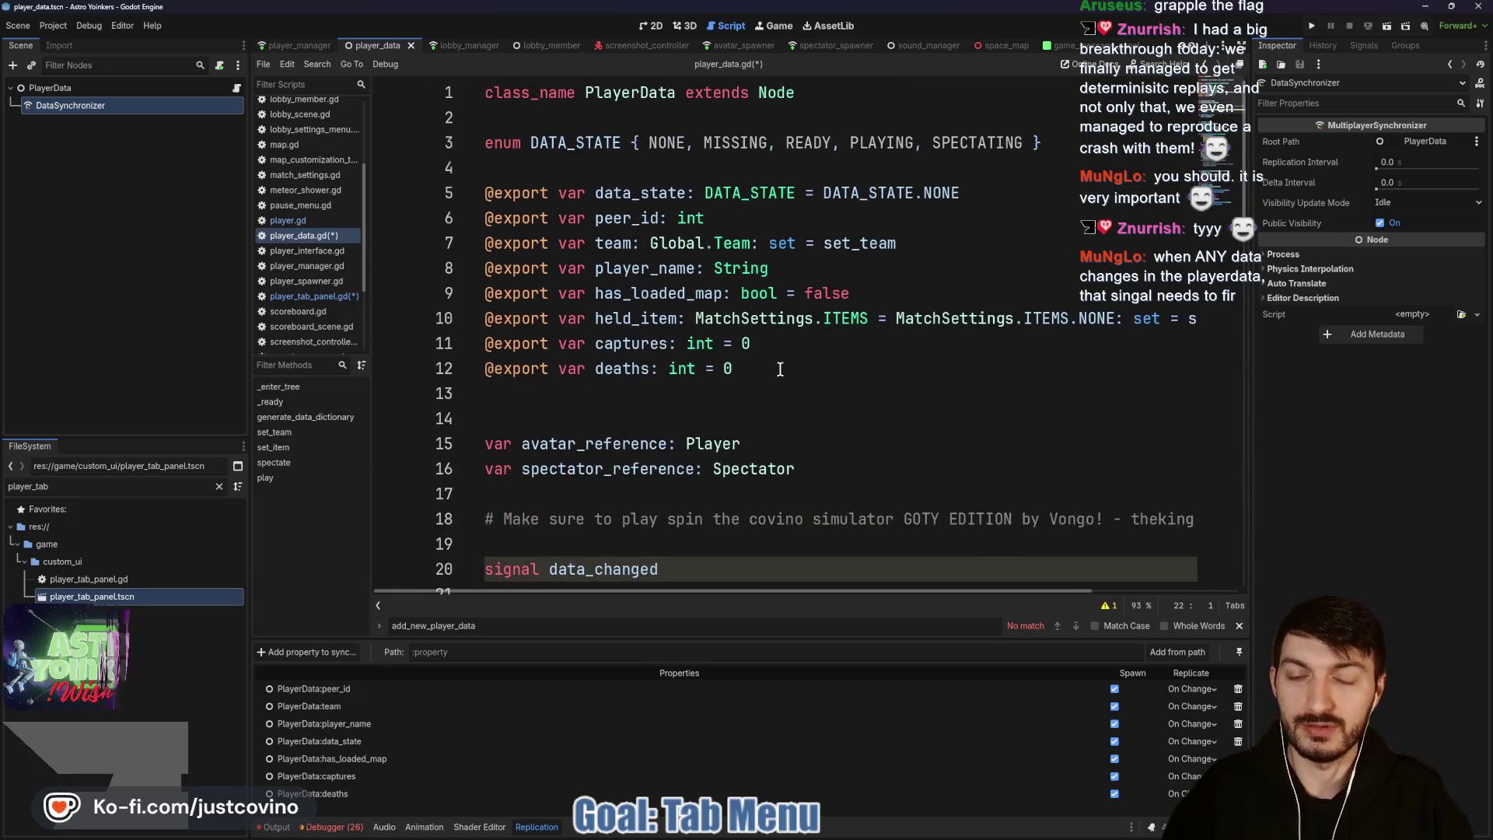
mouse_move(737, 370)
left_mouse_down()
mouse_move(459, 175)
mouse_move(460, 195)
left_mouse_up()
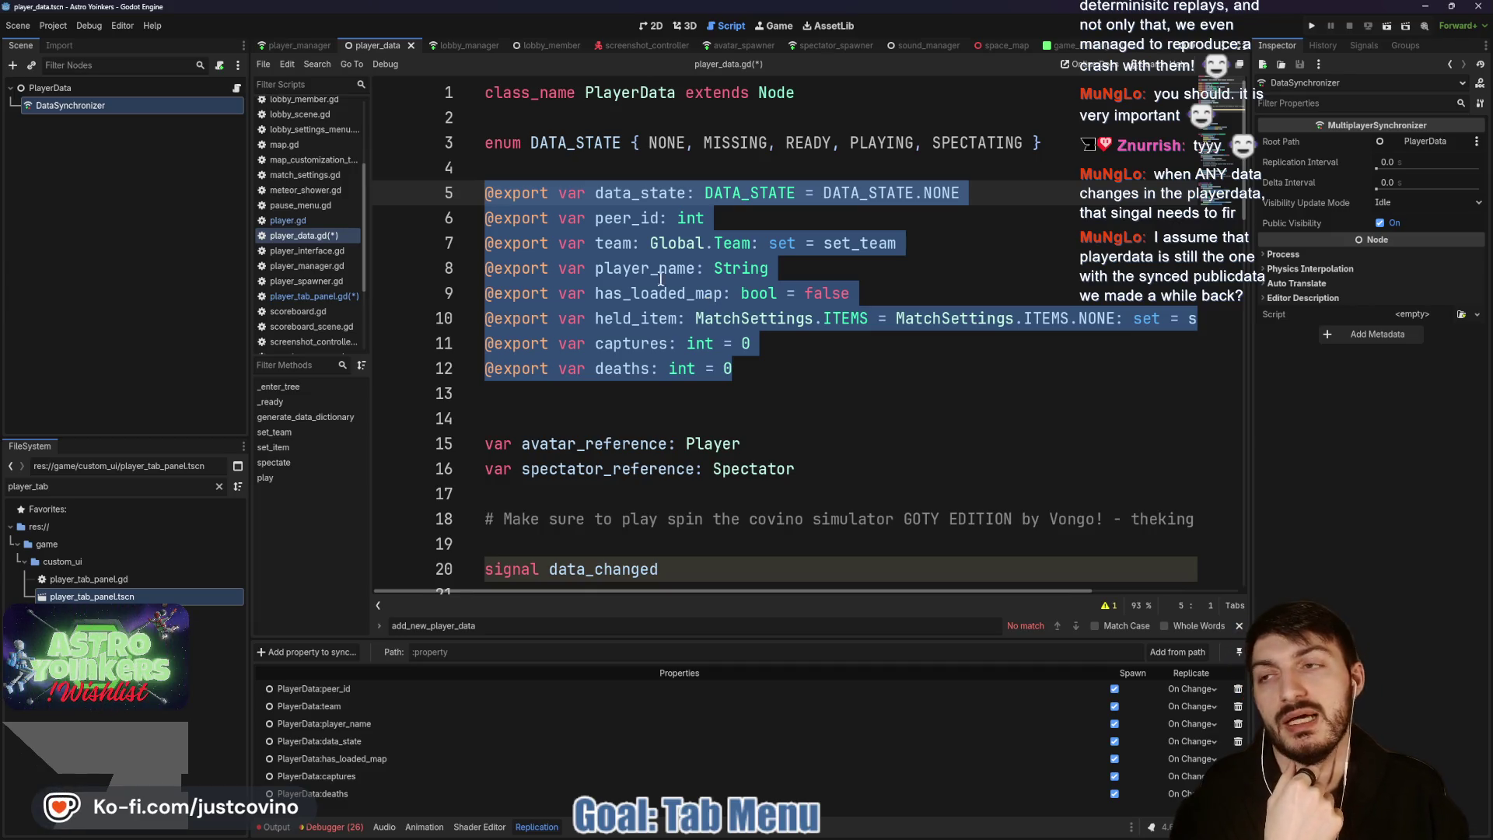
left_click(90, 87)
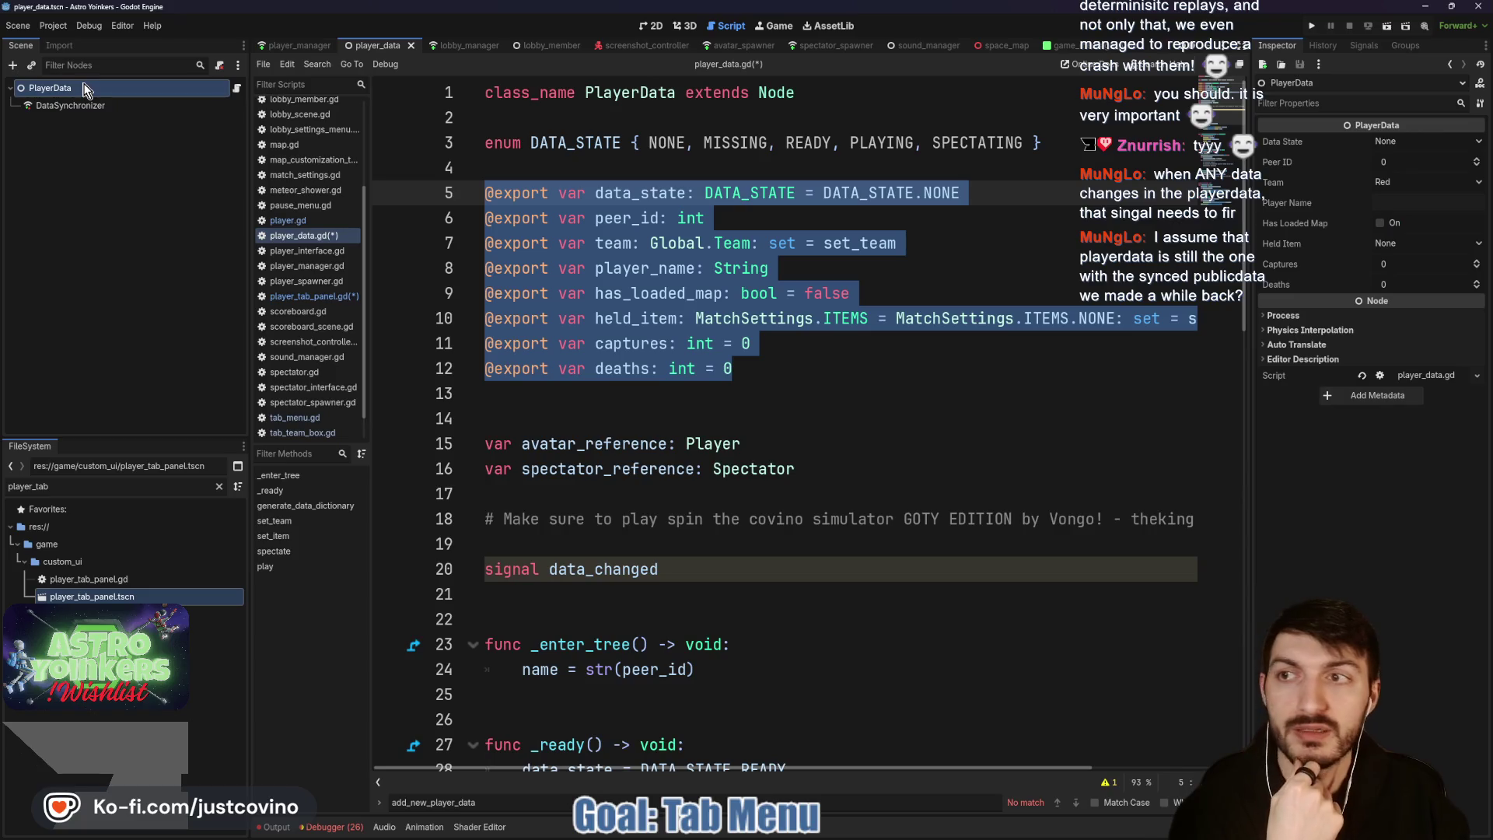
left_click(90, 103)
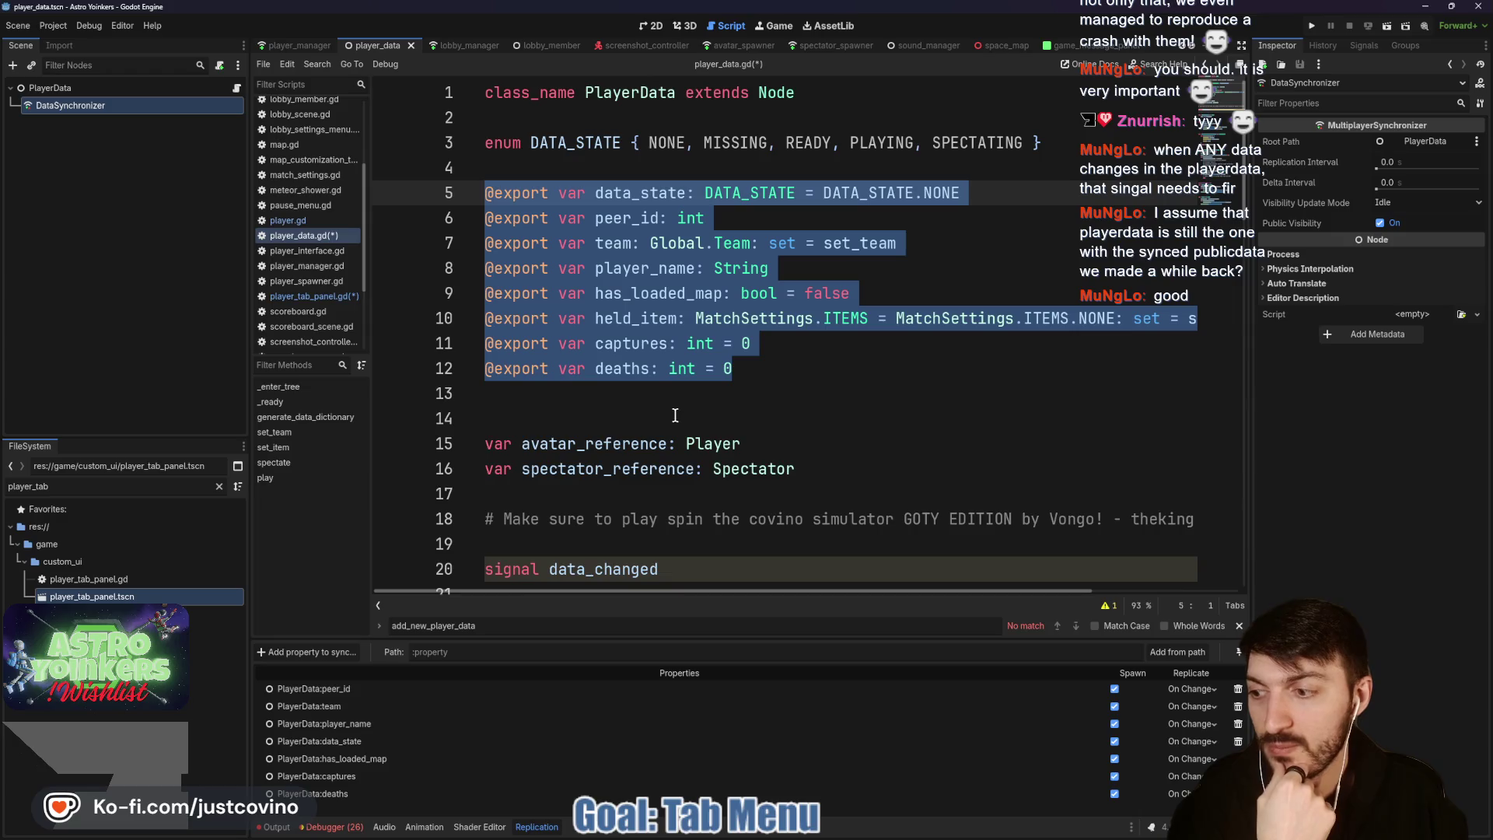
scroll(673, 413, "down", 5)
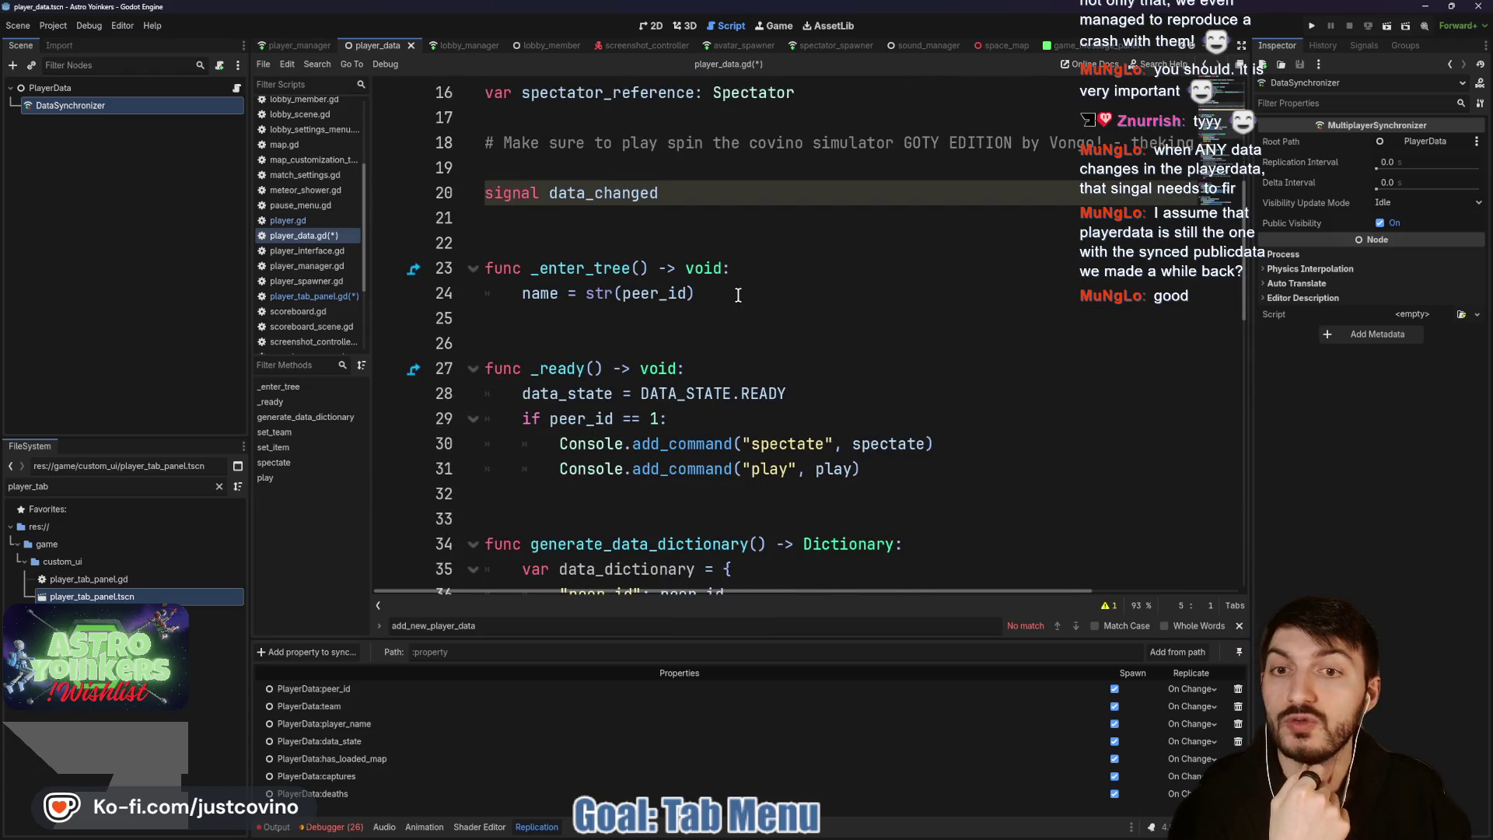
left_click(885, 478)
key("Return")
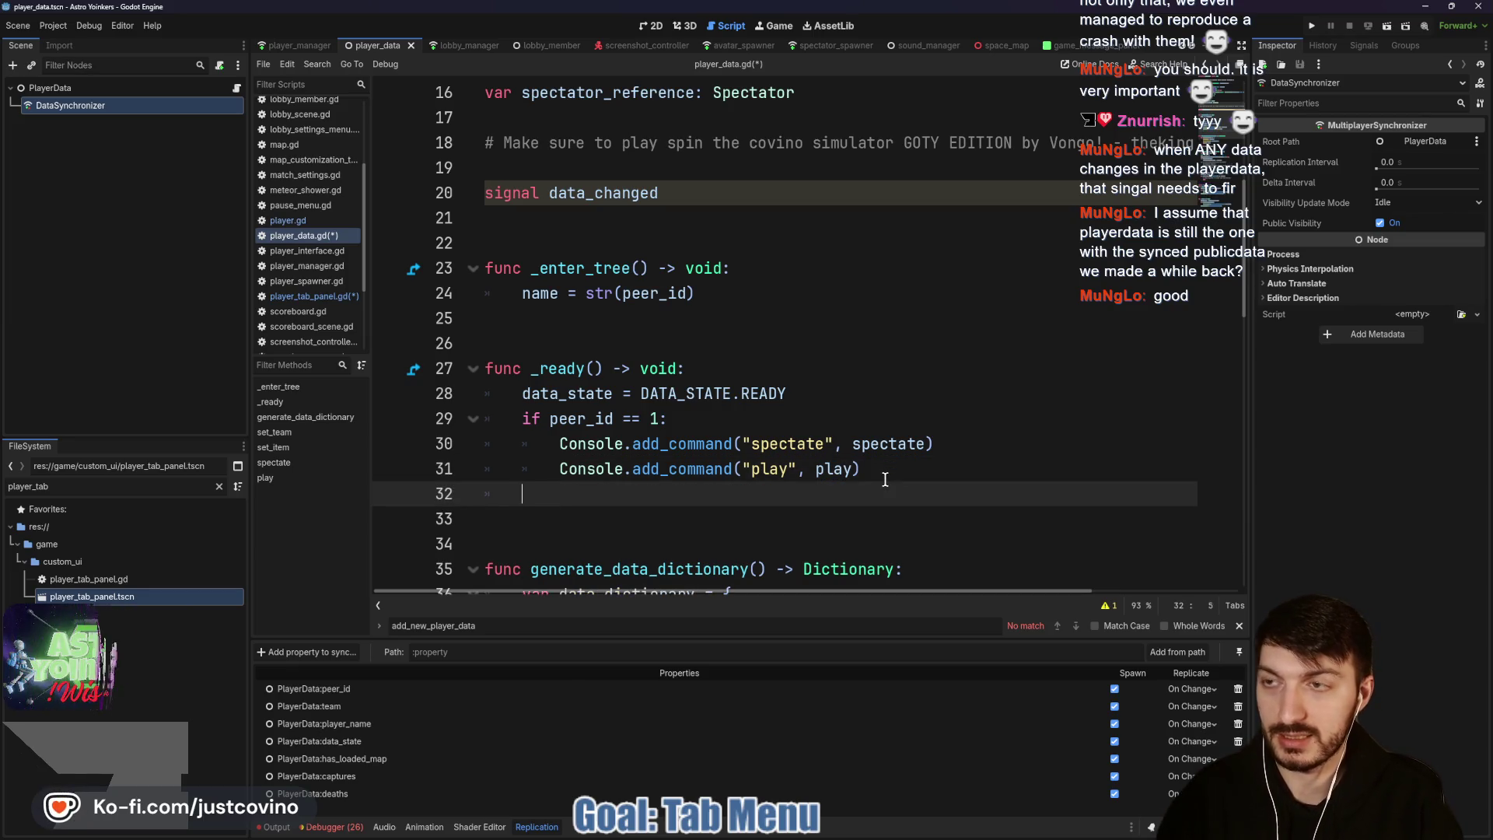
type("$Dat")
key("Return")
type(".")
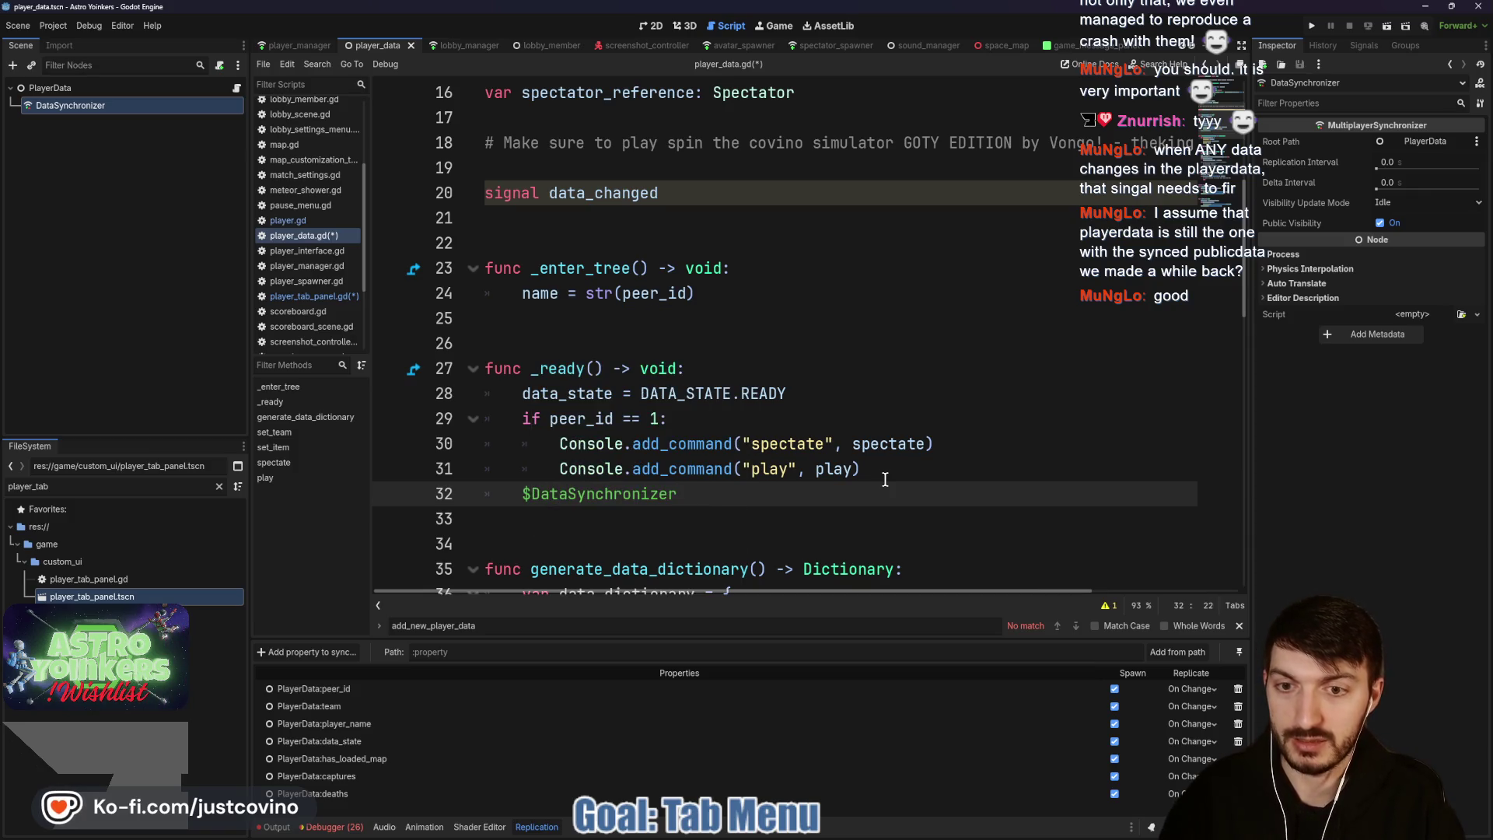
type("sy")
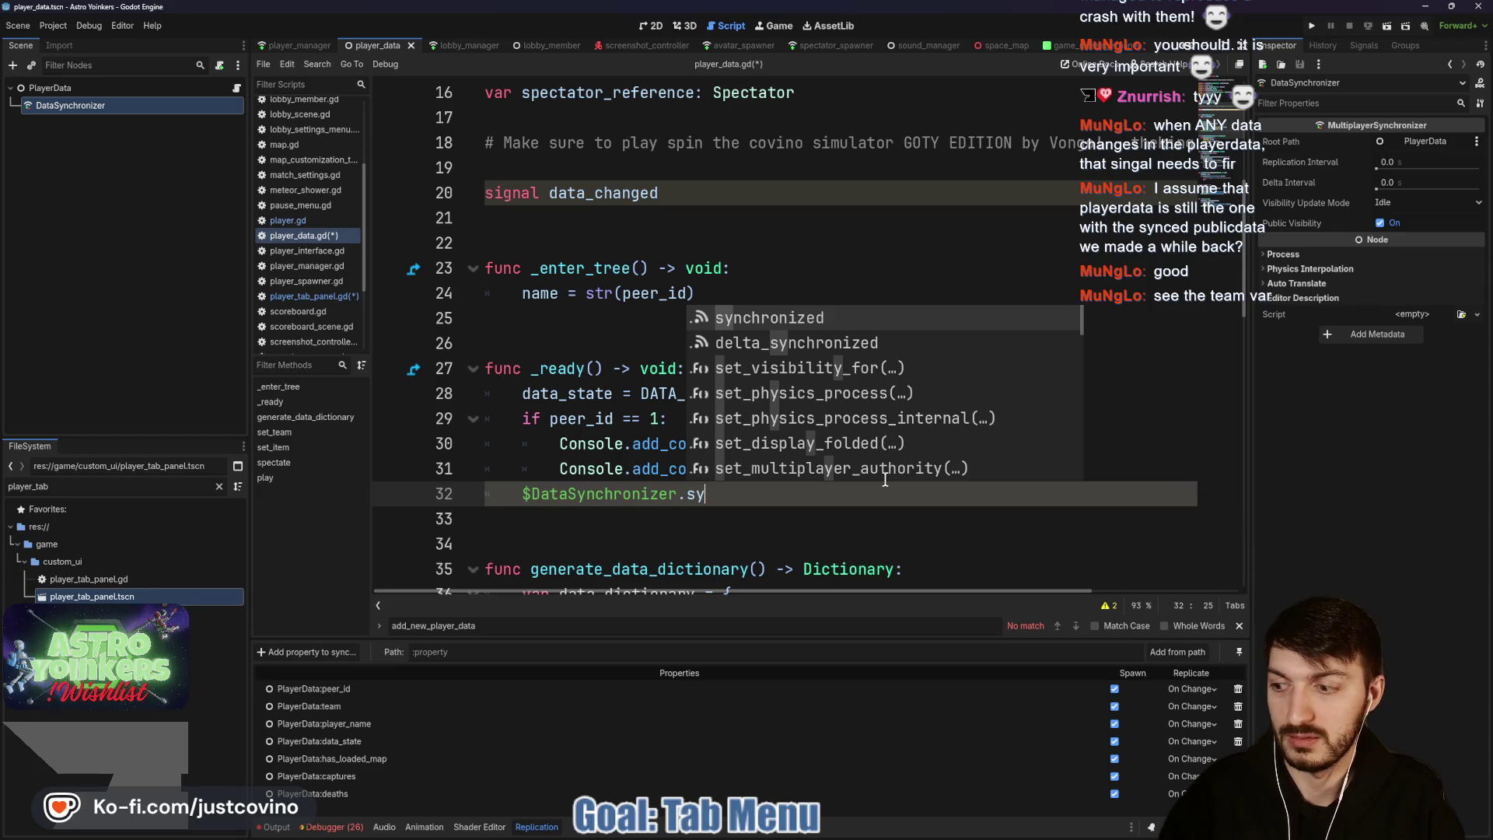
left_click_drag(754, 499, 474, 497)
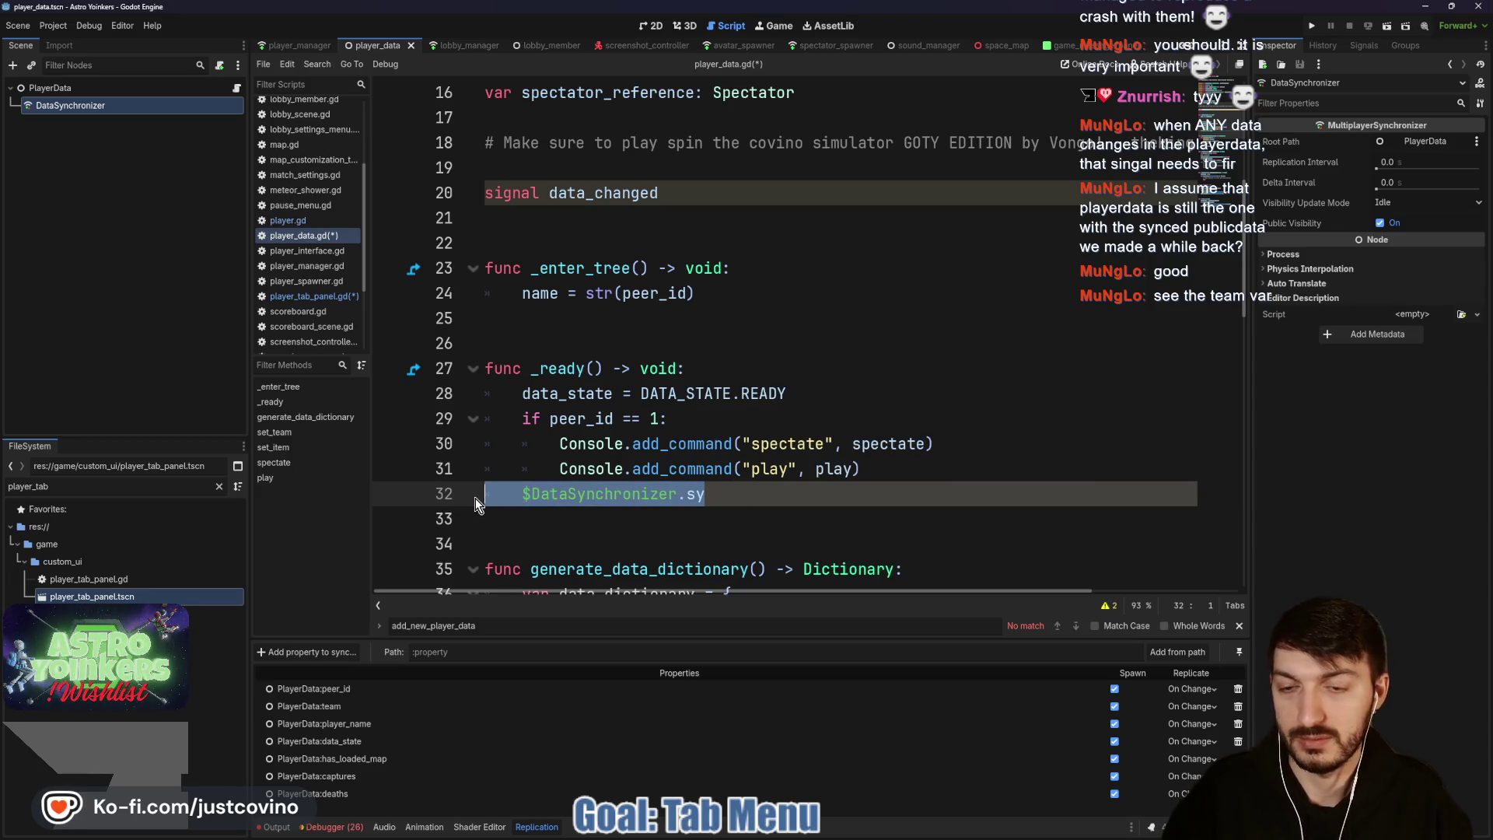
key("BackSpace")
key("BackSpace")
scroll(536, 438, "up", 1)
scroll(536, 438, "up", 4)
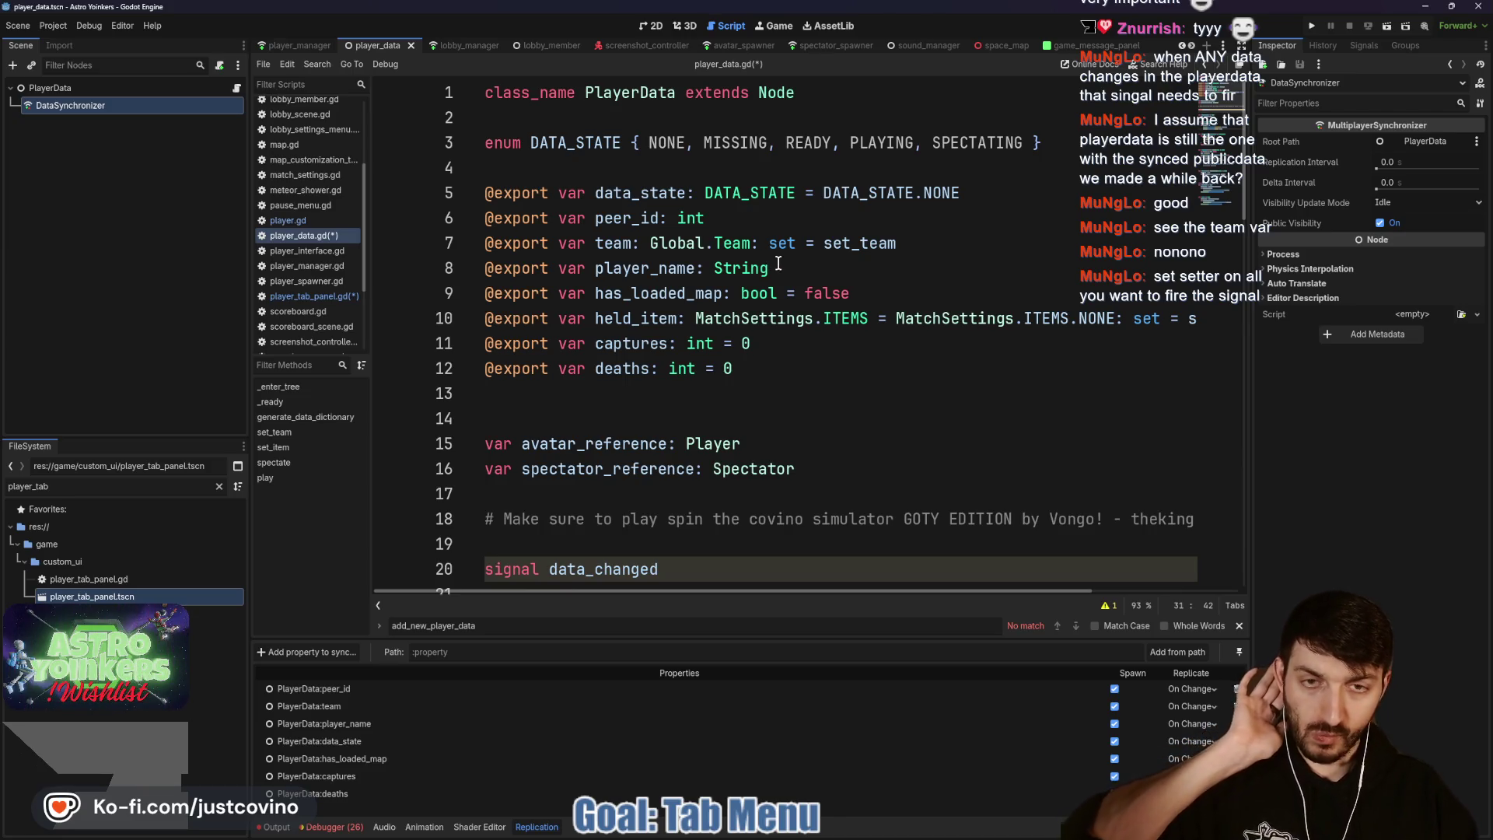
scroll(771, 340, "down", 1)
Above set_item, declare func set_player_name(_name: String) -> void in player_data.gd
scroll(771, 340, "down", 10)
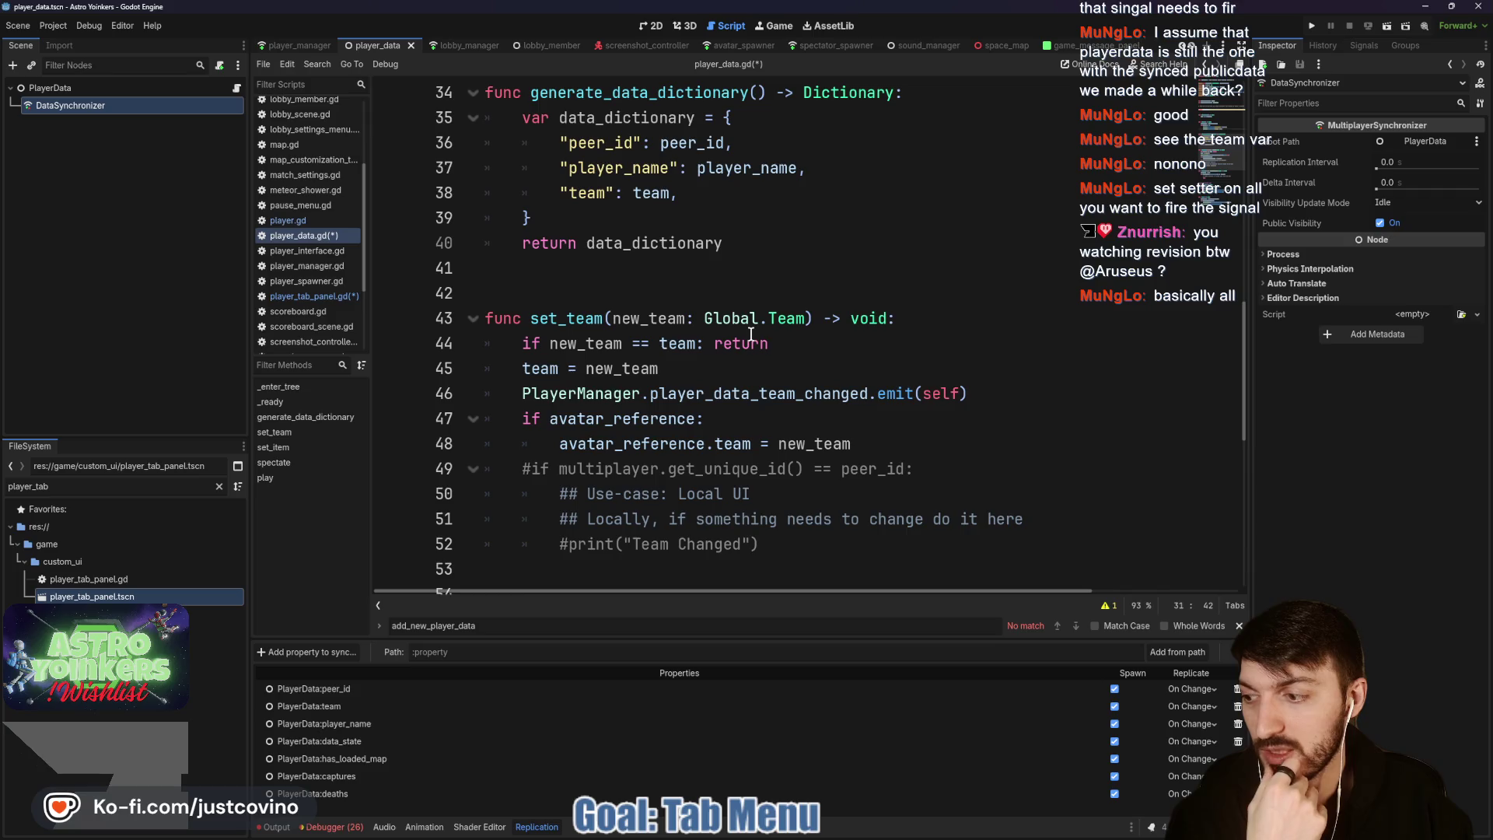
scroll(751, 335, "down", 3)
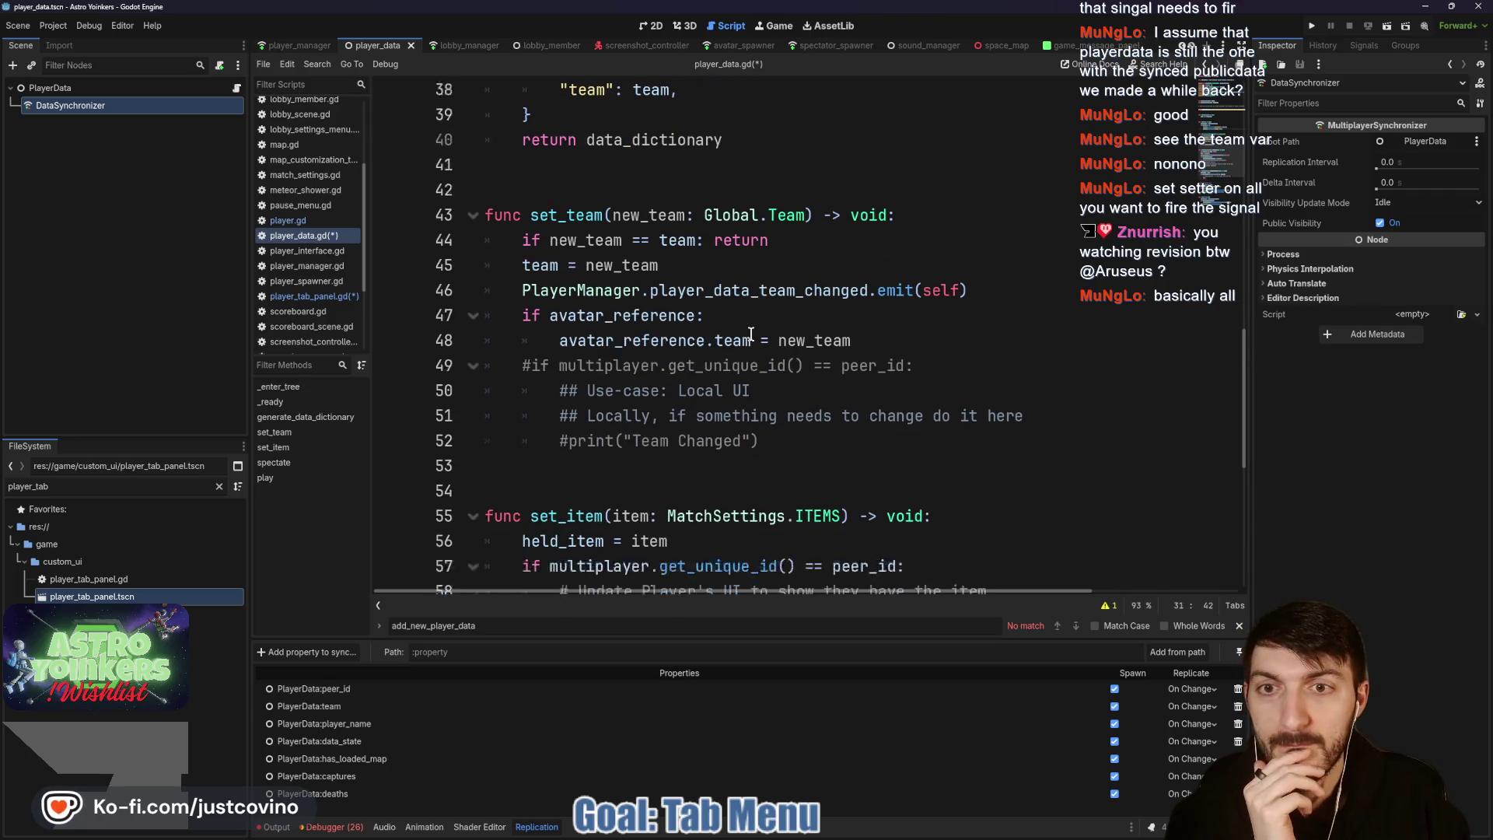
scroll(651, 377, "up", 1)
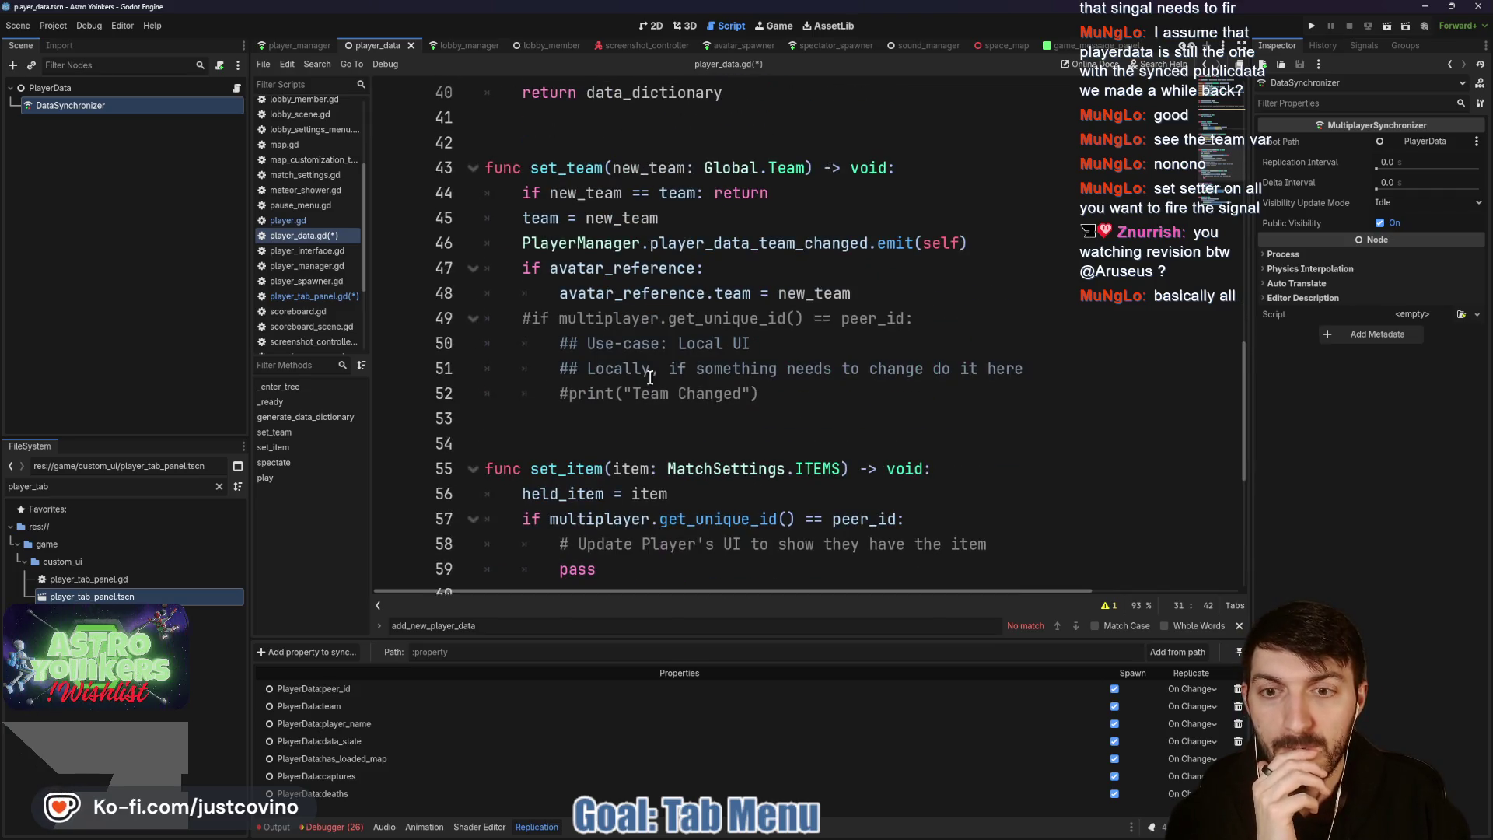
left_click(556, 433)
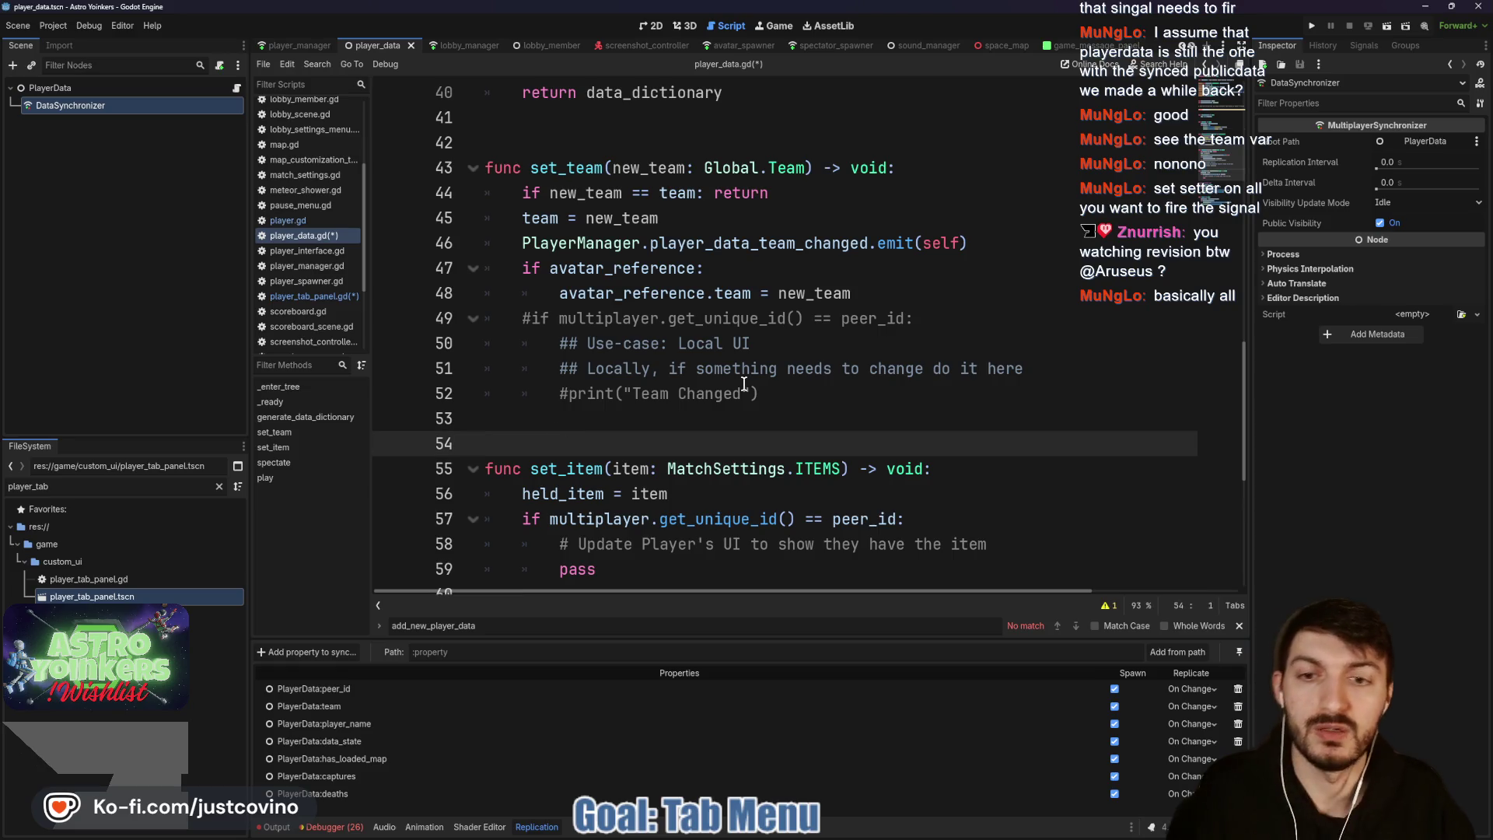
key("Return")
key("Return")
key("Return")
key("Up")
key("Up")
key("Up")
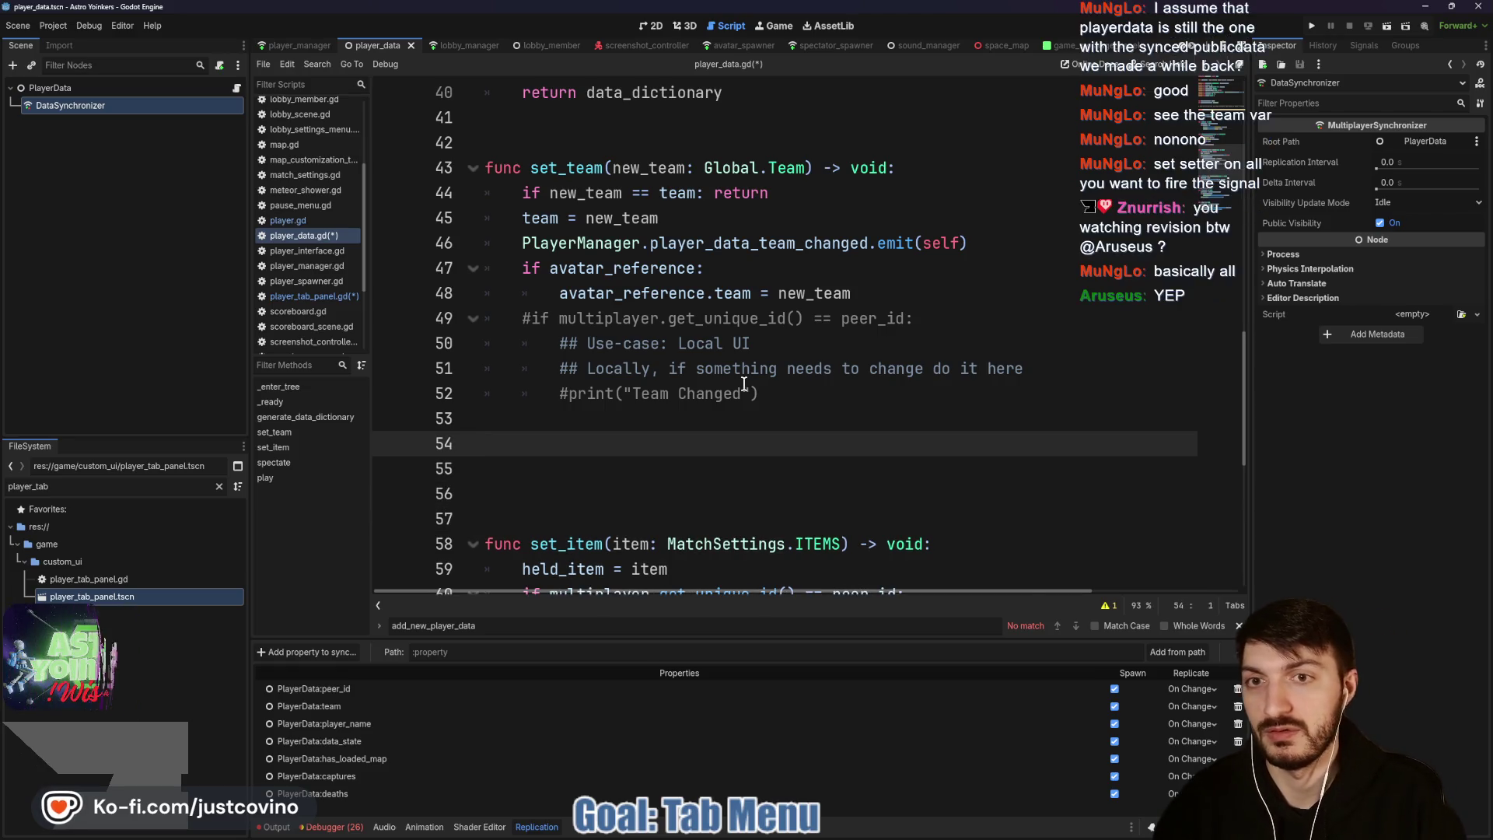
type("func set_name(")
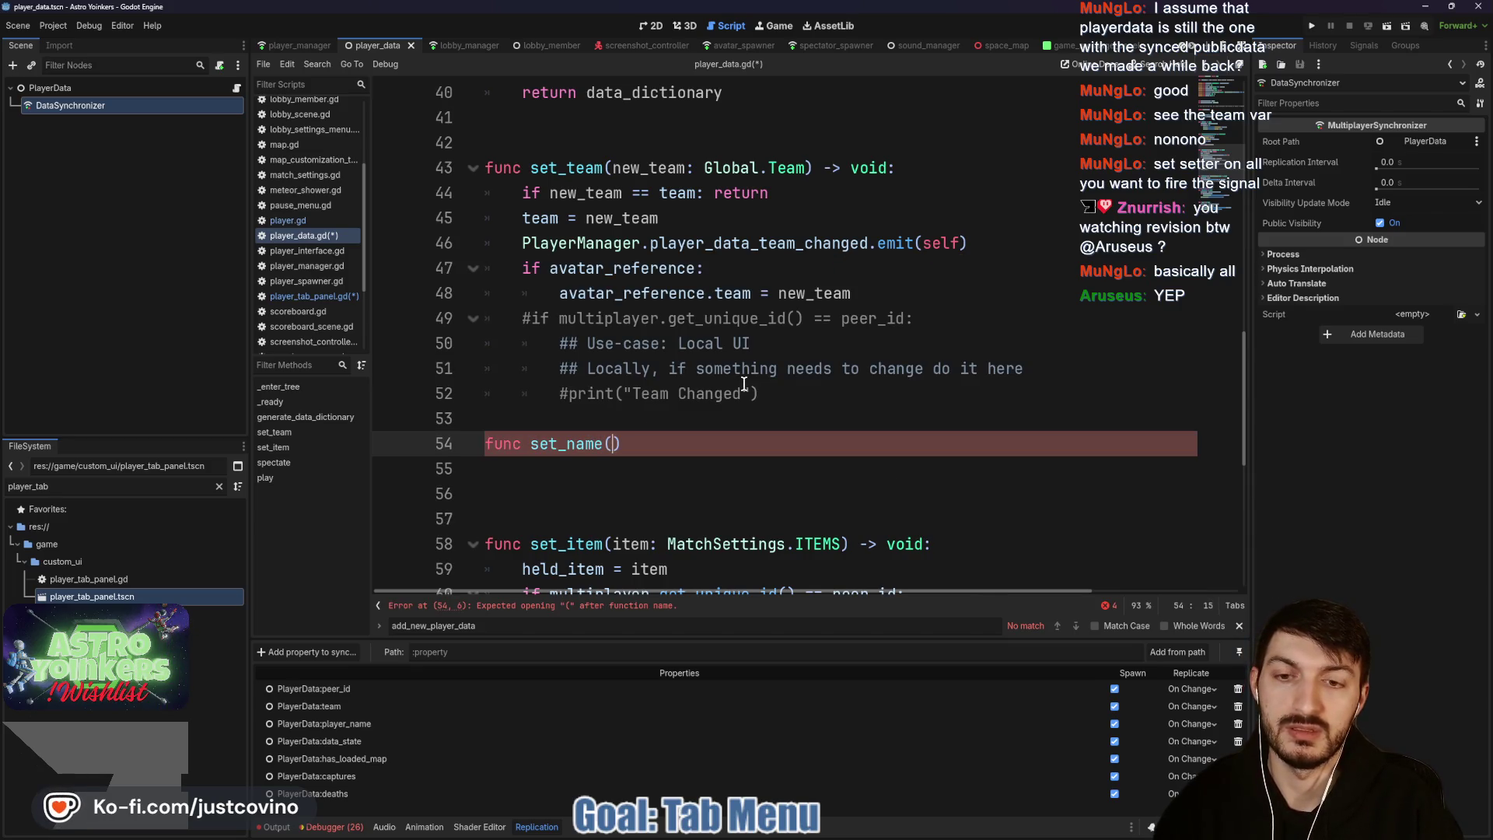
type("name:")
key("BackSpace")
key("BackSpace")
key("BackSpace")
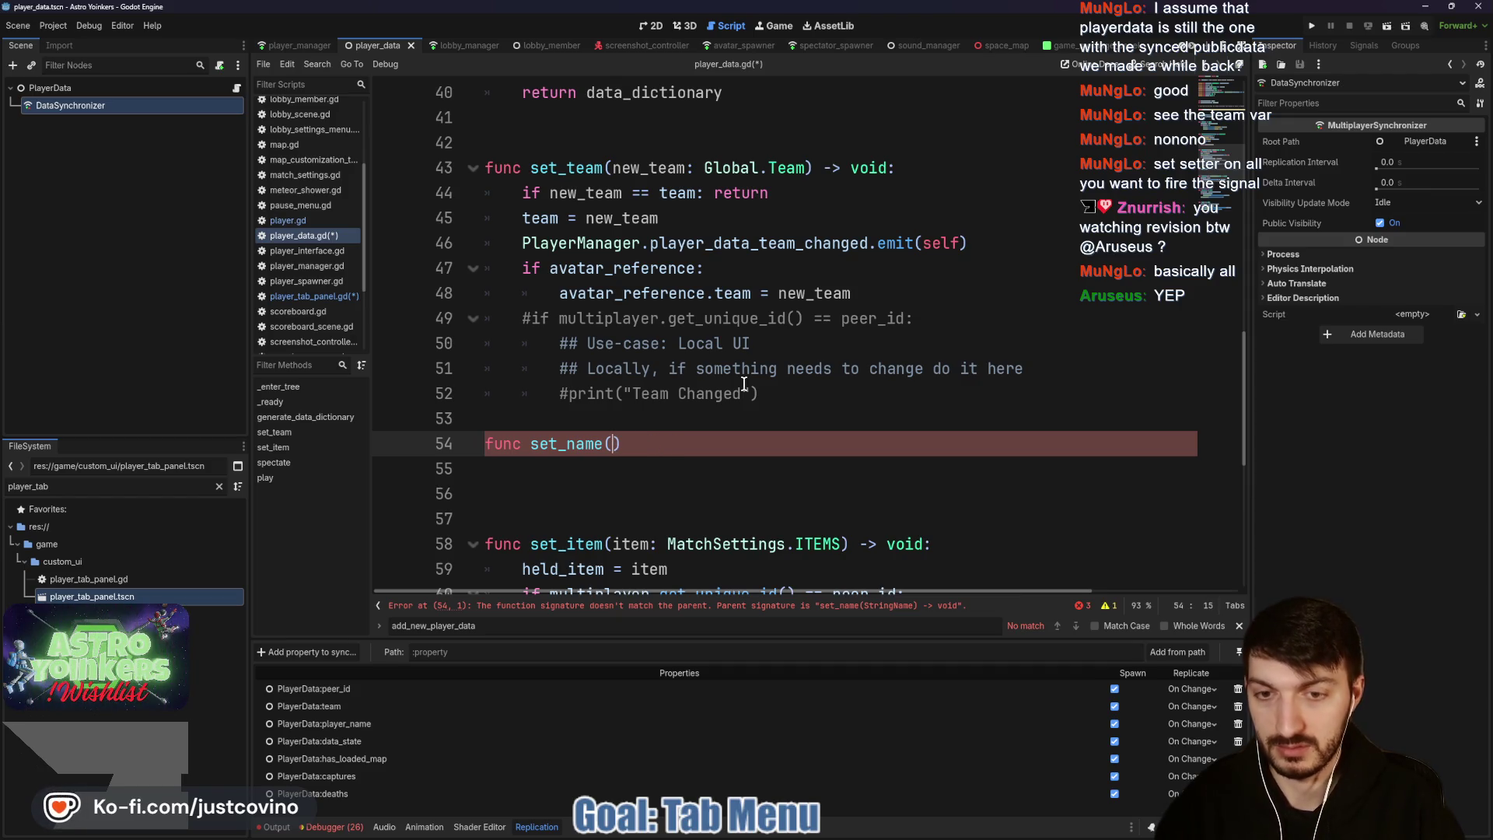
type(": String)")
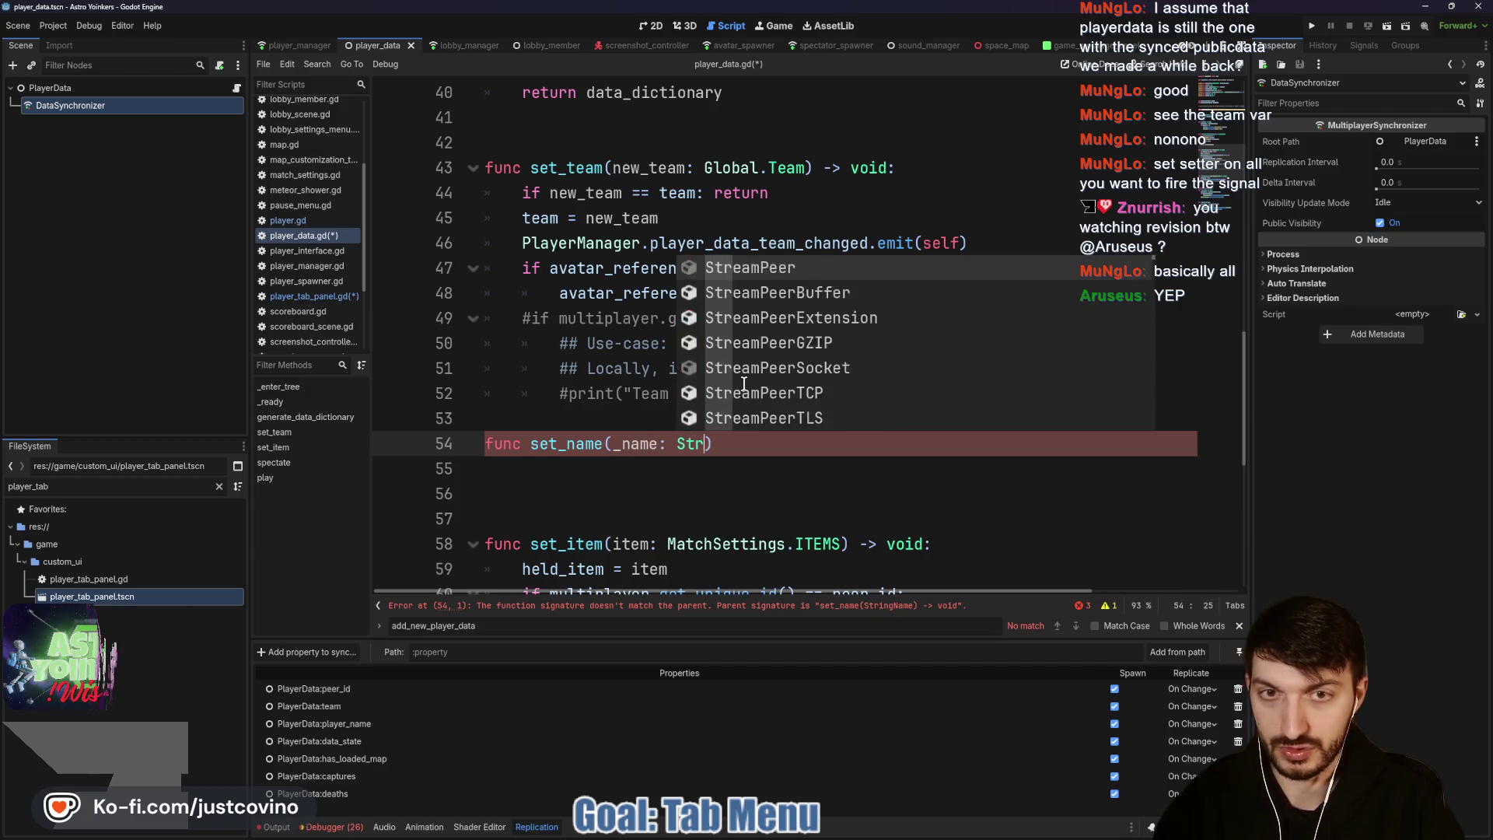
type("> void:")
Start the setter body with 'if player_name == _name: return'
key("Return")
type("if")
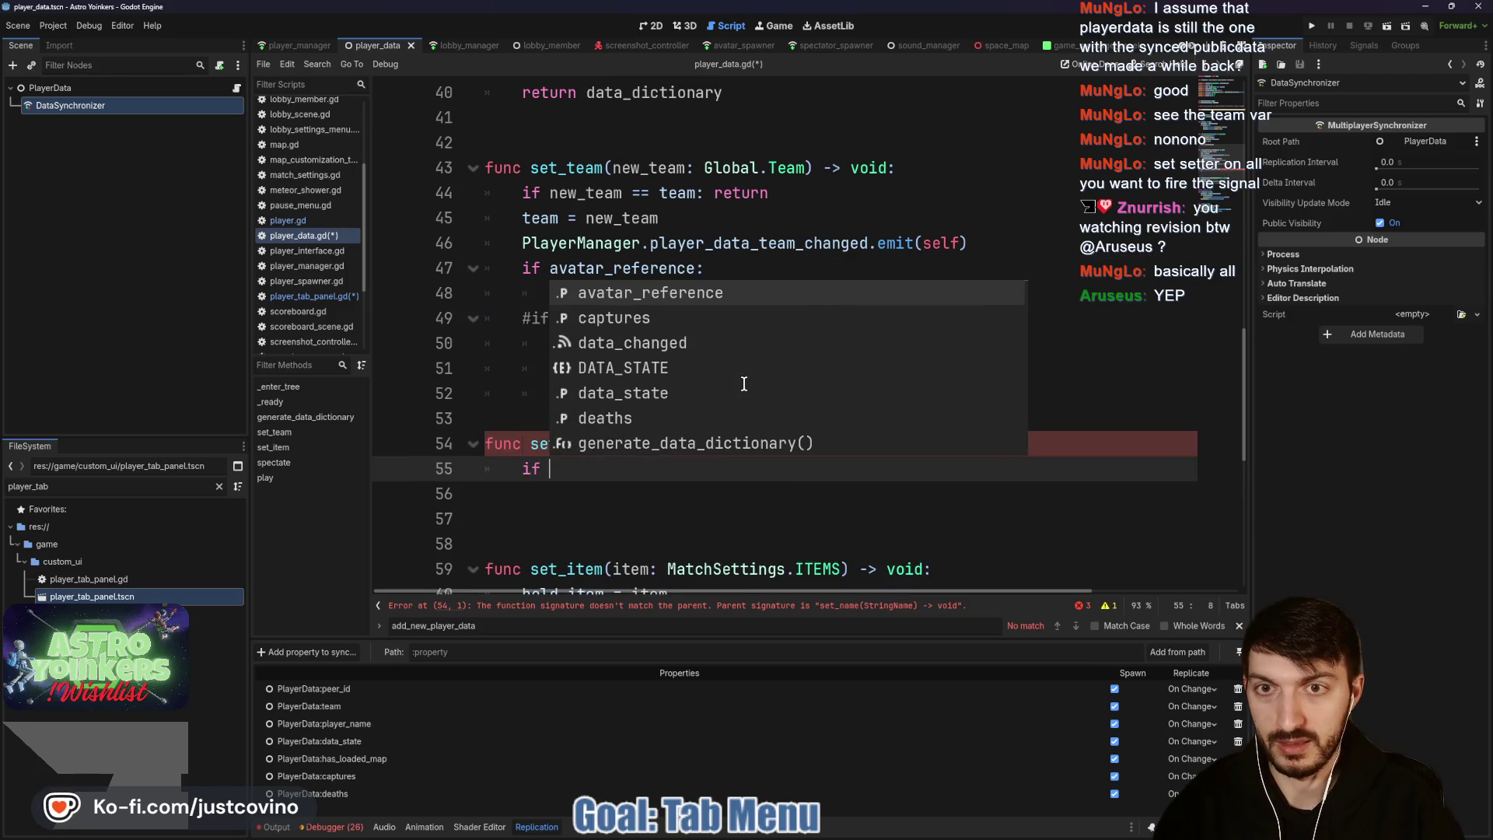
type(" pl")
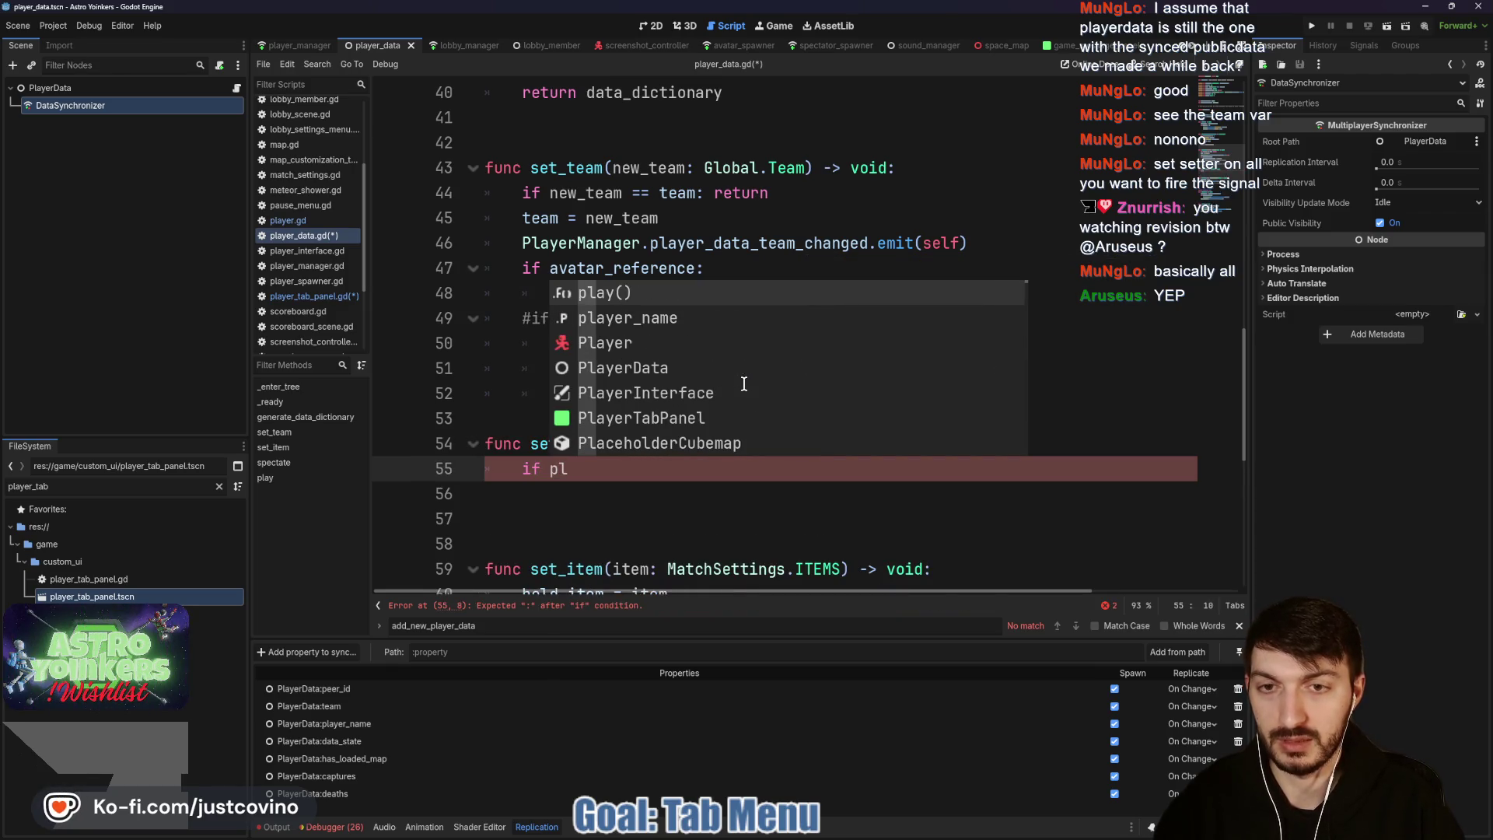
key("Down")
key("Return")
type("== _name")
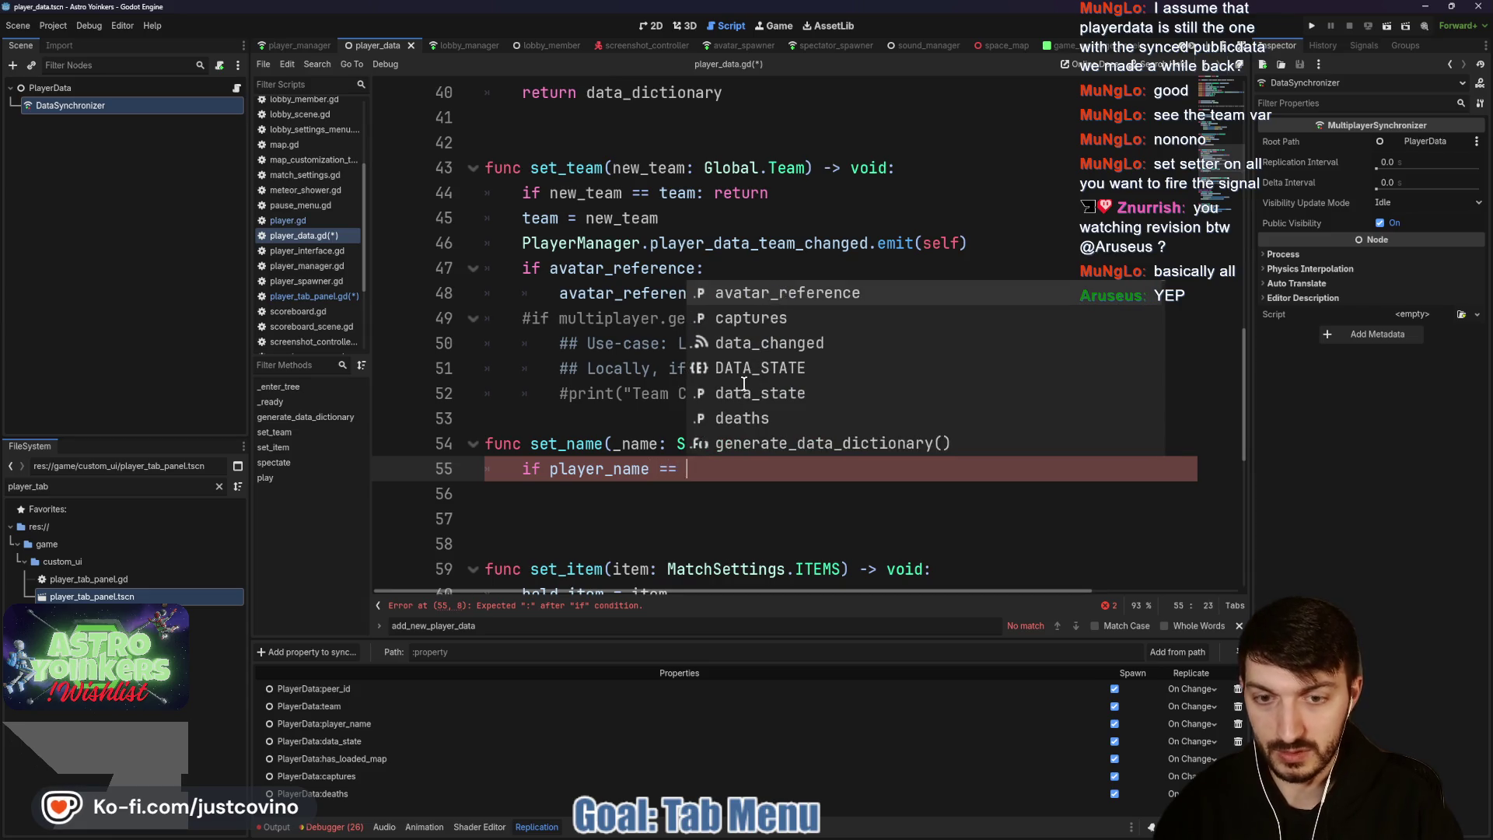
type(": return")
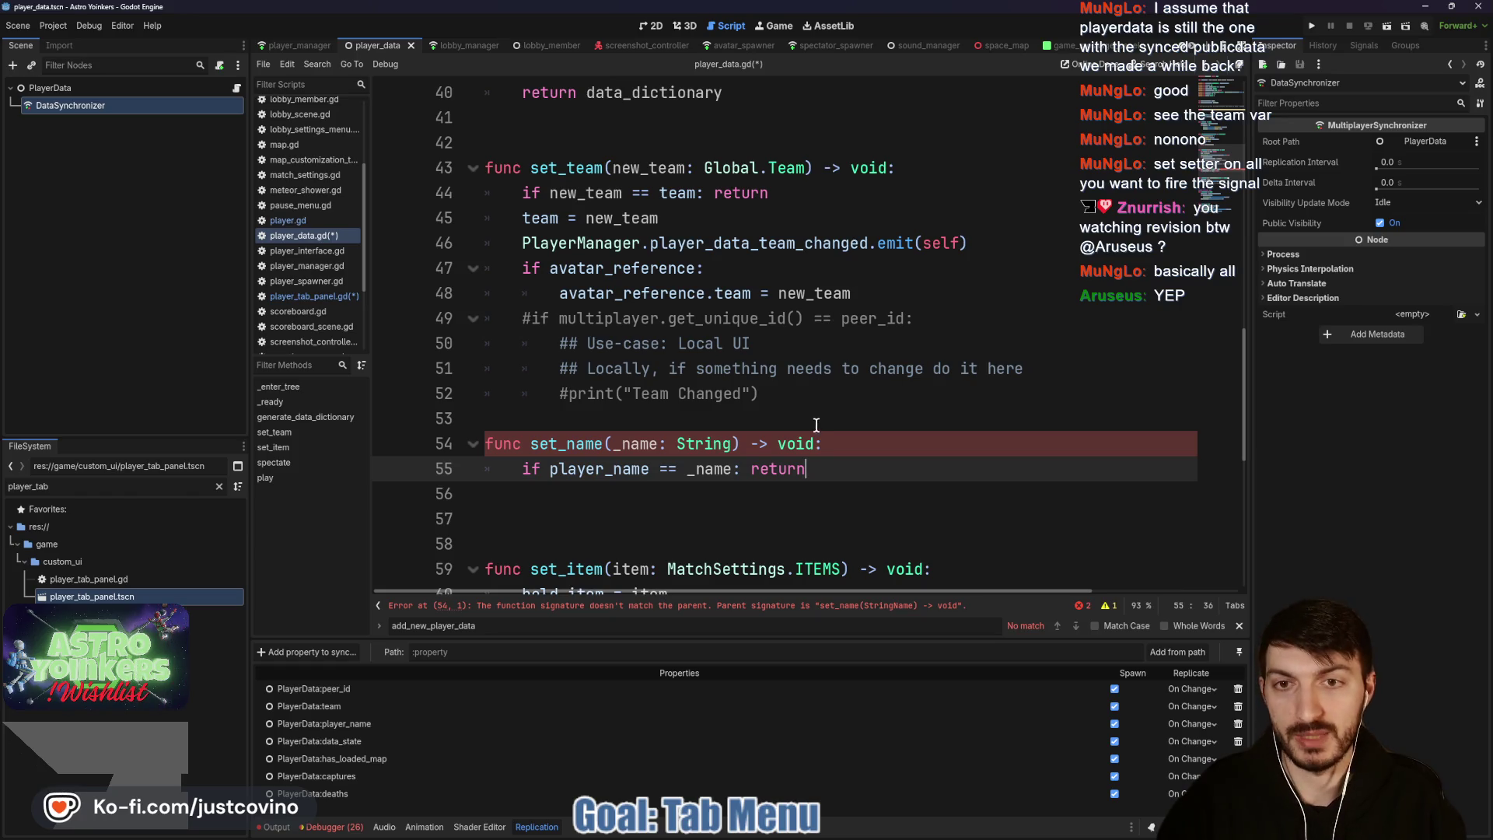
double_click(576, 244)
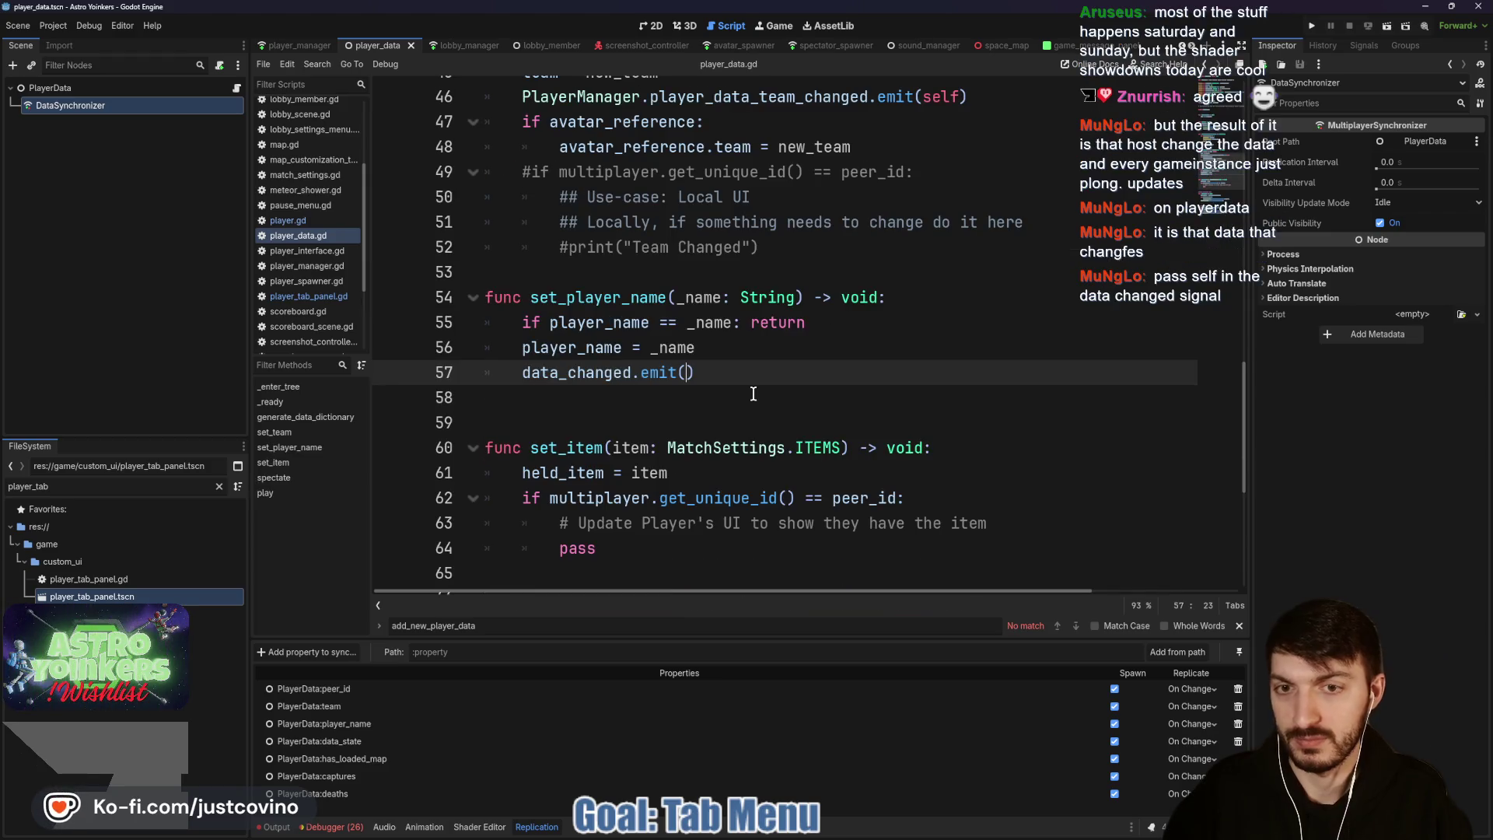
Pass self to data_changed.emit(), declare the signal with 'data: PlayerData', and save player_data.gd
type("self")
scroll(752, 392, "up", 12)
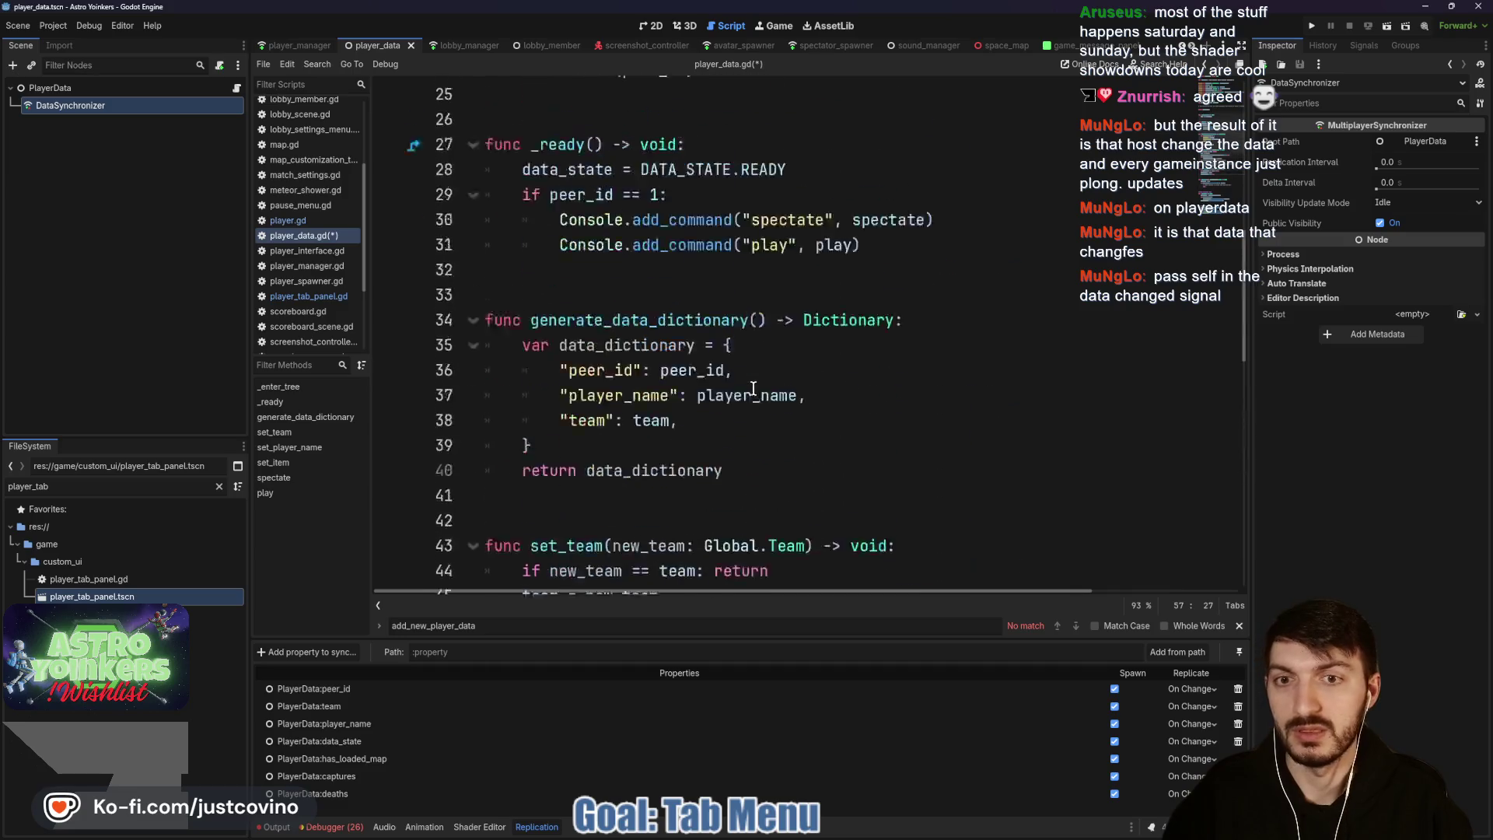
left_click(677, 346)
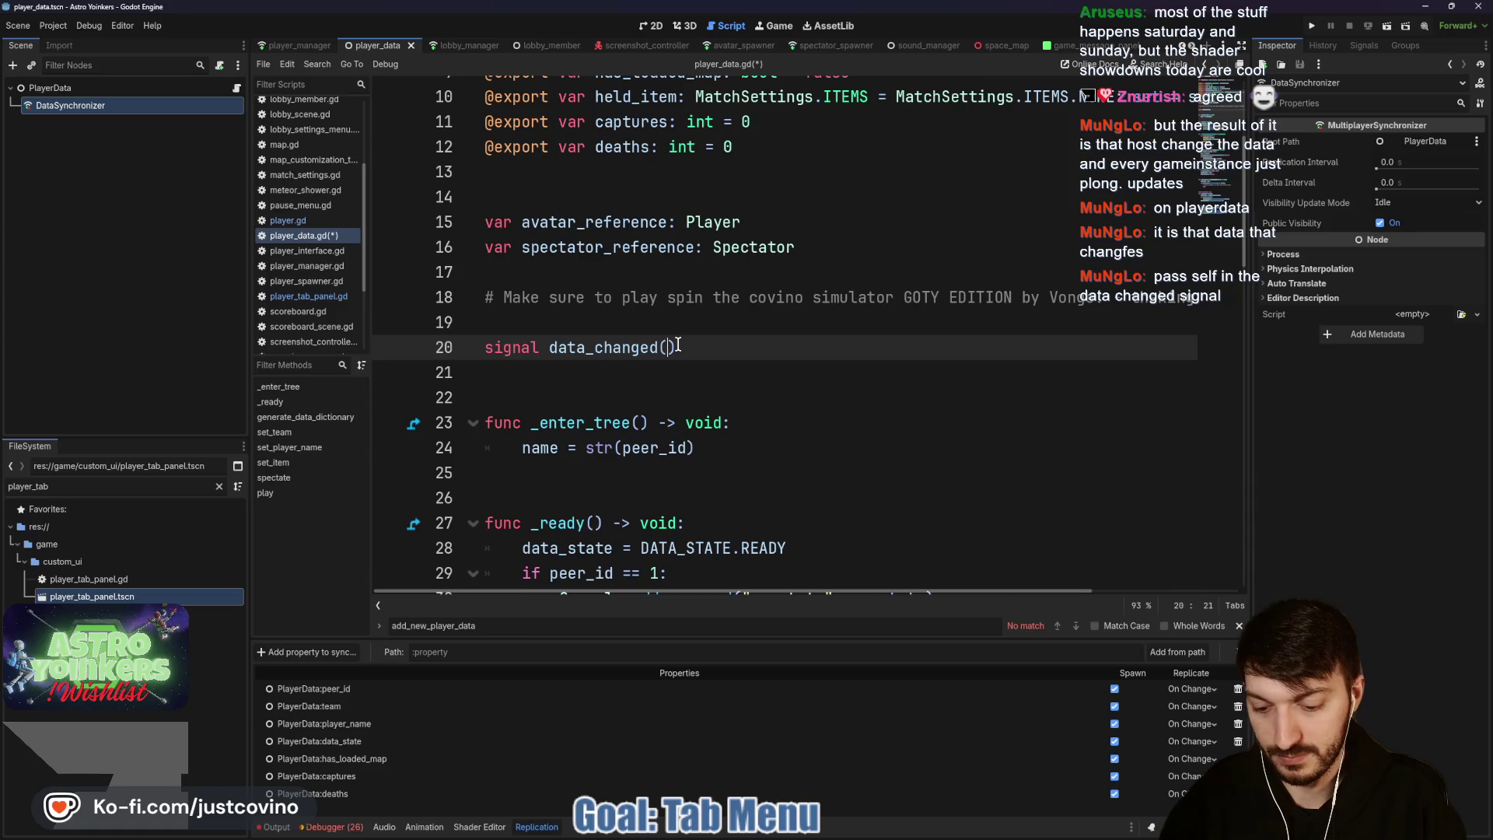
type("data: Pla")
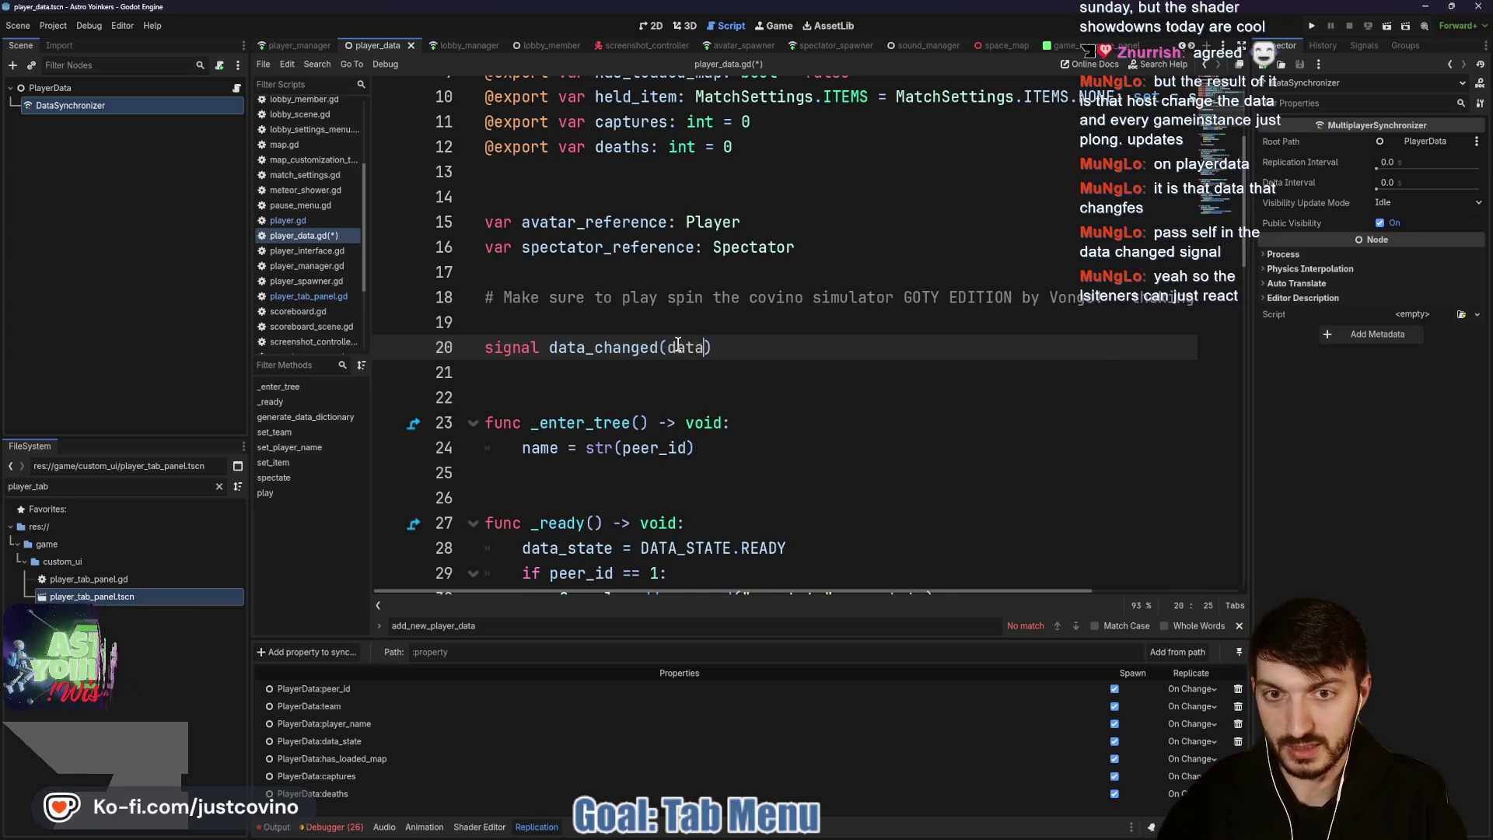
type("yerD")
key("Return")
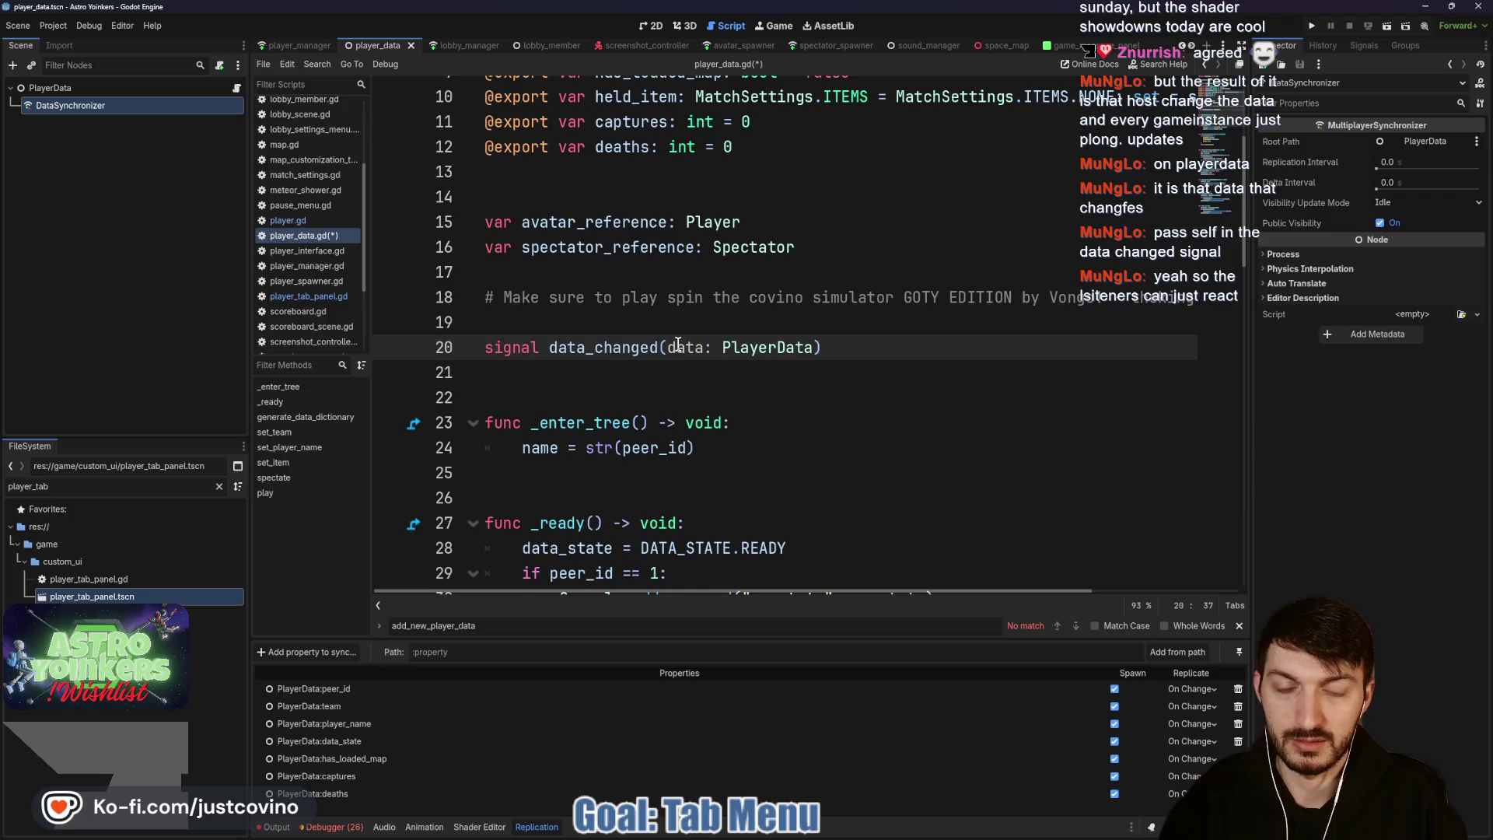
left_click(688, 388)
key("ctrl+s")
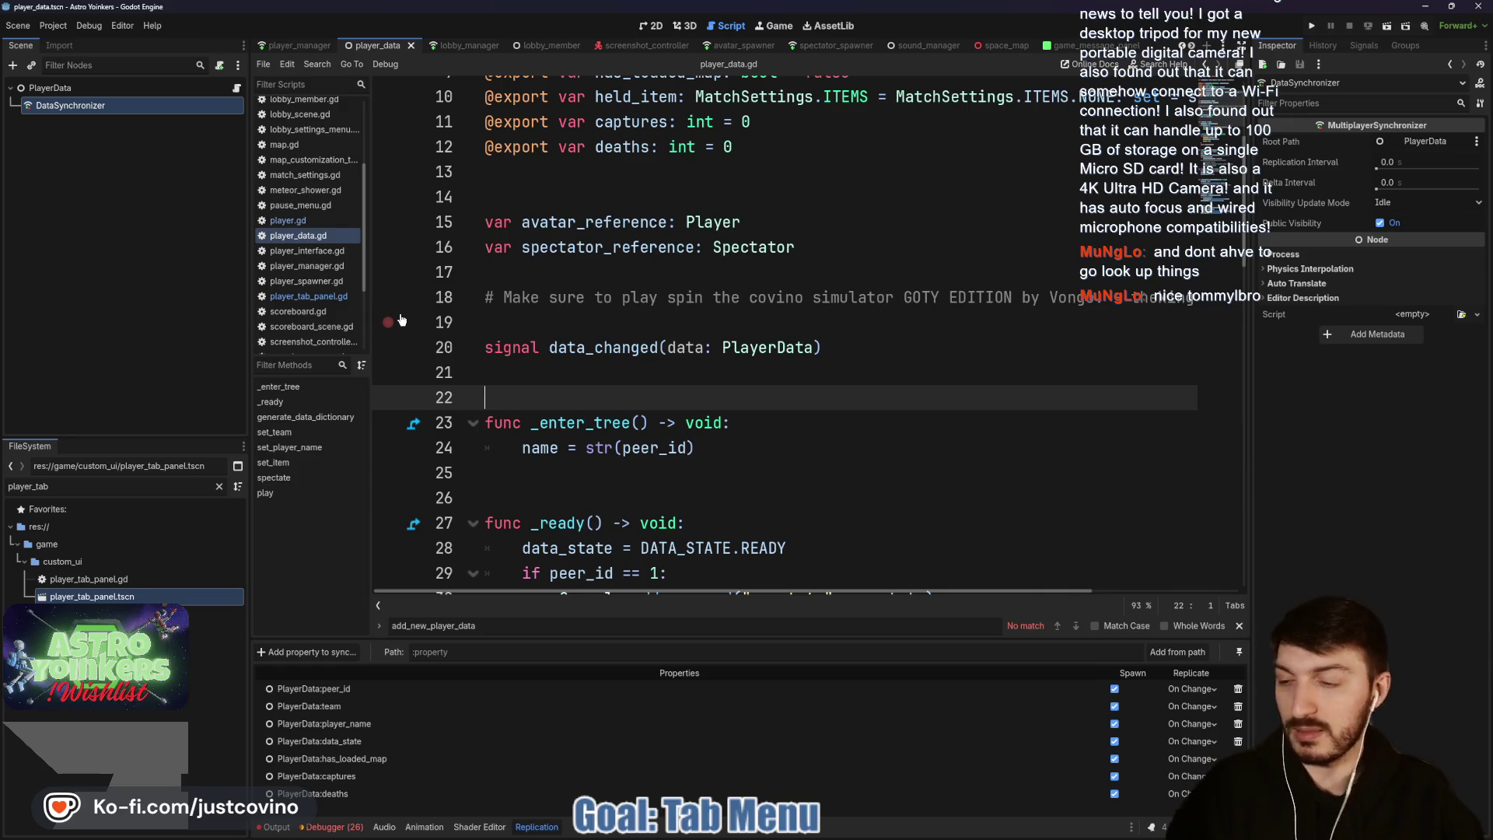
scroll(657, 364, "down", 2)
Insert an extra blank line between set_team and set_player_name, then move below set_player_name
scroll(658, 364, "up", 5)
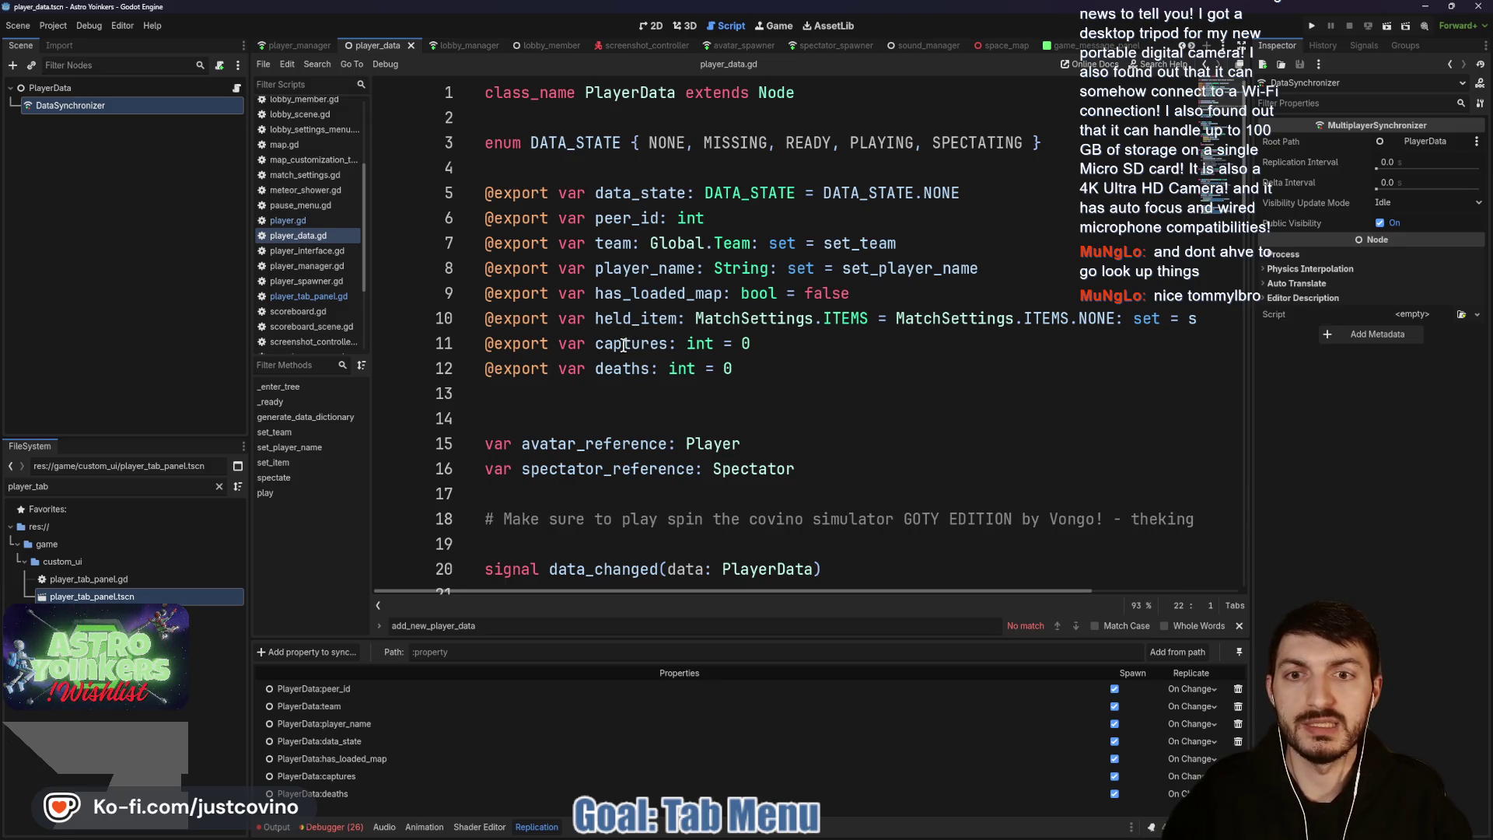
scroll(778, 340, "down", 15)
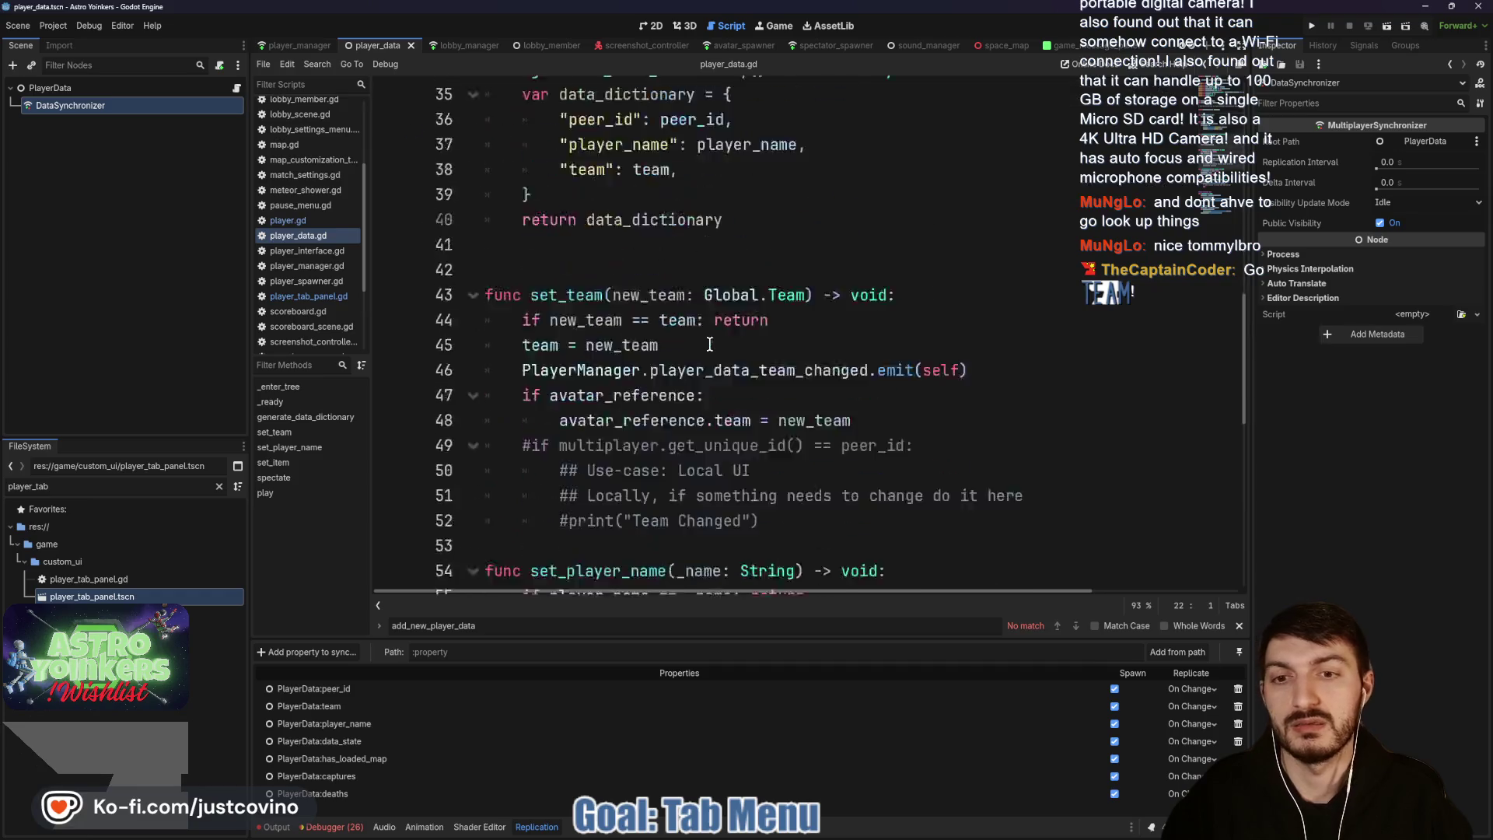
scroll(702, 343, "up", 3)
left_click(601, 421)
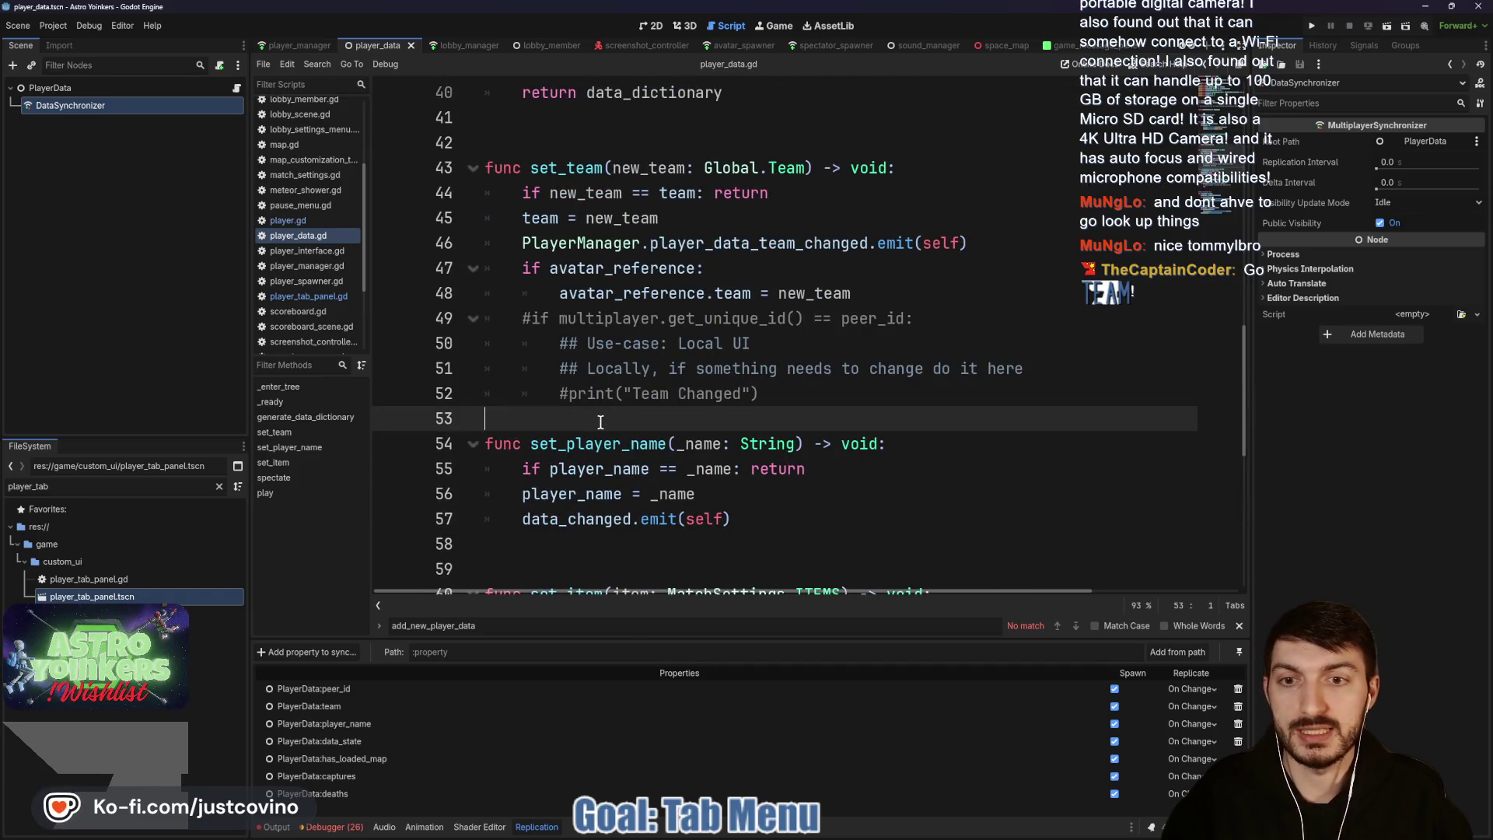
key("Return")
scroll(600, 421, "down", 3)
left_click(536, 350)
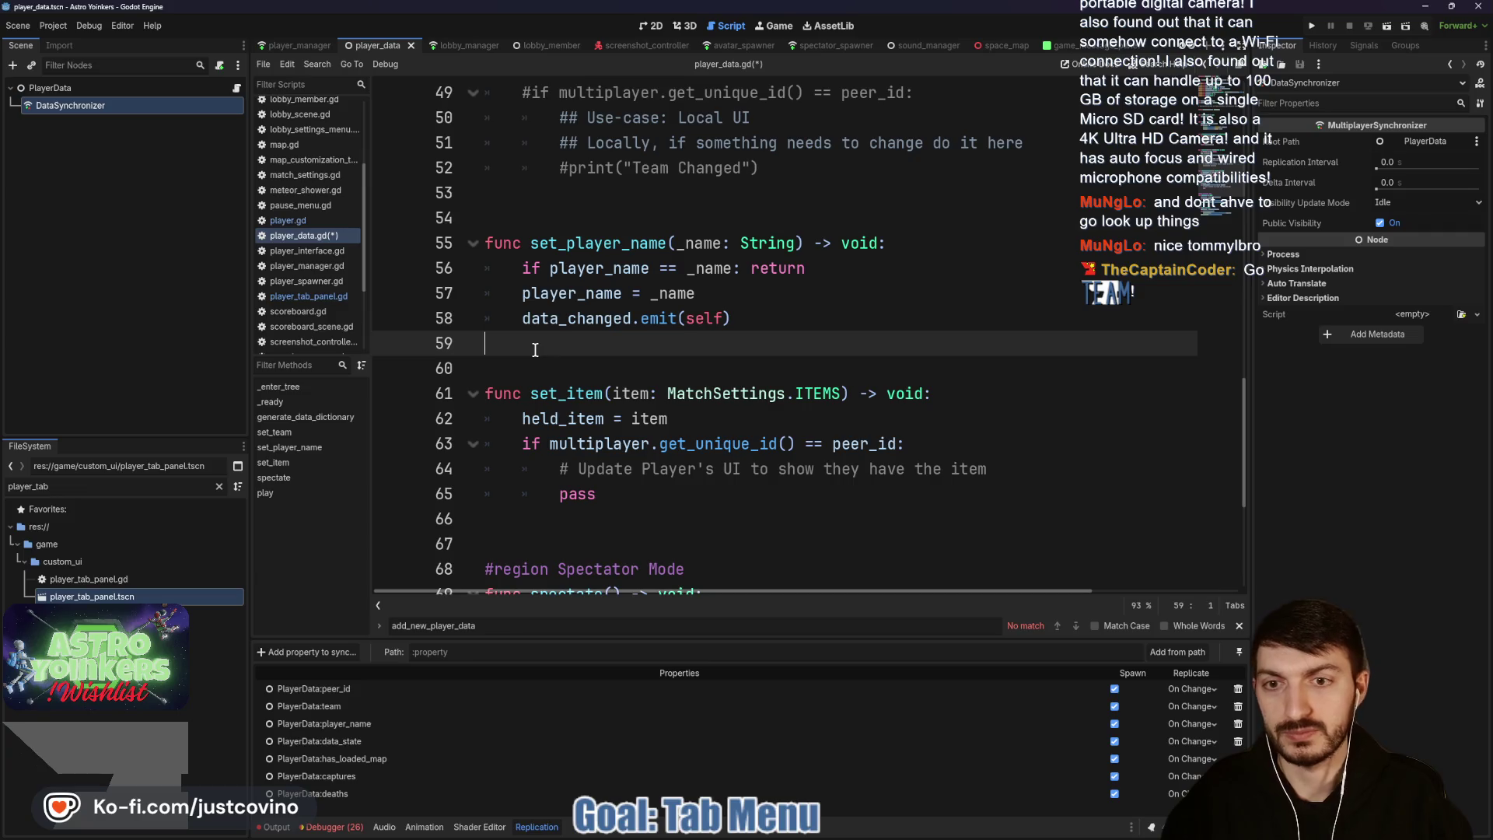
Write set_captures(cap: int): return if unchanged, assign captures = cap, emit data_changed(self)
key("Return")
key("Return")
key("Return")
key("Return")
key("Up")
key("Up")
key("Up")
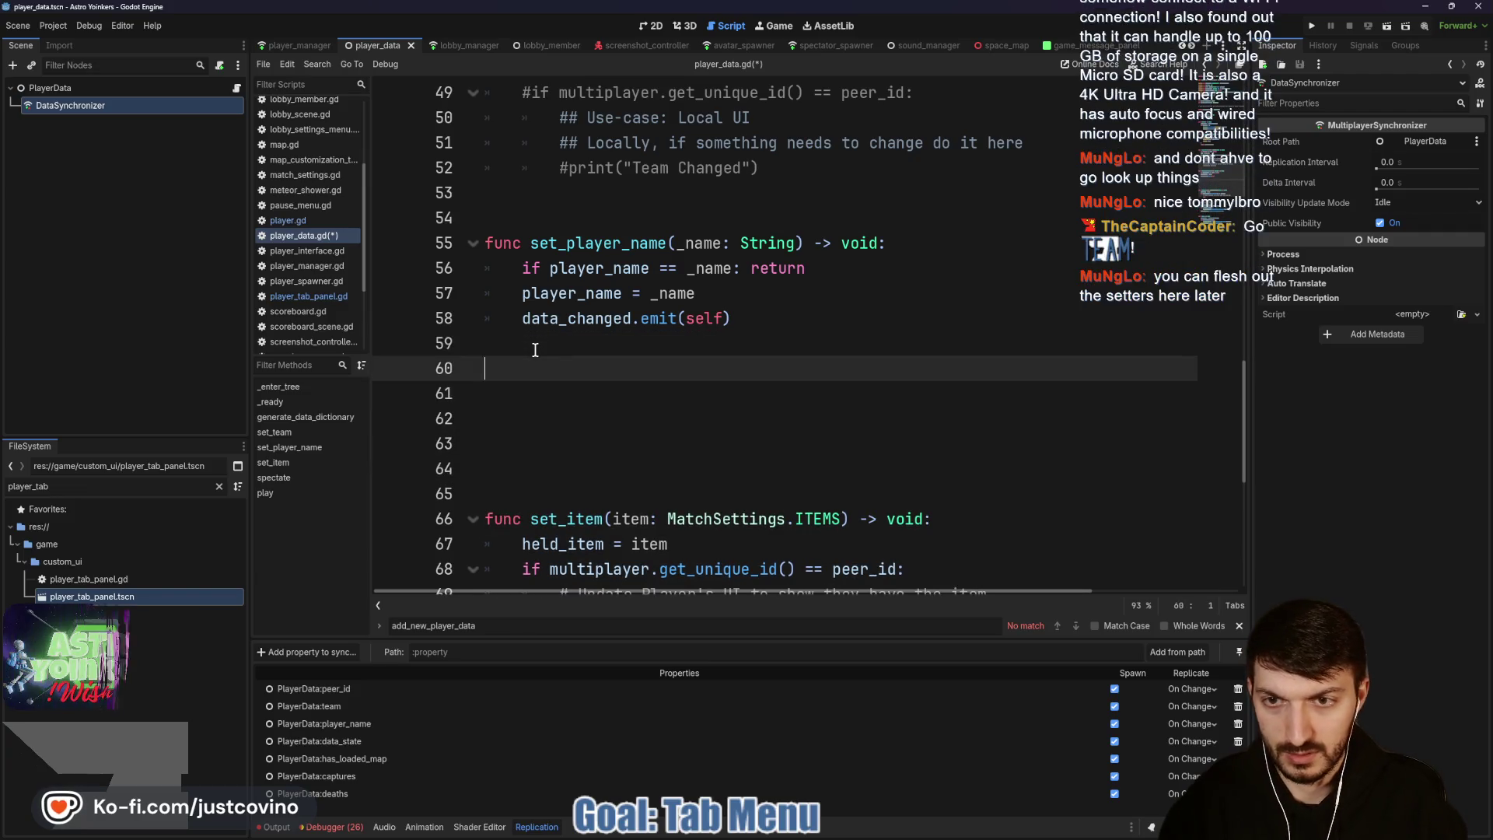
type("func")
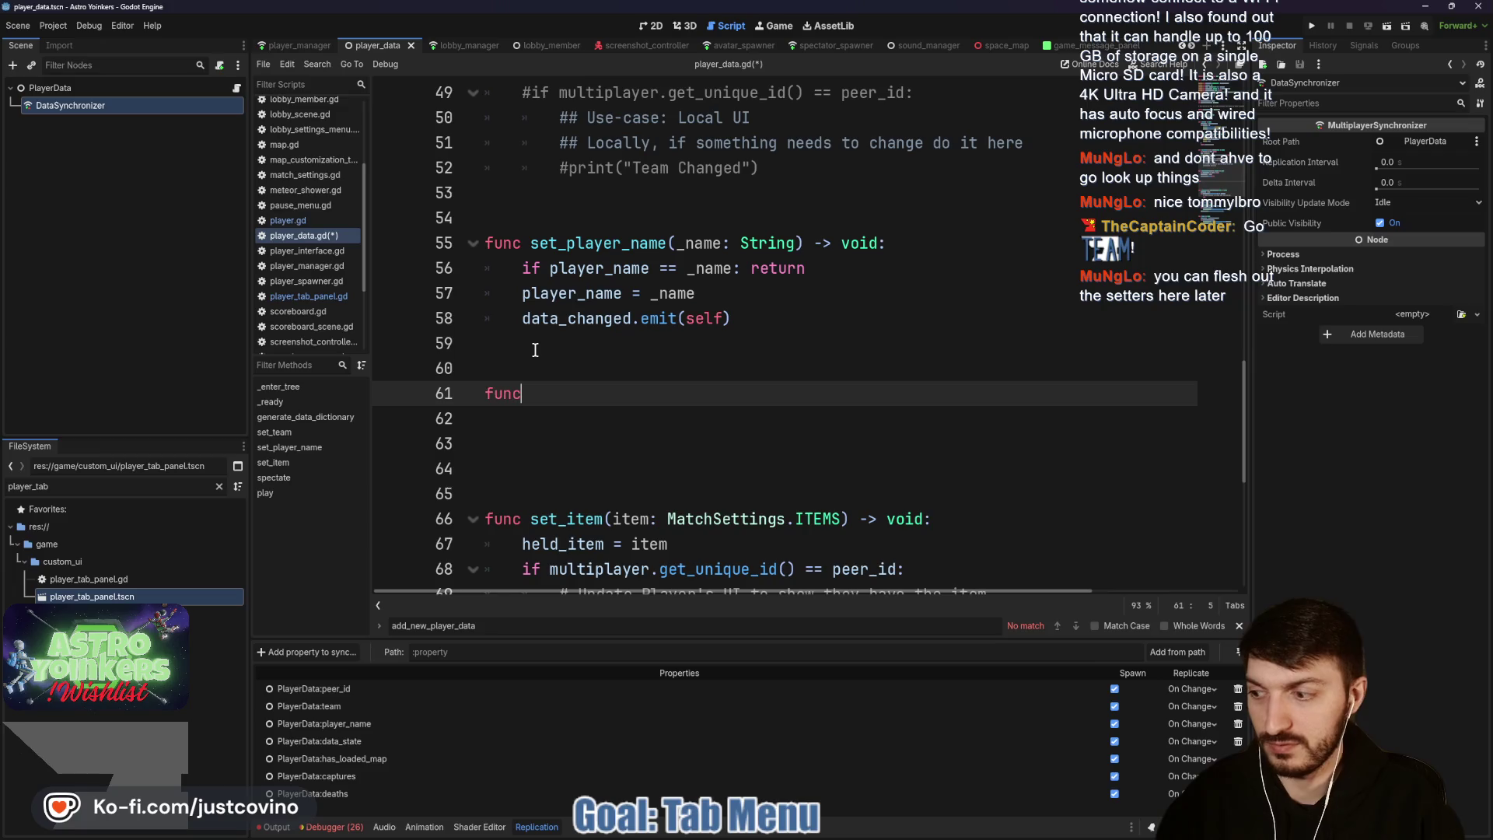
type("set_captures(")
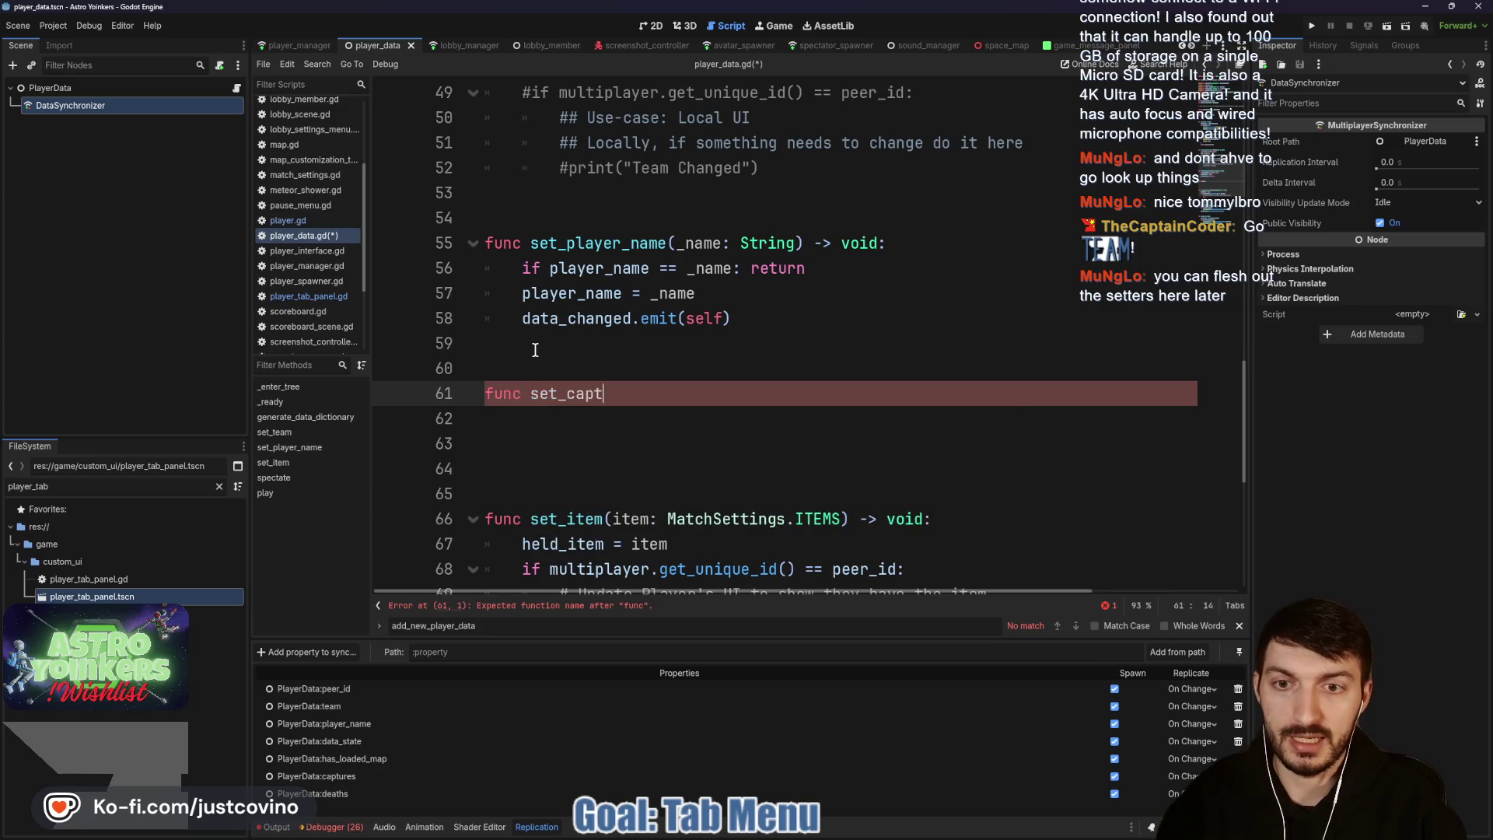
type("cap")
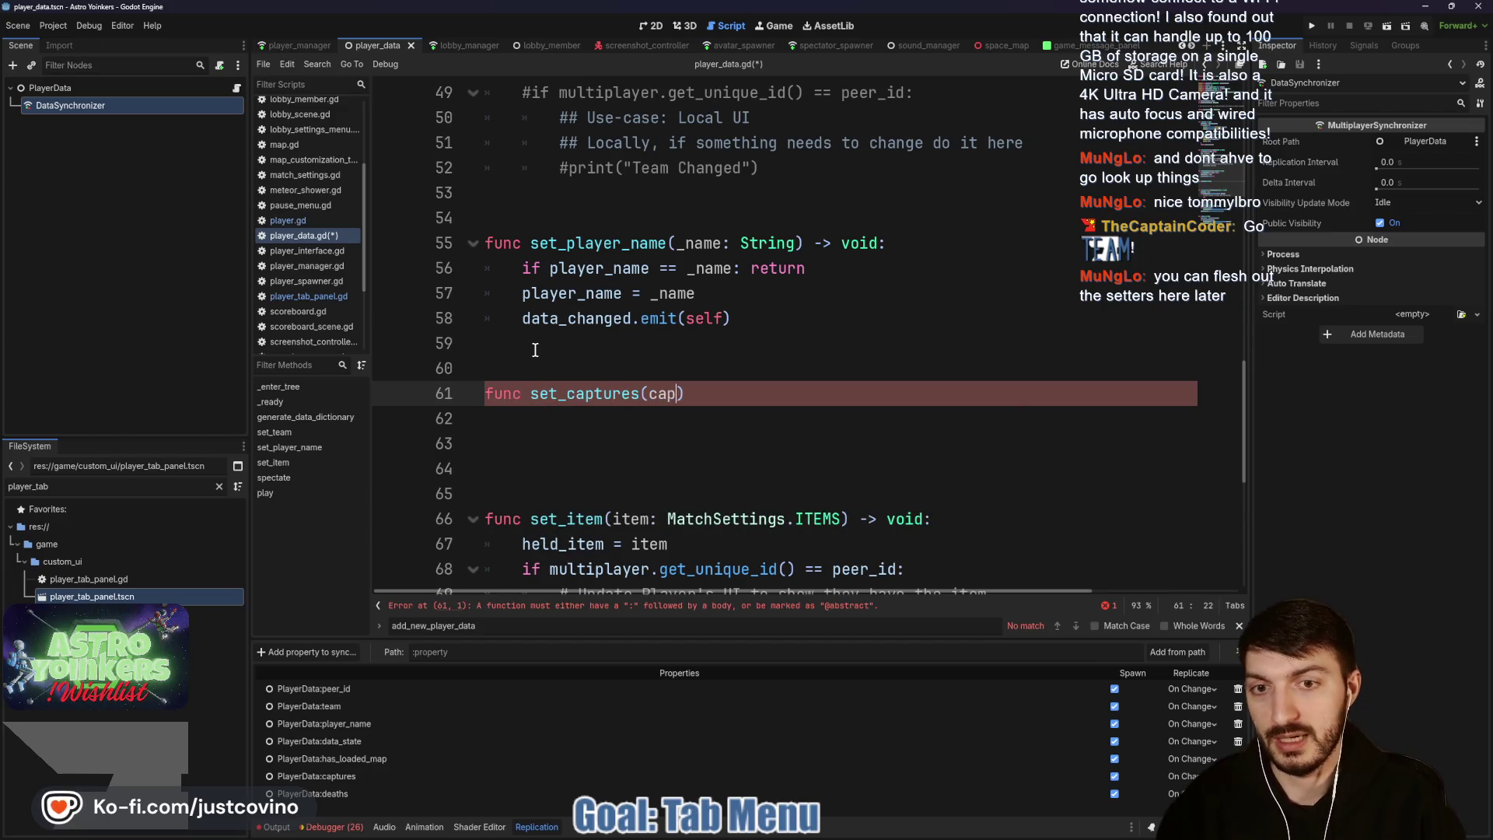
type(": int)")
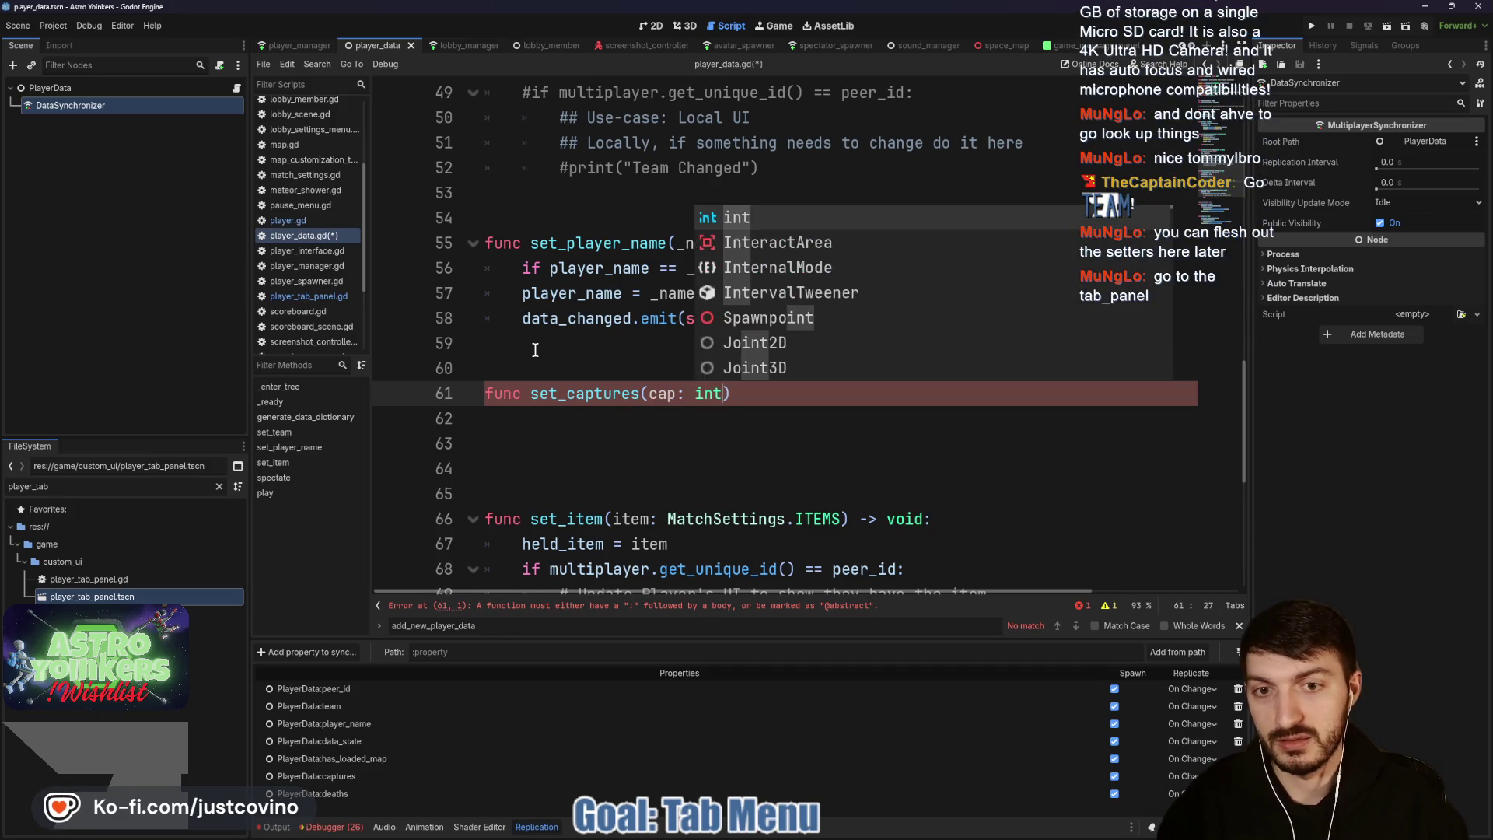
type("> void:")
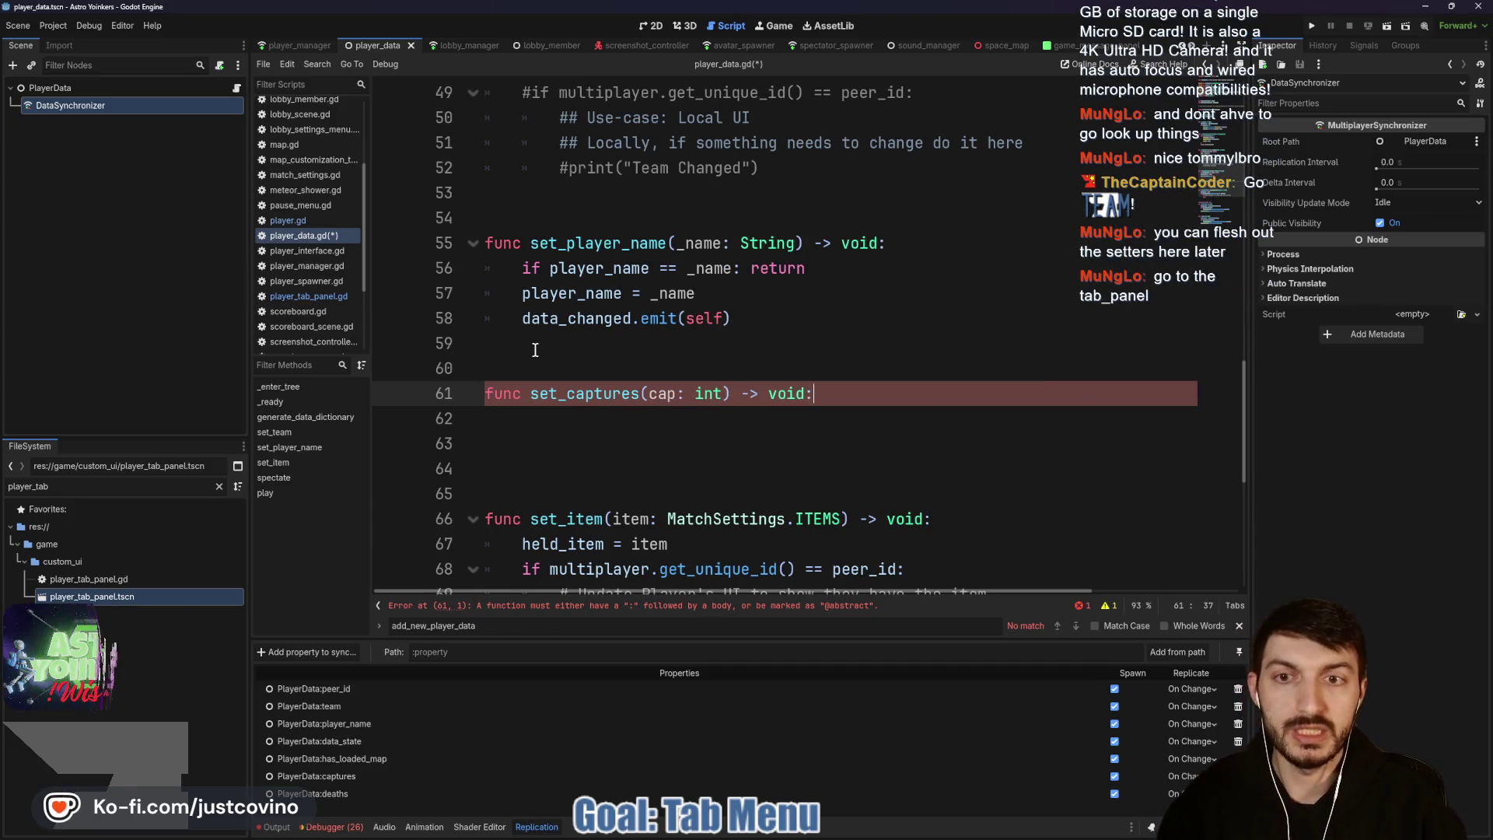
key("Return")
type("if captures == ")
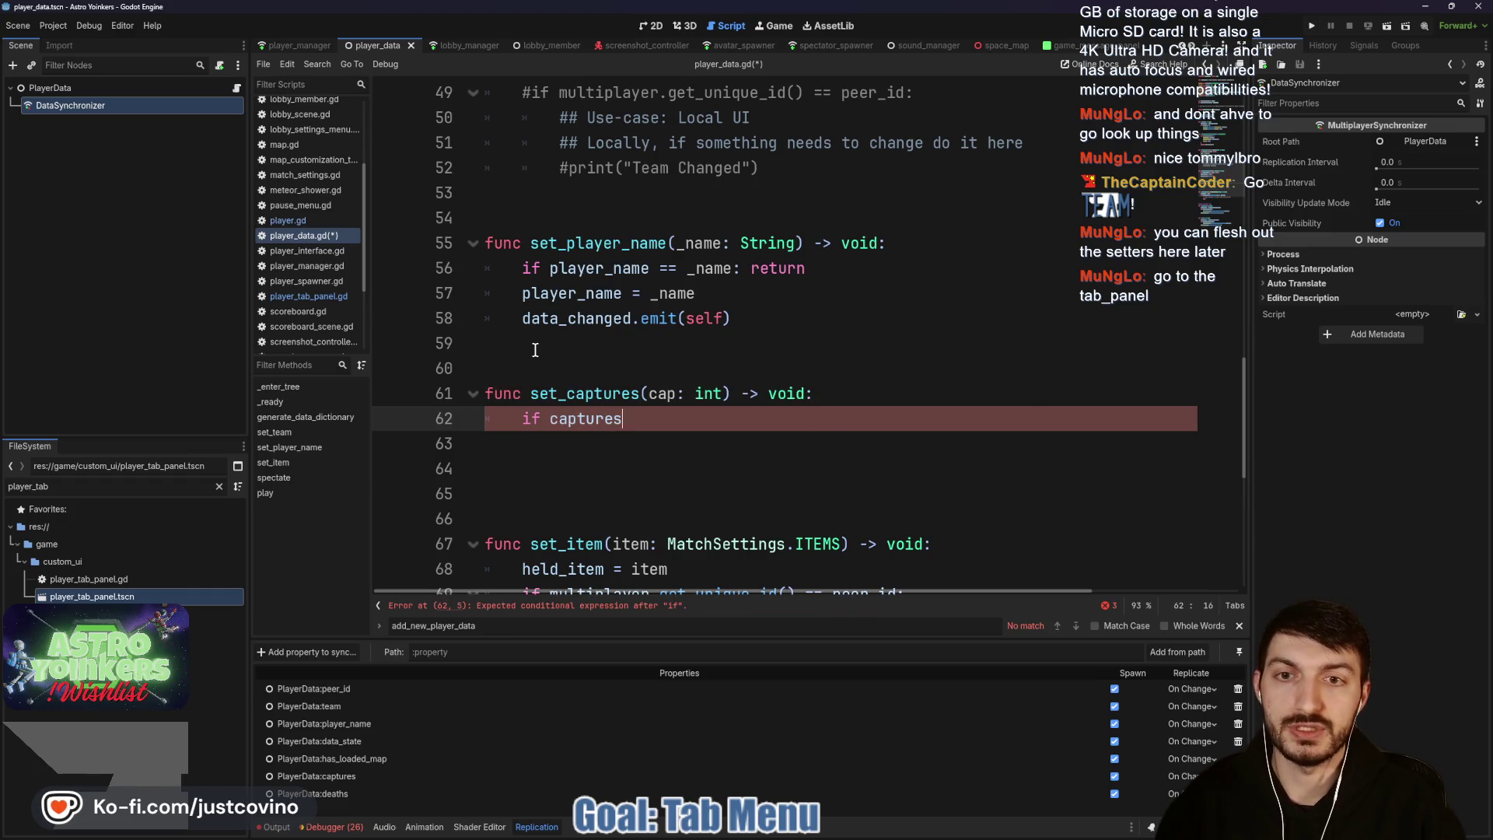
type("cap")
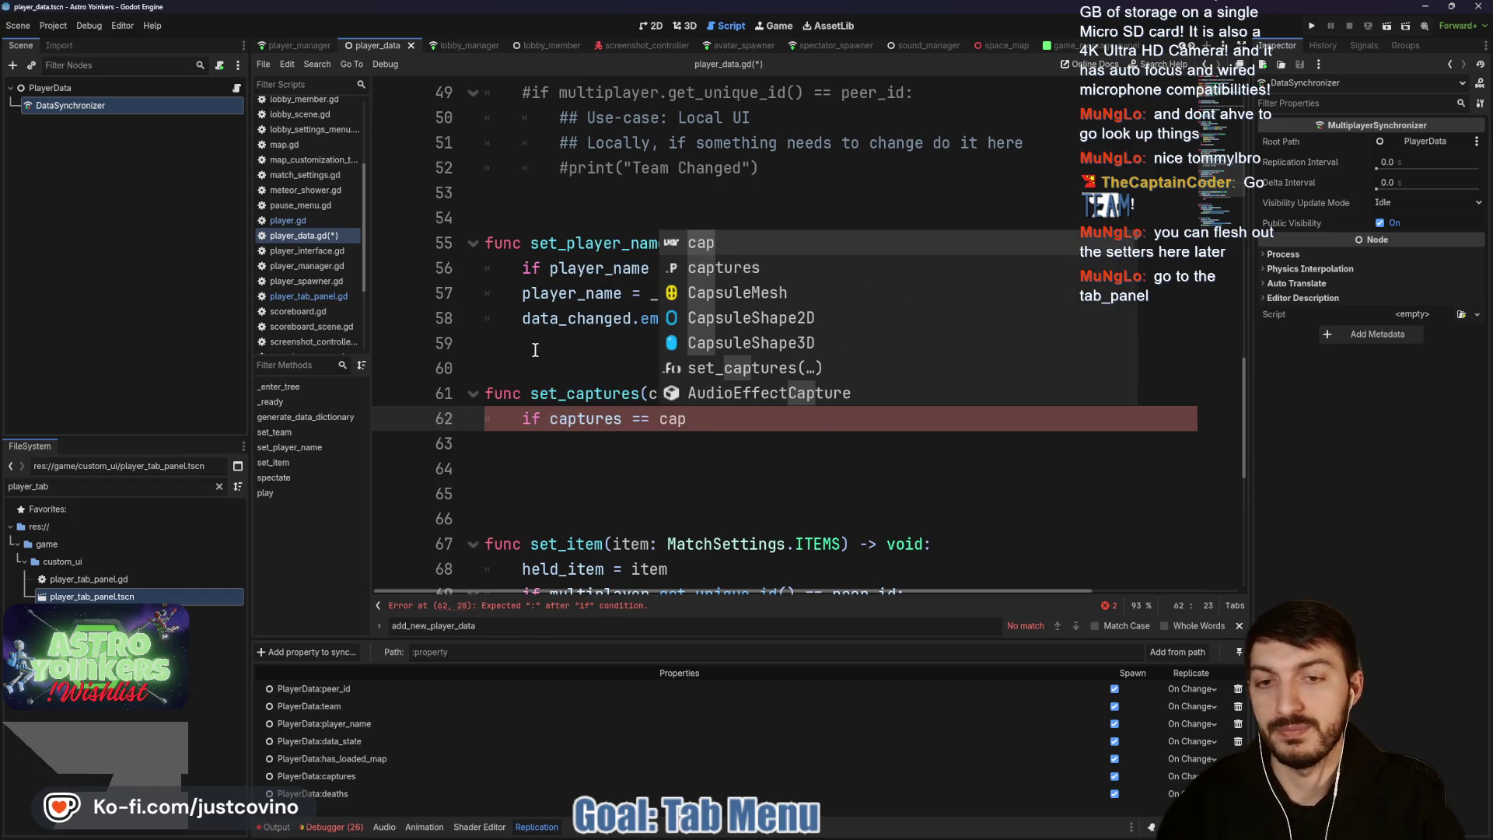
type(": return")
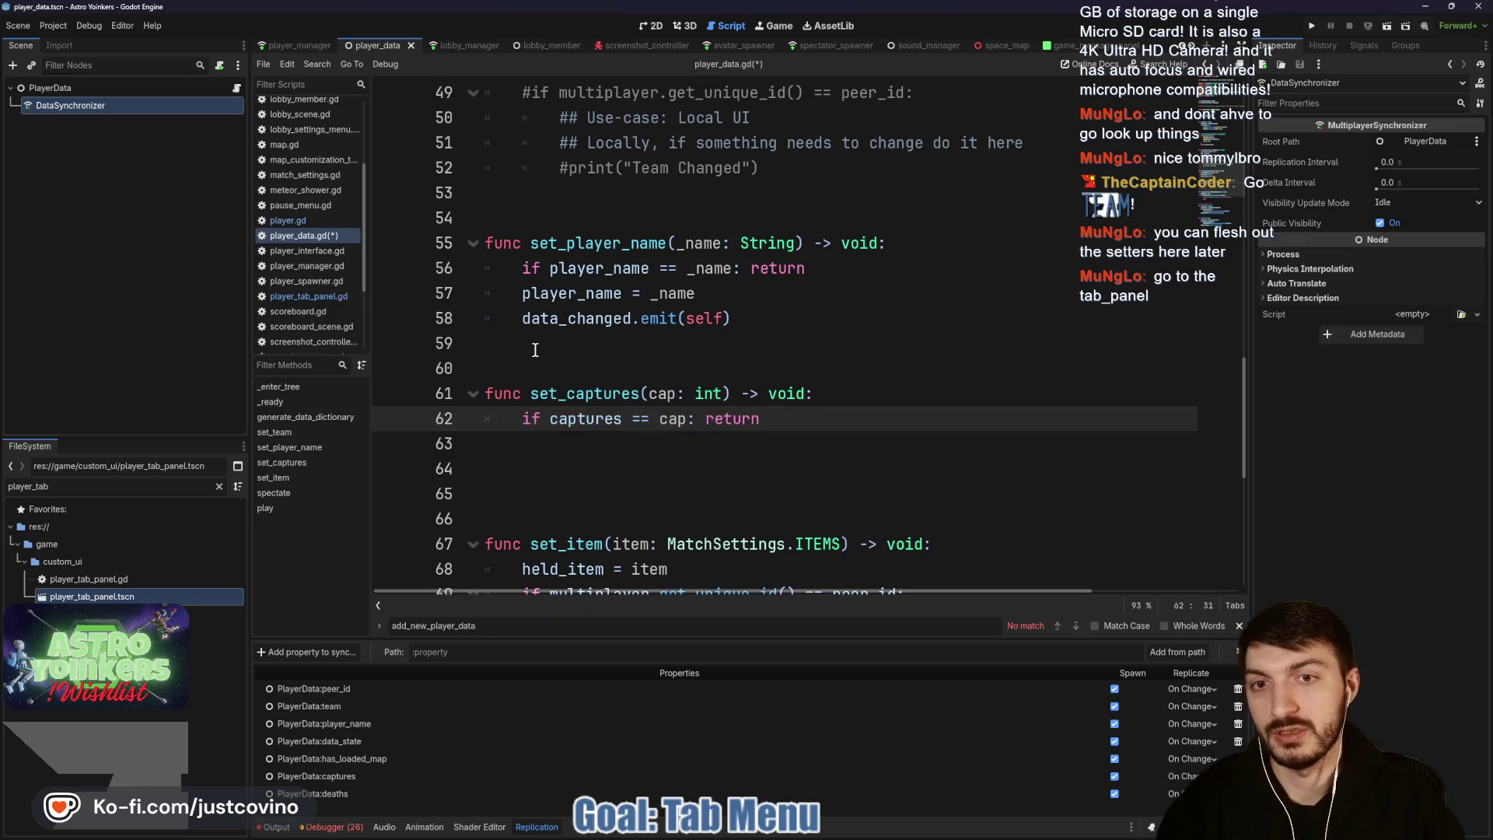
key("Return")
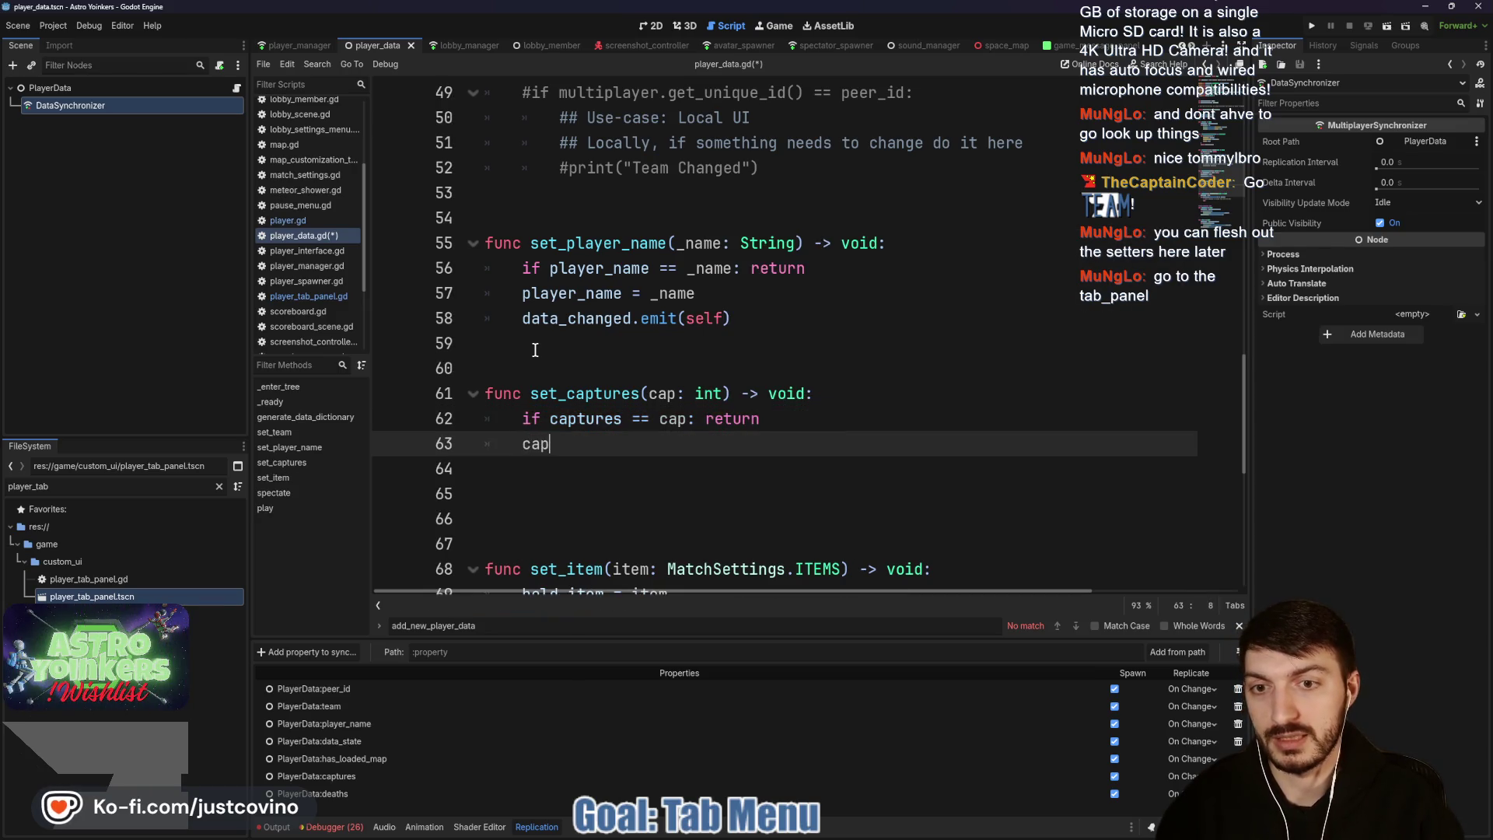
type("tures = cap")
key("Return")
type("data_changed.em")
key("Return")
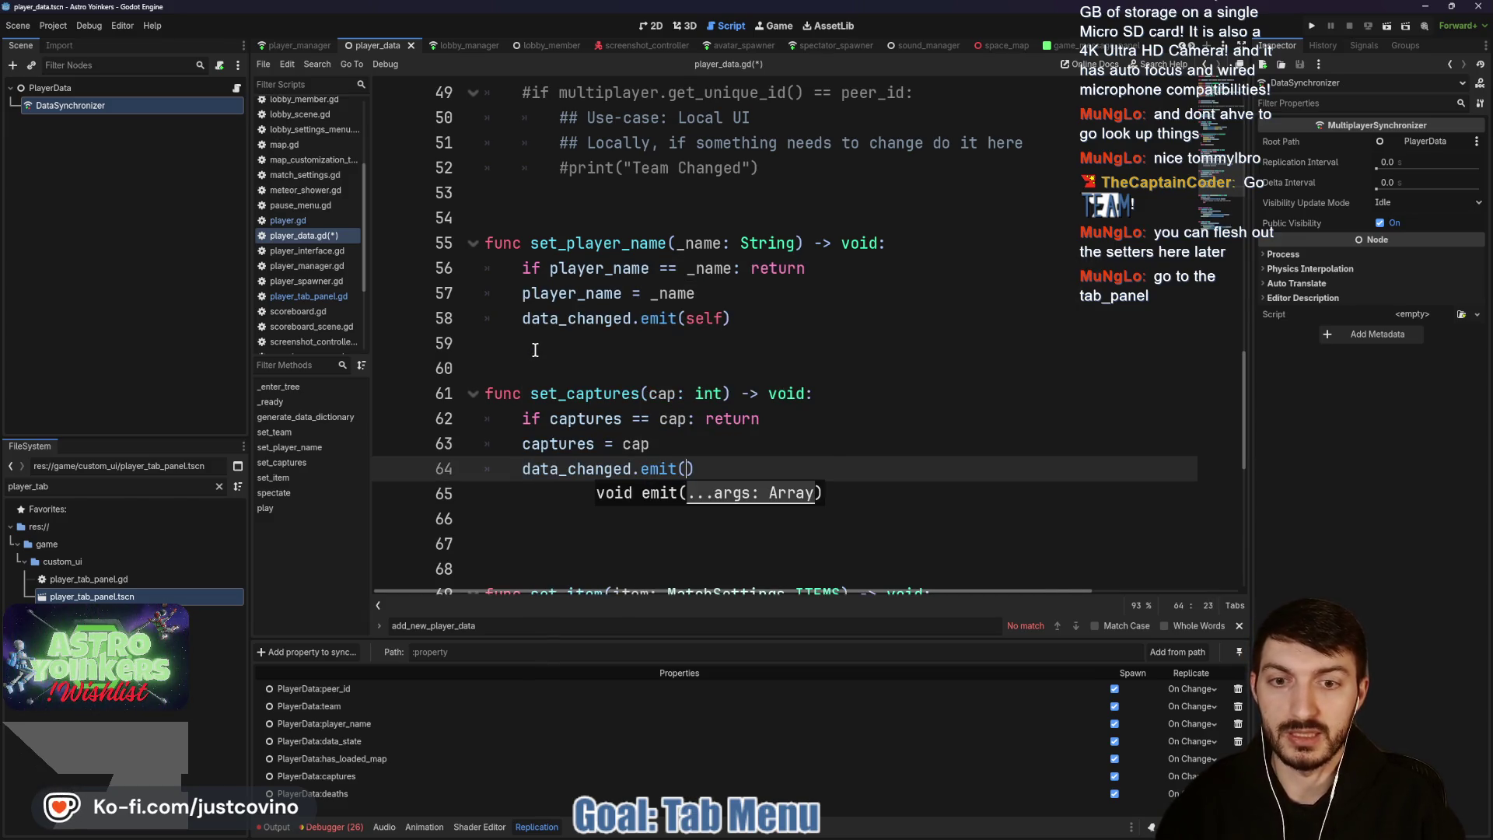
type("lf")
Add set_deaths(d: int) with an early return, deaths = d and data_changed.emit(self), then save
left_click(600, 517)
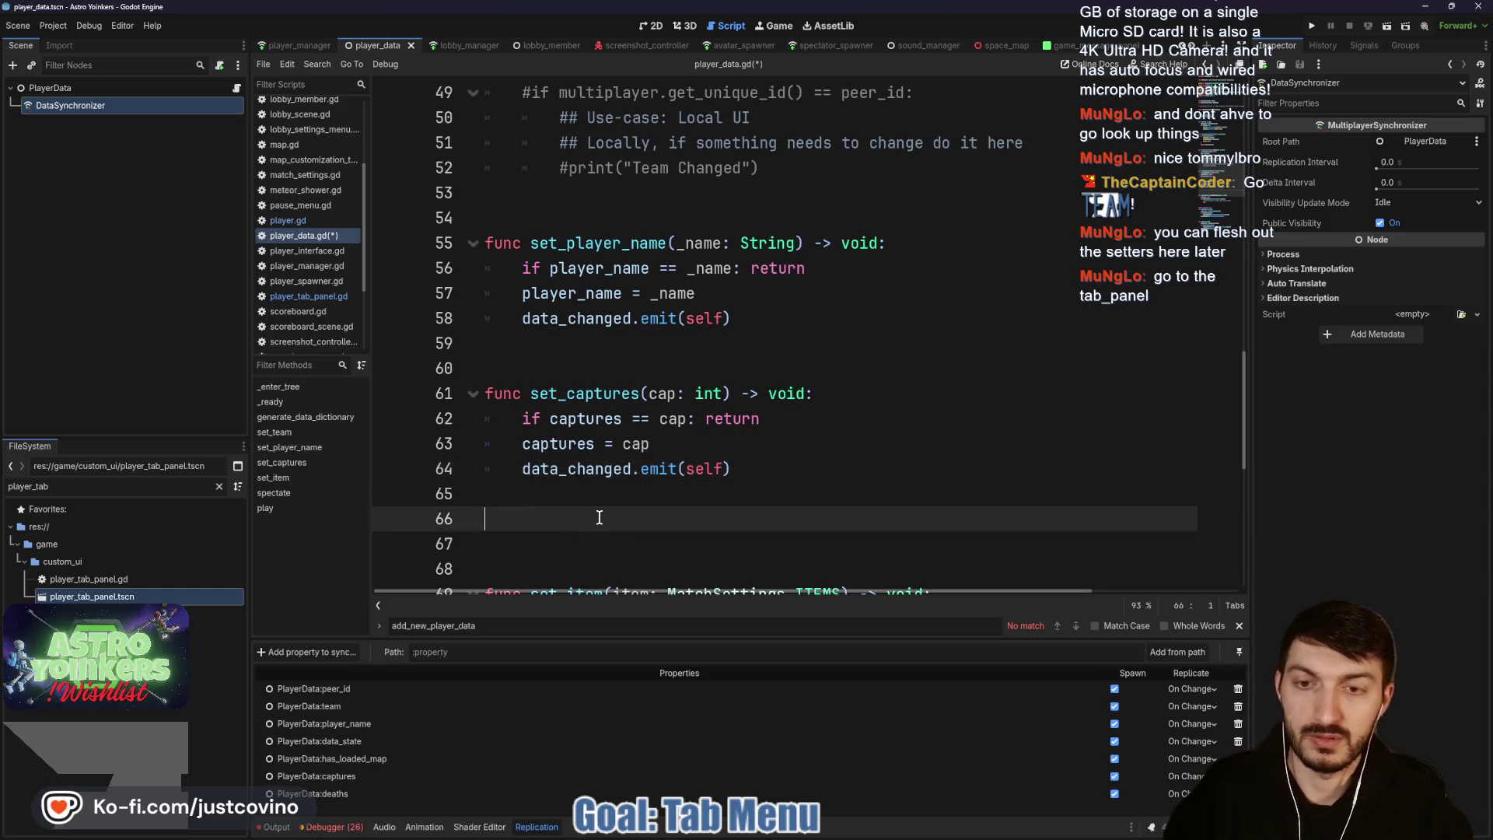
type("func set_deaths")
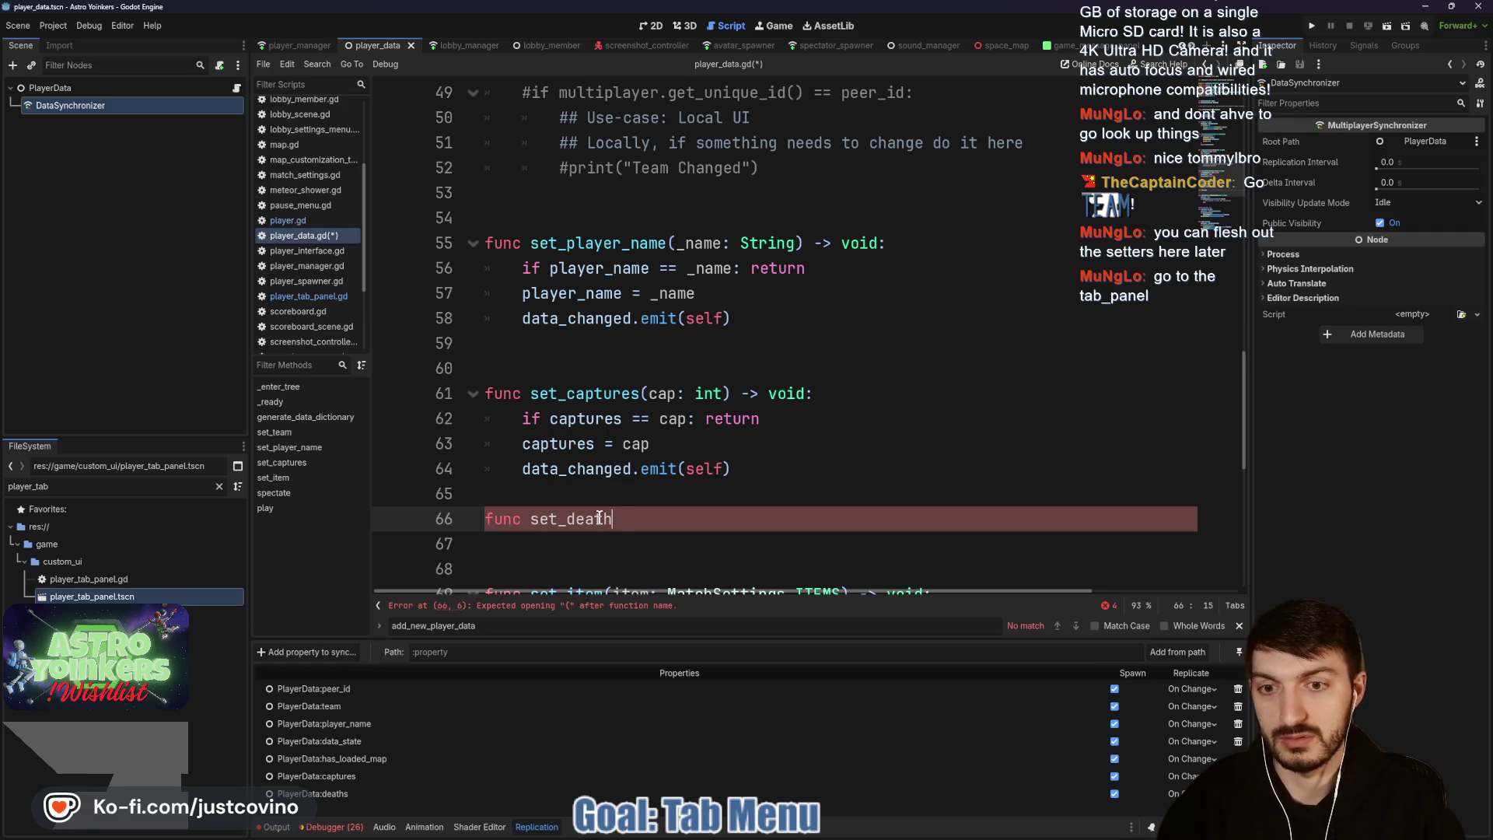
type("(deaths")
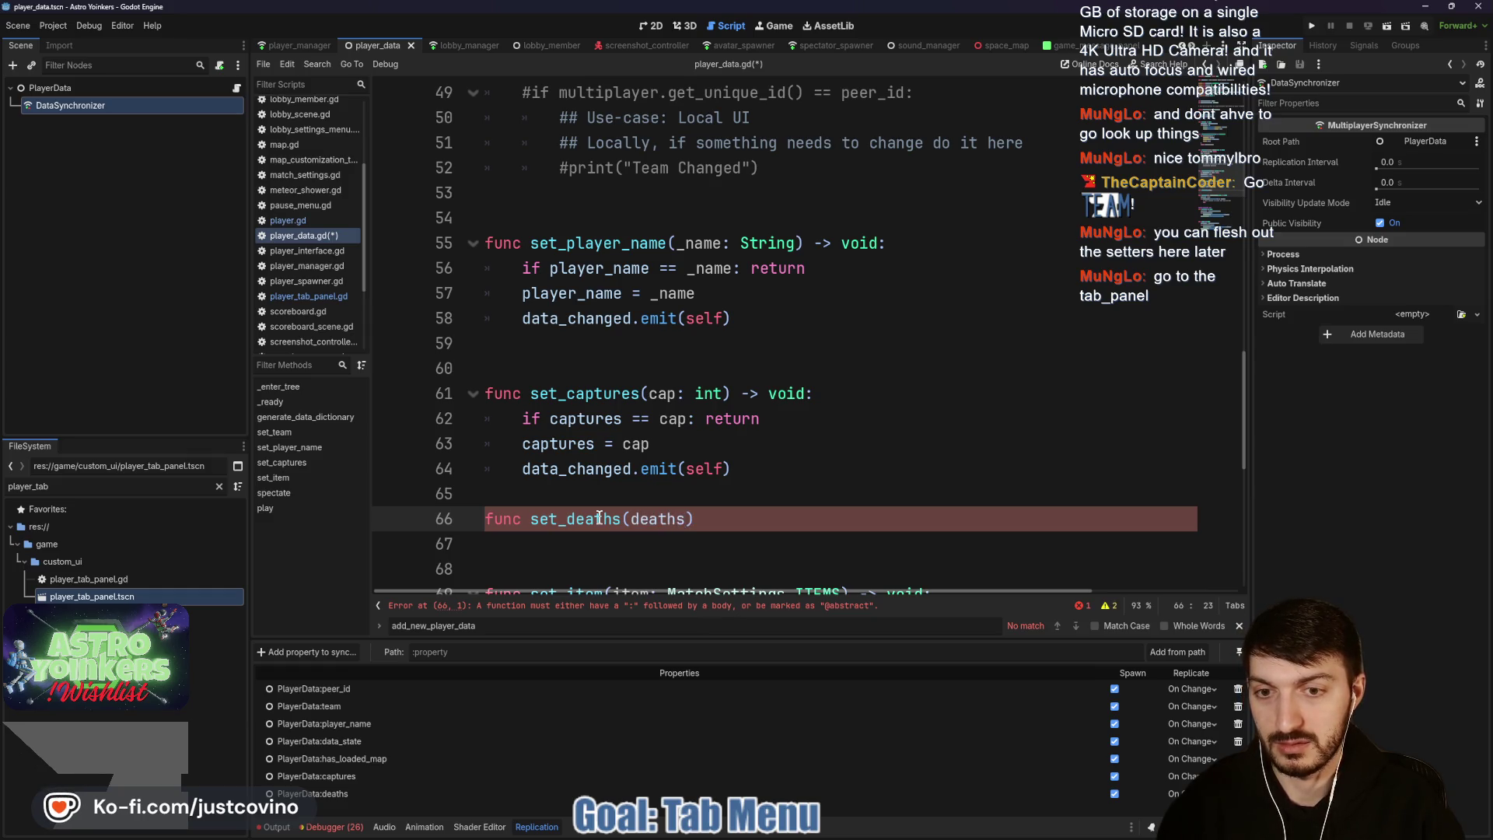
key("BackSpace")
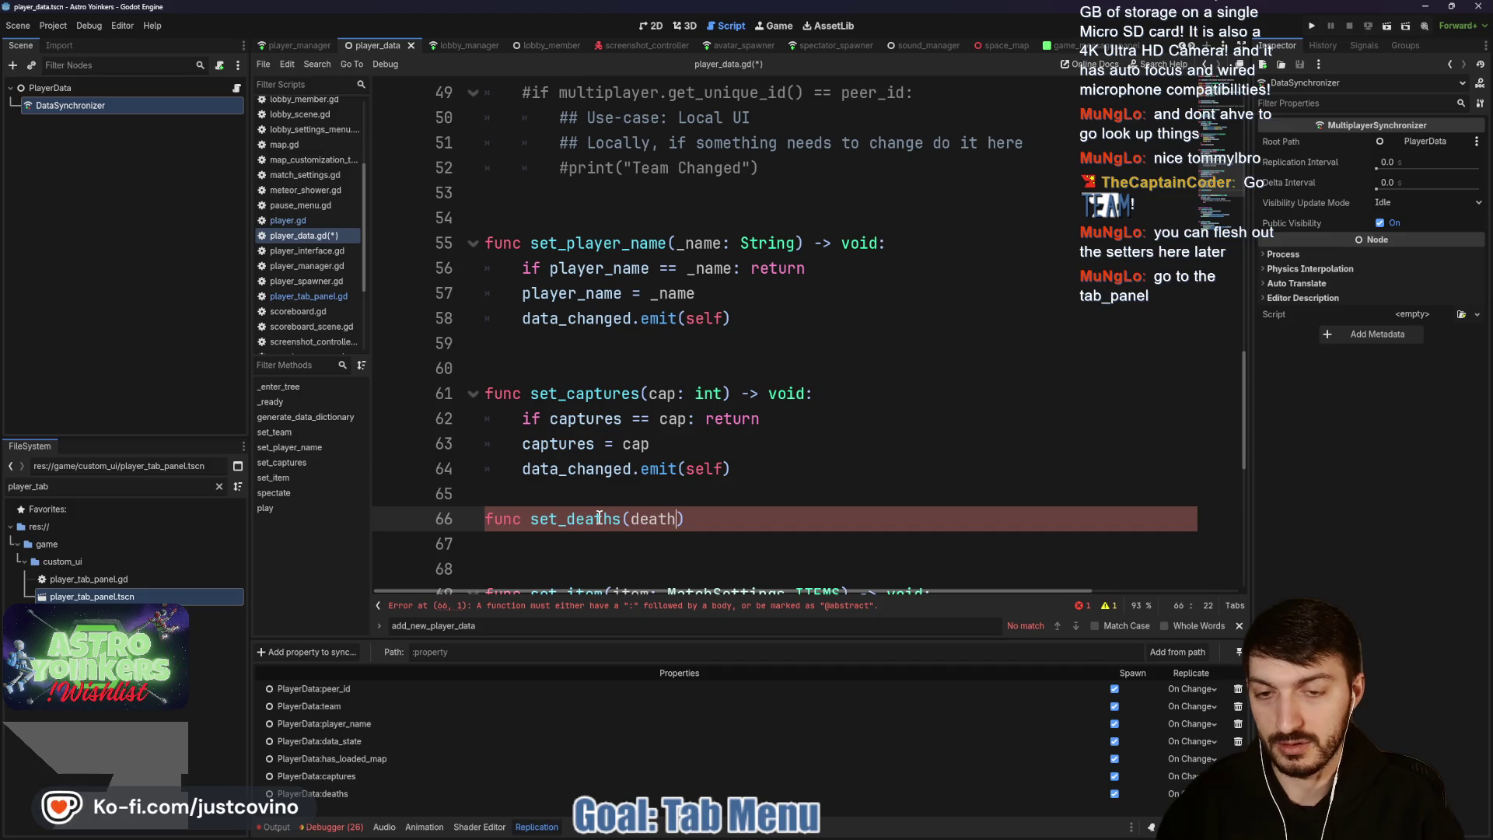
key("BackSpace")
key("BackSpace")
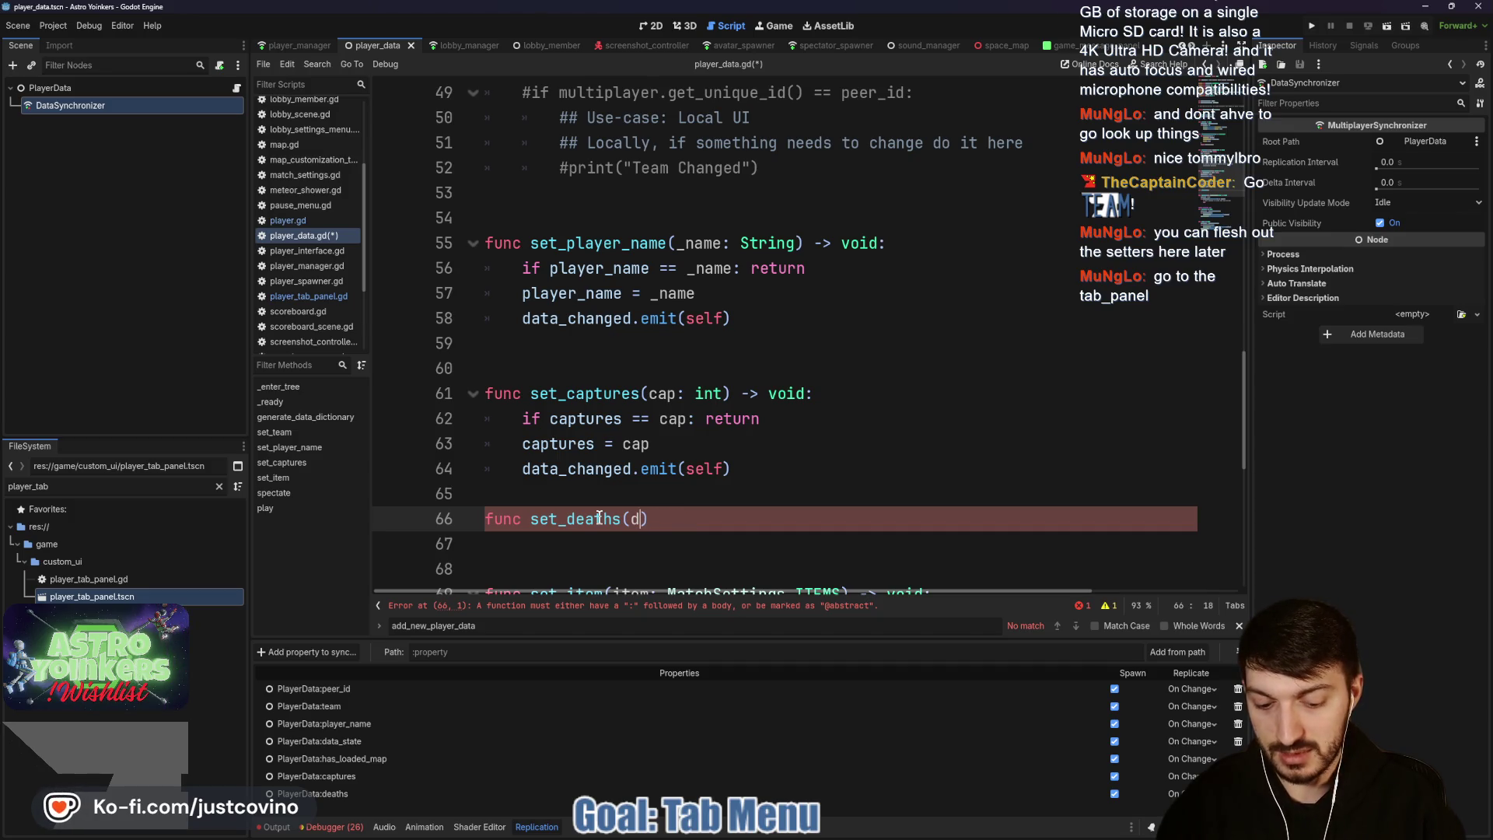
type("int) -> ")
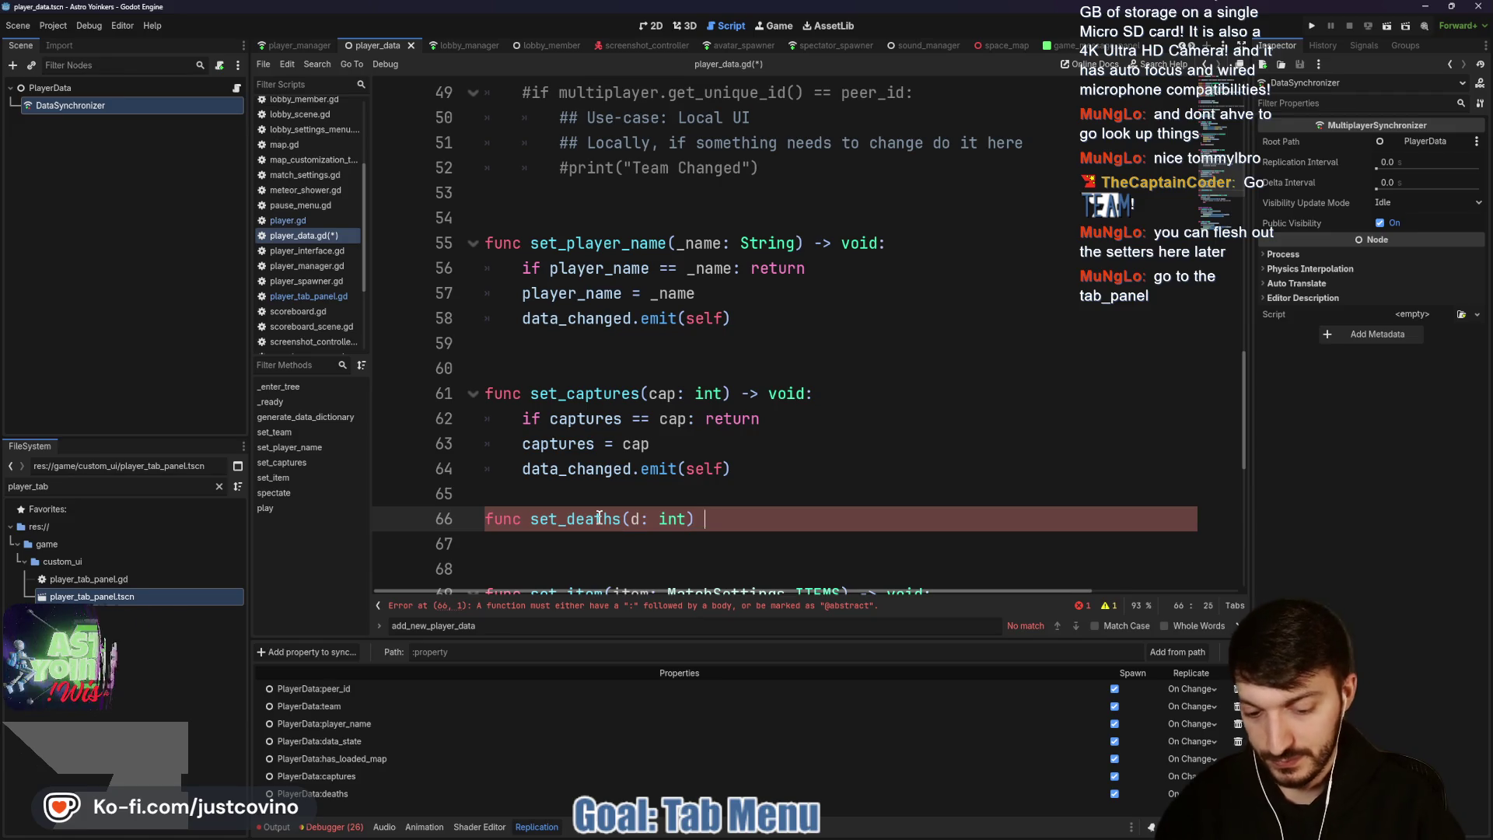
type("void:")
key("Return")
type("if ")
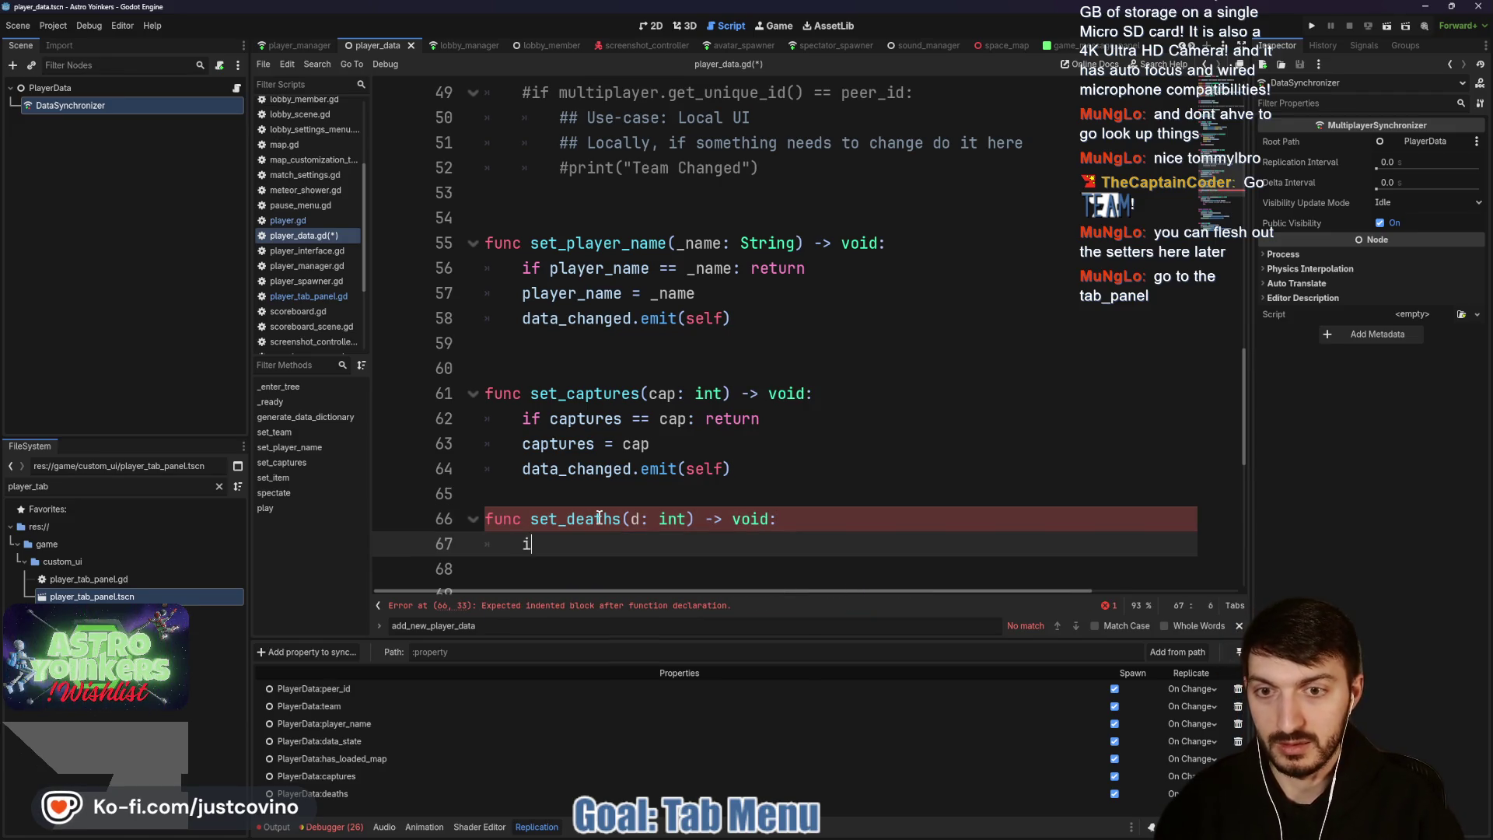
type("deaths == d")
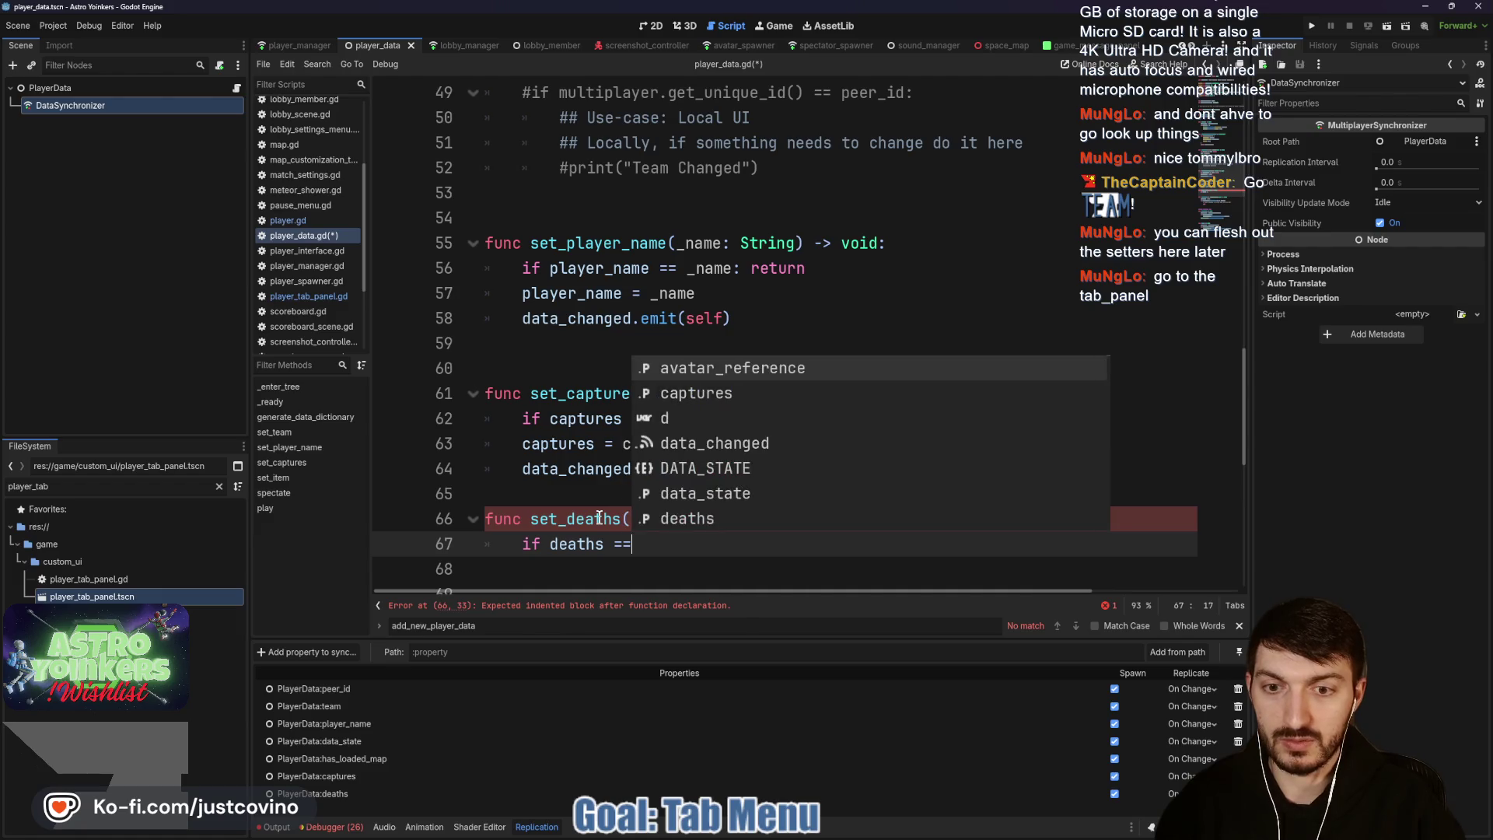
type(": return")
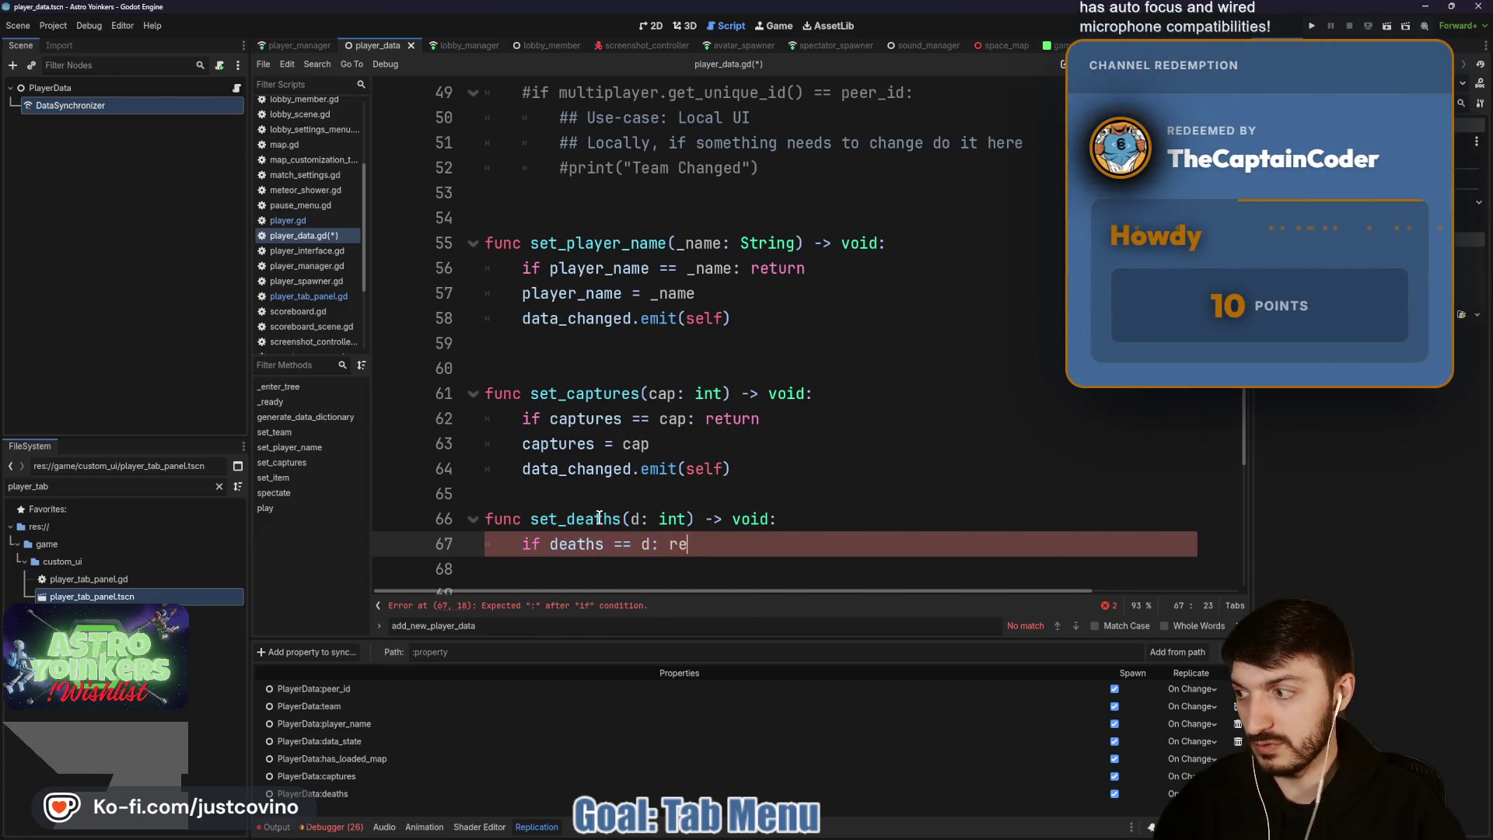
key("Return")
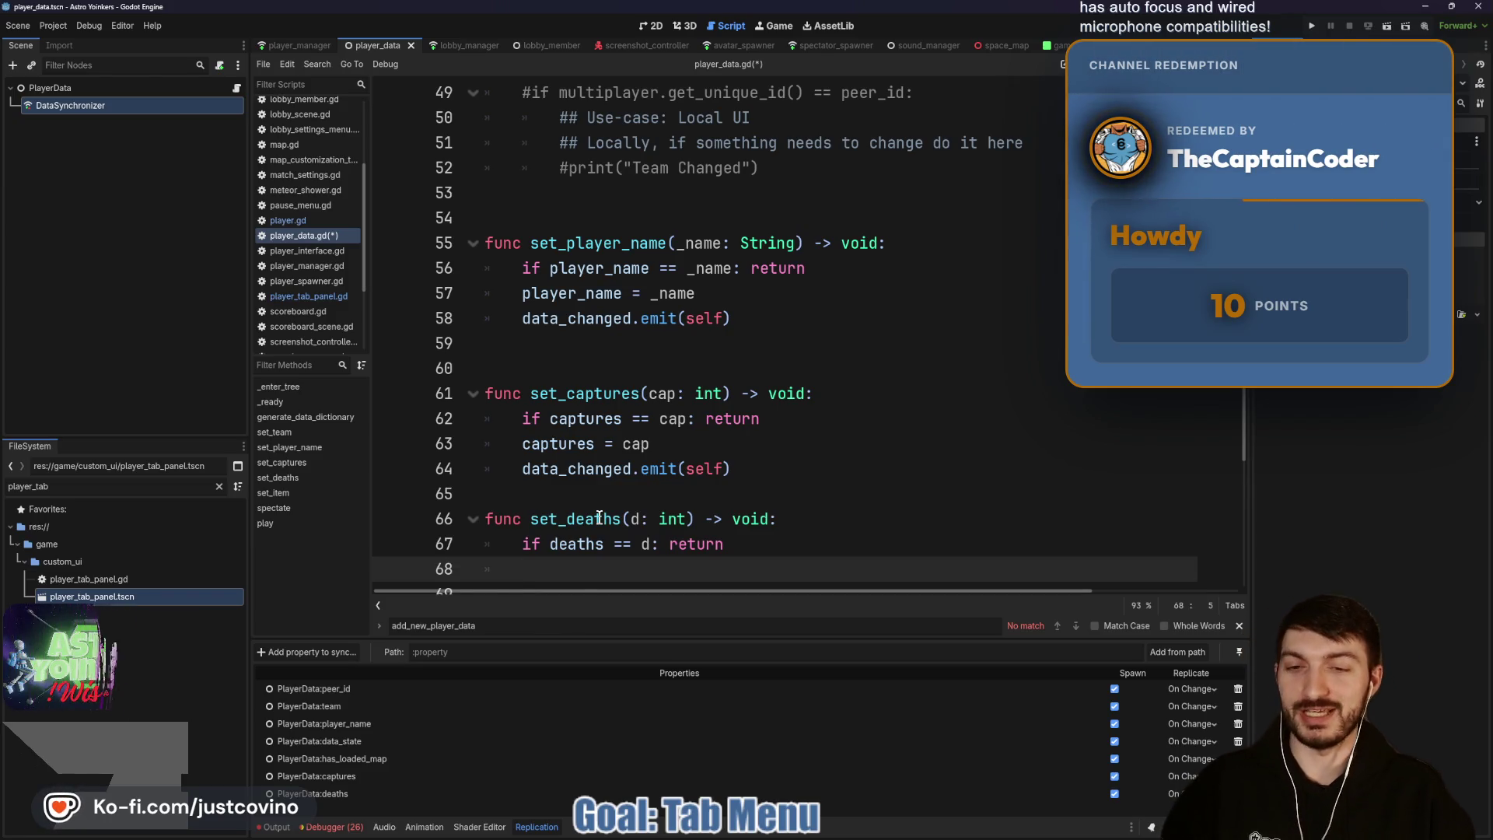
type("deaths")
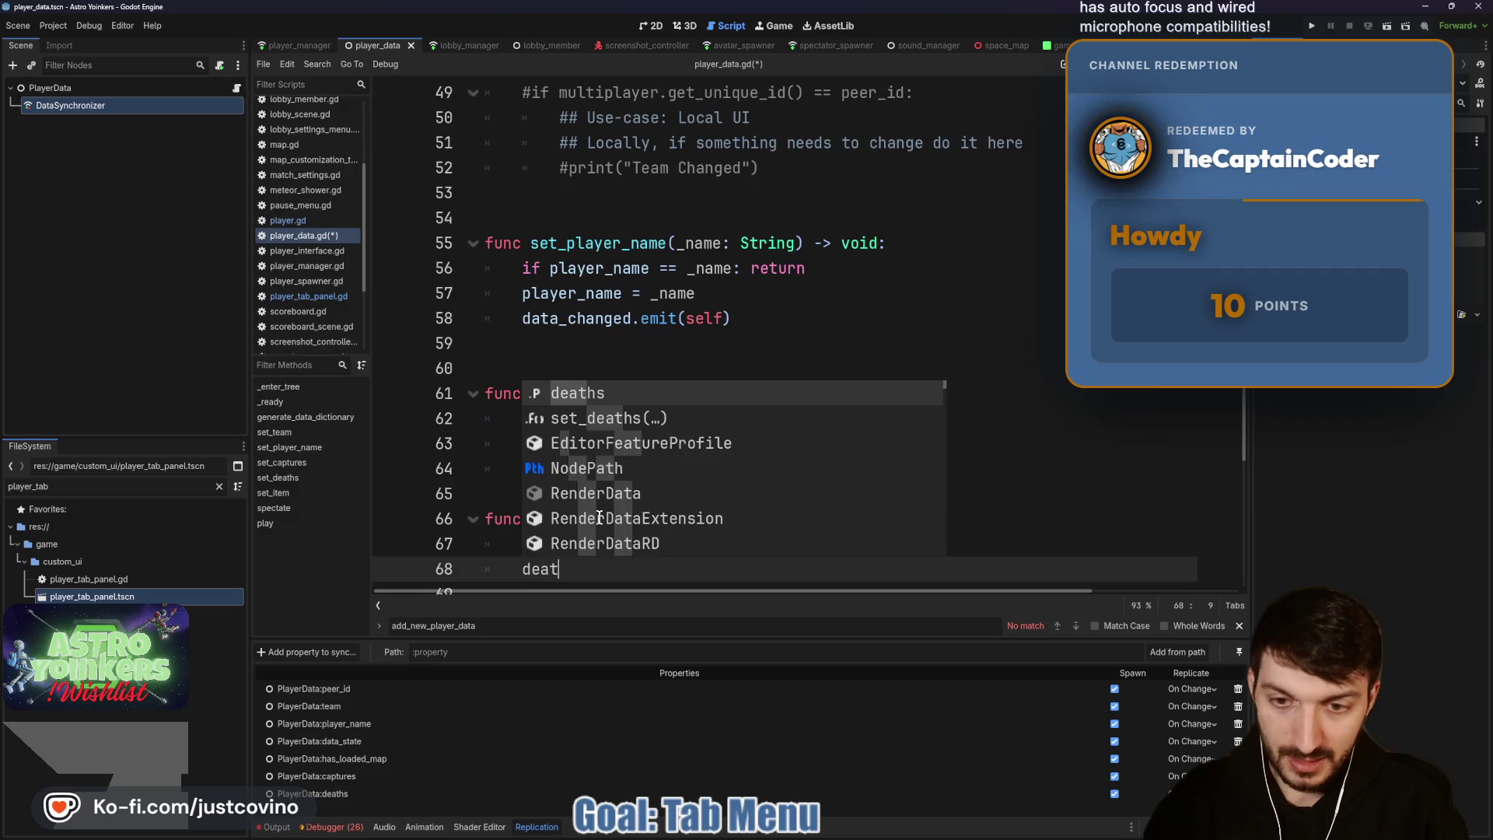
type(" = d")
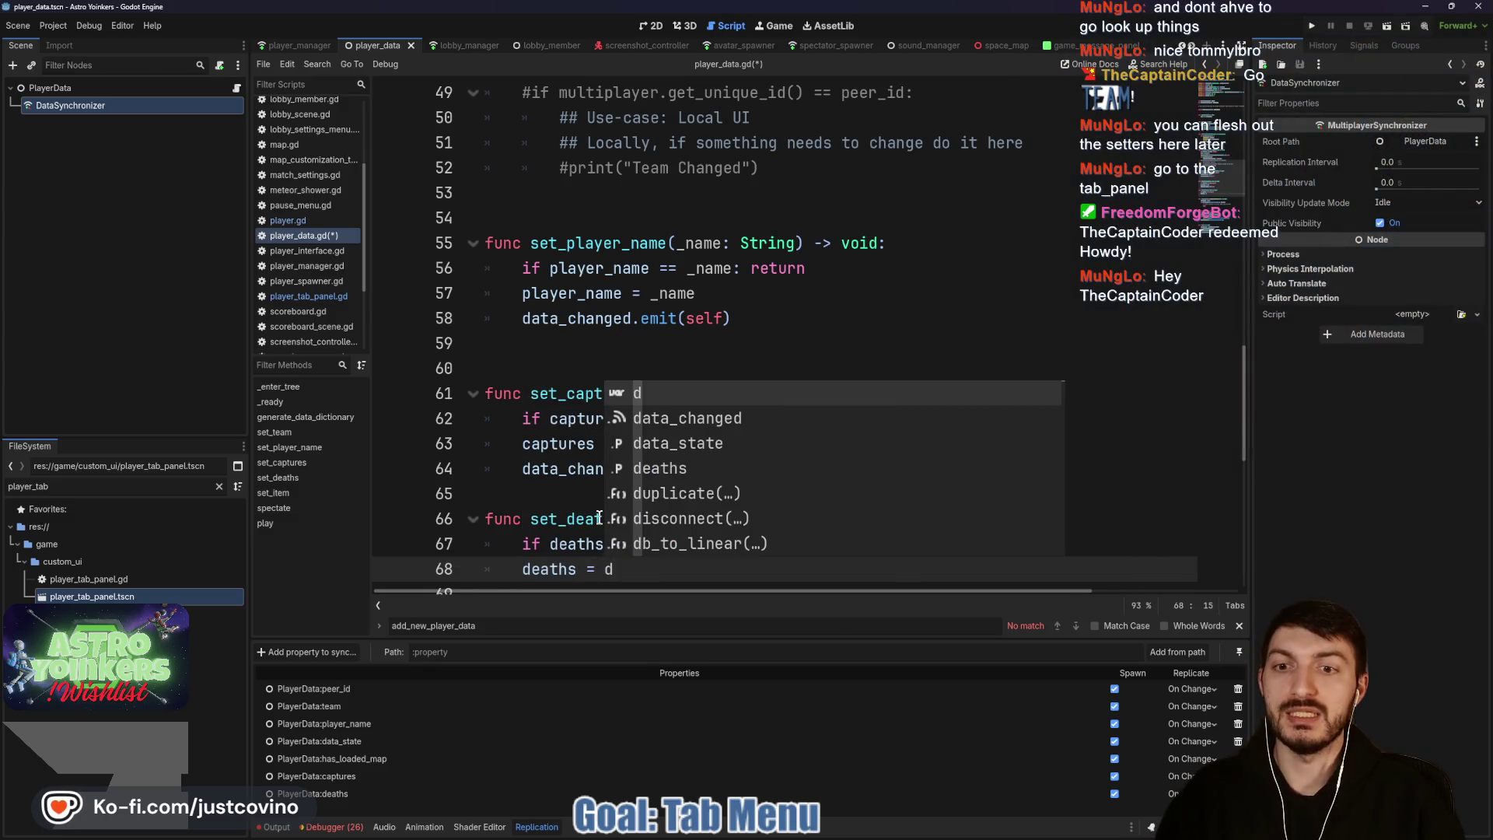
key("Escape")
key("Return")
type("data")
key("Return")
type(".emit(self")
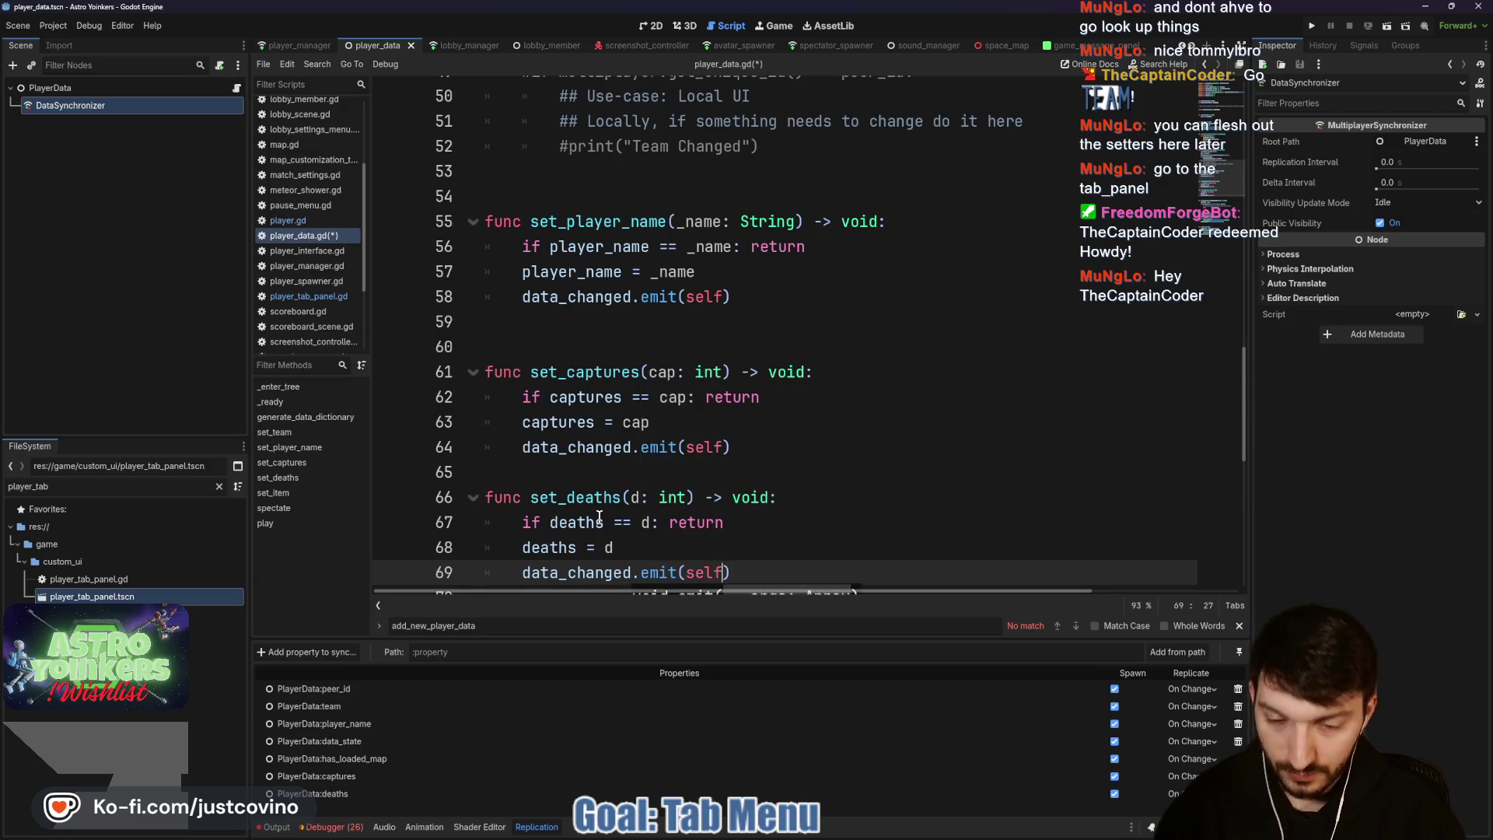
key("ctrl+s")
left_click(583, 482)
key("Return")
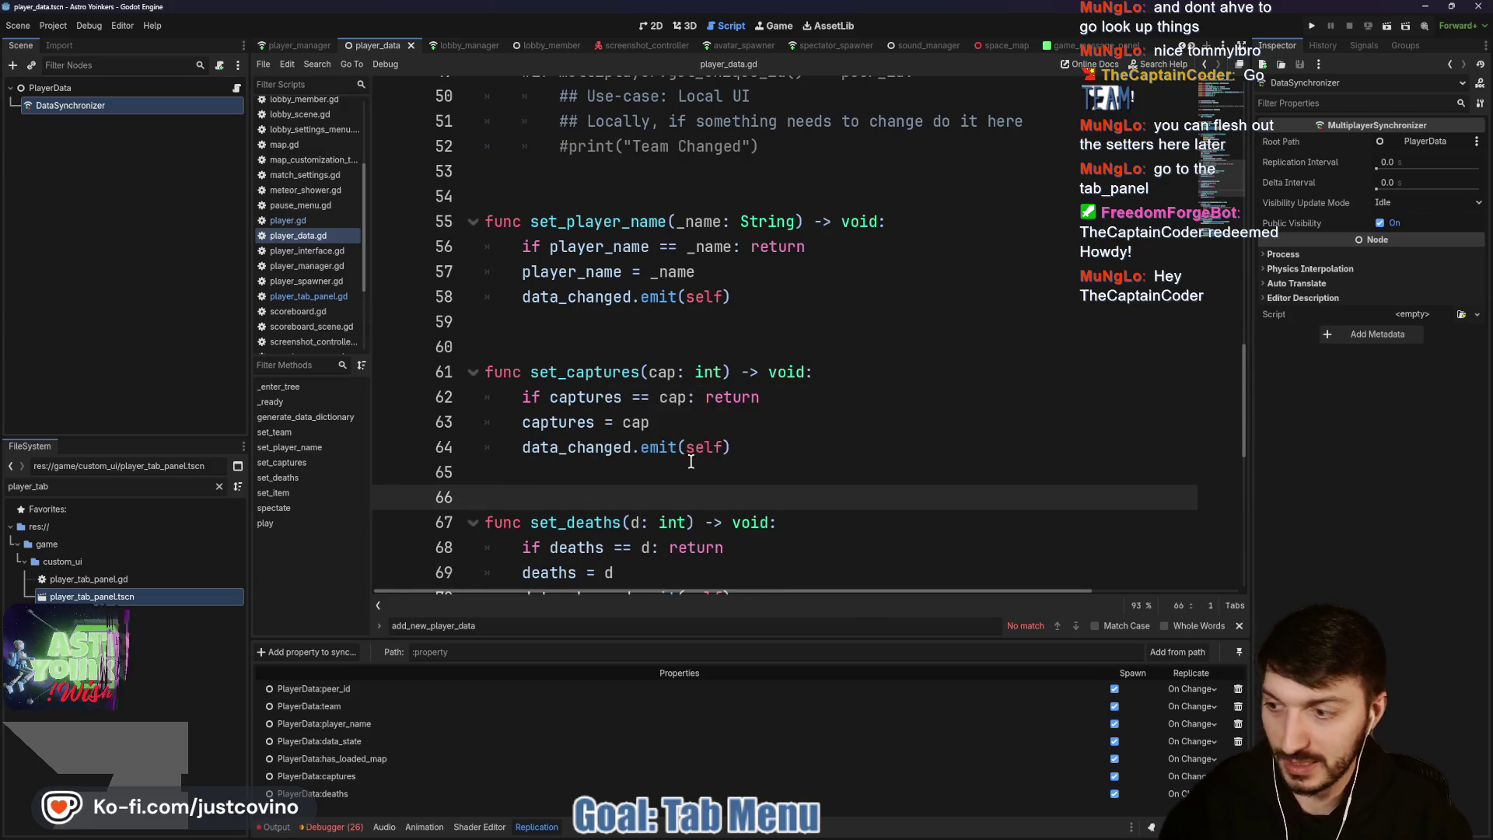
scroll(743, 452, "up", 15)
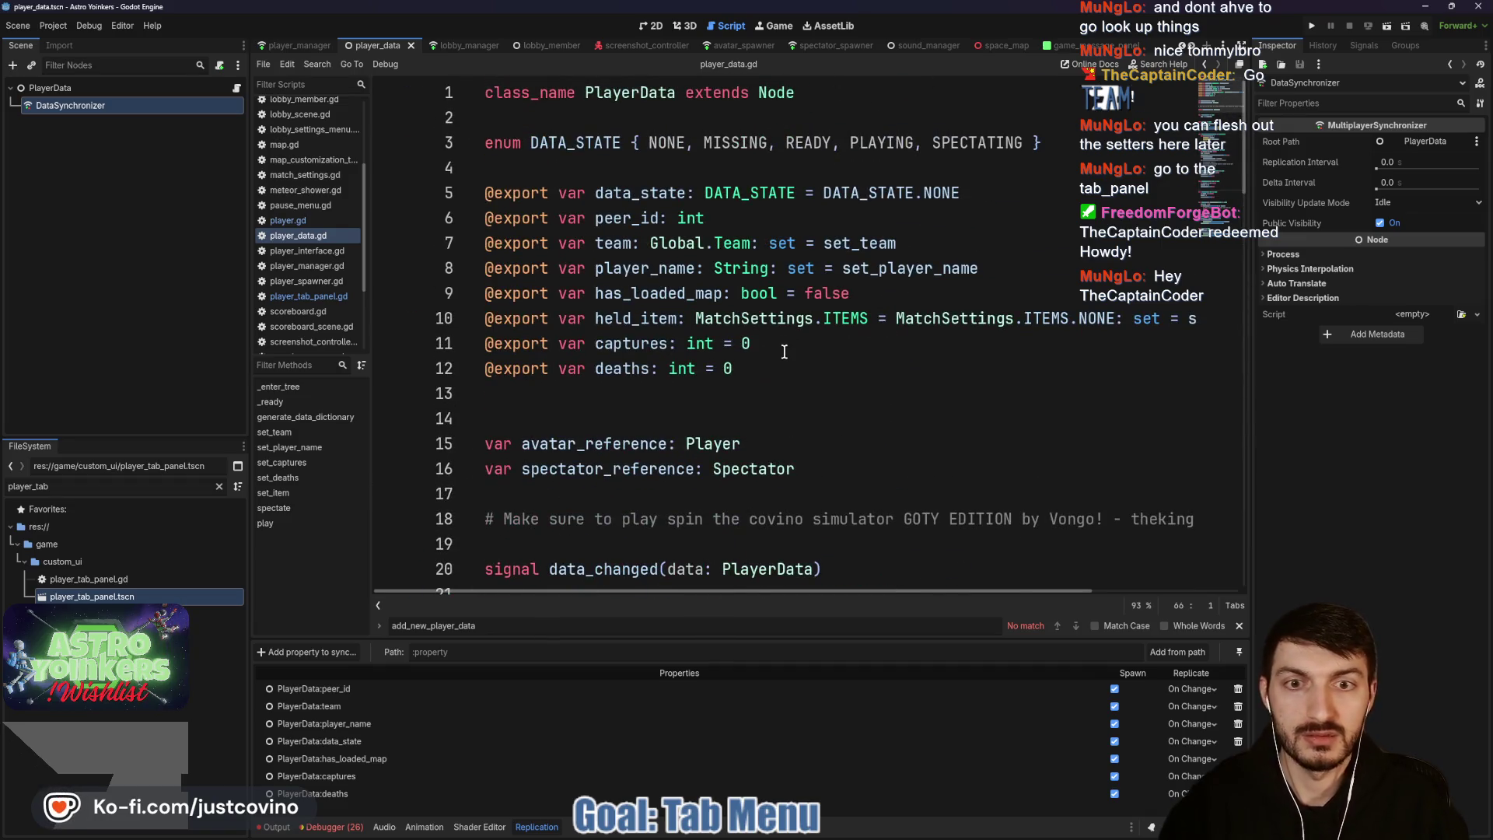
Give the captures and deaths exports ': set = set_captures' and ': set = set_deaths', save, and return to player_tab_panel
left_click(785, 343)
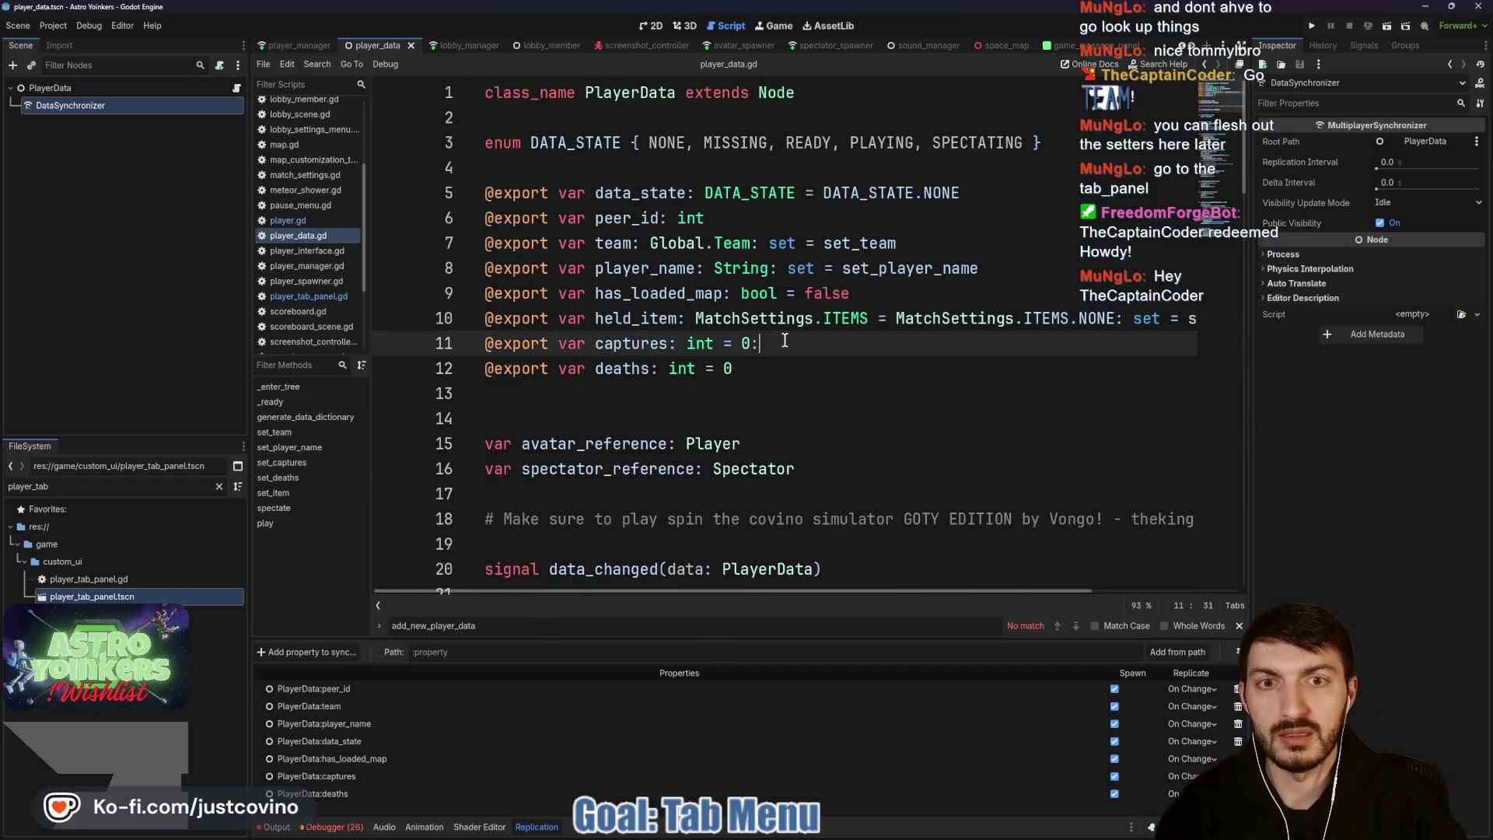
type("set")
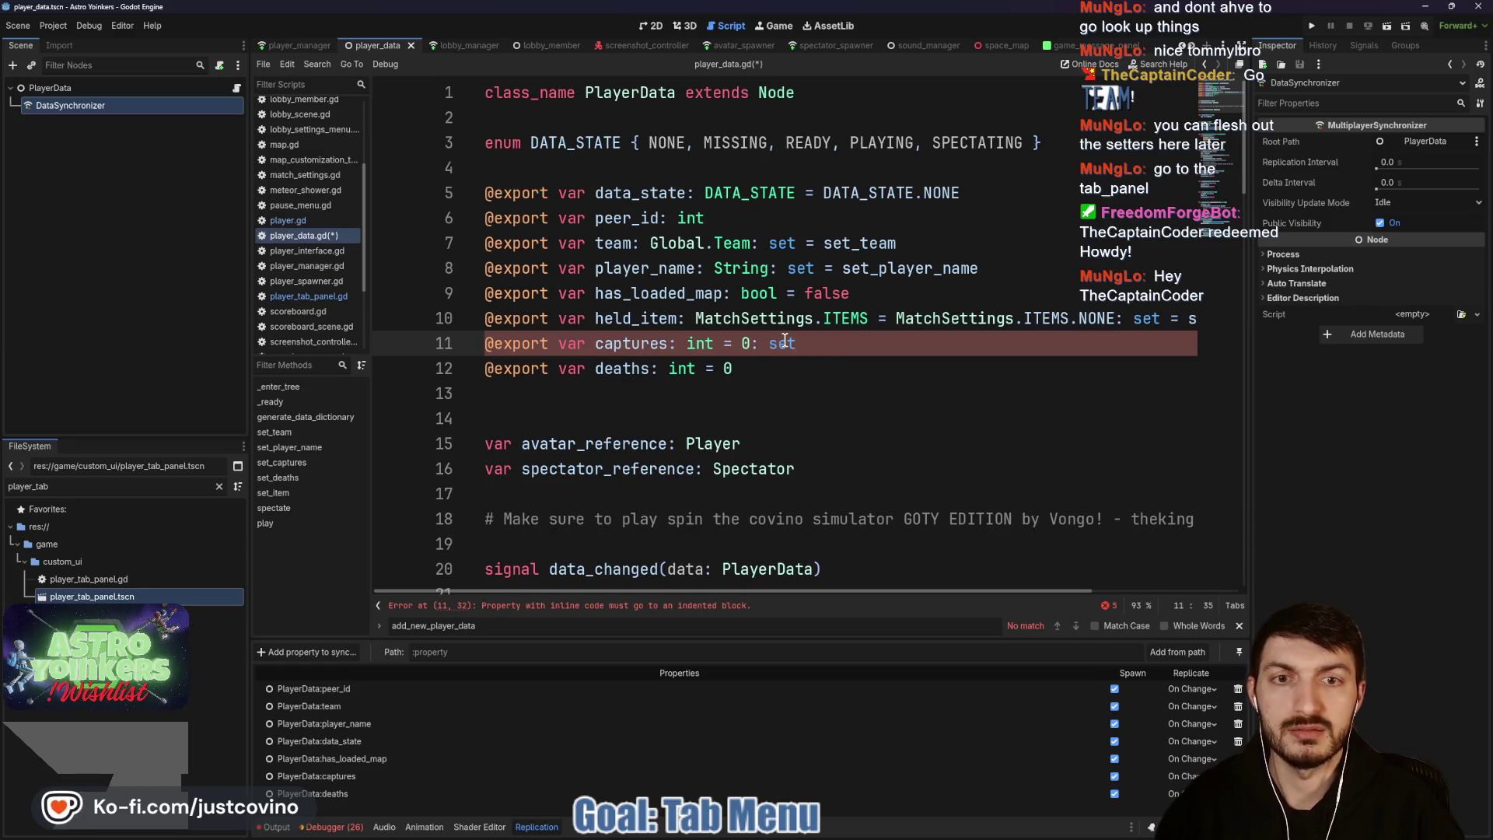
key("BackSpace")
key("BackSpace")
key("BackSpace")
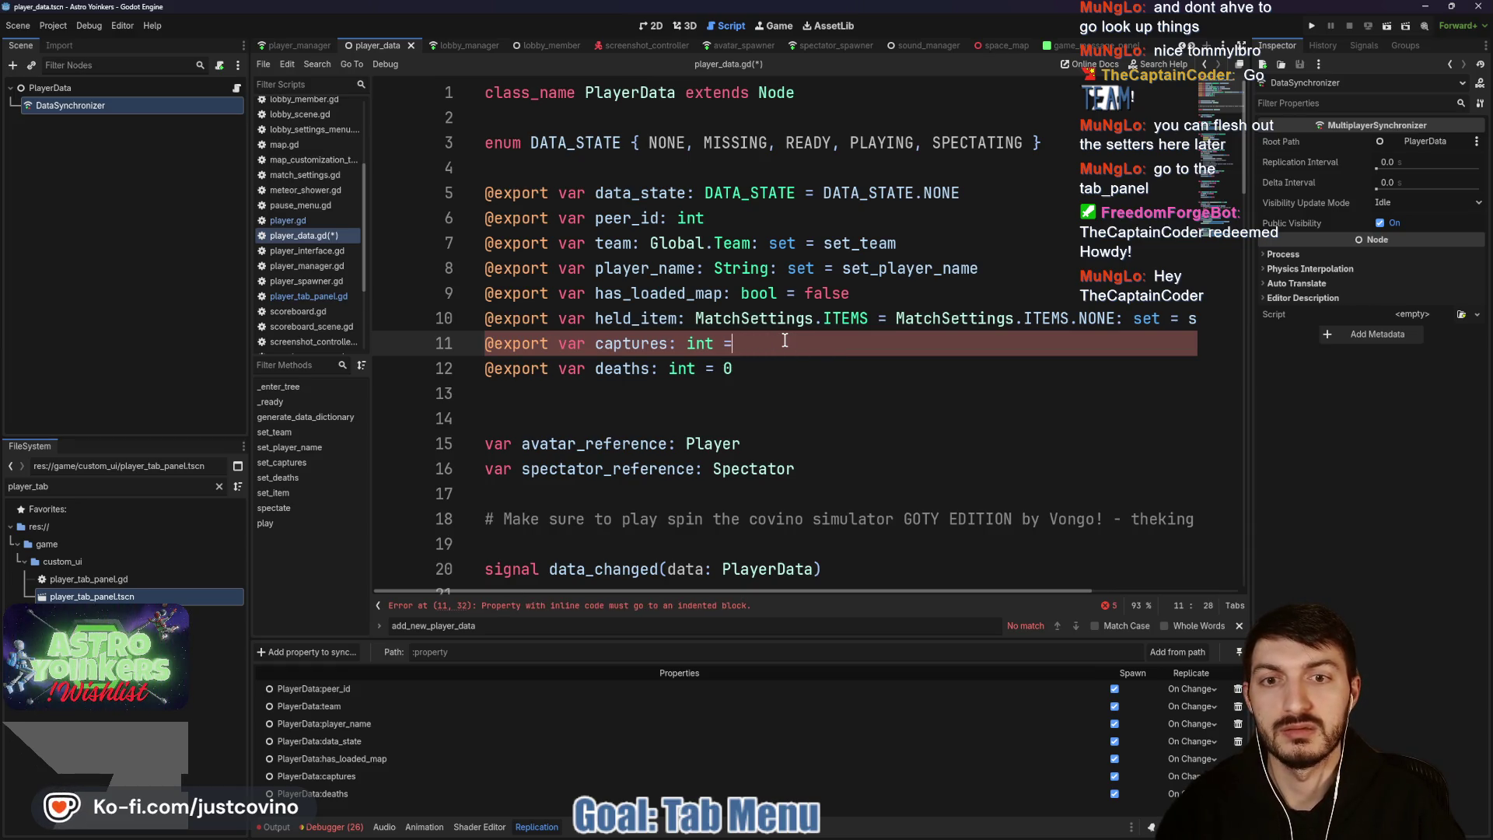
type("t = ")
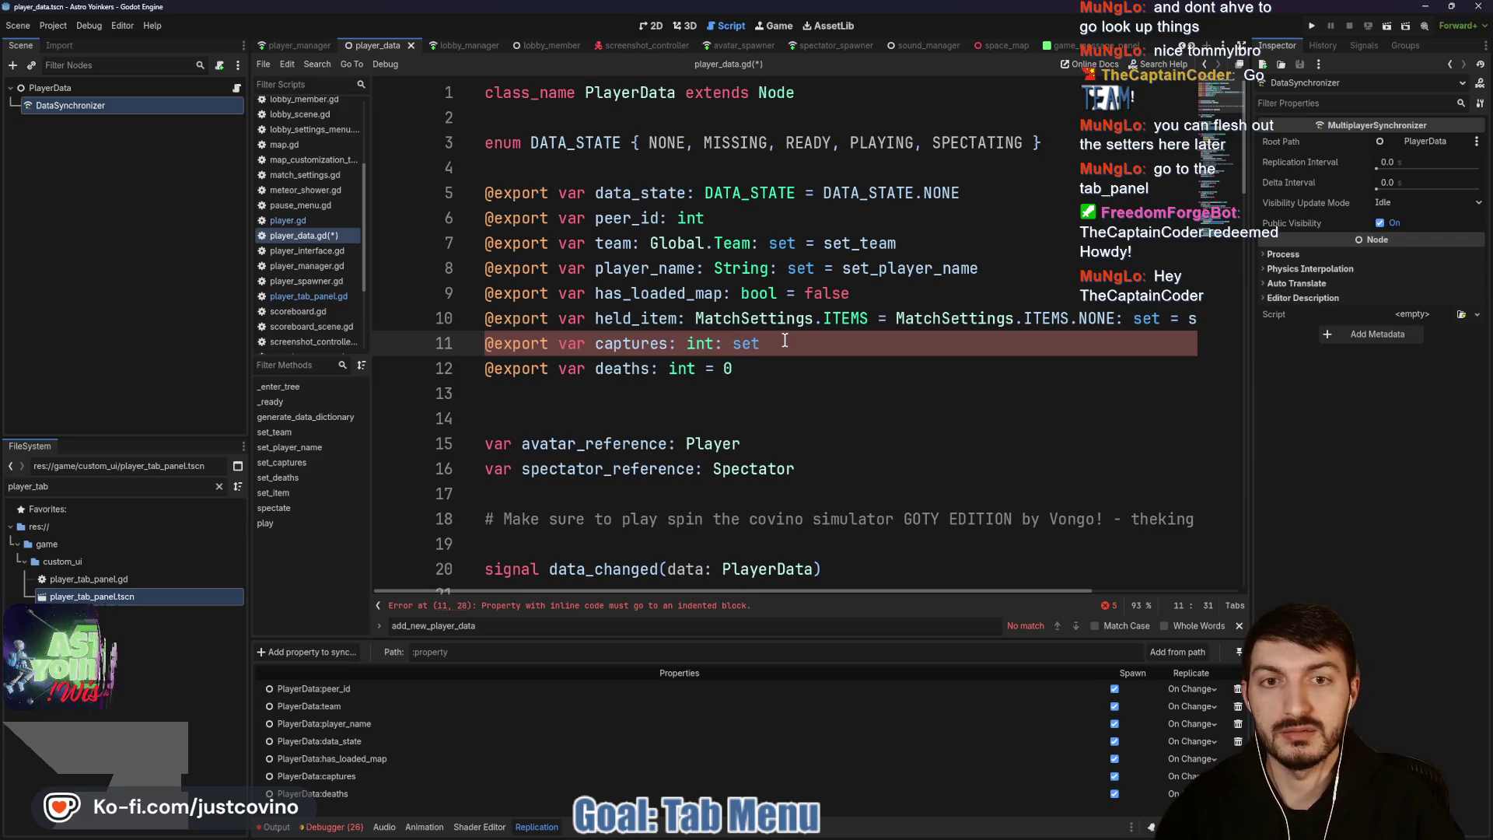
type("set_")
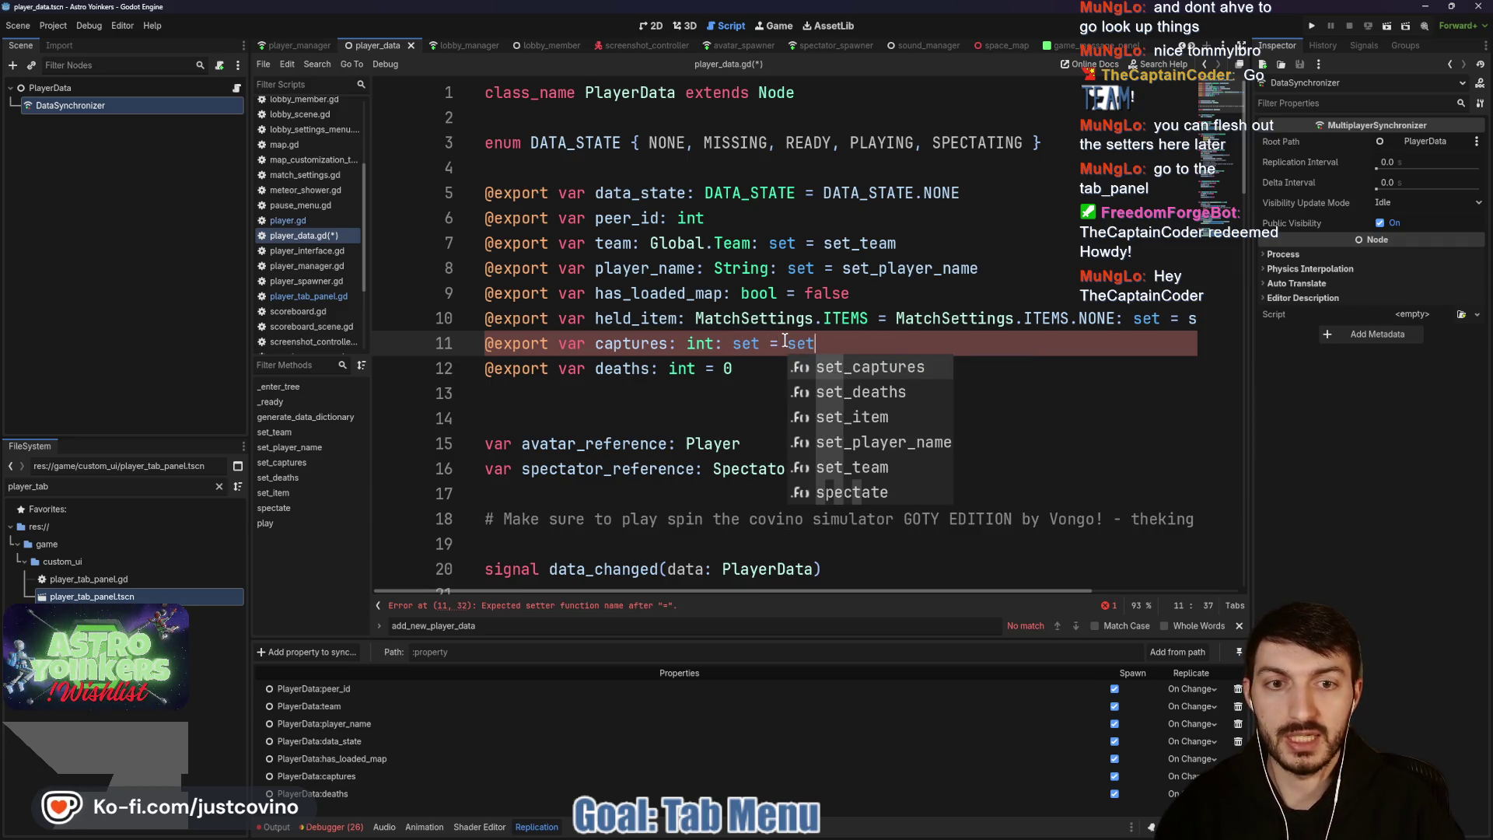
key("Return")
left_click(762, 369)
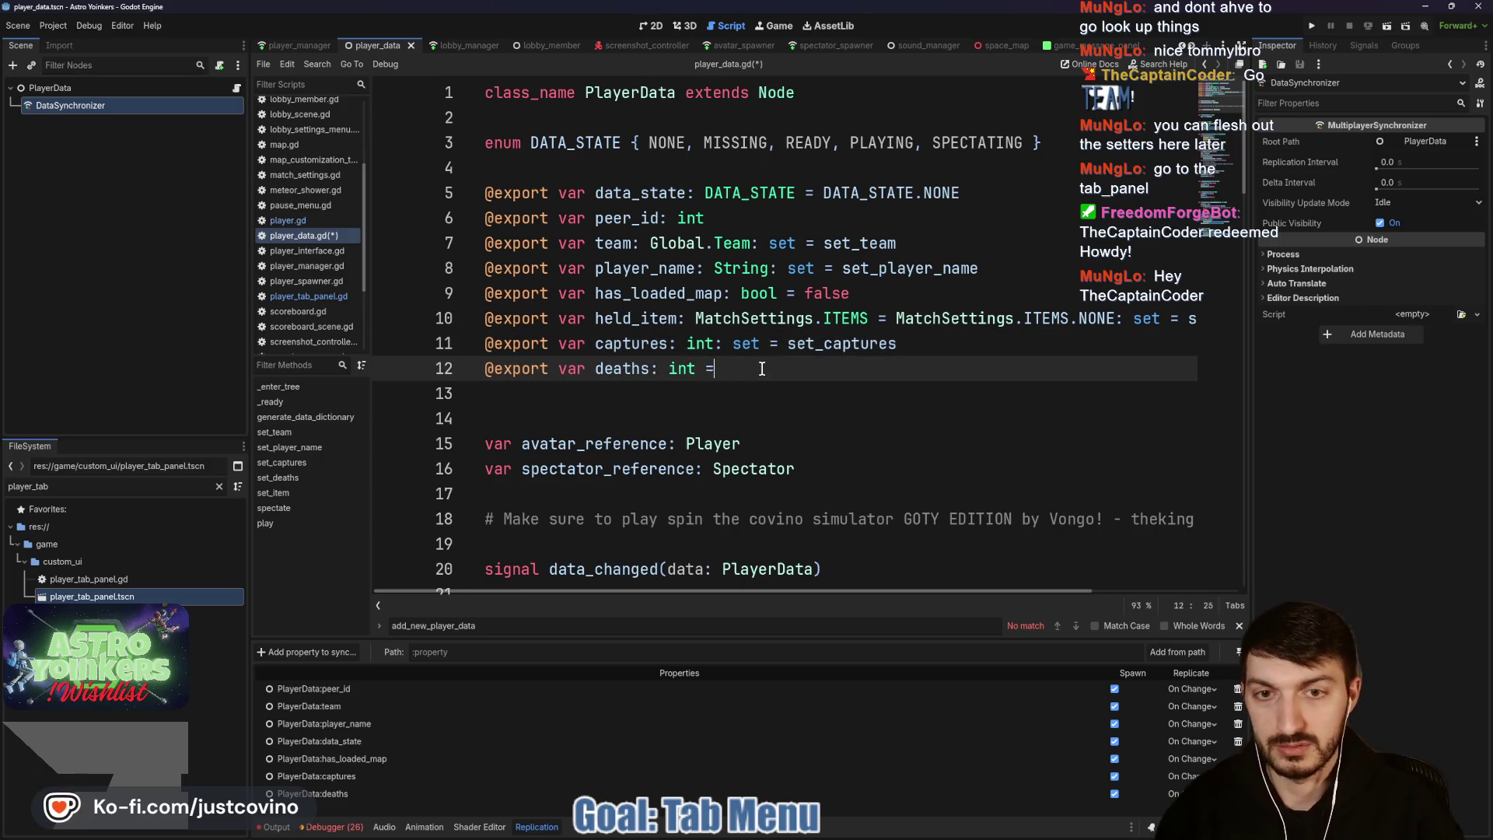
key("BackSpace")
key("BackSpace")
type(": set ")
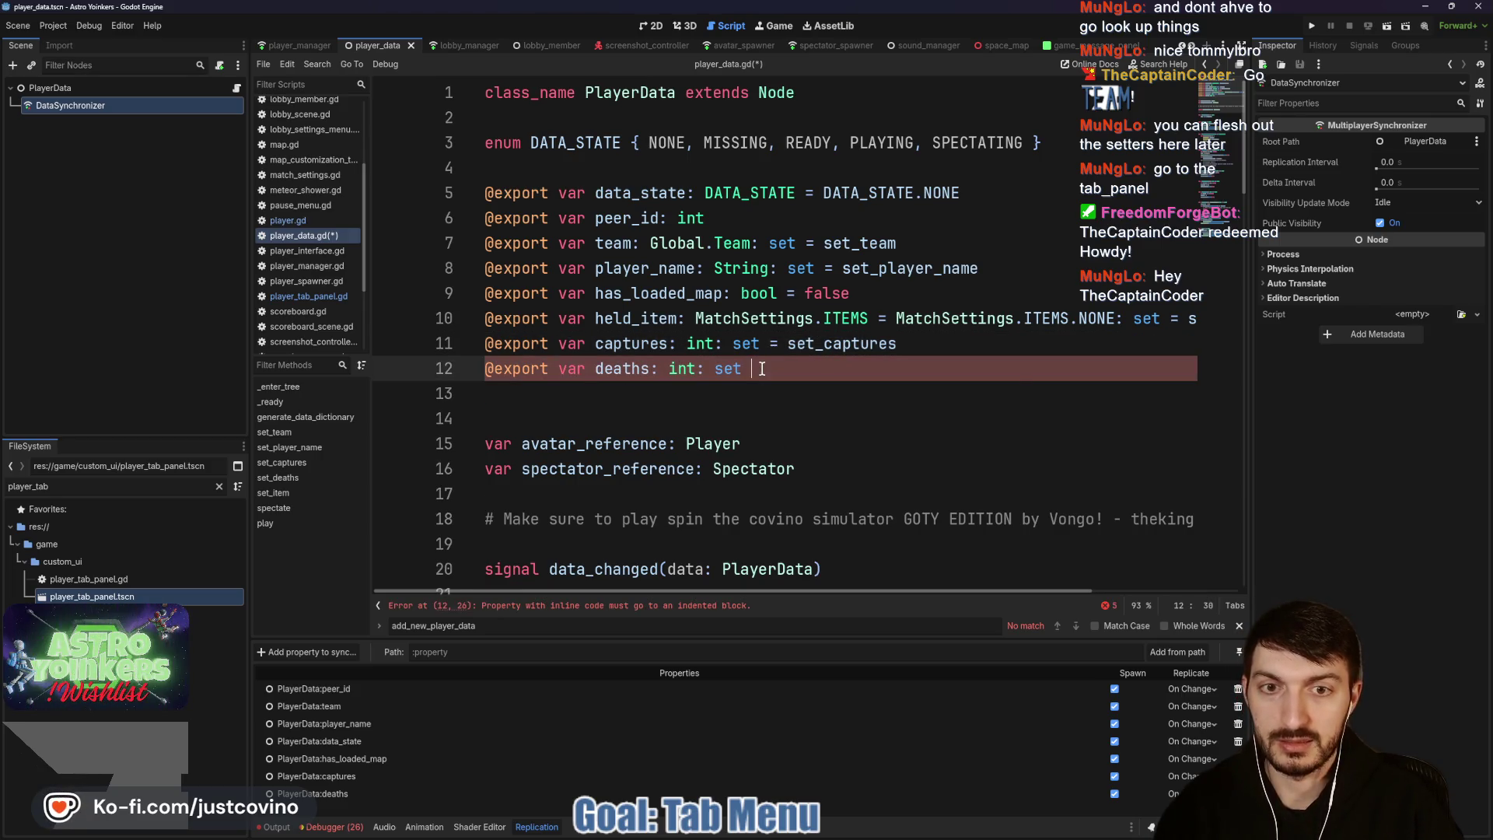
type("= set_")
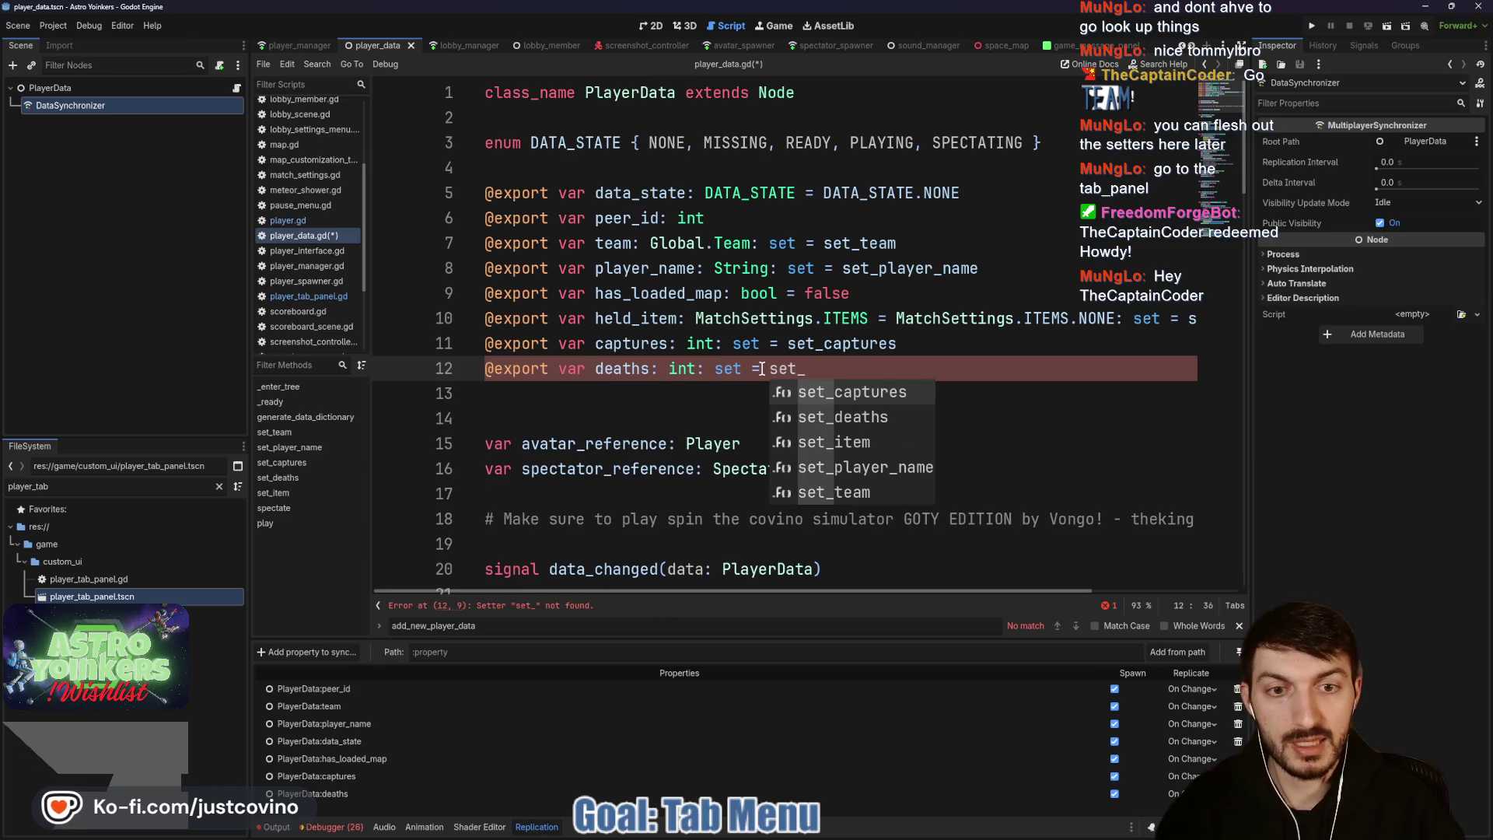
key("Down")
key("Return")
left_click(758, 395)
key("ctrl+s")
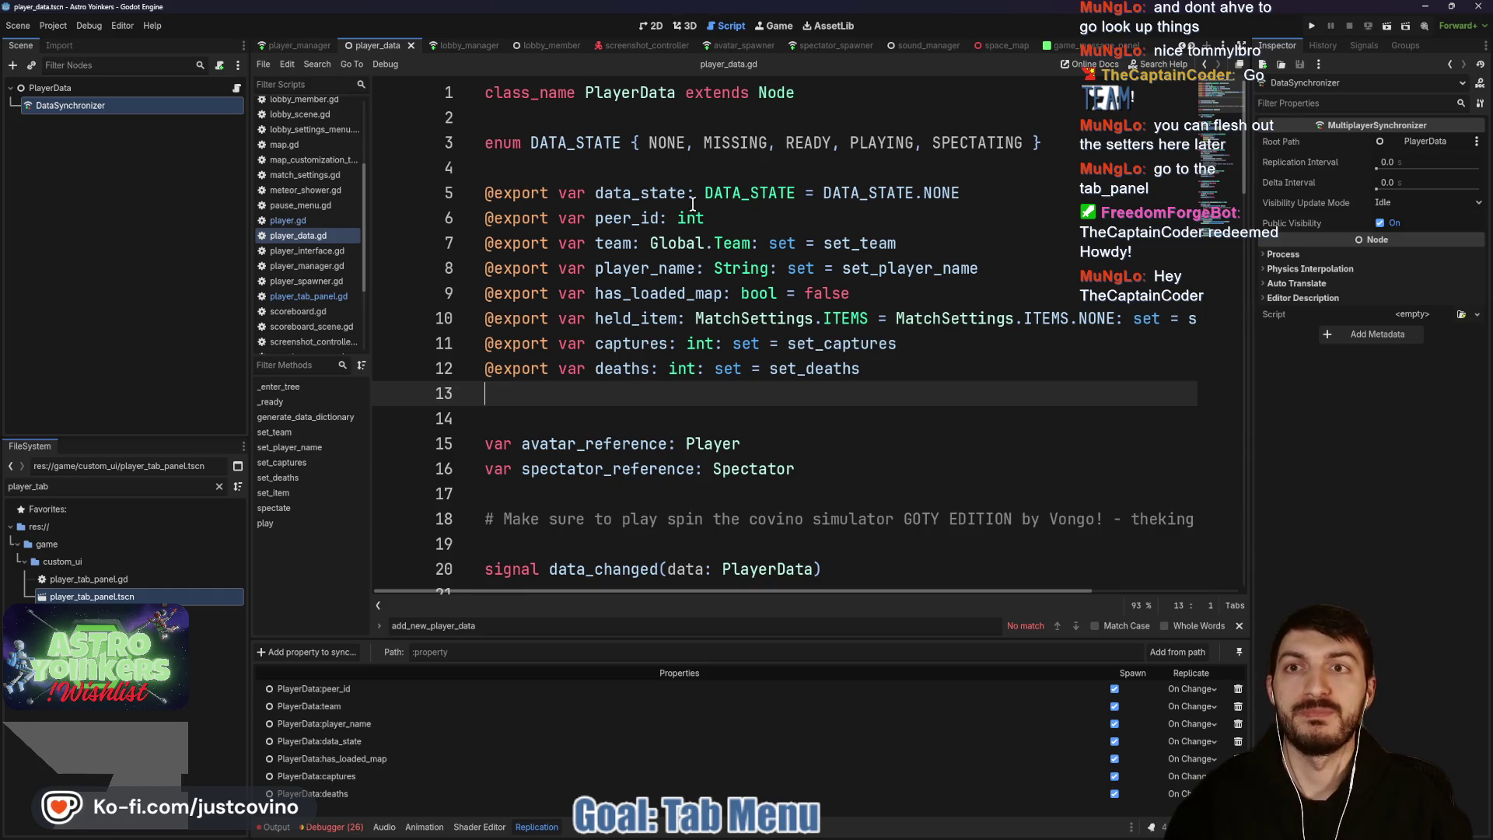
left_click(1081, 45)
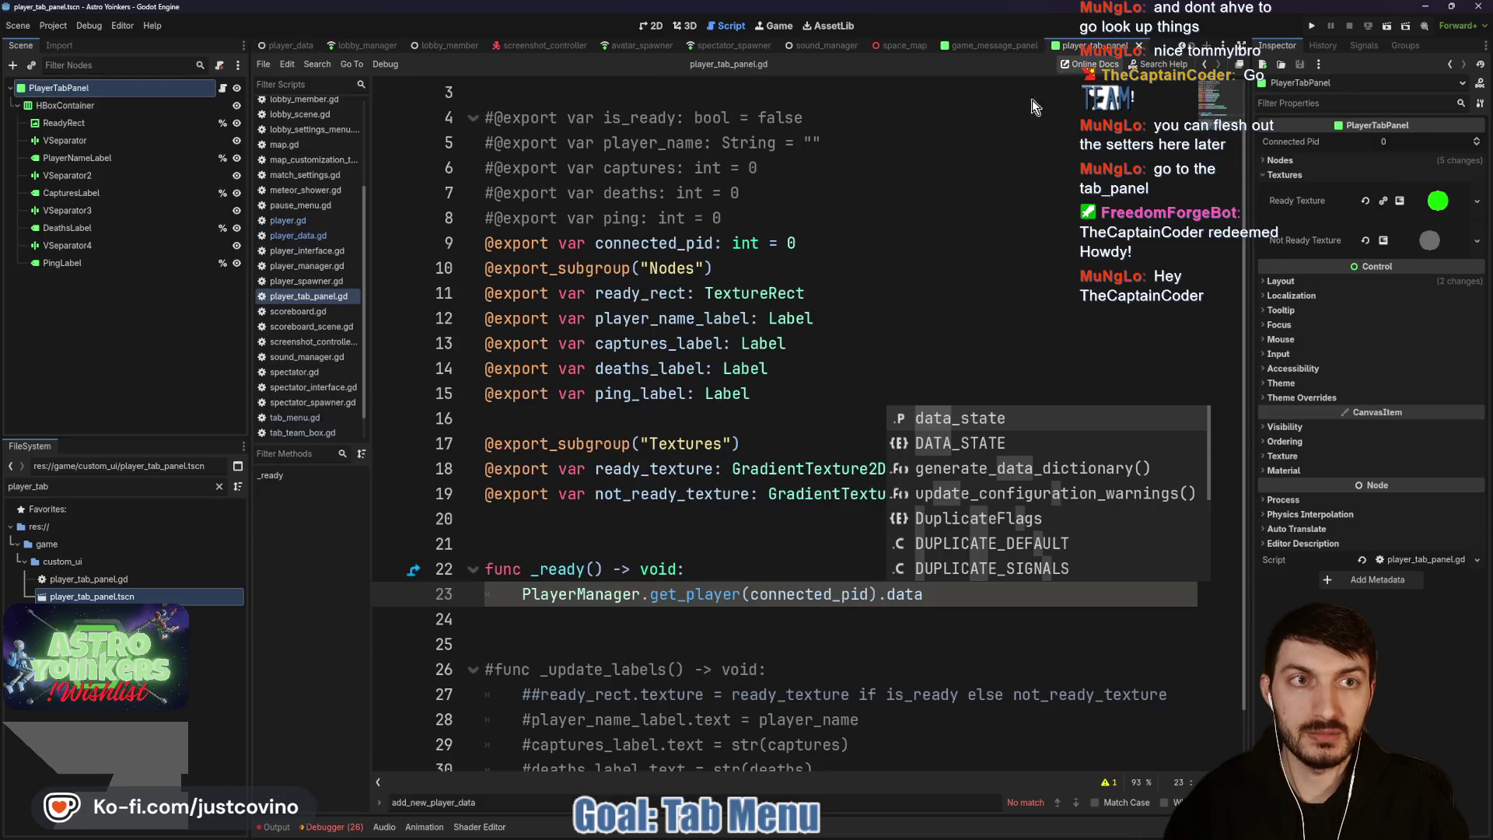
In _ready, append .data_changed.connect() to PlayerManager.get_player(connected_pid)
left_click(747, 570)
scroll(767, 566, "down", 1)
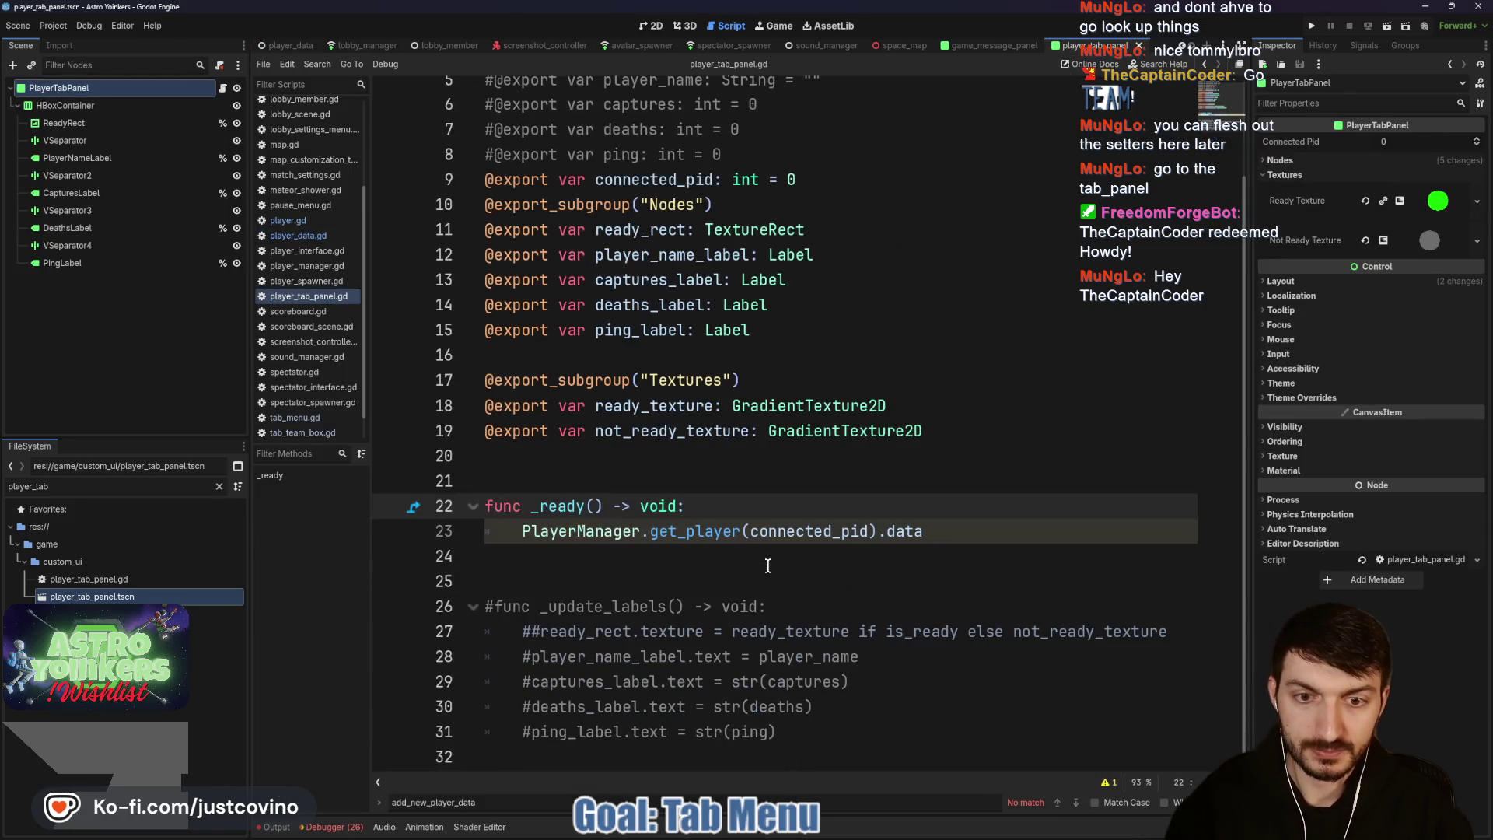
left_click(712, 537)
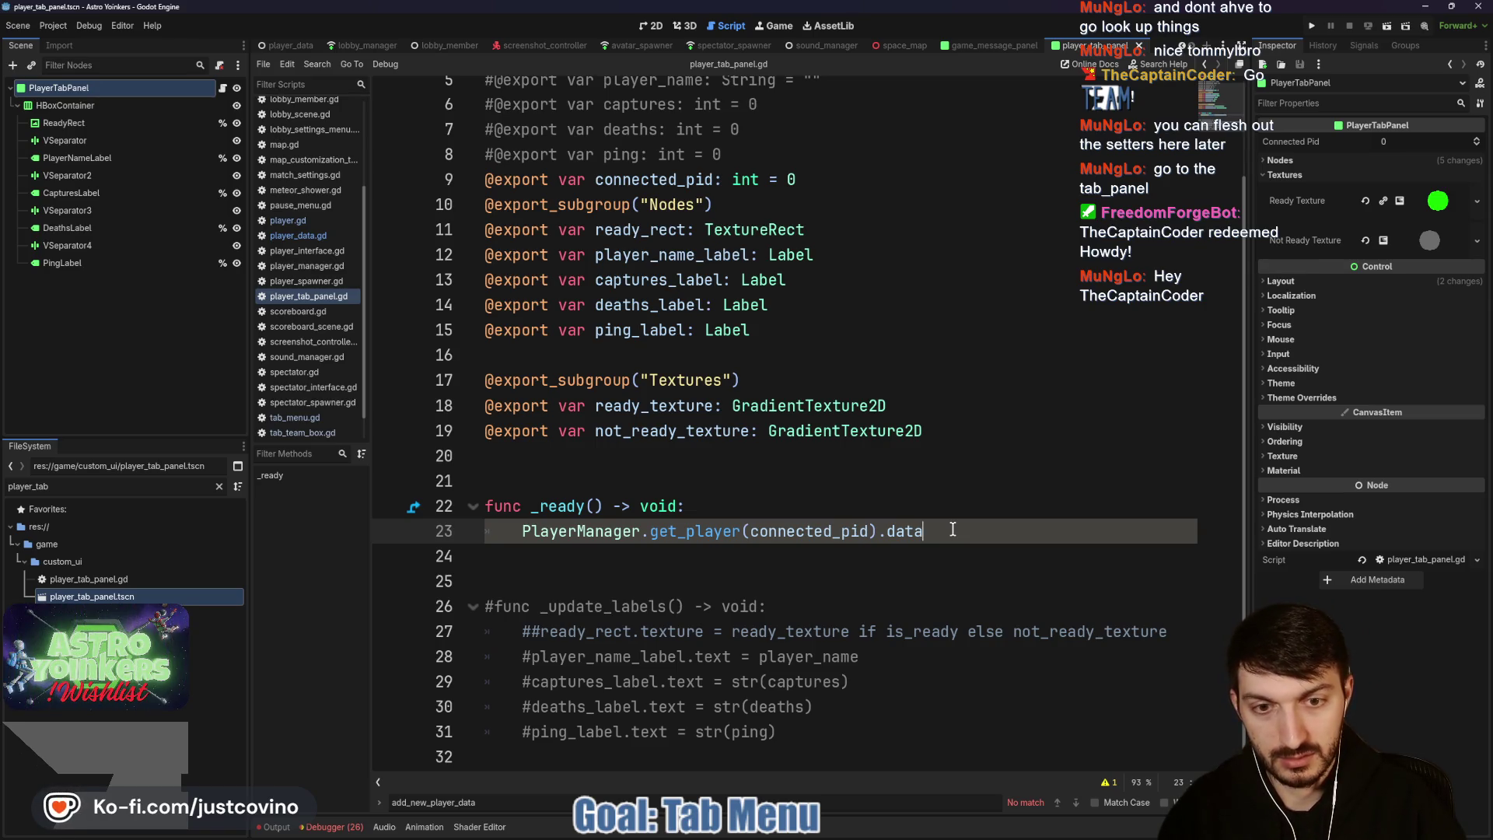
type("data")
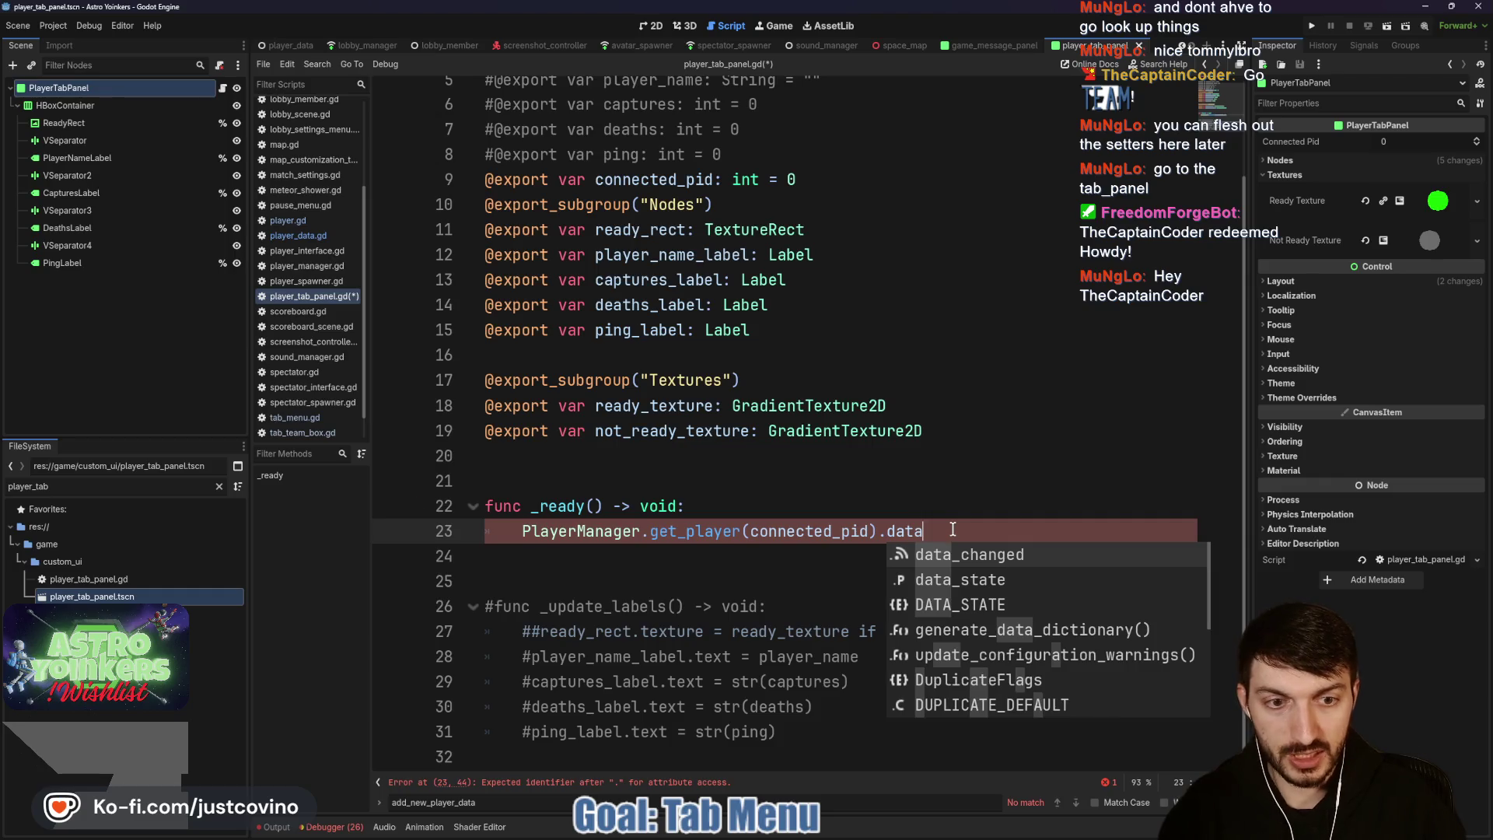
key("Return")
type(".co")
key("Return")
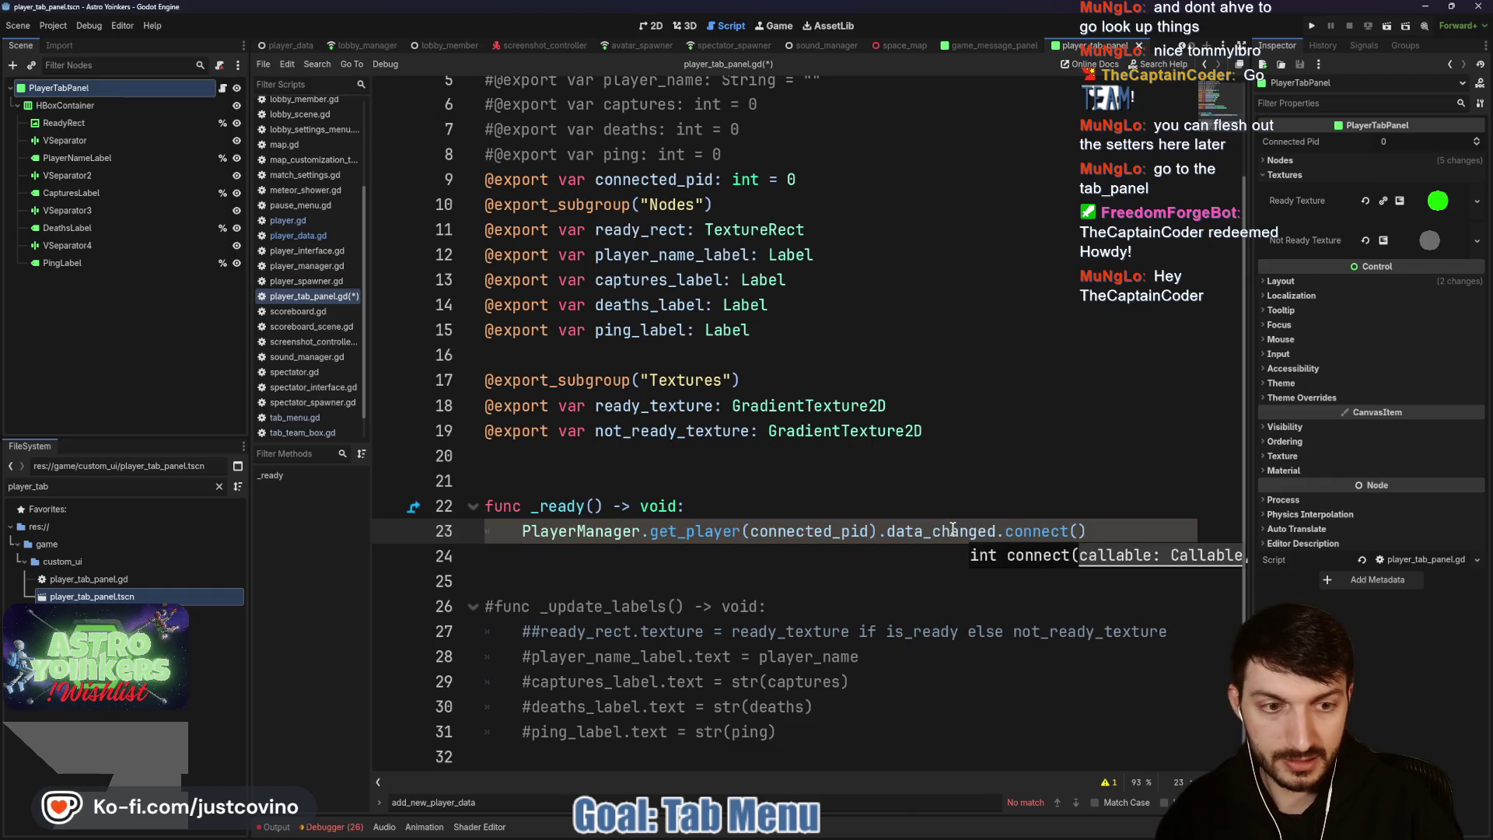
left_click(785, 582)
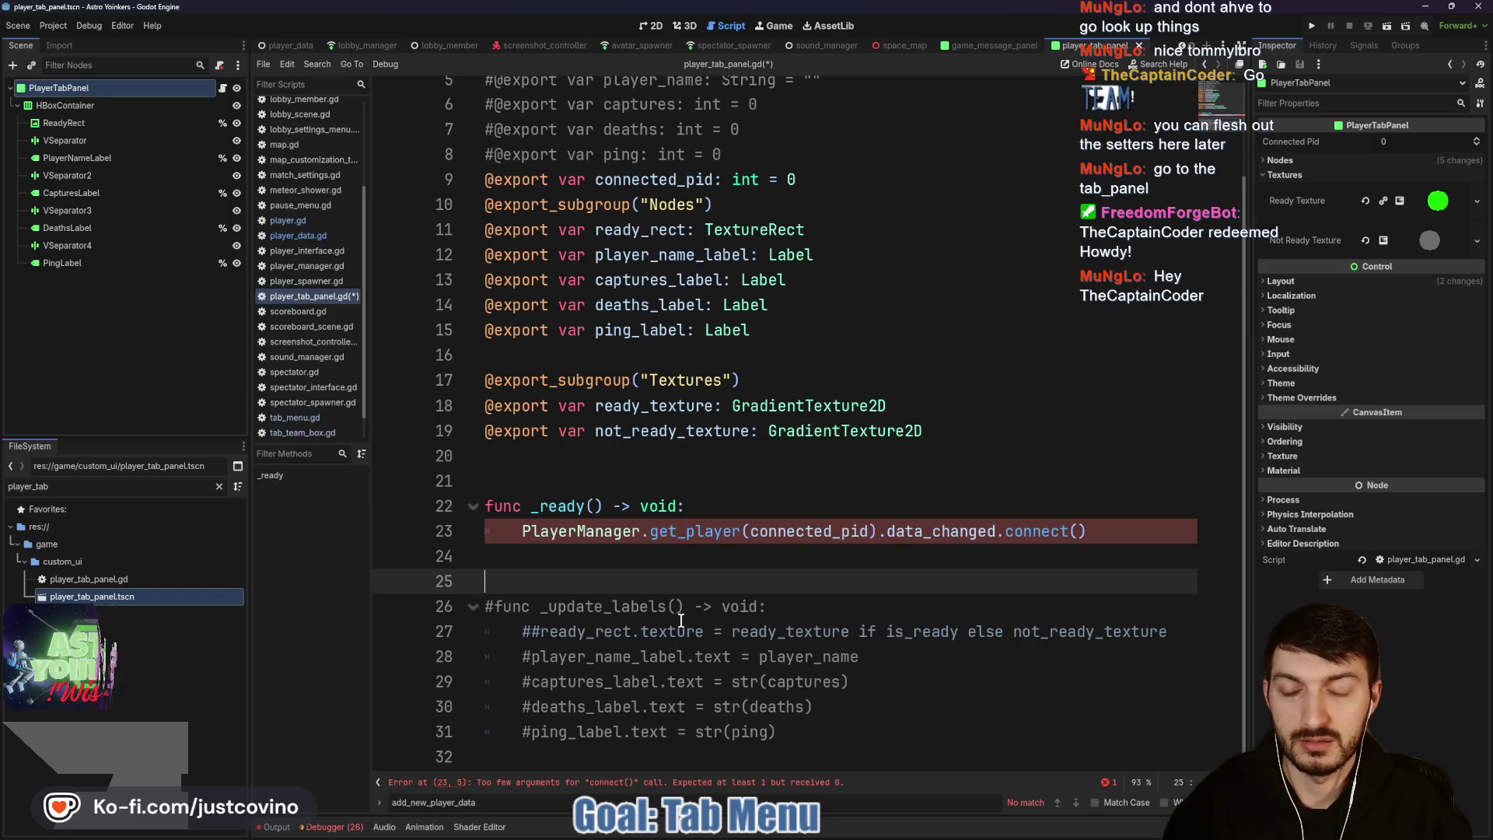
left_click(1079, 532)
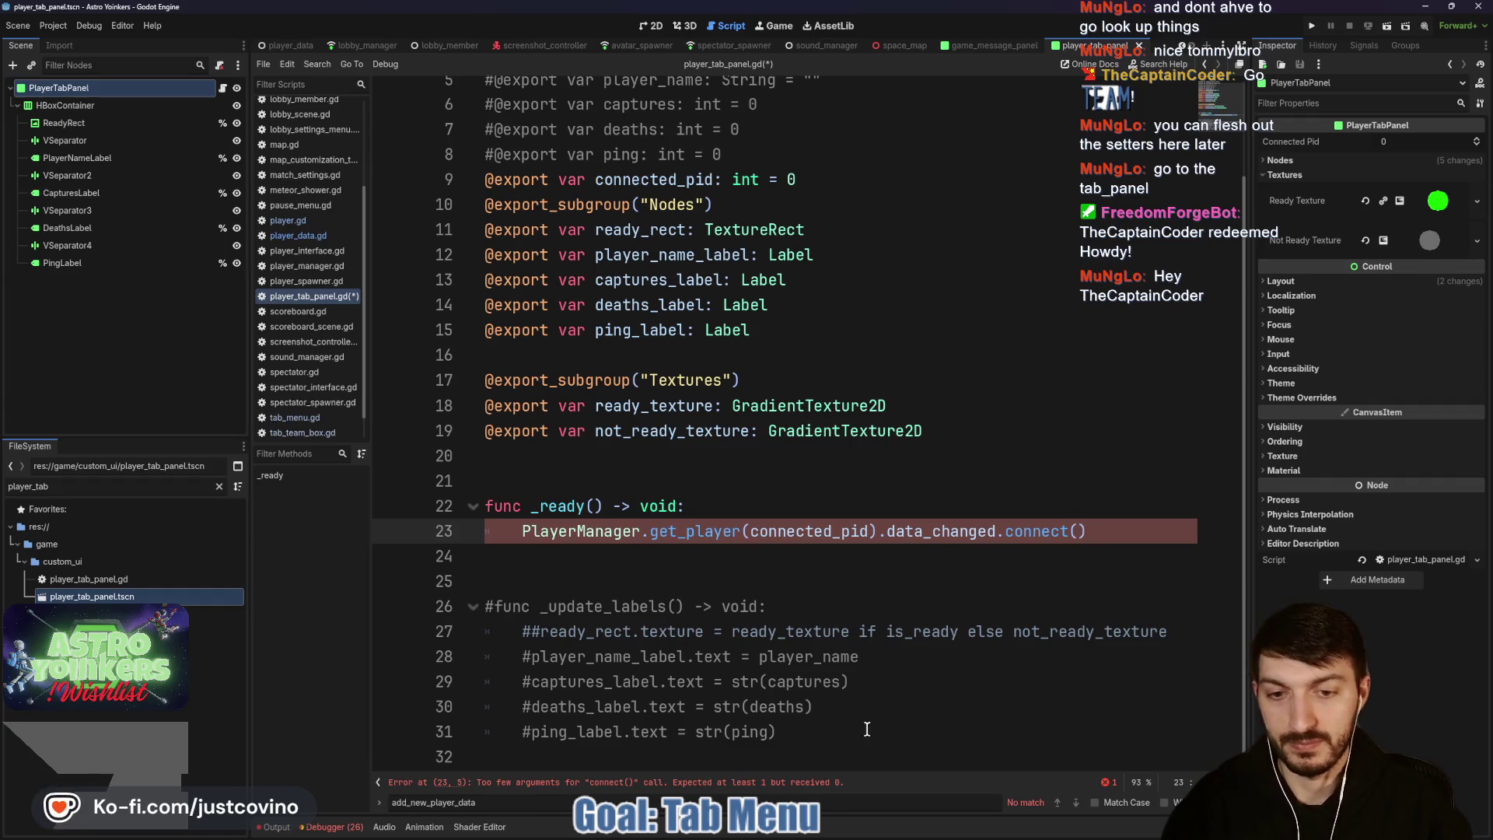
mouse_move(854, 731)
left_mouse_down()
mouse_move(513, 657)
mouse_move(491, 597)
left_mouse_up()
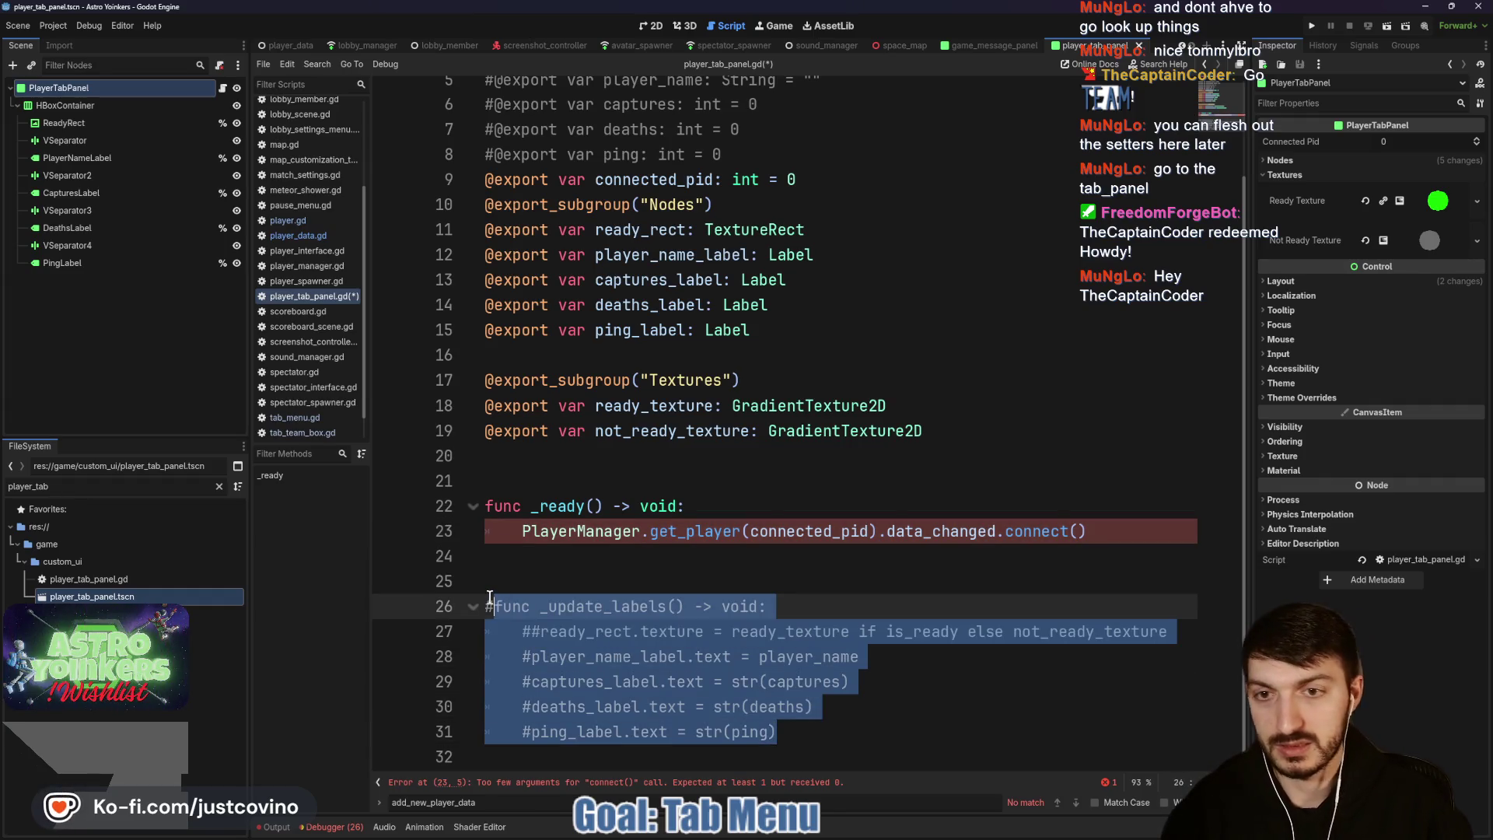
Replace the commented block with func _update_labels(data: PlayerData) setting player_name_label.text = data.player_name
key("BackSpace")
type("func _upda")
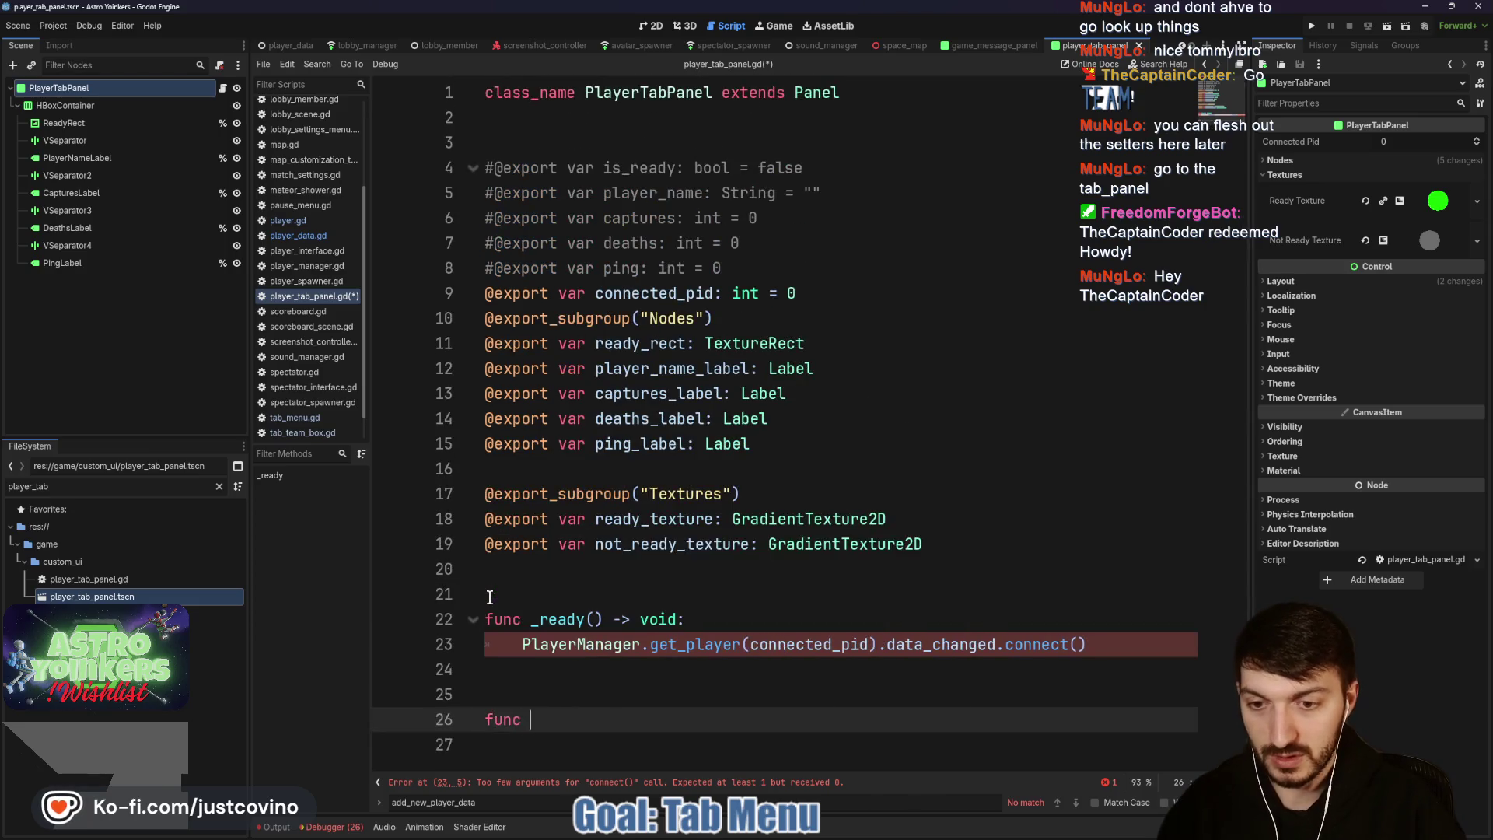
type("te_labels(")
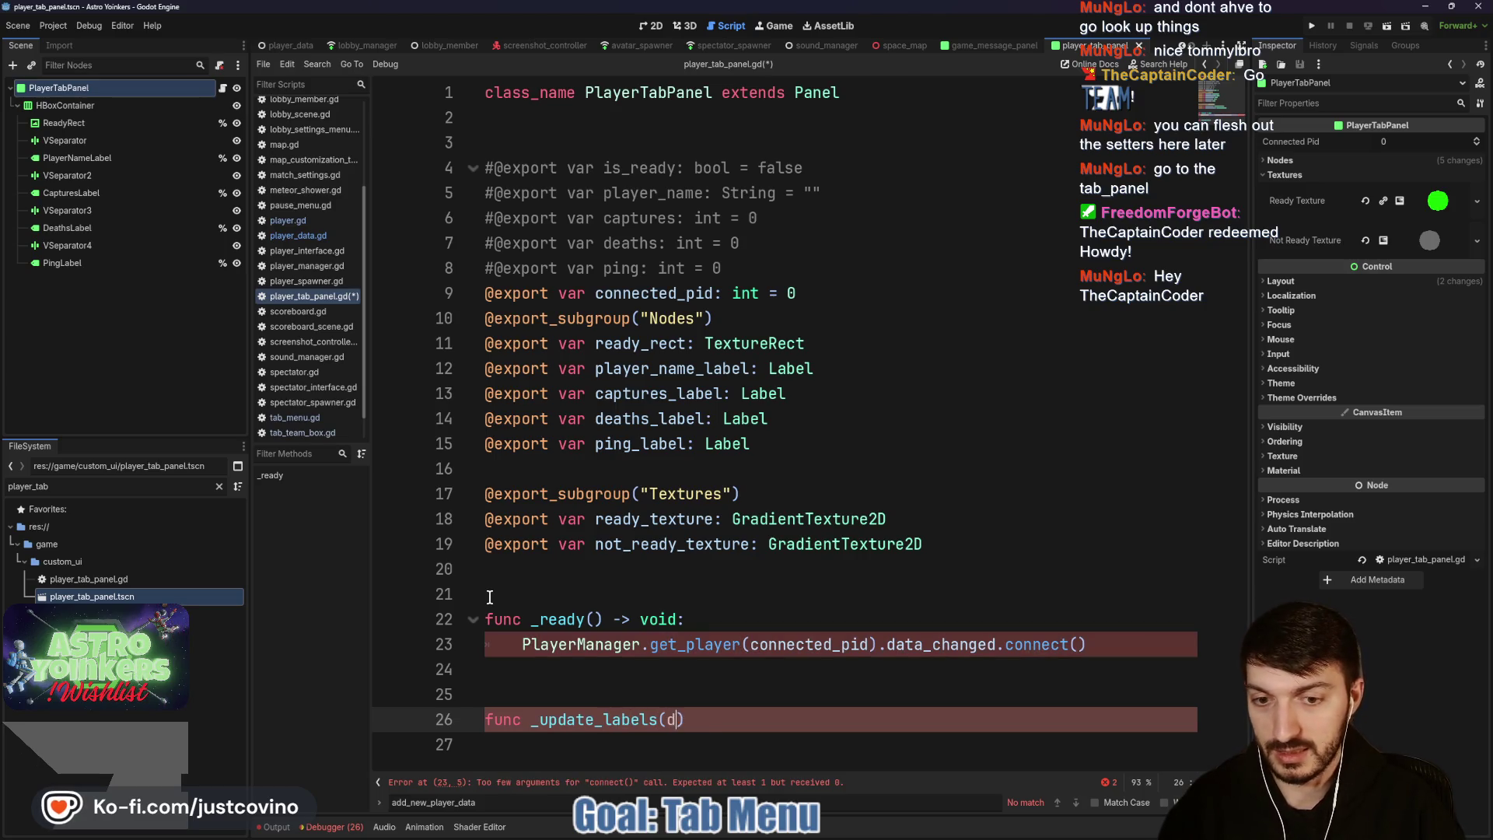
type("data: Player")
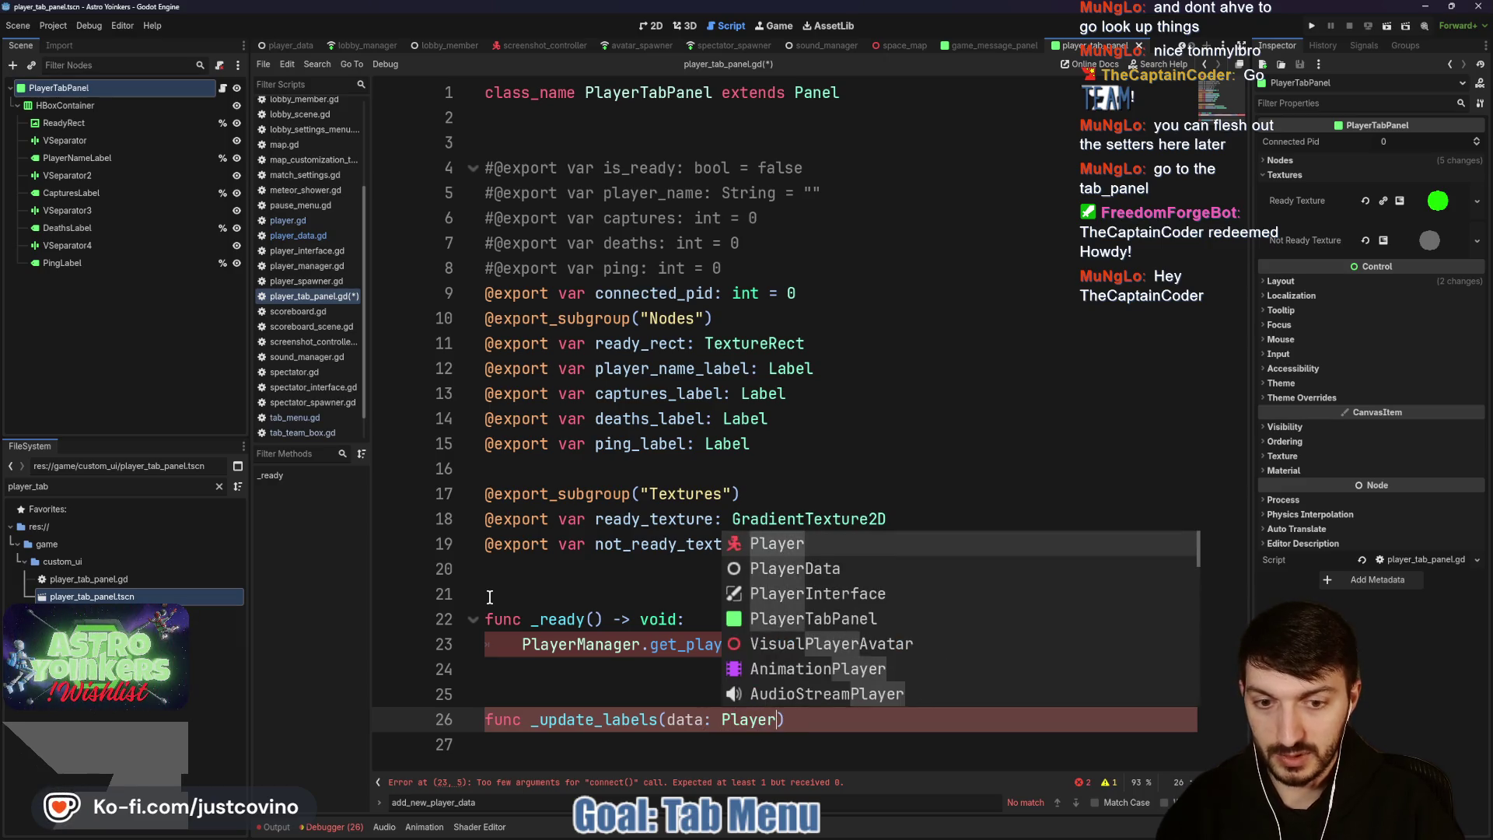
type("Data) -> v")
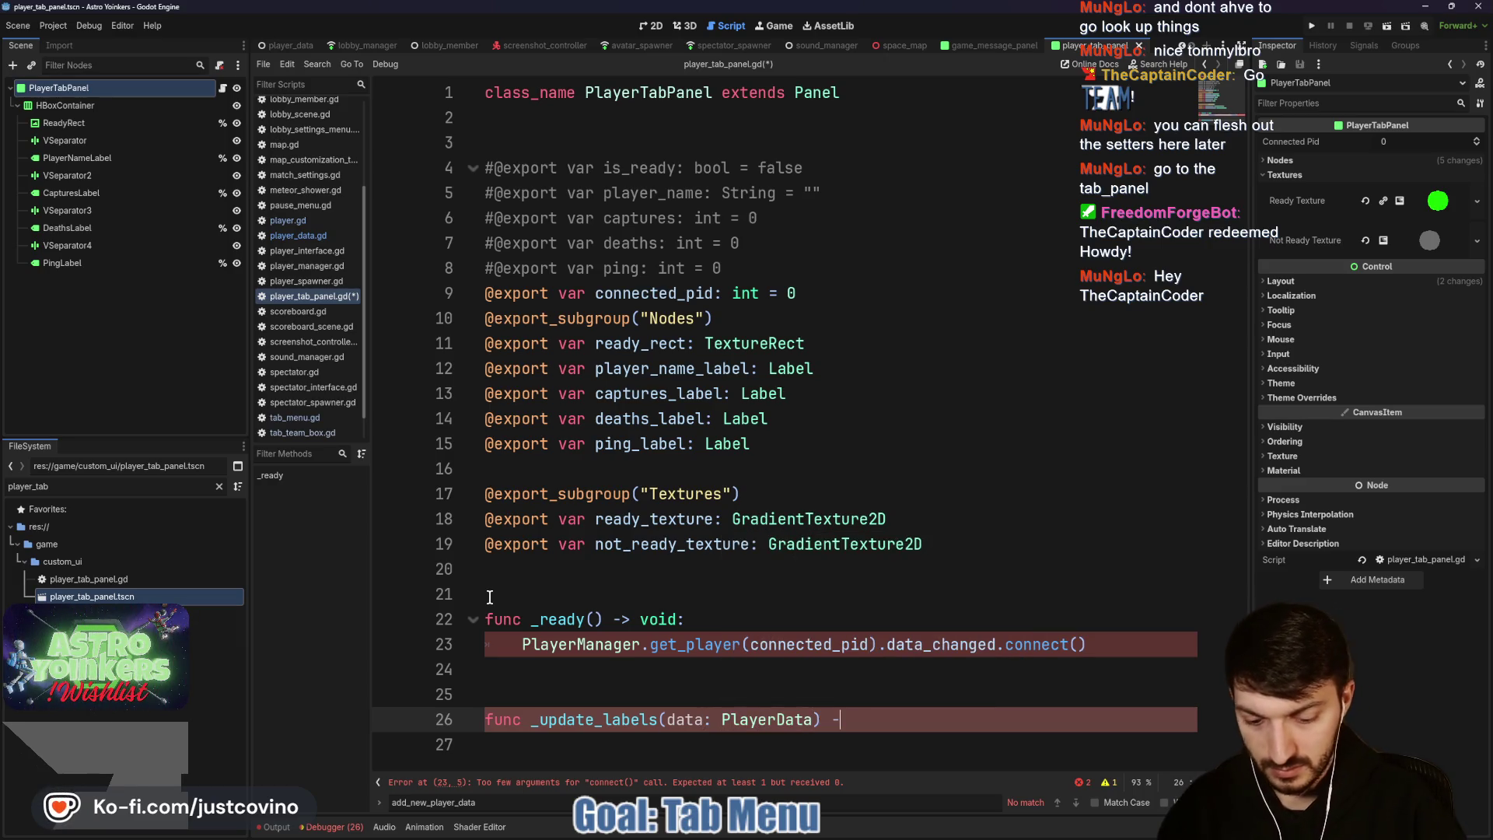
type("oid:")
key("Return")
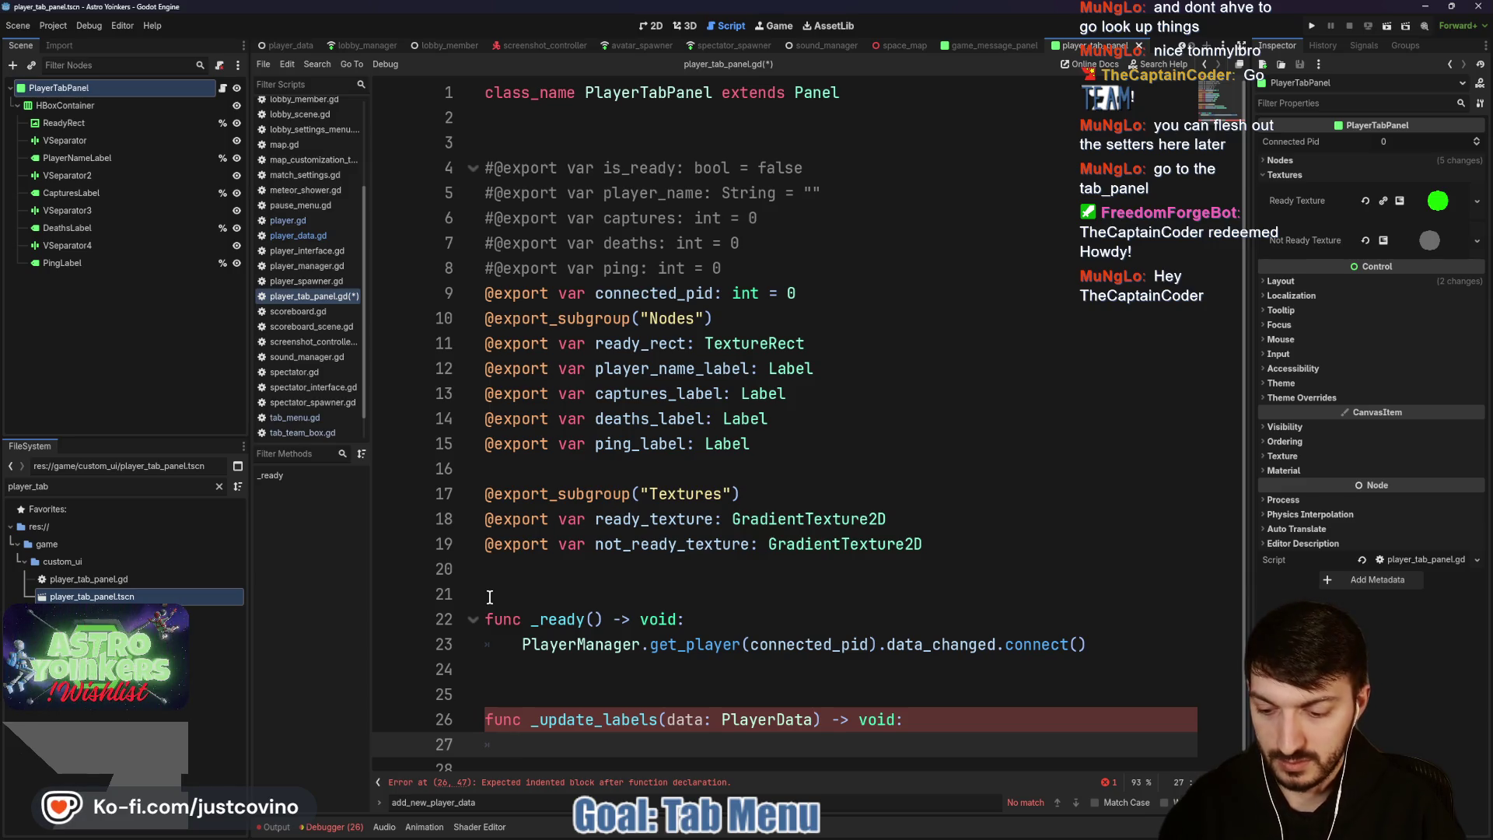
type("#ready")
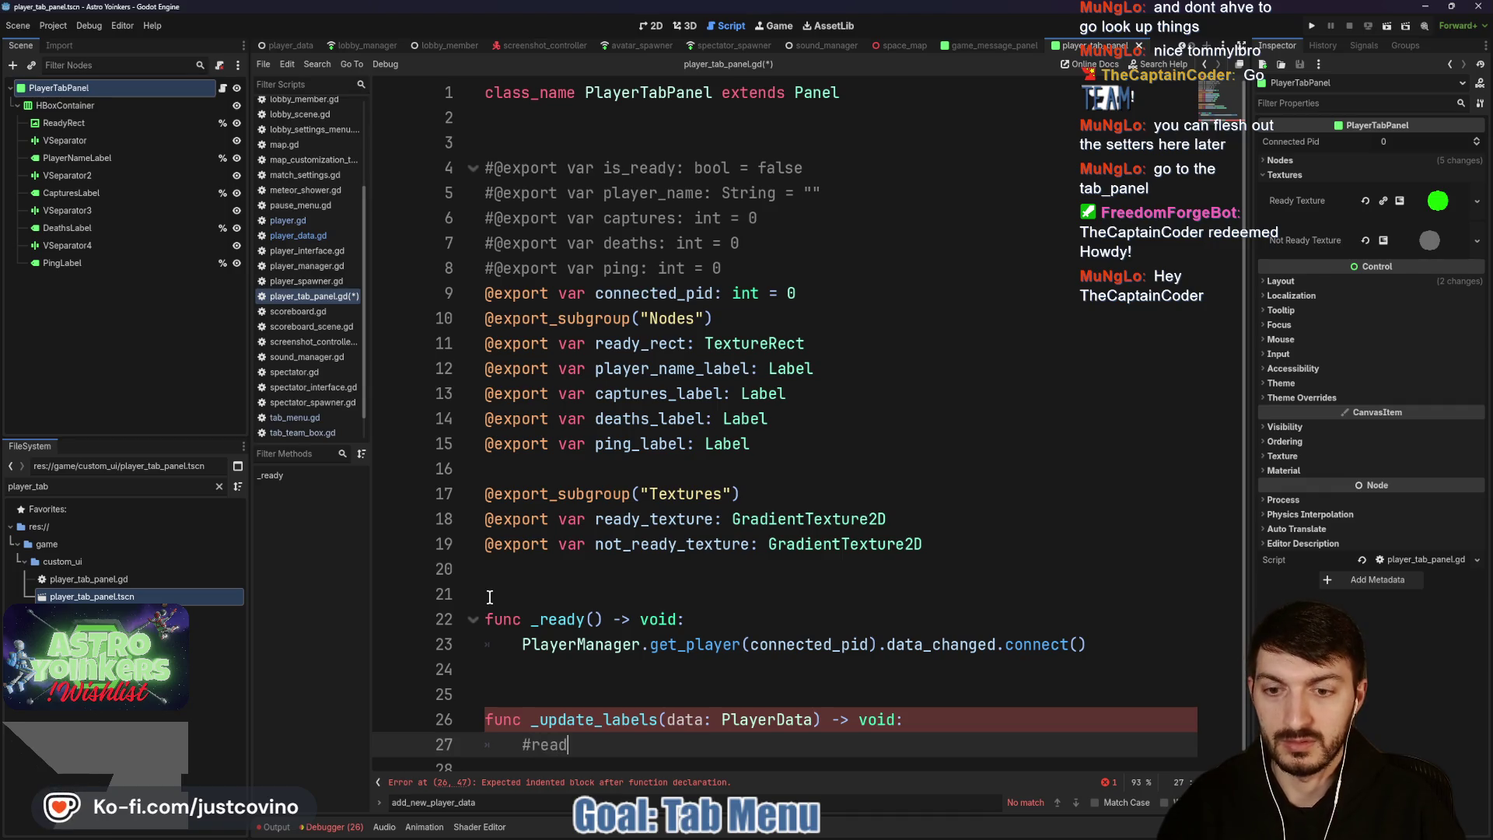
type("_rect")
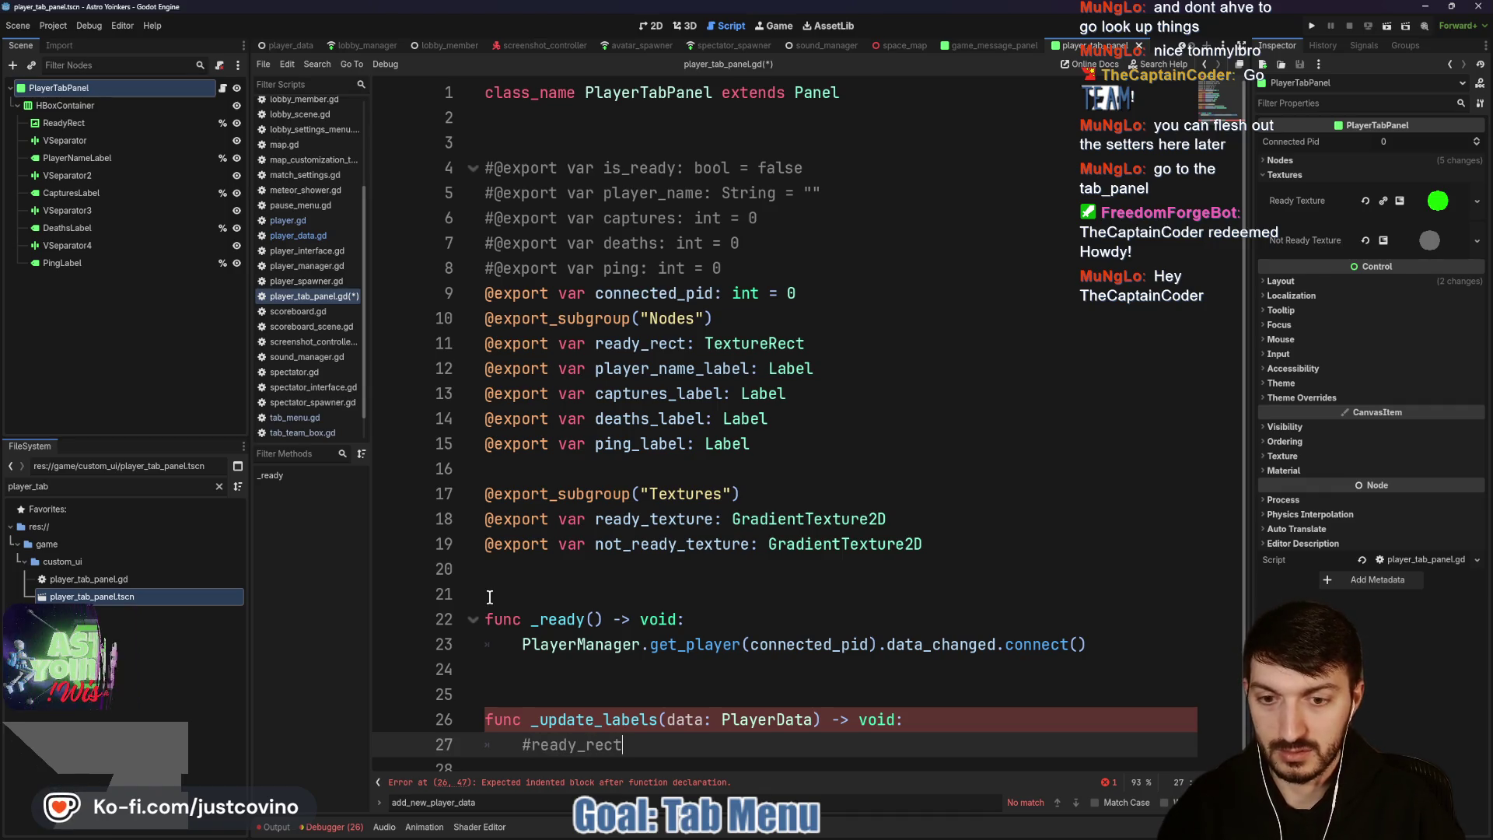
key("Return")
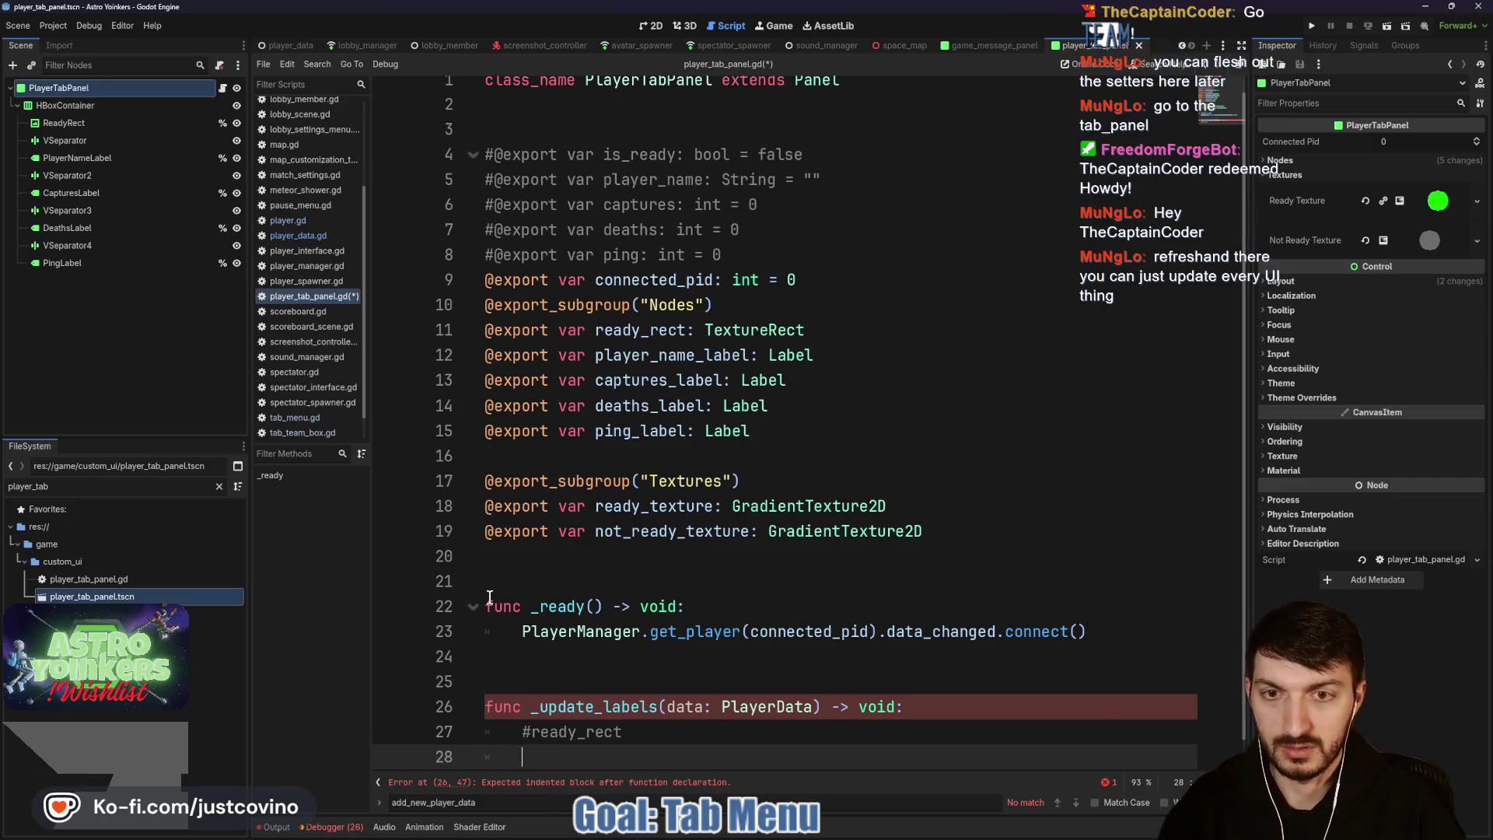
type("player")
key("Return")
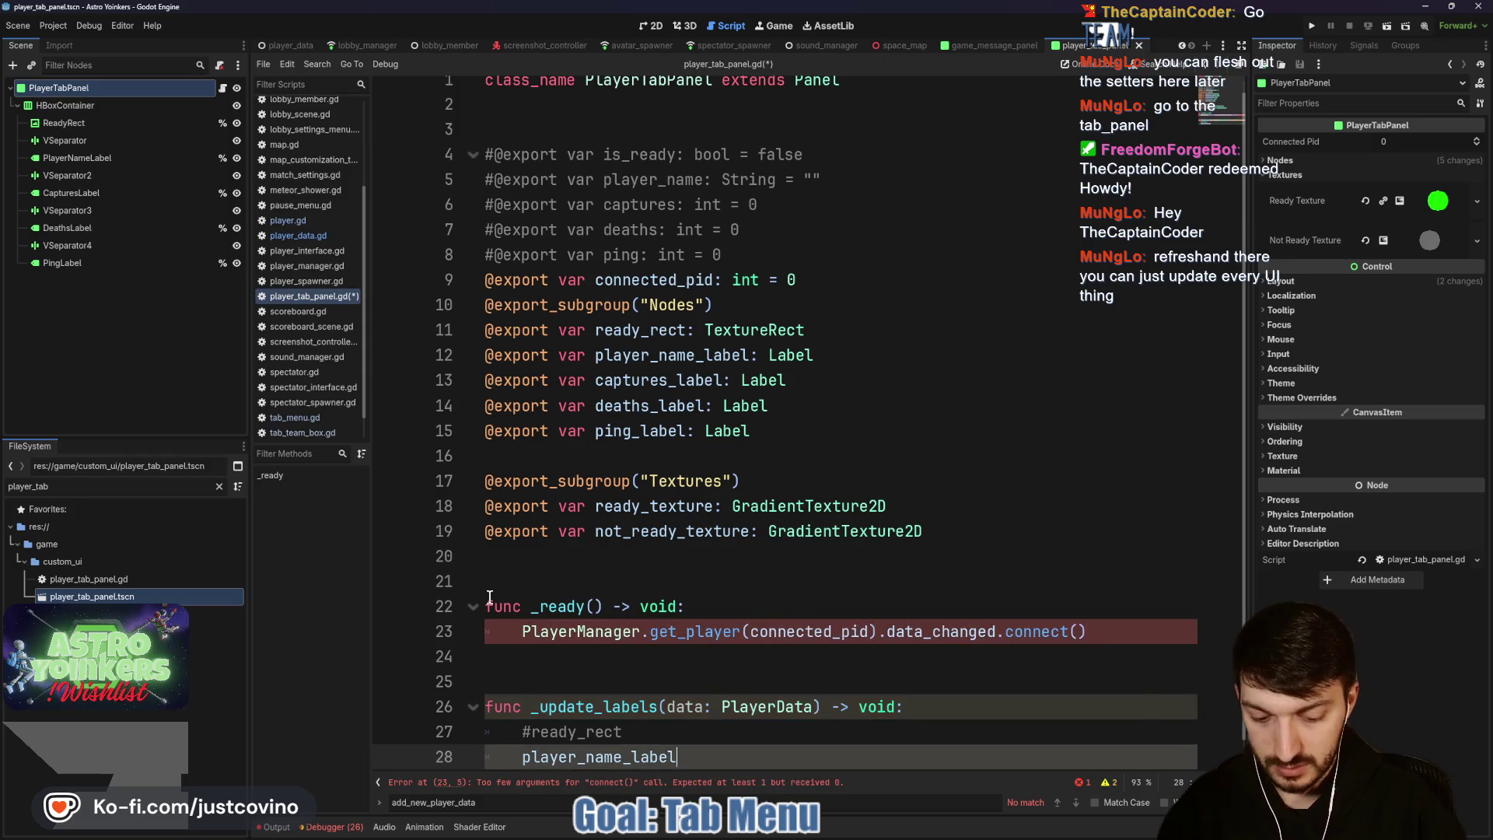
type(".text = data.pla")
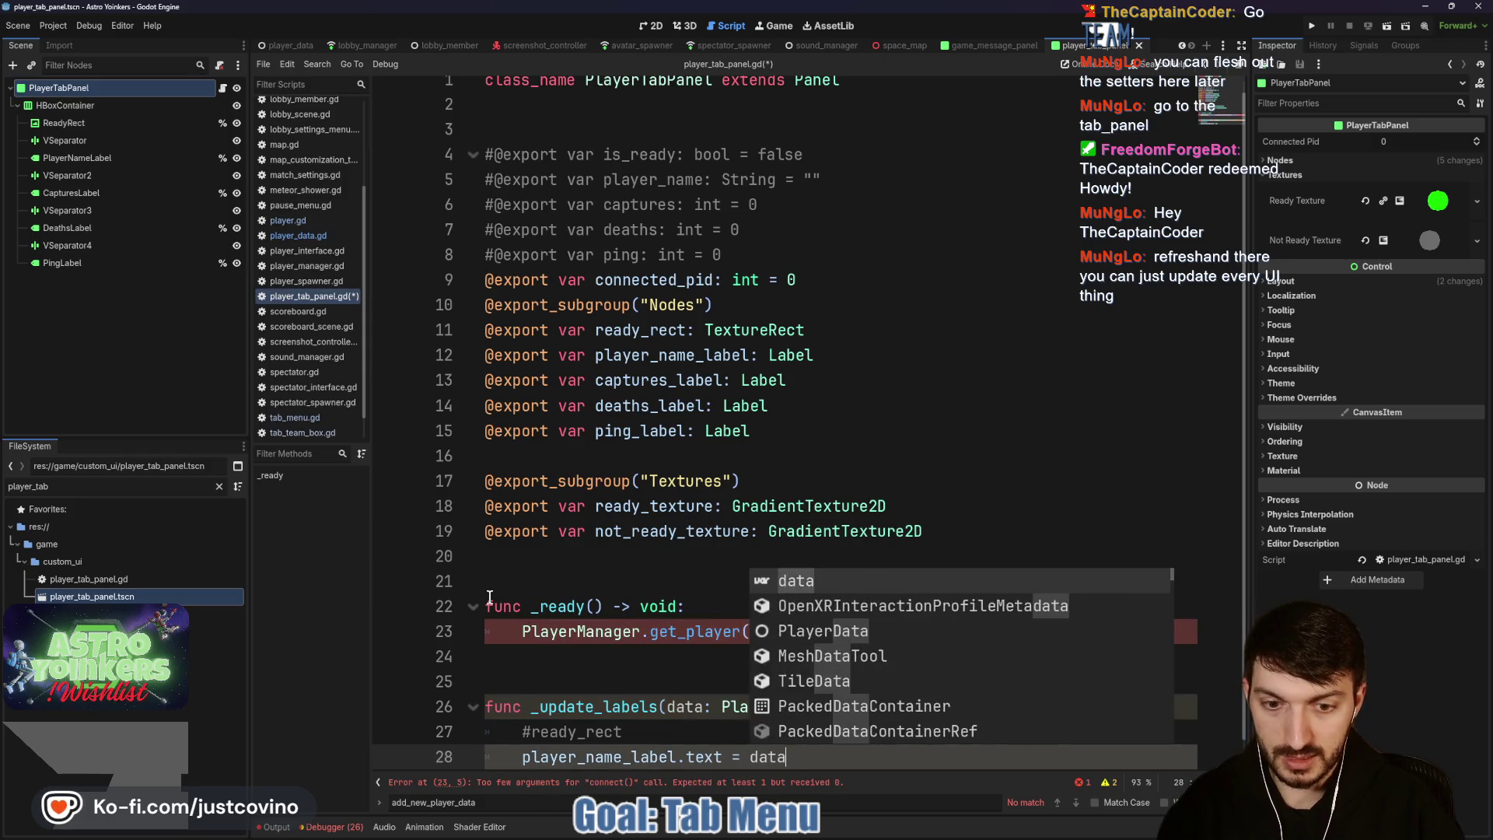
key("Return")
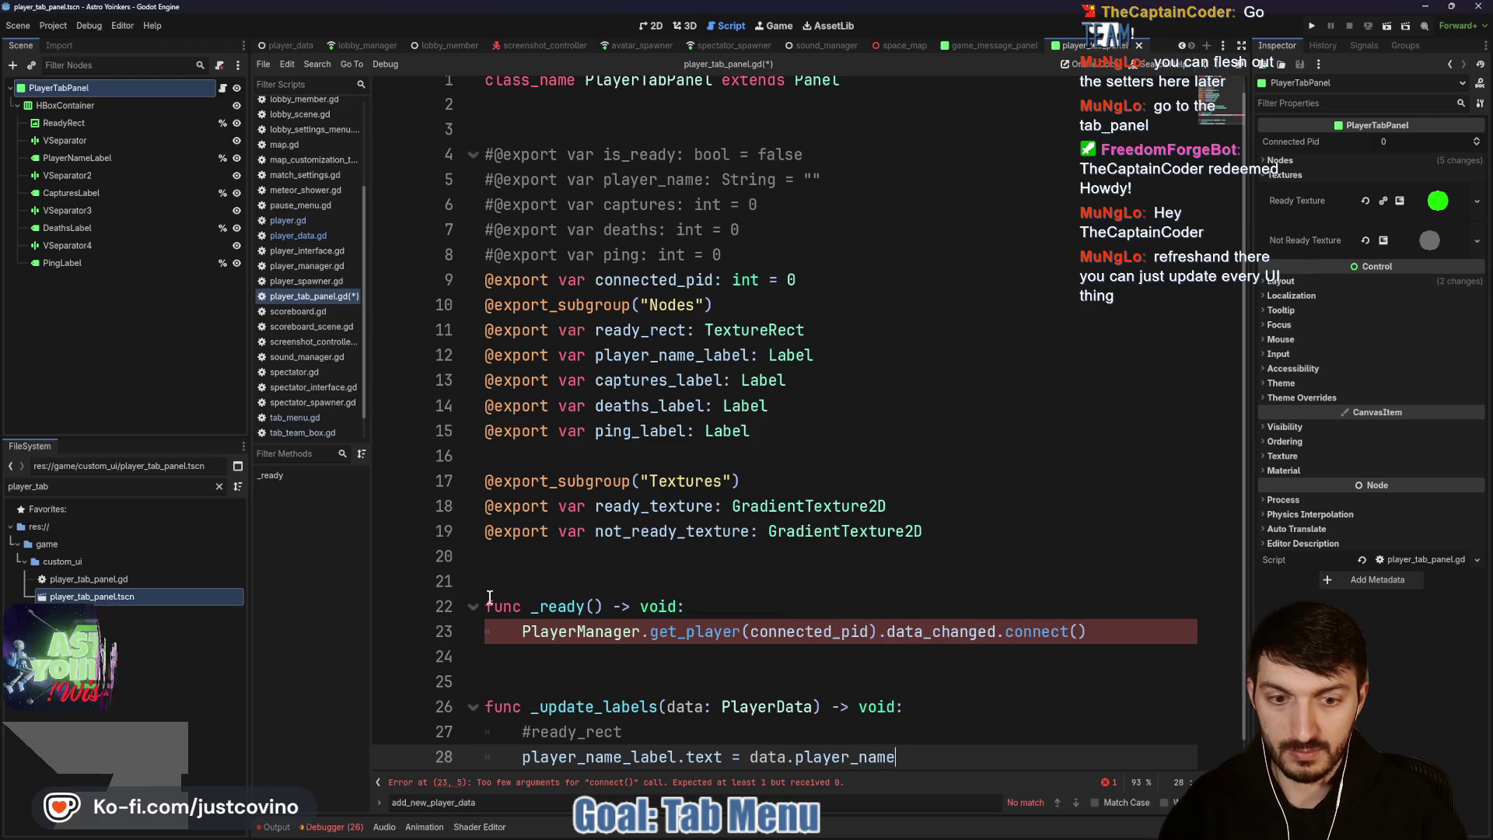
key("Return")
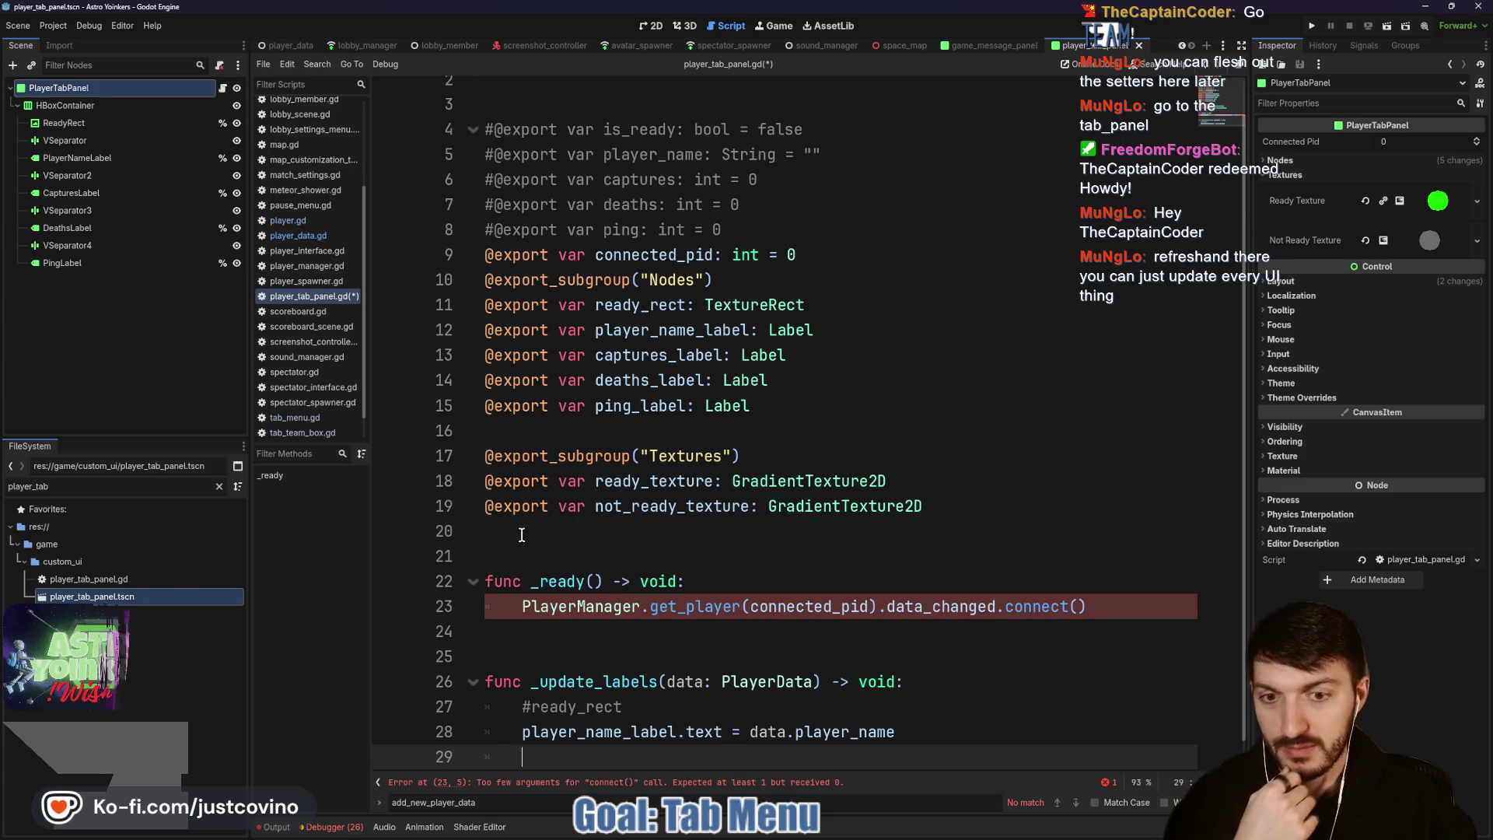
Pass _update_labels as the callback in the data_changed.connect() call
scroll(517, 533, "down", 1)
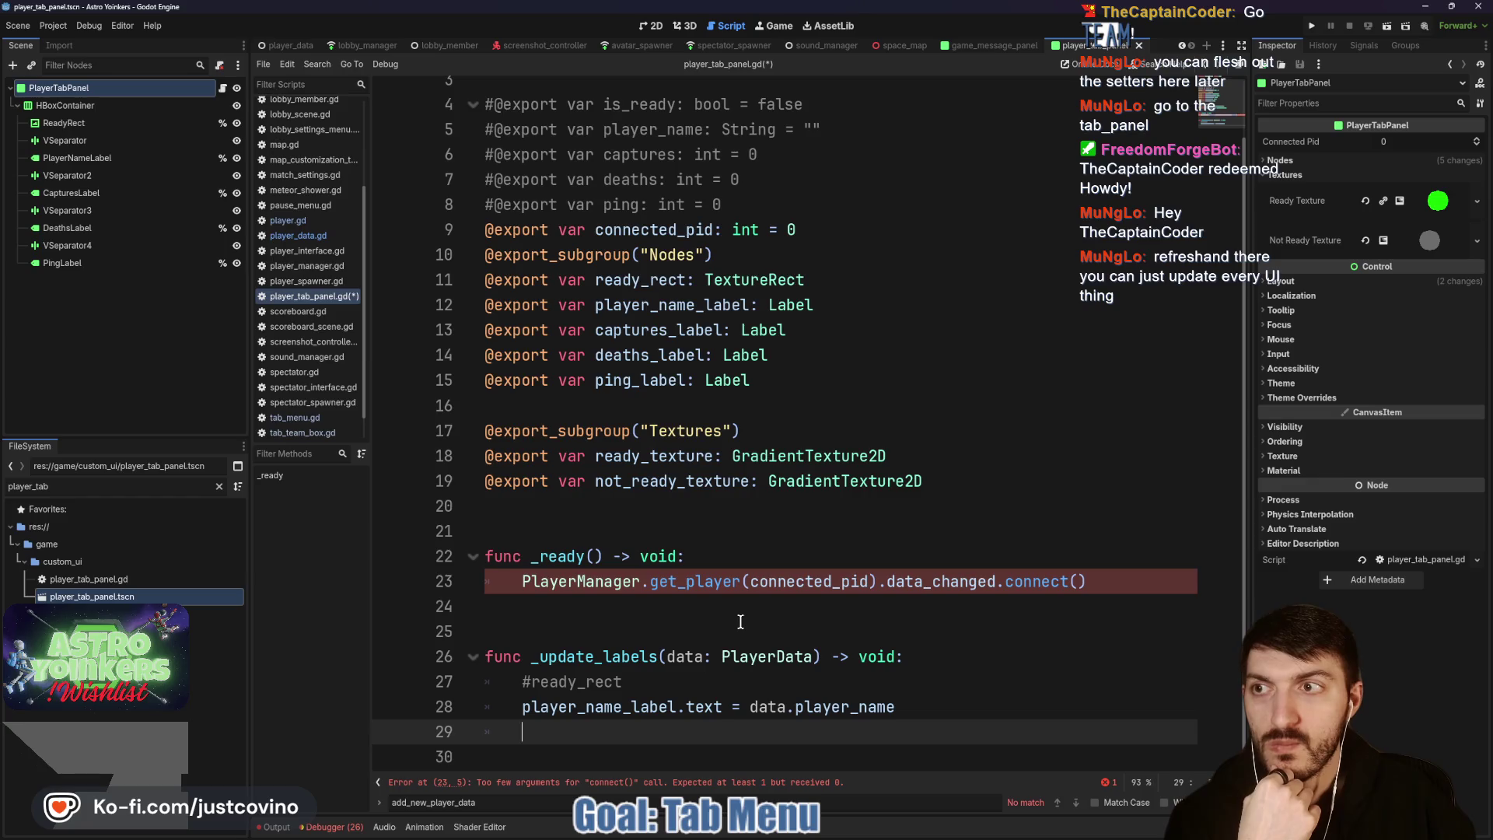
left_click(1079, 581)
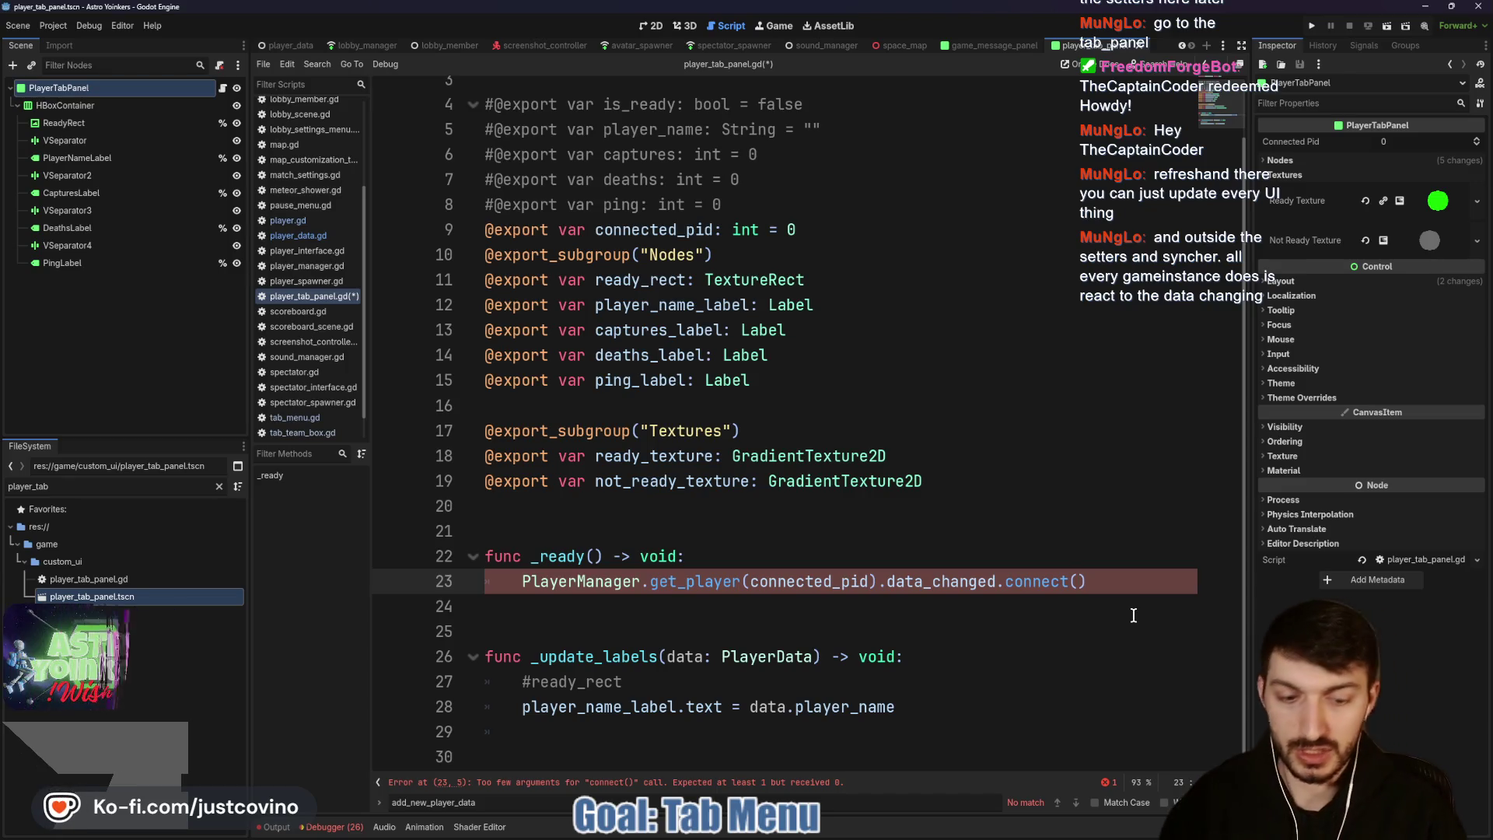
type("_update")
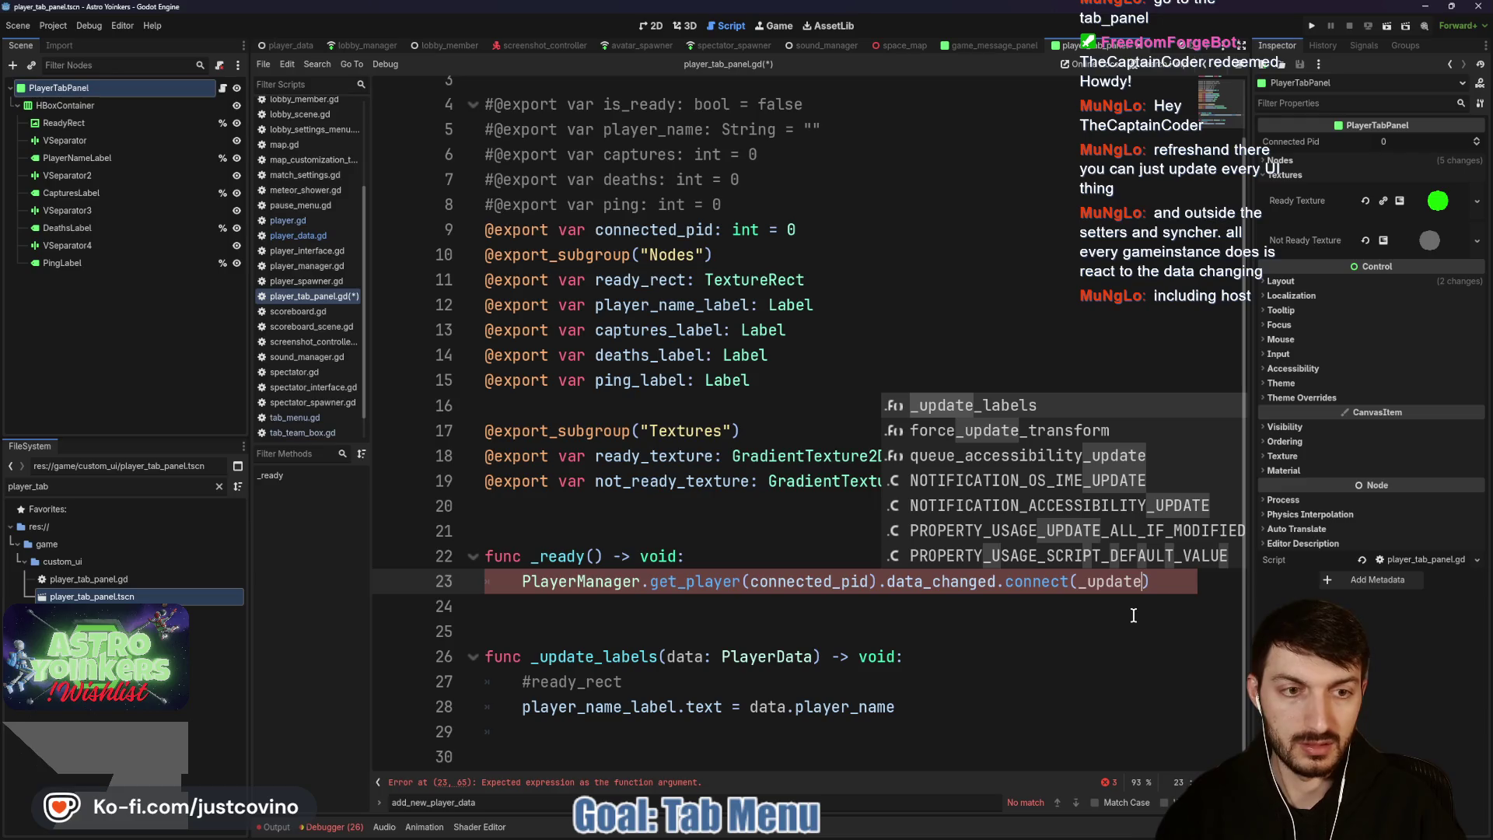
key("Return")
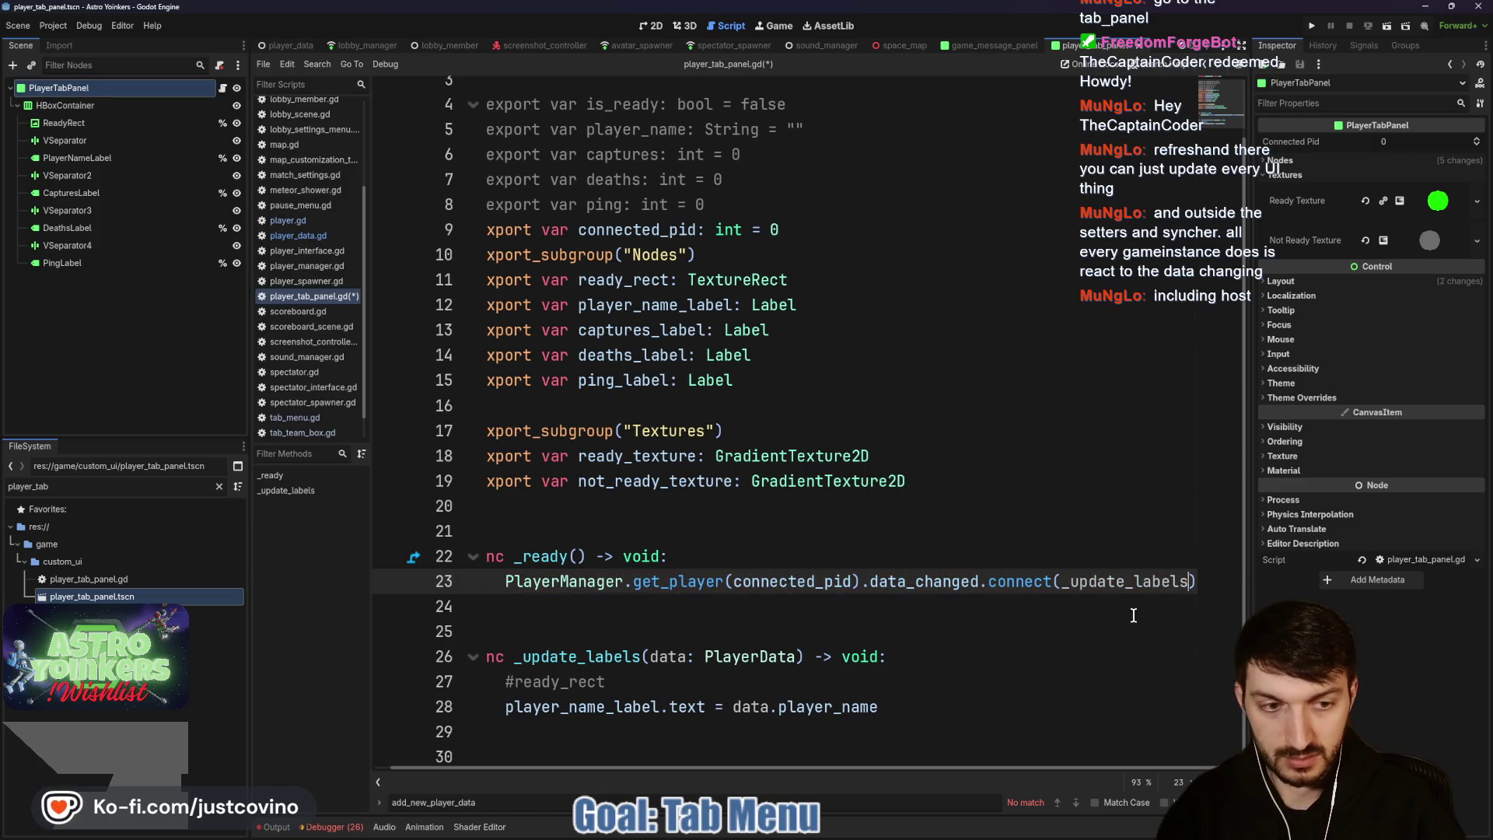
Set captures_label.text = str(data.captures) and wrap data.player_name in str()
scroll(712, 698, "down", 1)
left_click(620, 722)
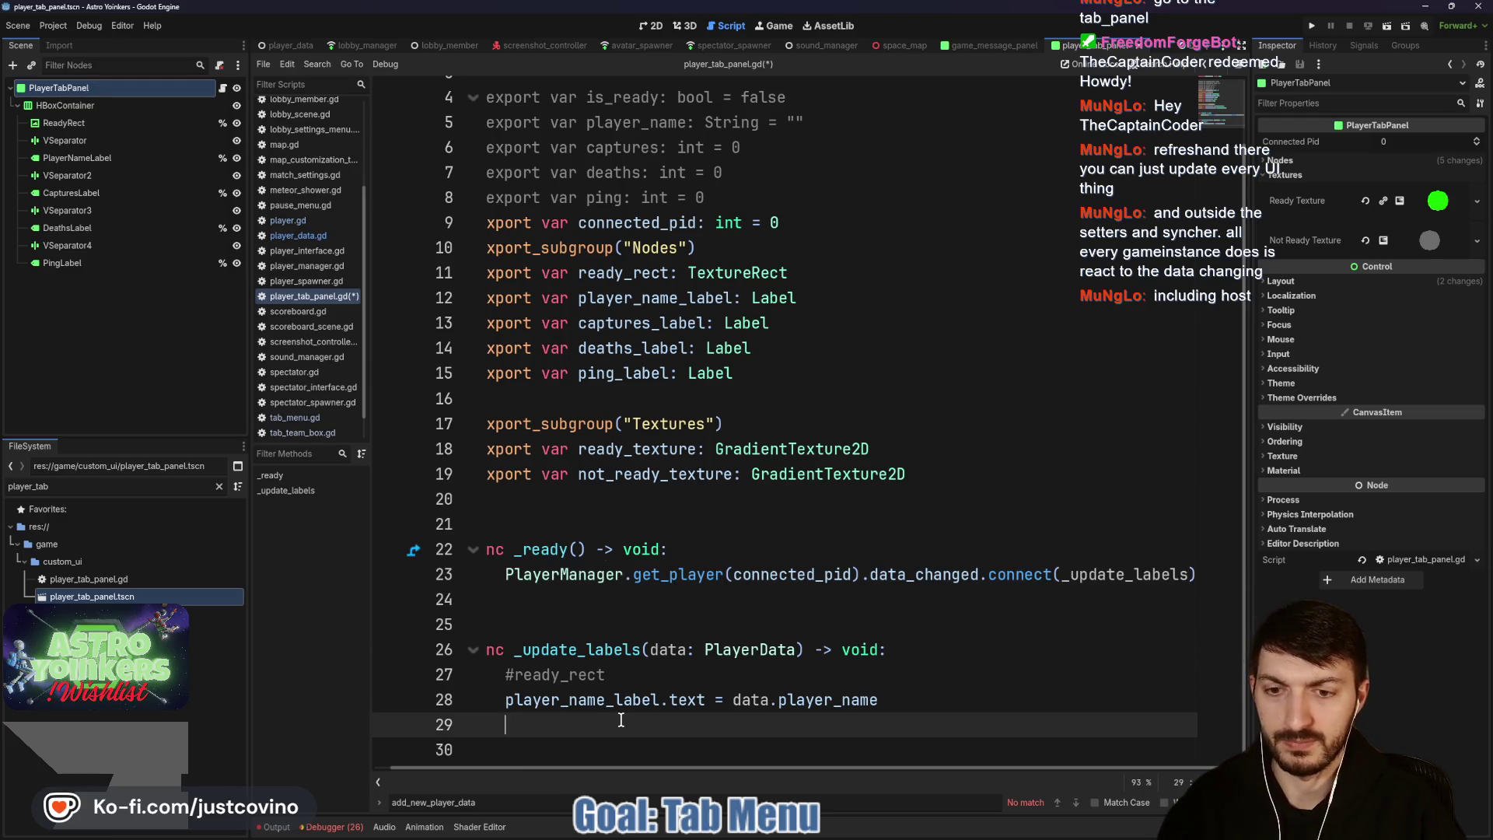
scroll(661, 658, "left", 1)
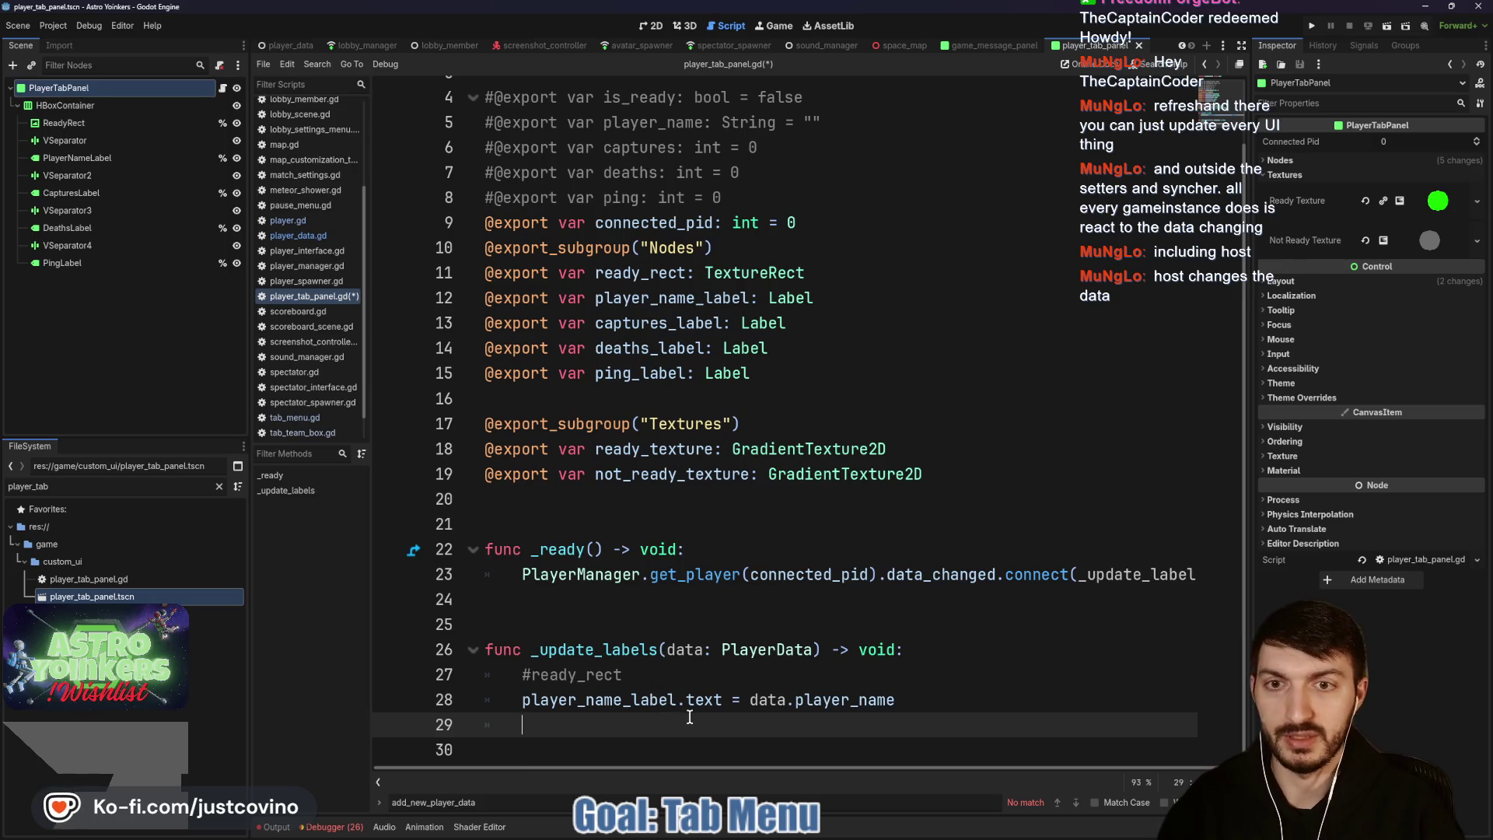
type("pt")
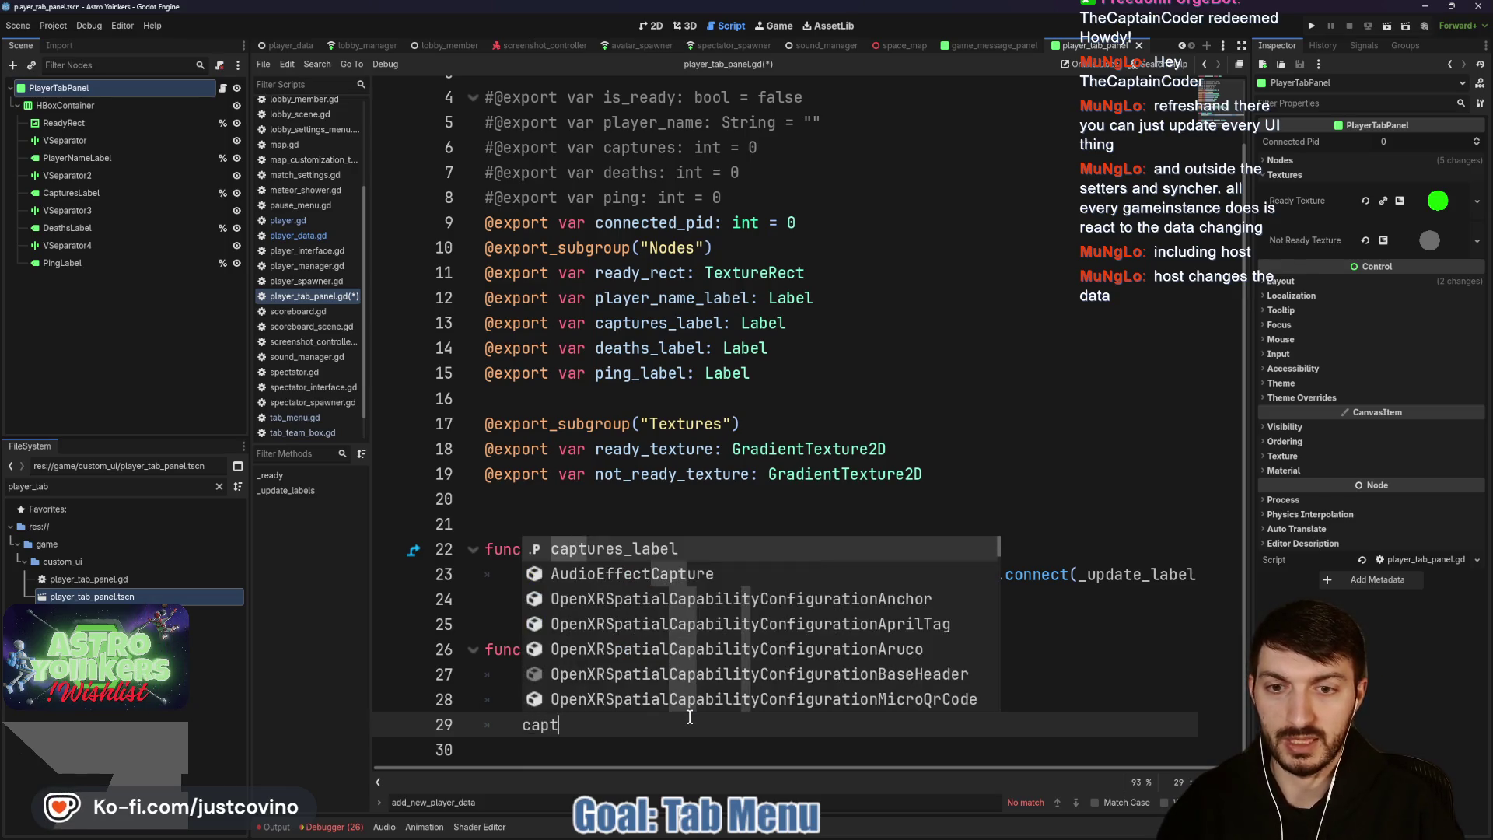
key("Return")
type(".text - ")
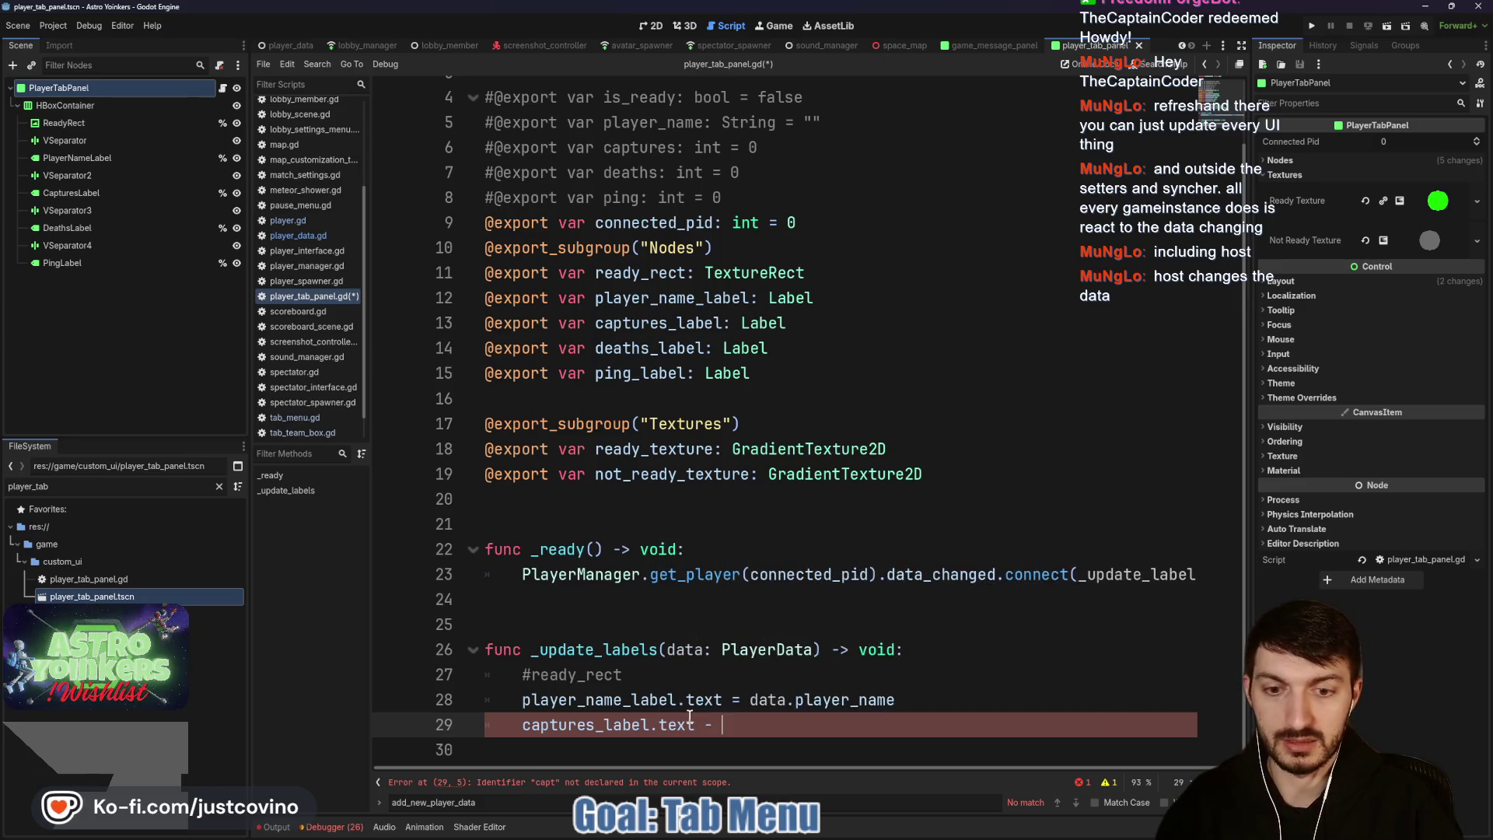
type("-")
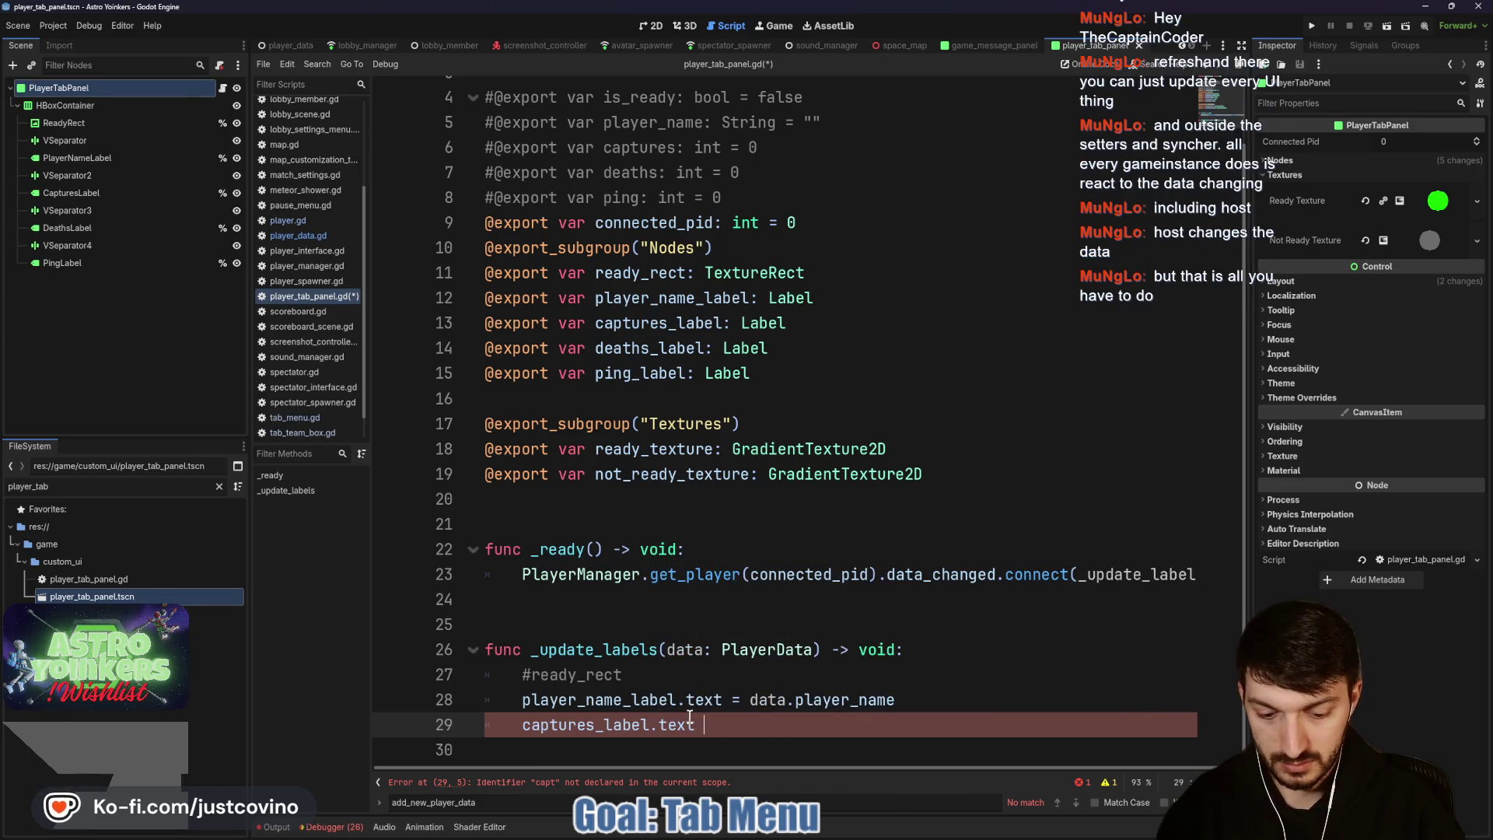
type("= data.ca")
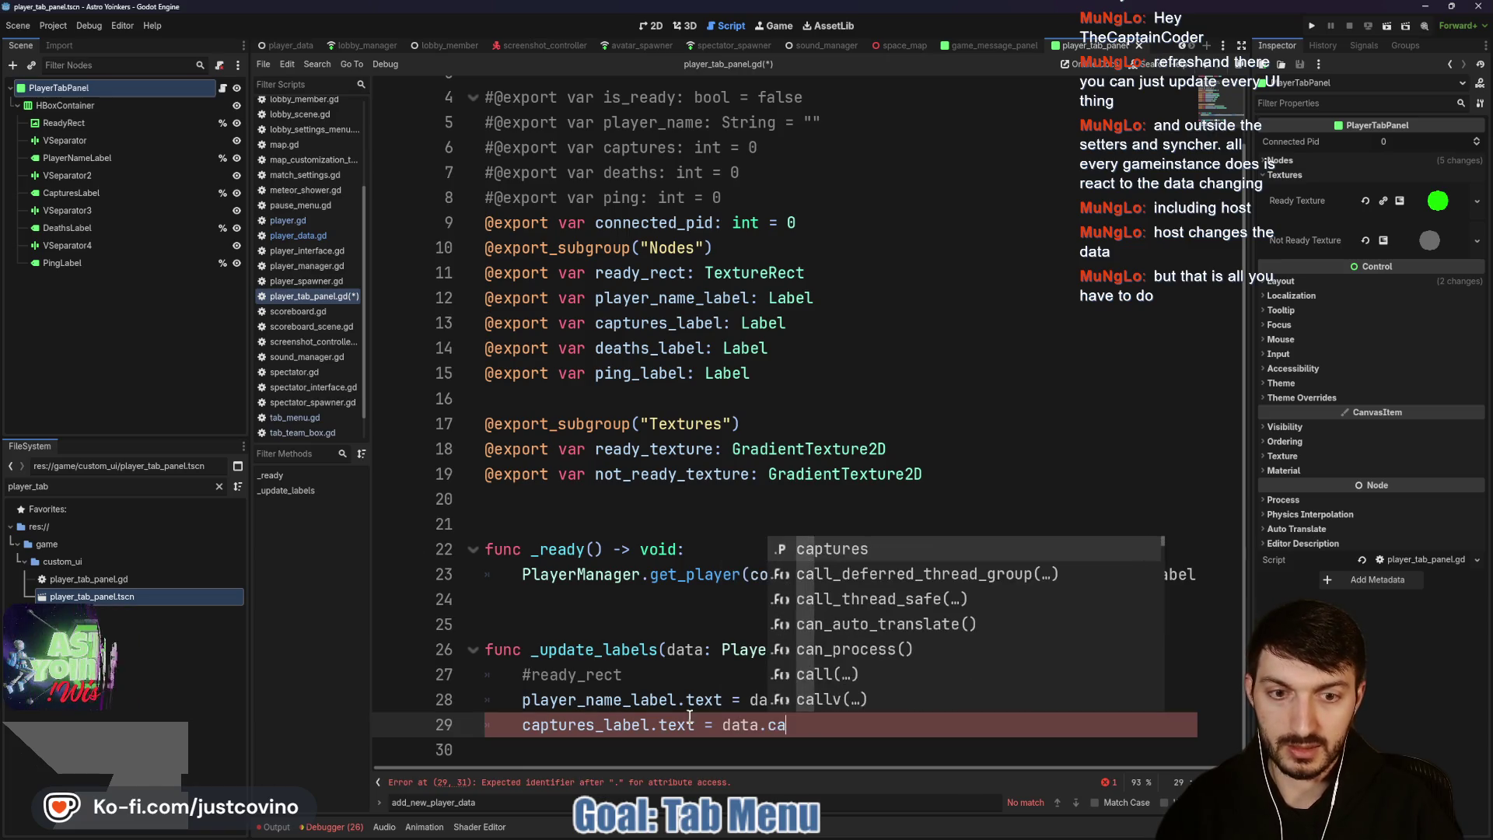
key("Return")
left_click(723, 724)
key("shift+End")
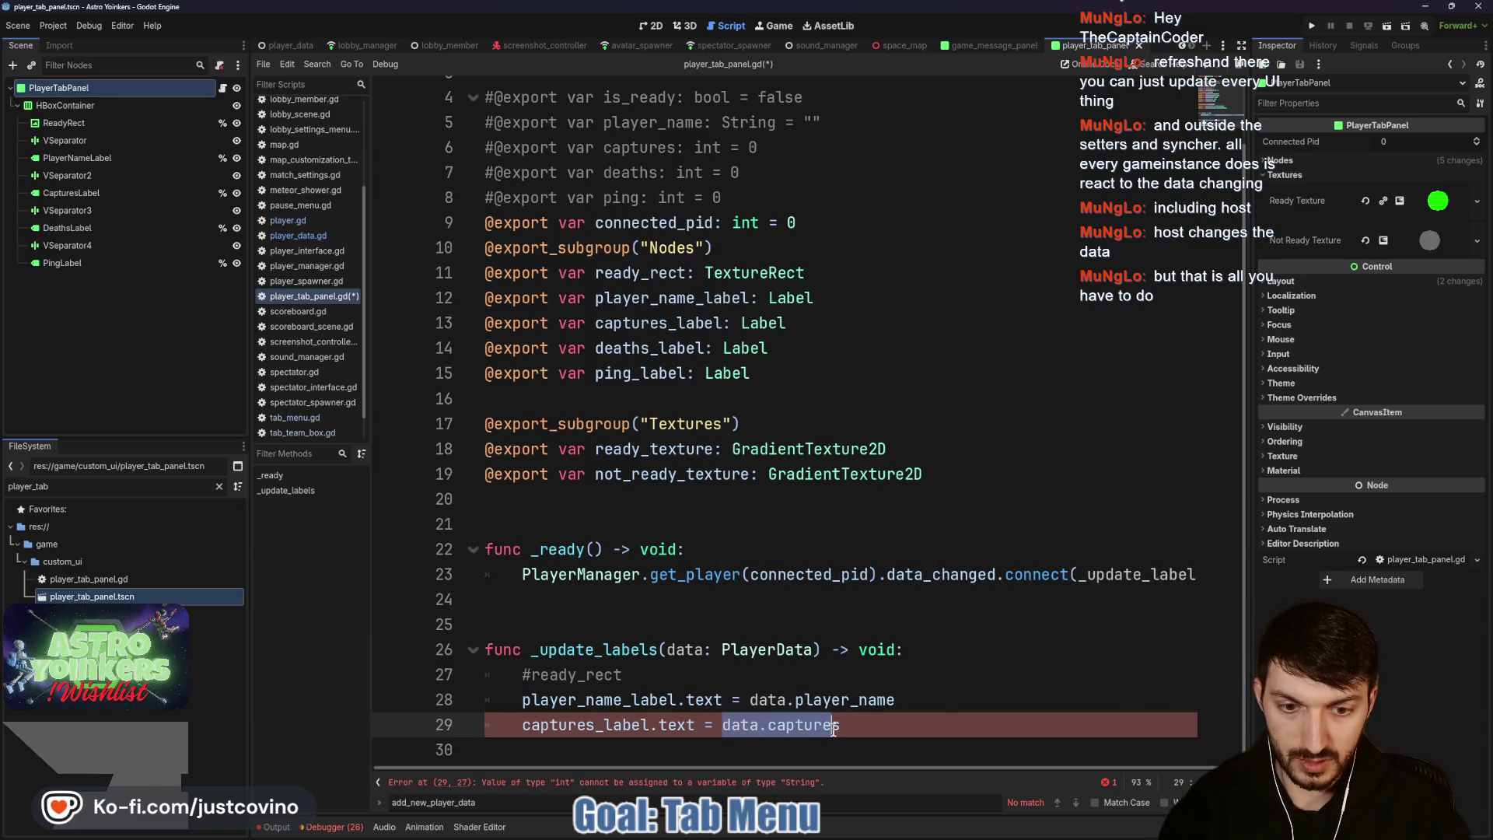
type("(")
left_click(723, 725)
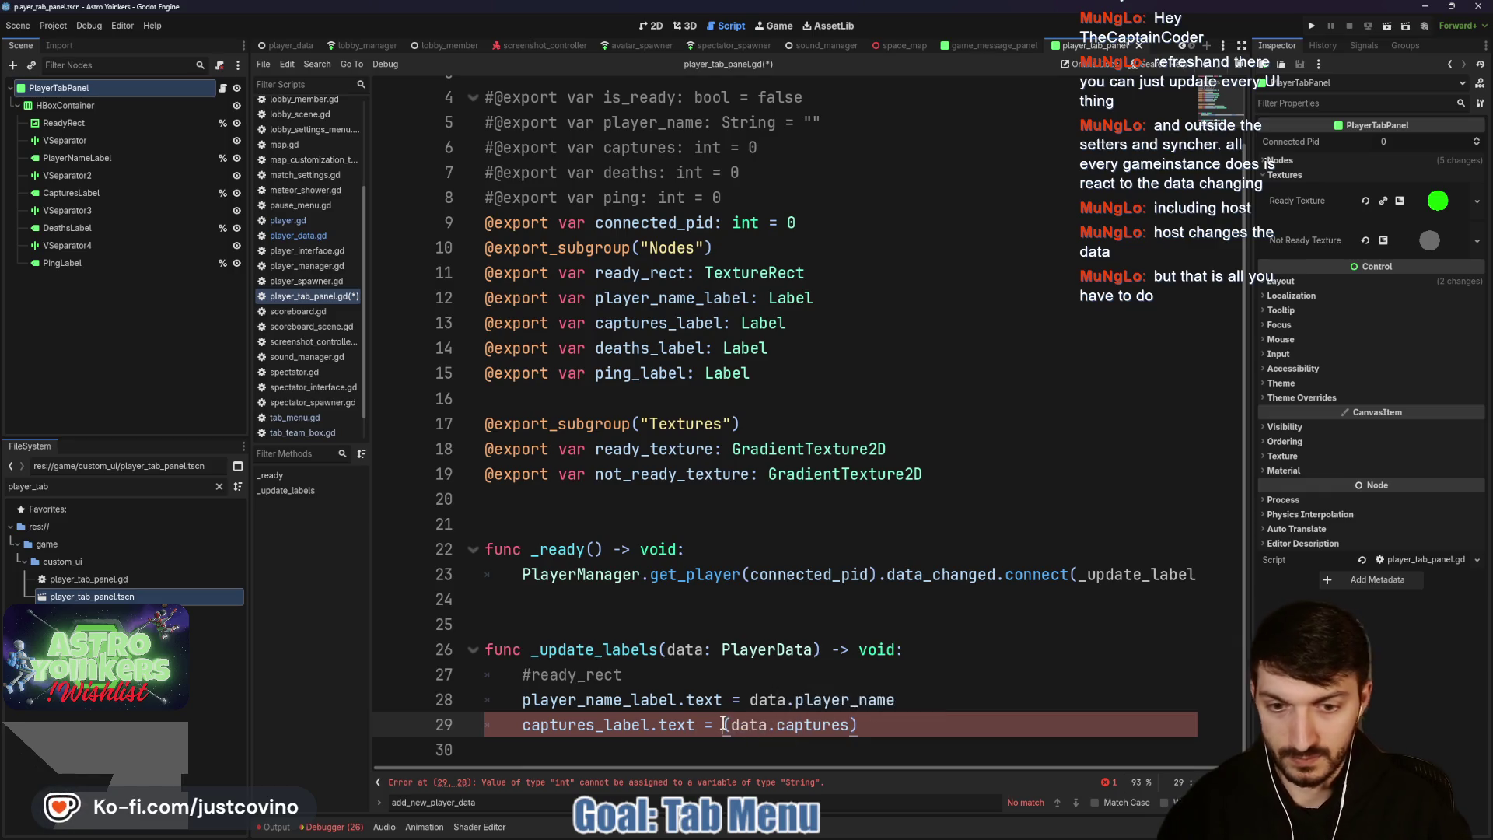
type("str")
key("End")
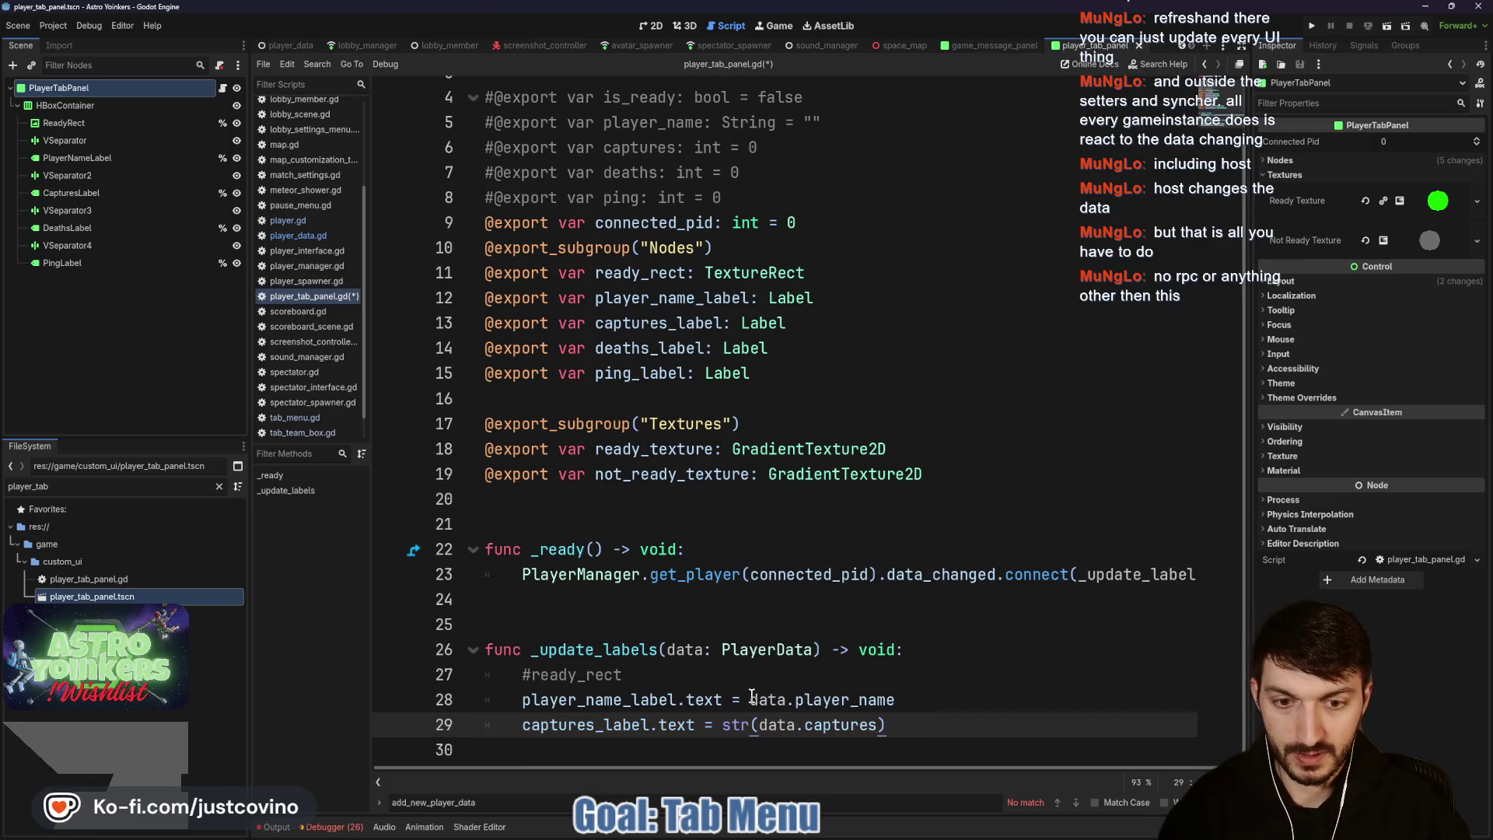
left_click_drag(750, 700, 902, 699)
type("(")
key("Left")
key("Left")
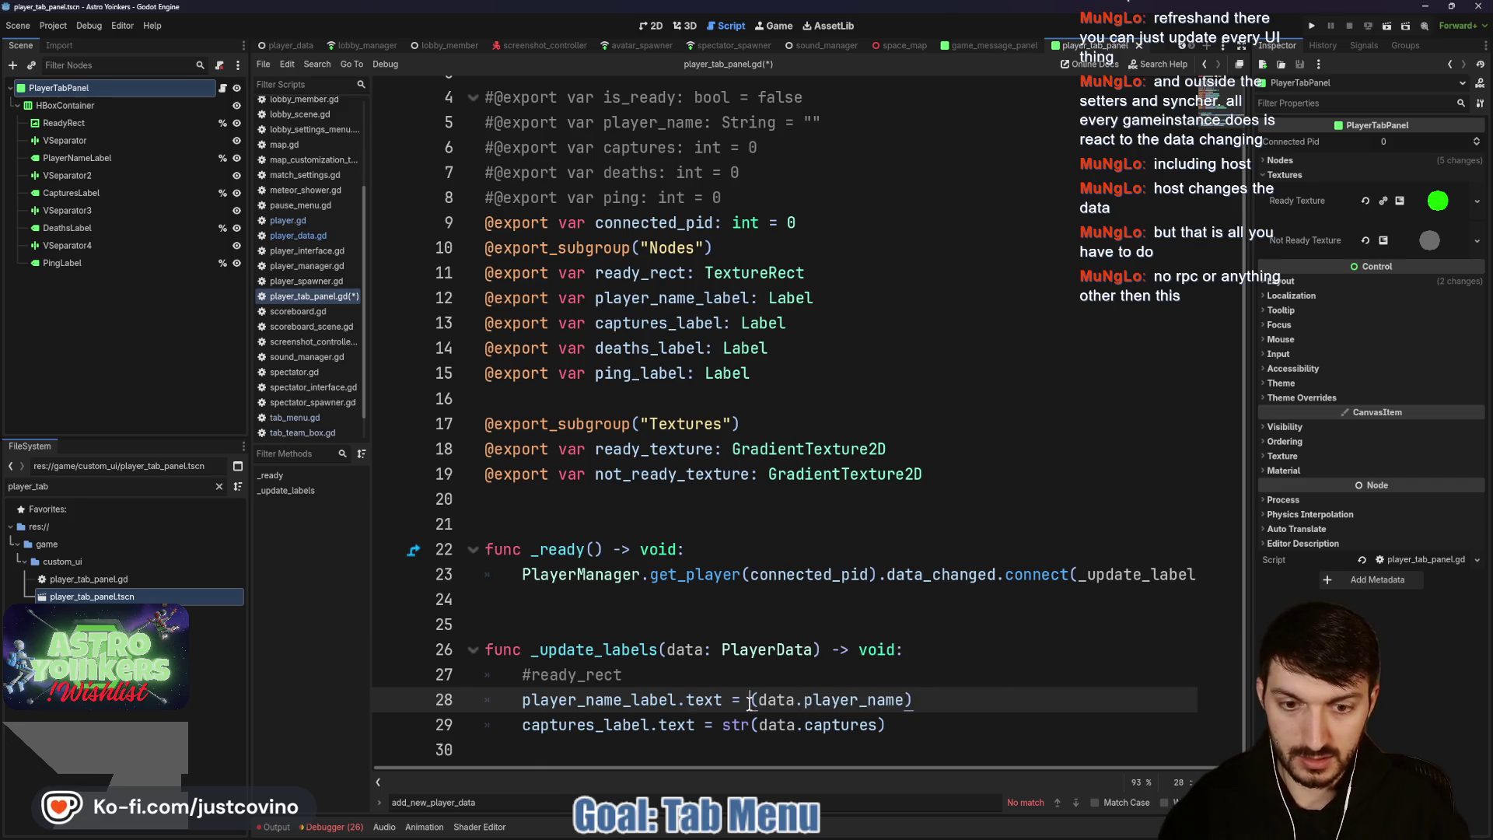
type("str")
Add deaths_label.text = str(data.deaths), a trailing # line, and save the script
left_click(920, 727)
key("Return")
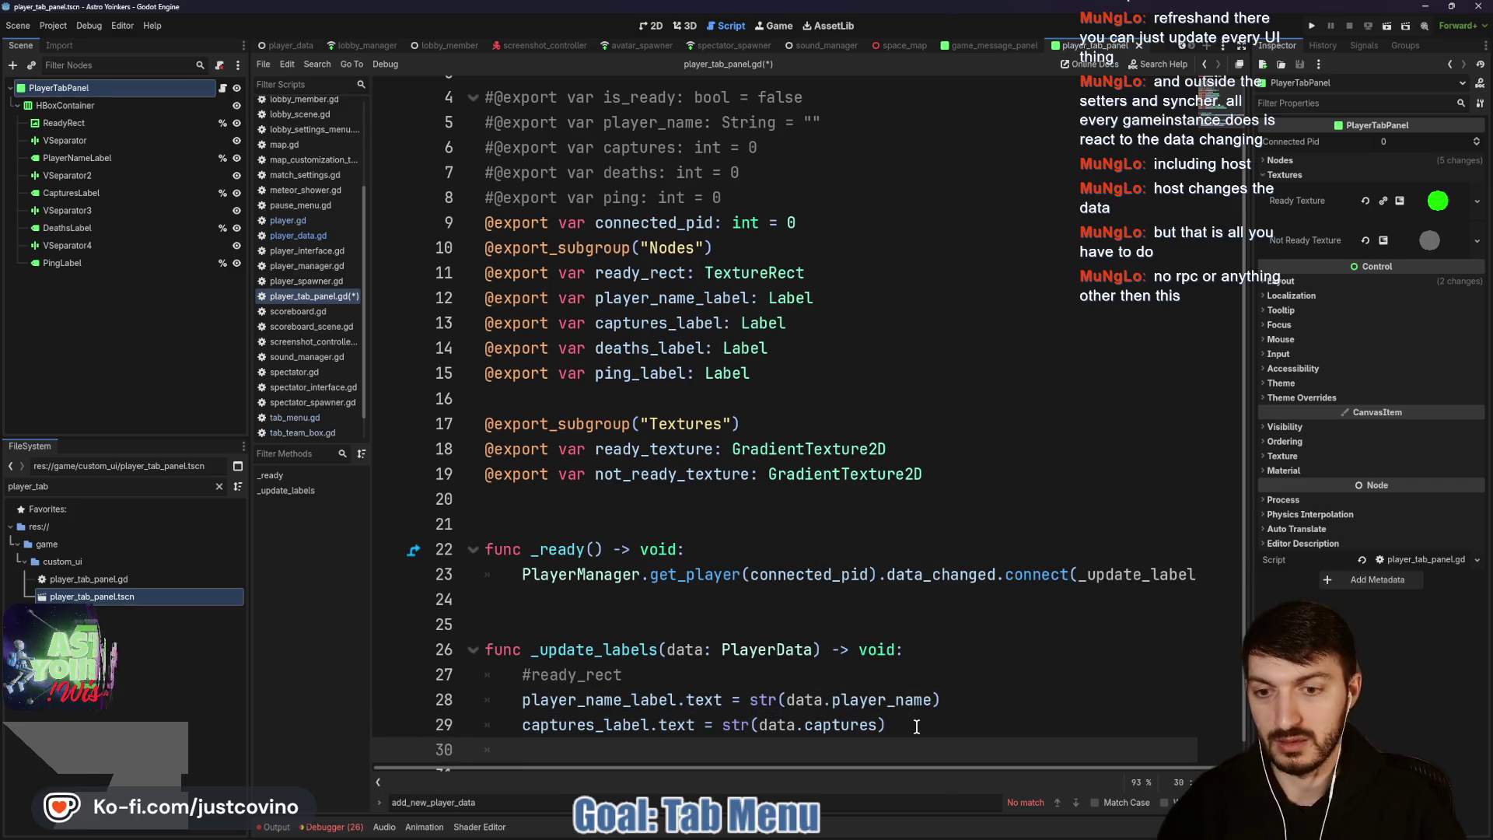
type("deaths_label.text")
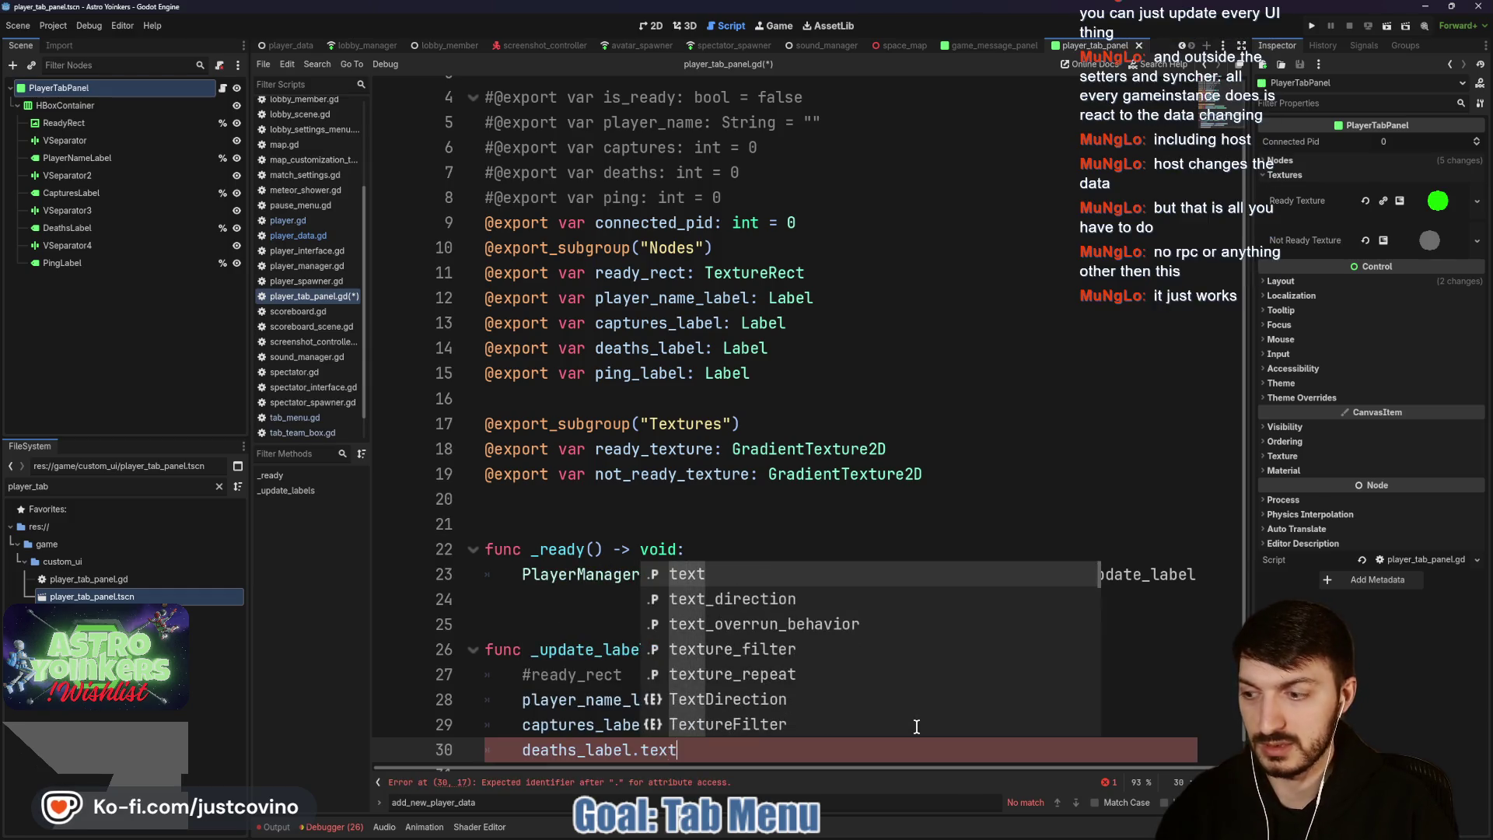
type(" = d")
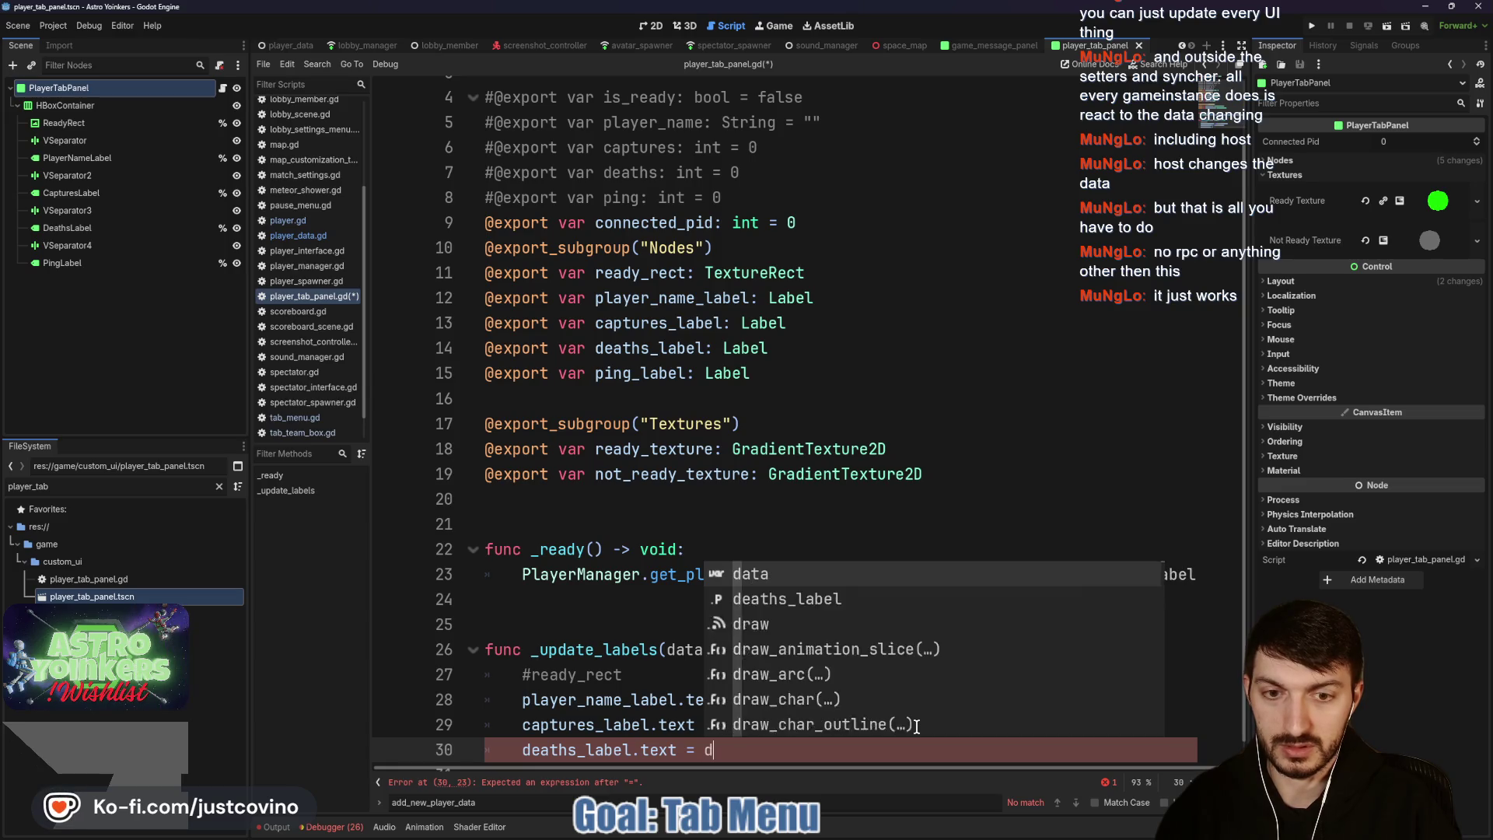
type("ata.dea")
key("Return")
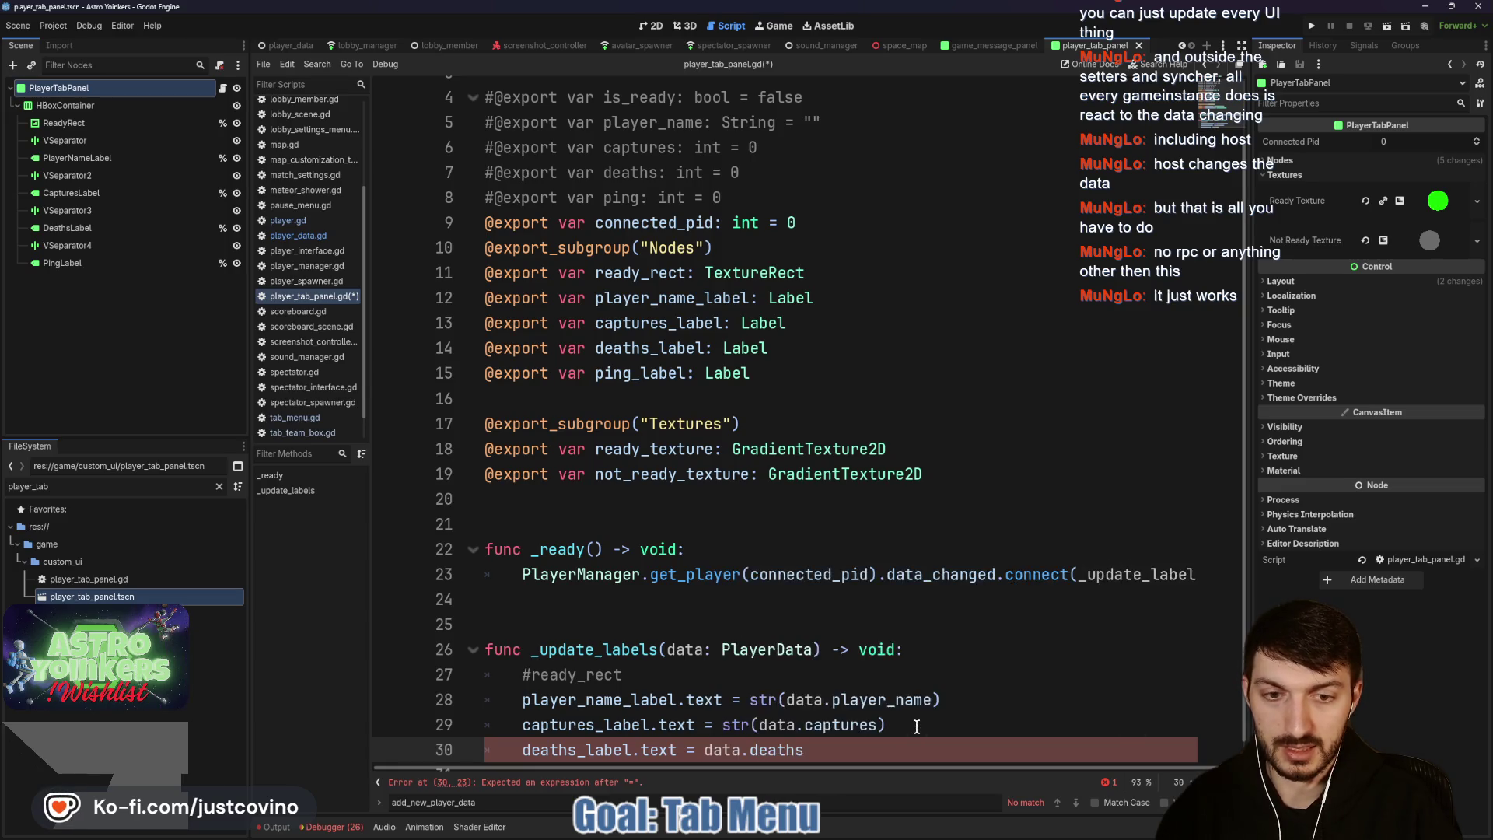
scroll(916, 727, "down", 1)
left_click_drag(805, 725, 699, 727)
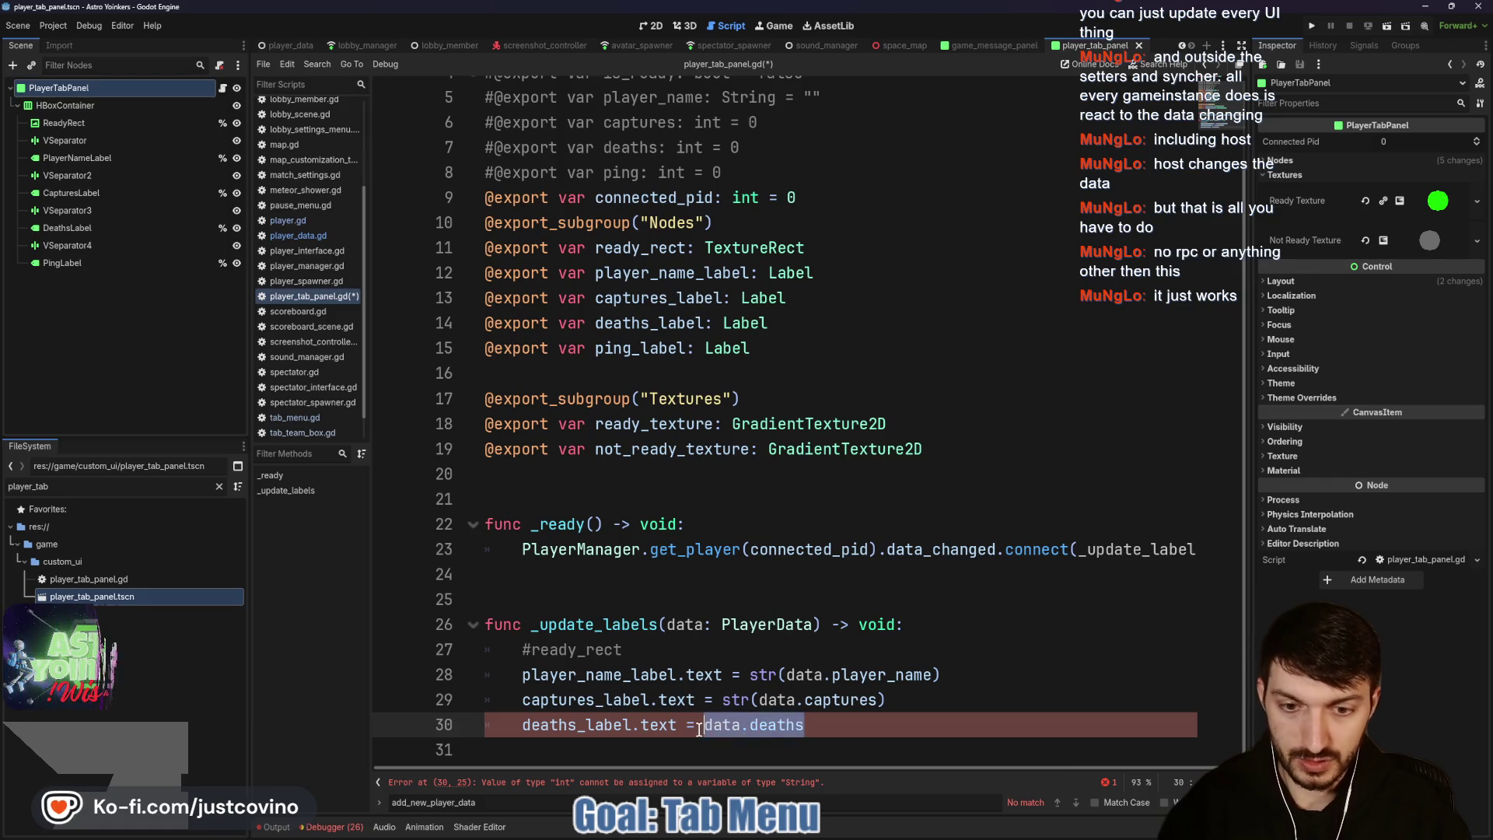
type("(")
left_click(703, 727)
type("str")
left_click(874, 728)
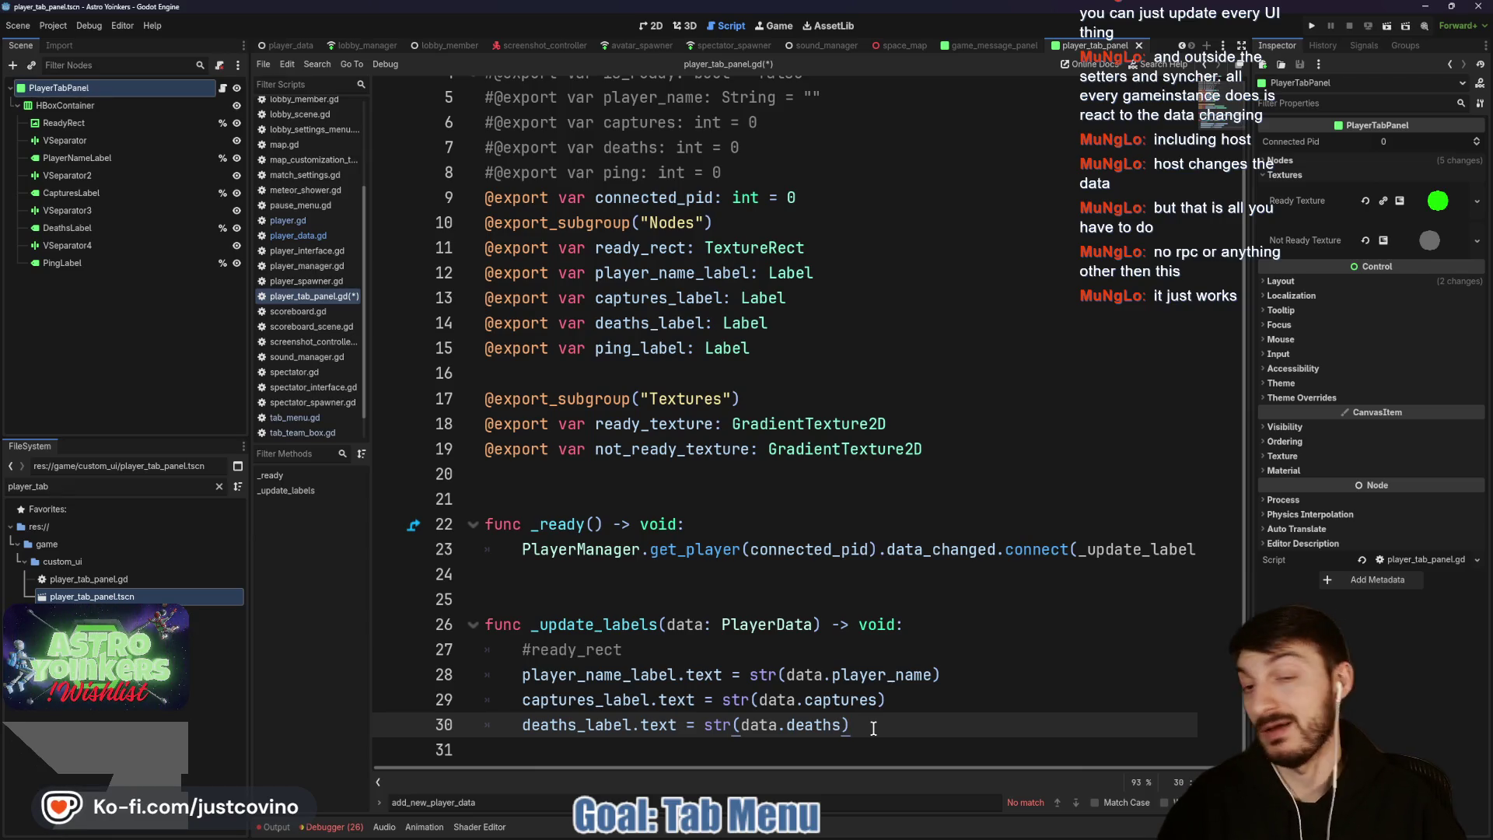
key("Return")
type("@")
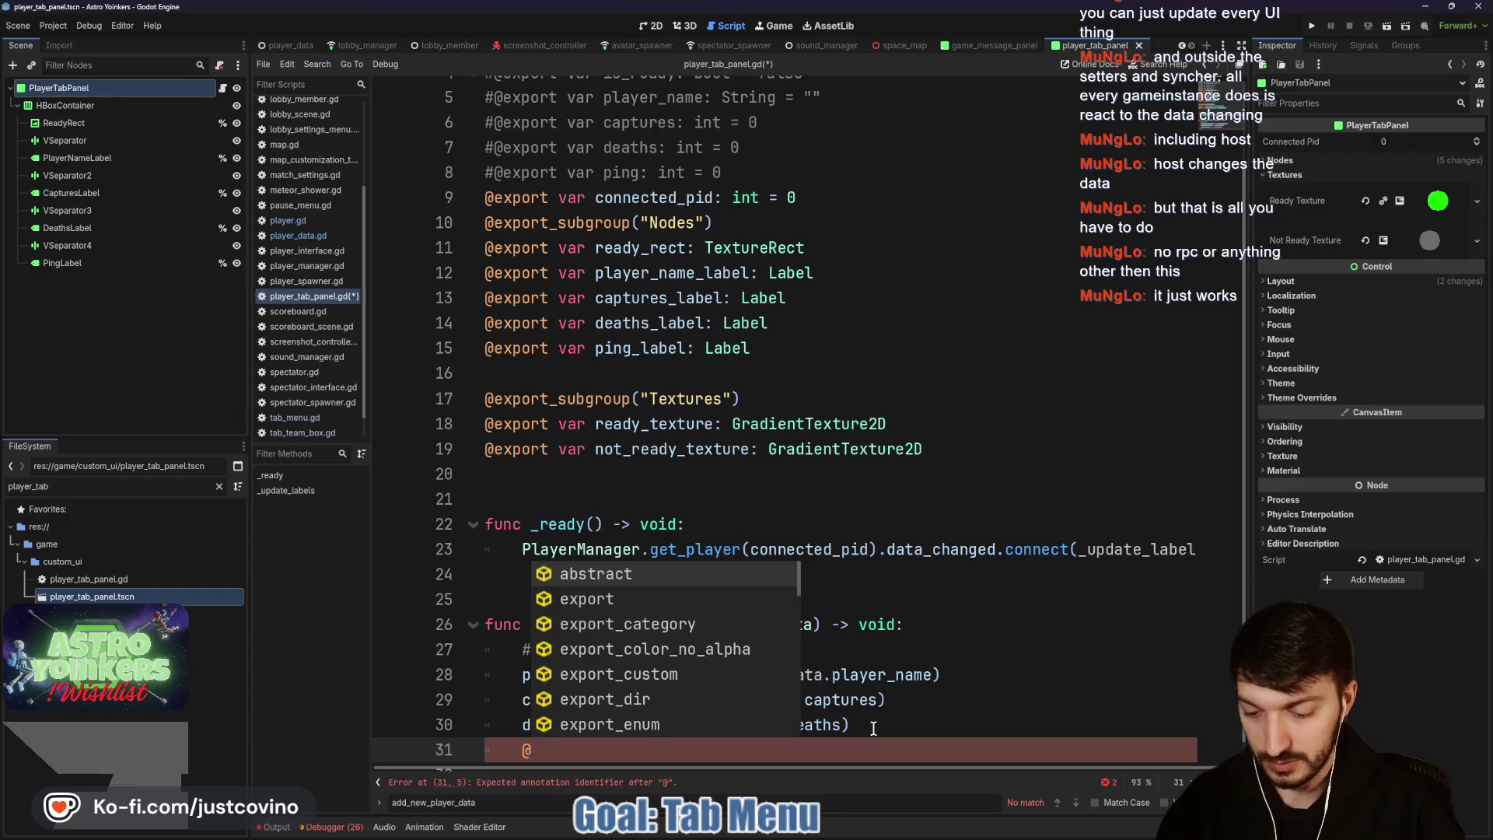
key("BackSpace")
type("#ping")
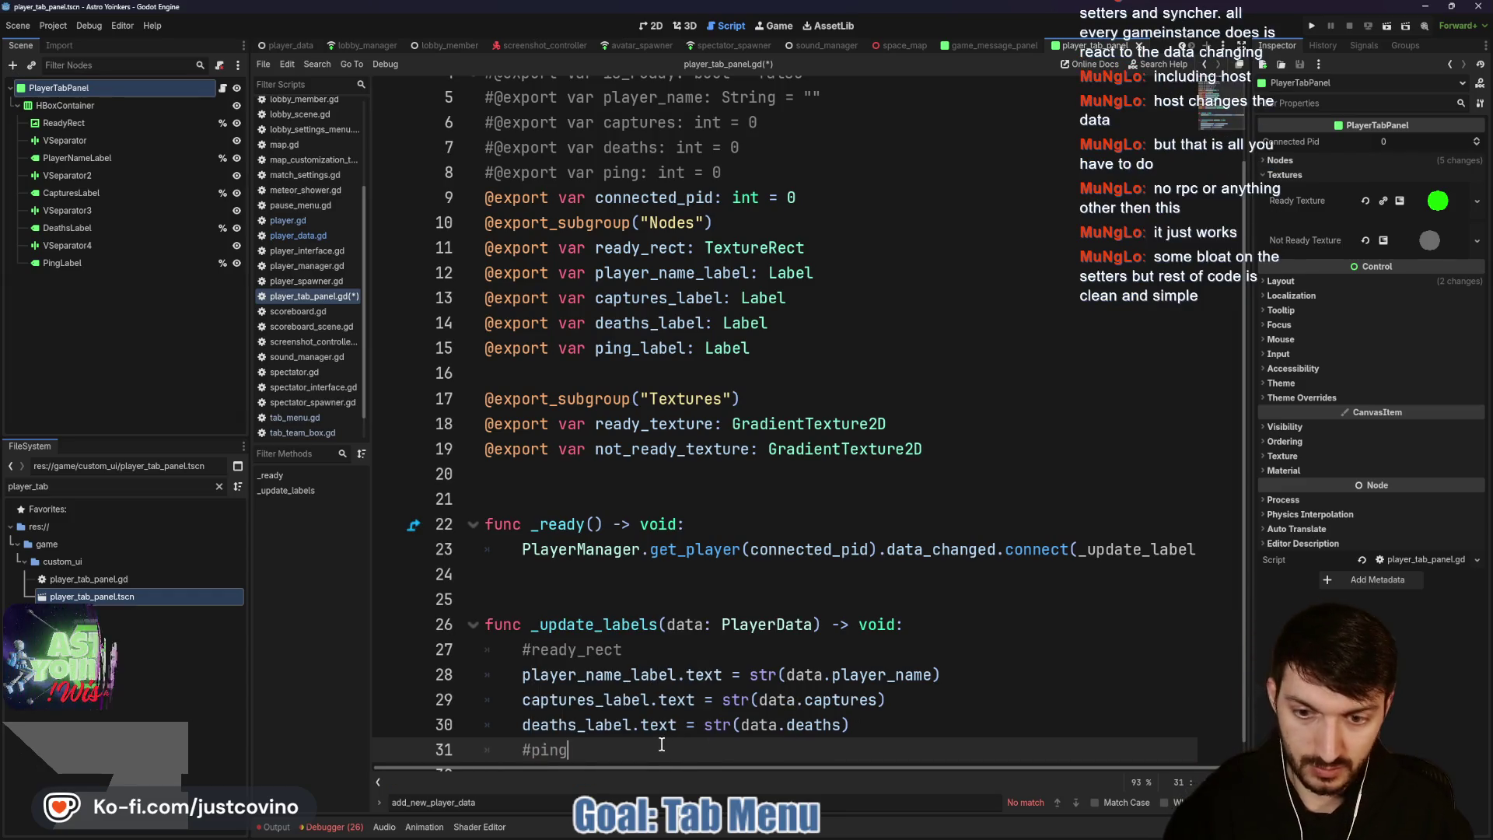
key("ctrl+s")
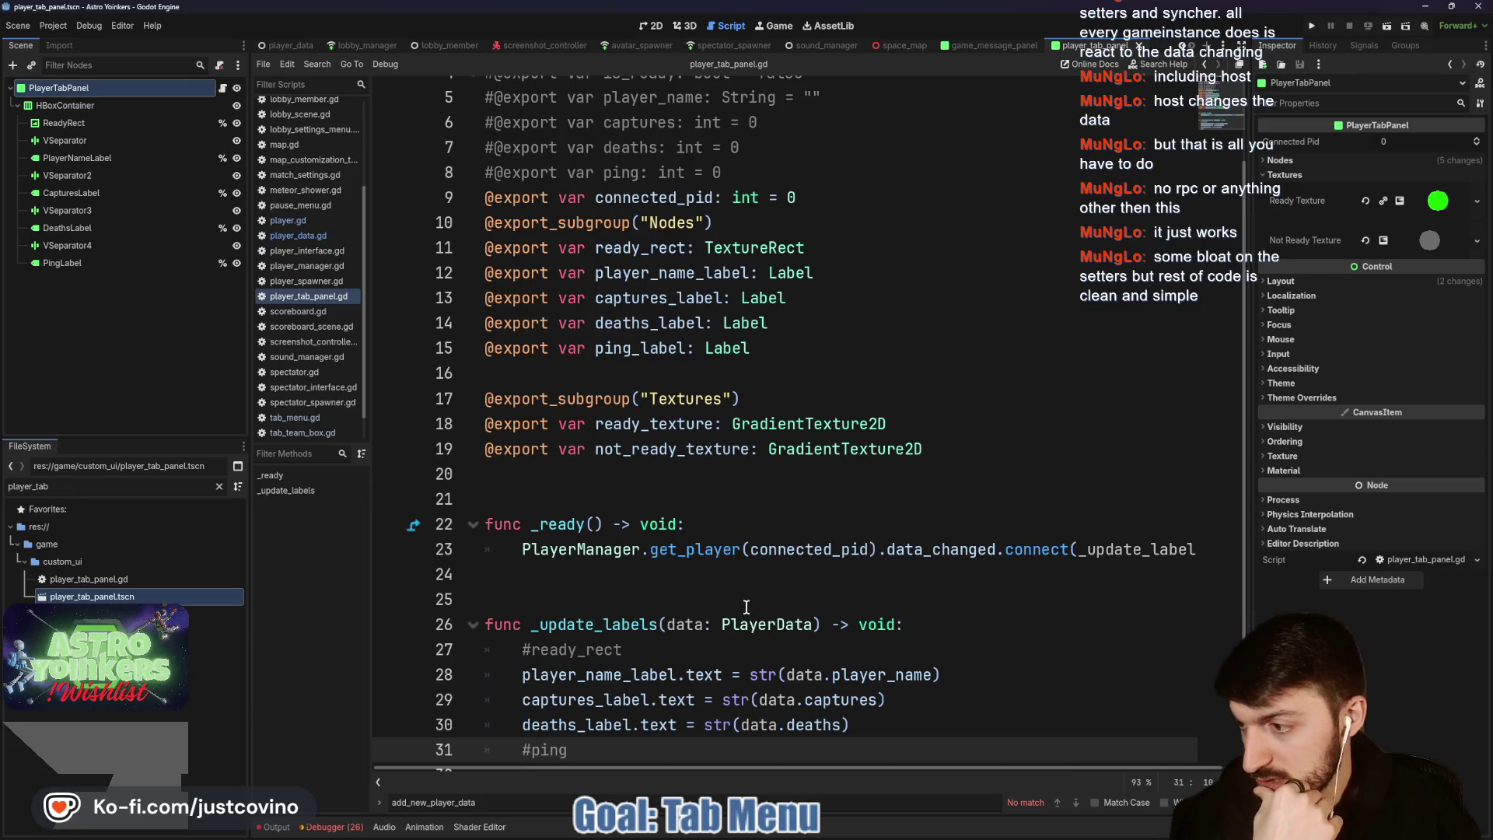
scroll(748, 587, "down", 1)
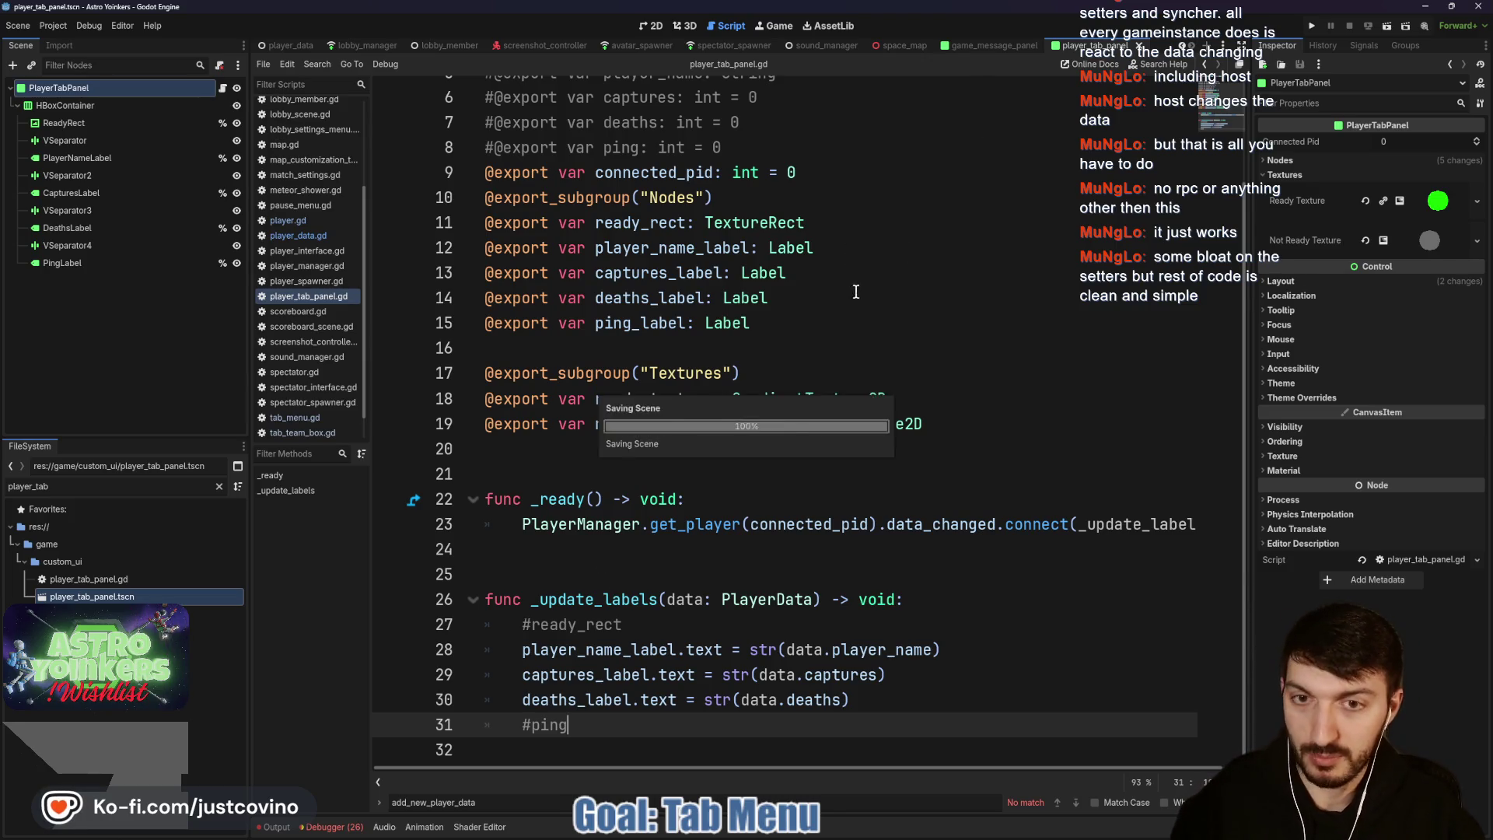
scroll(804, 277, "up", 5)
mouse_move(803, 278)
left_mouse_down()
mouse_move(572, 269)
mouse_move(450, 167)
left_mouse_up()
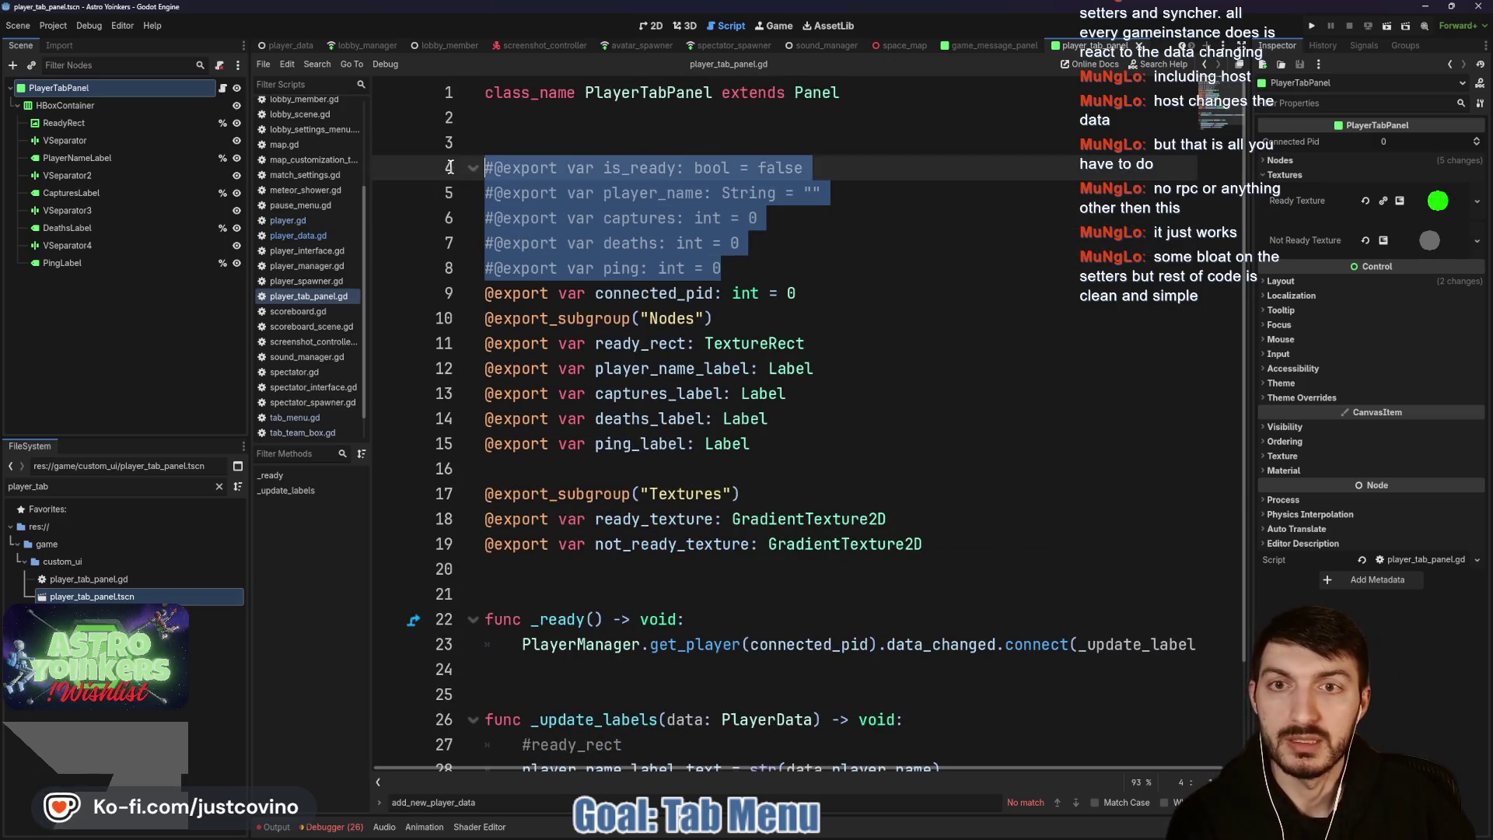
key("BackSpace")
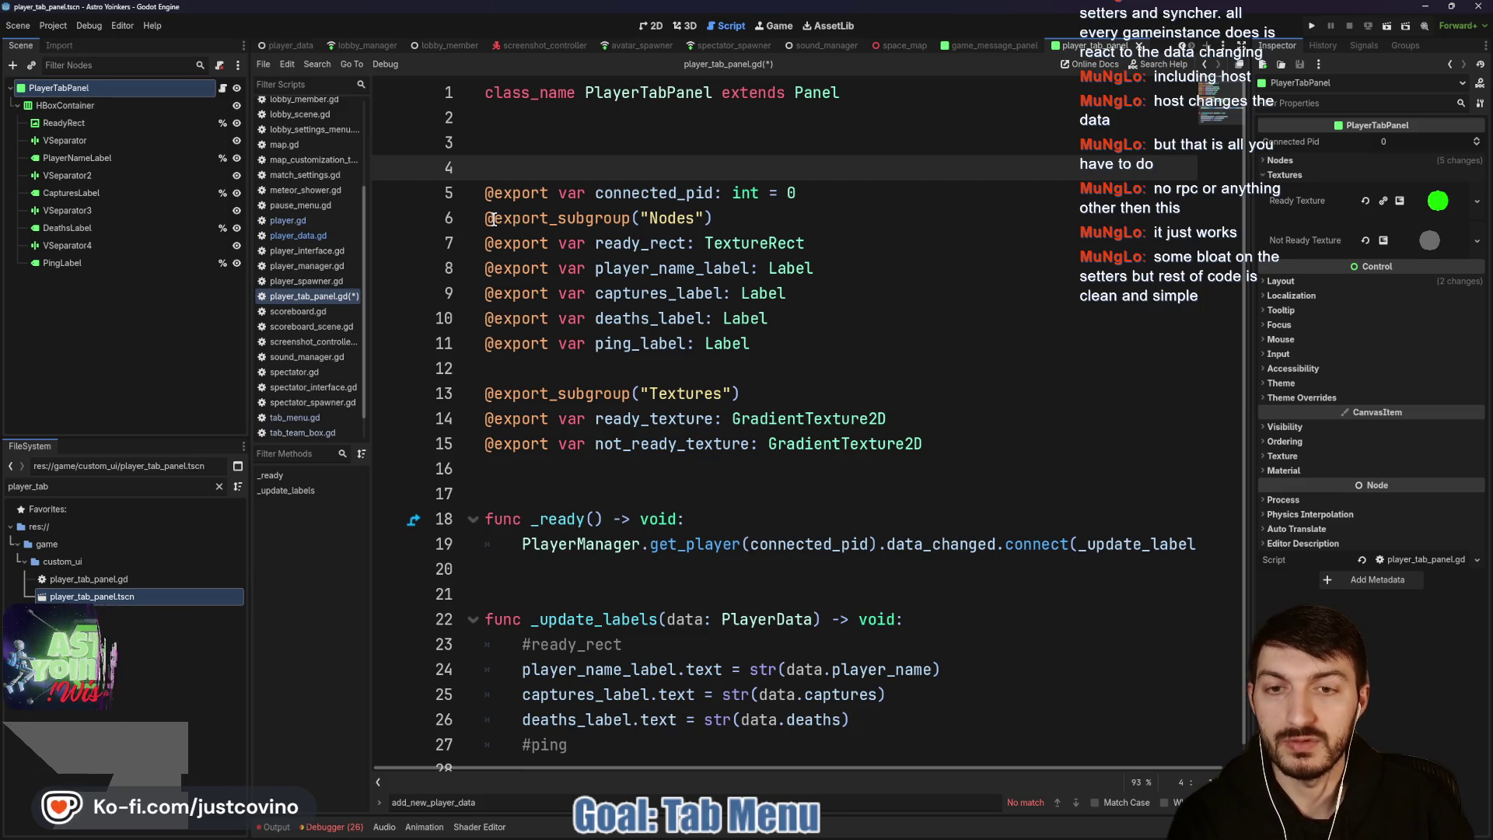
scroll(399, 50, "up", 4)
left_click(319, 49)
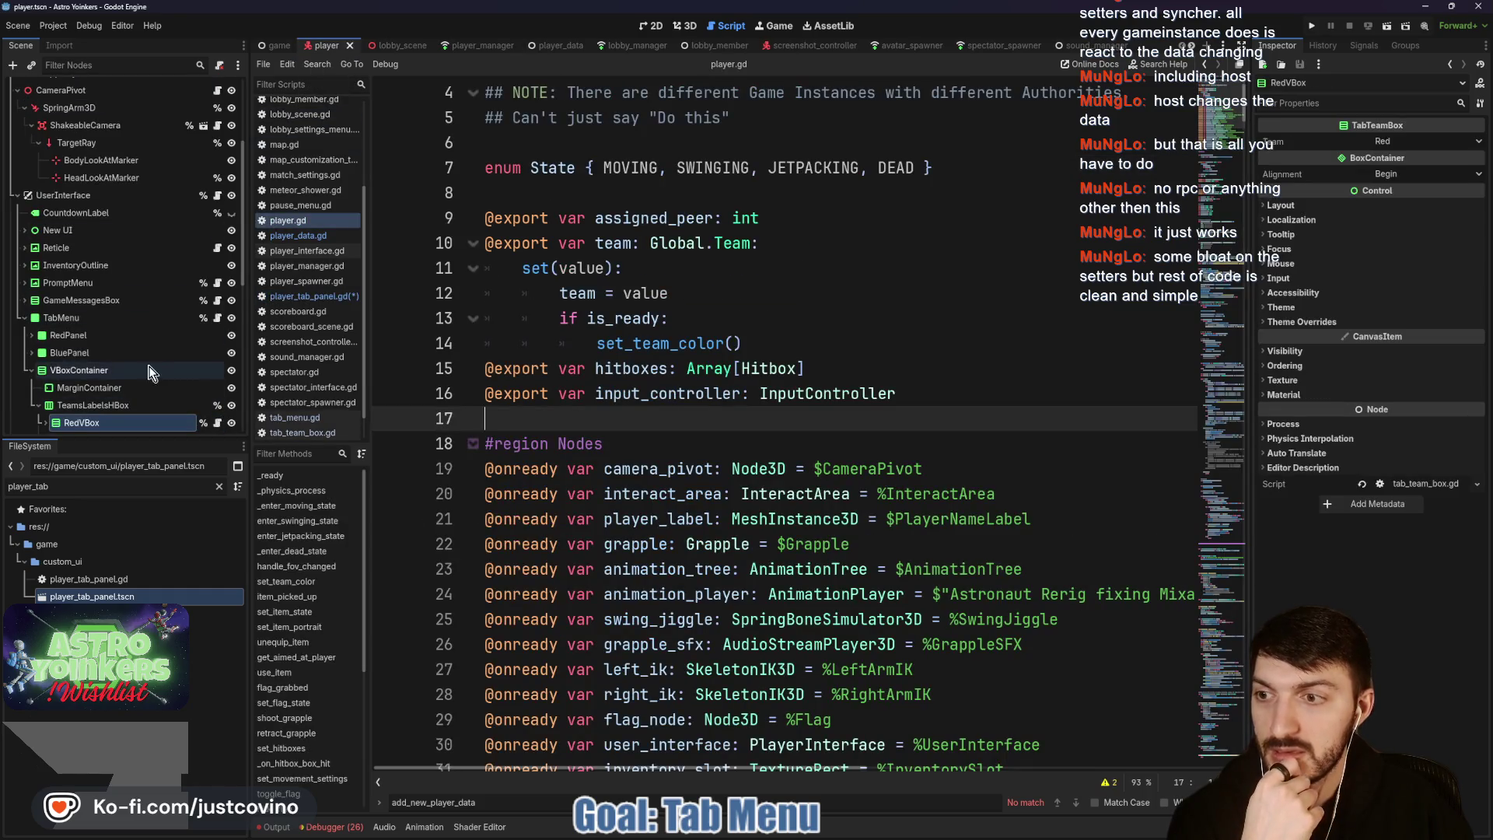
Open RedVBox's tab_team_box.gd and highlight the _on_visibility_changed and refresh_list uses
scroll(218, 378, "down", 3)
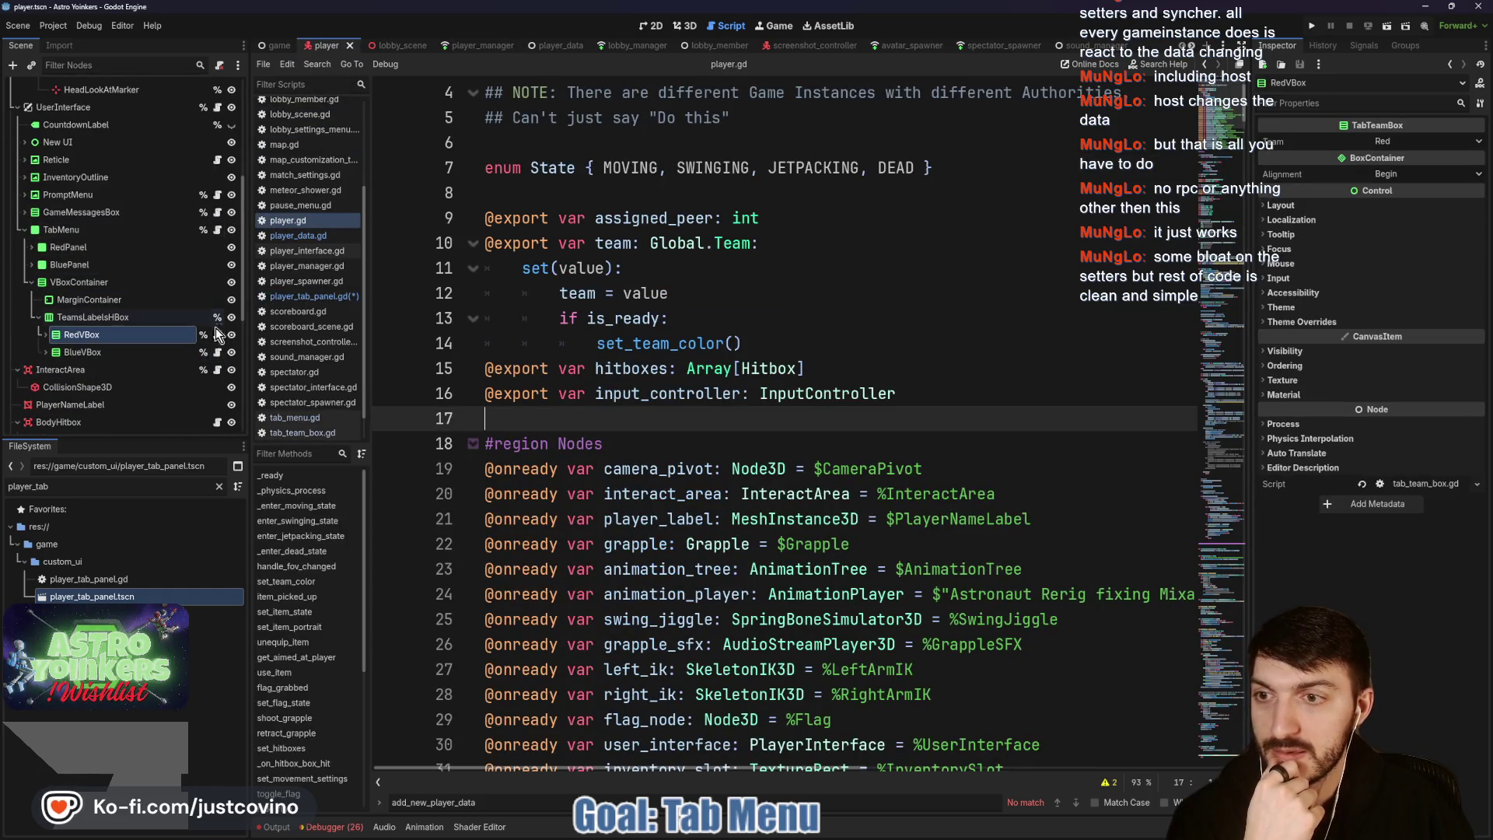
left_click(217, 335)
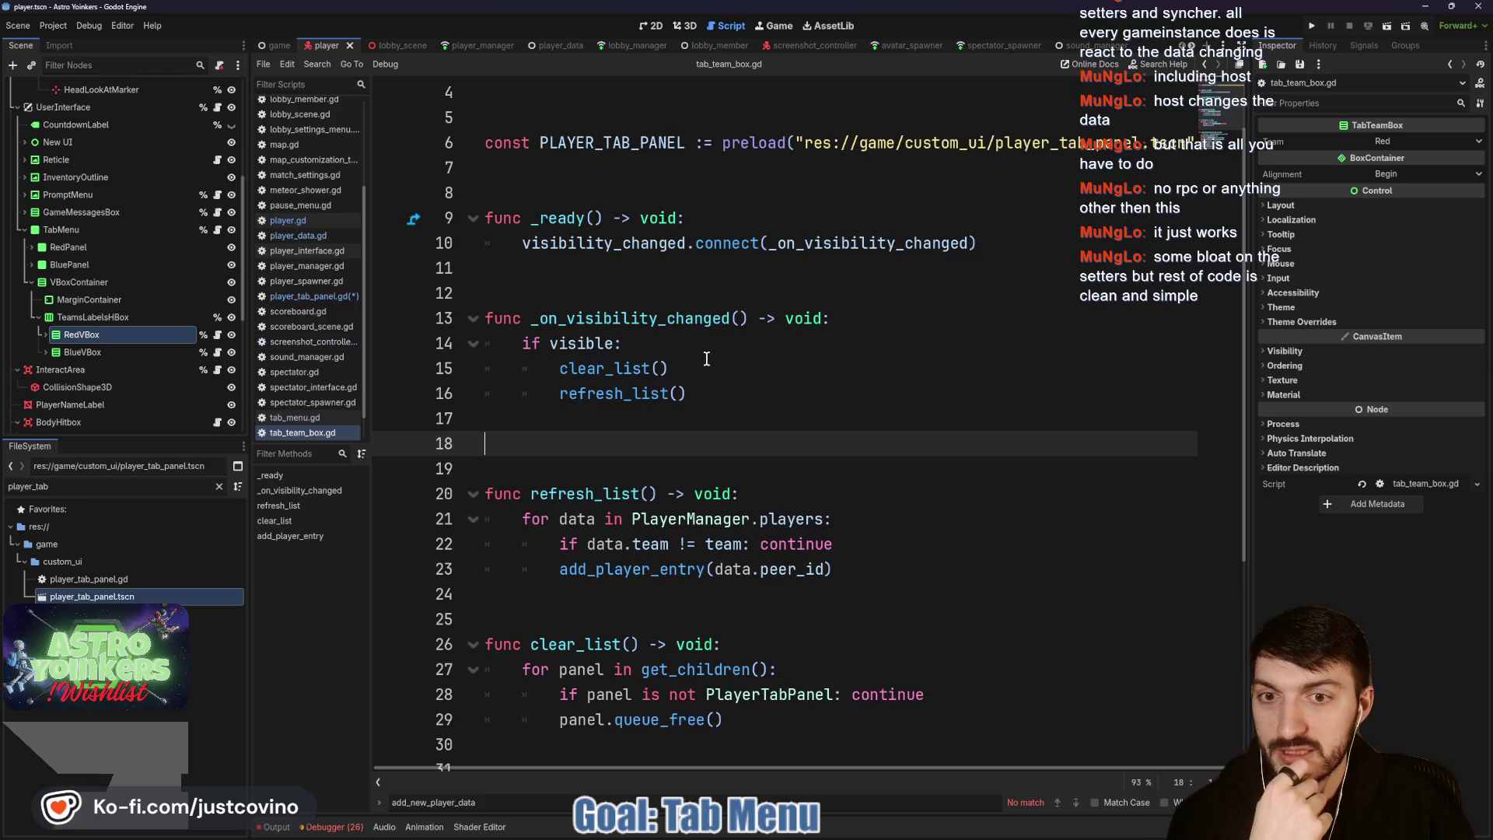
double_click(627, 325)
double_click(598, 389)
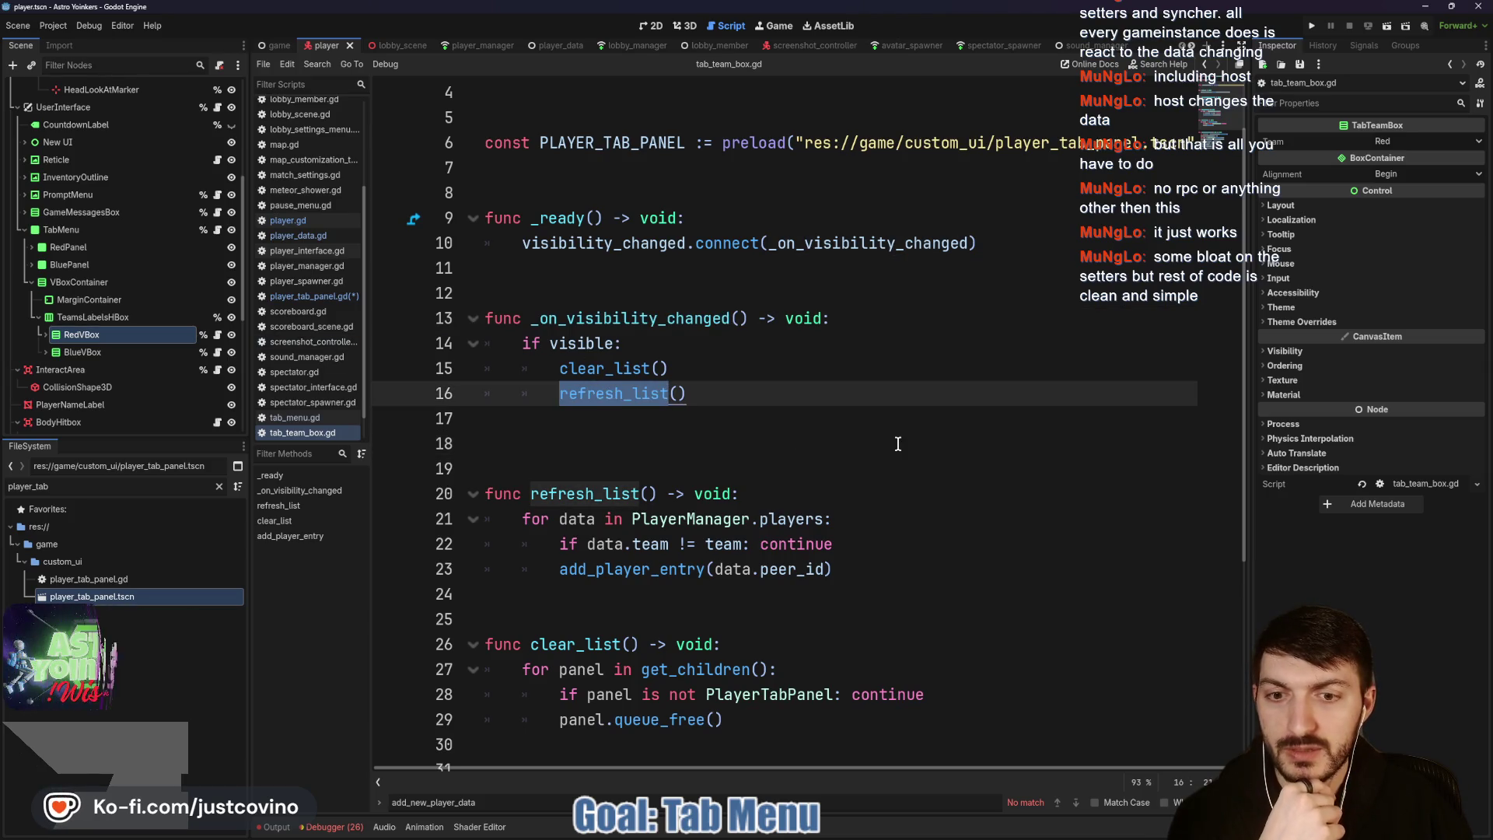
scroll(895, 441, "down", 2)
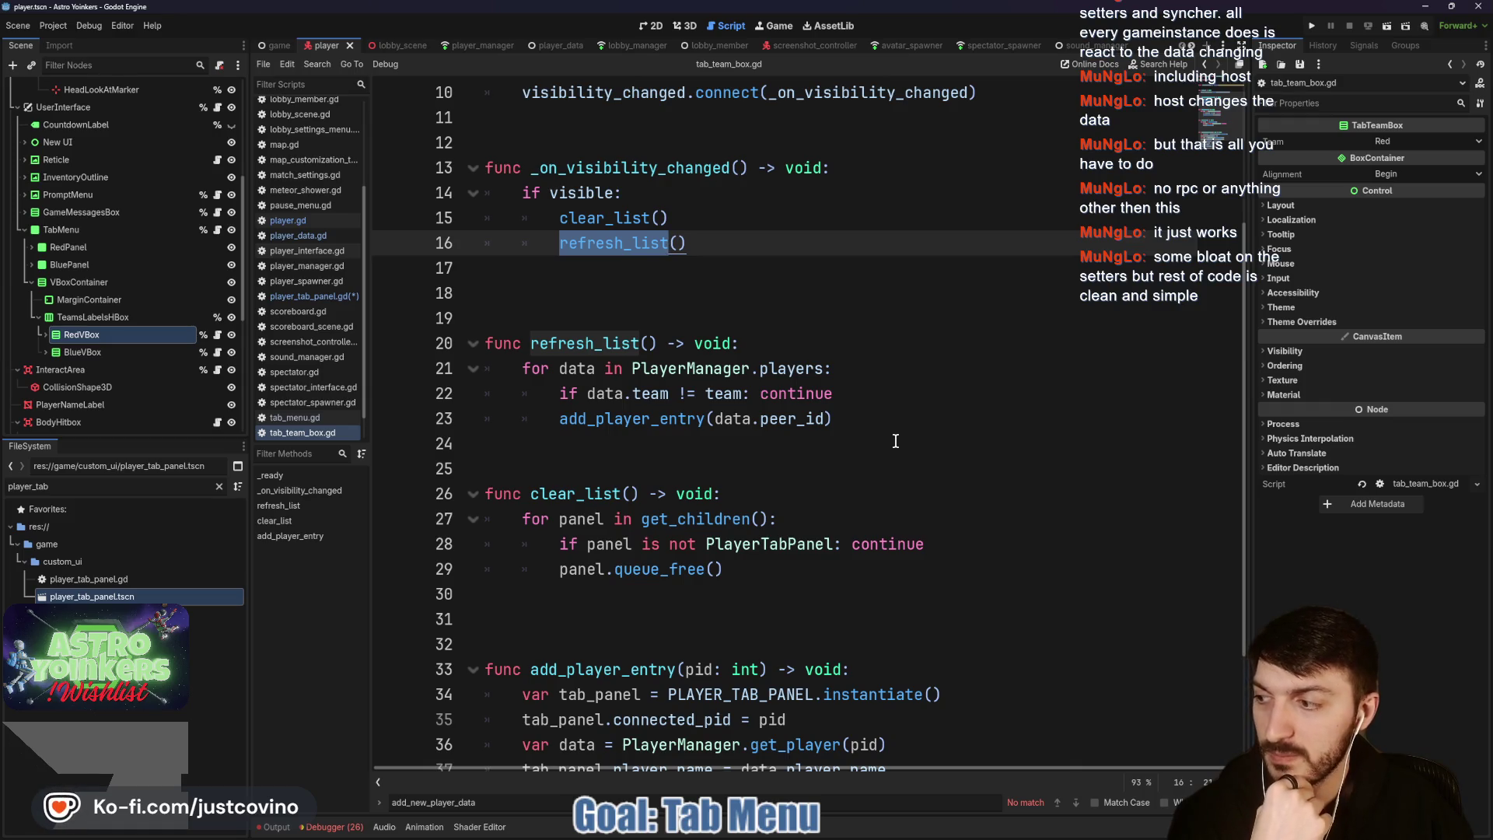
scroll(895, 441, "up", 2)
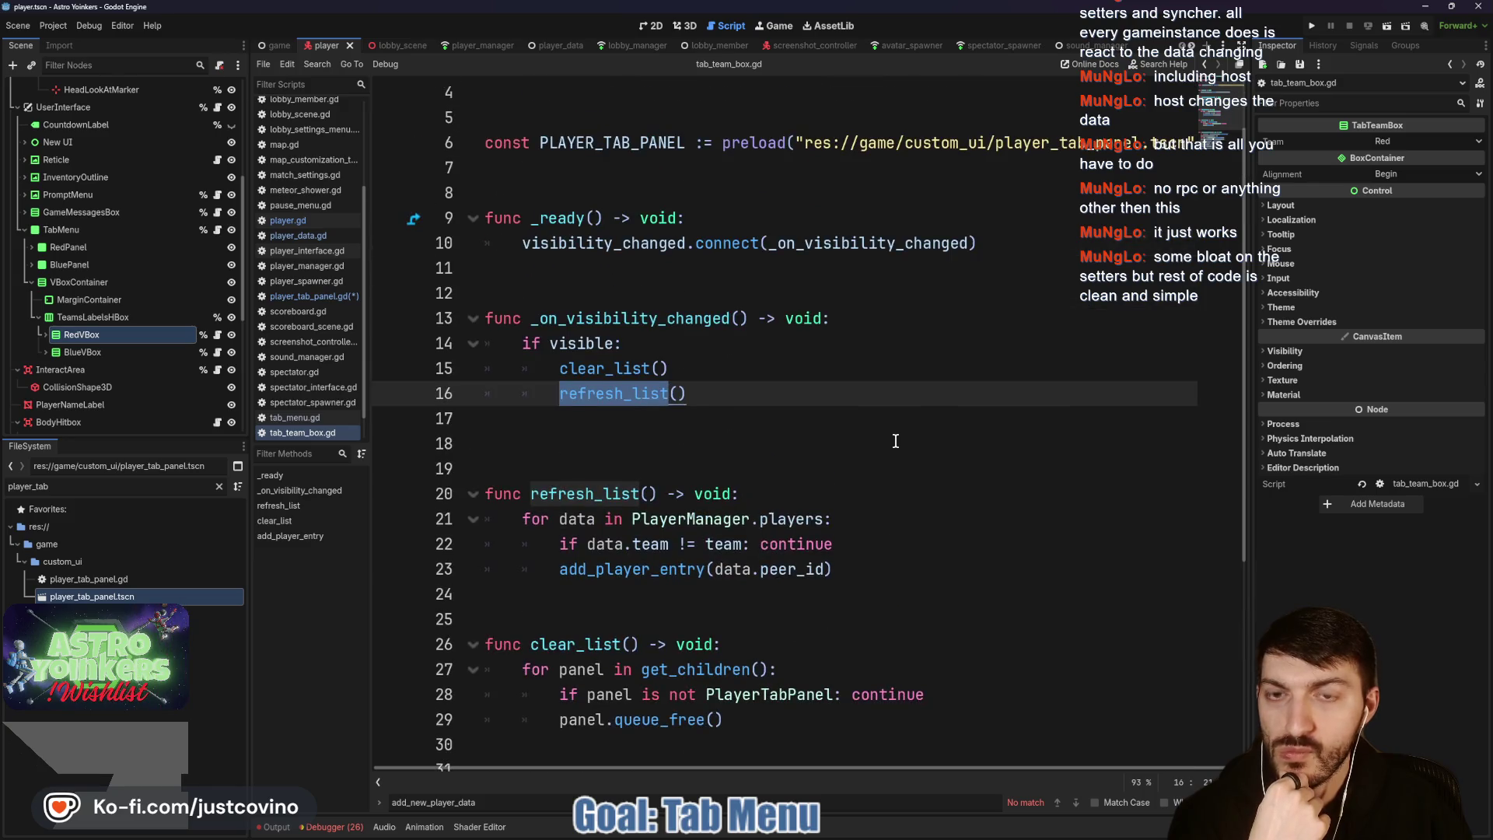
Select the clear_list() call and refresh_list loop on lines 20–22, then return to player_tab_panel
left_click(681, 368)
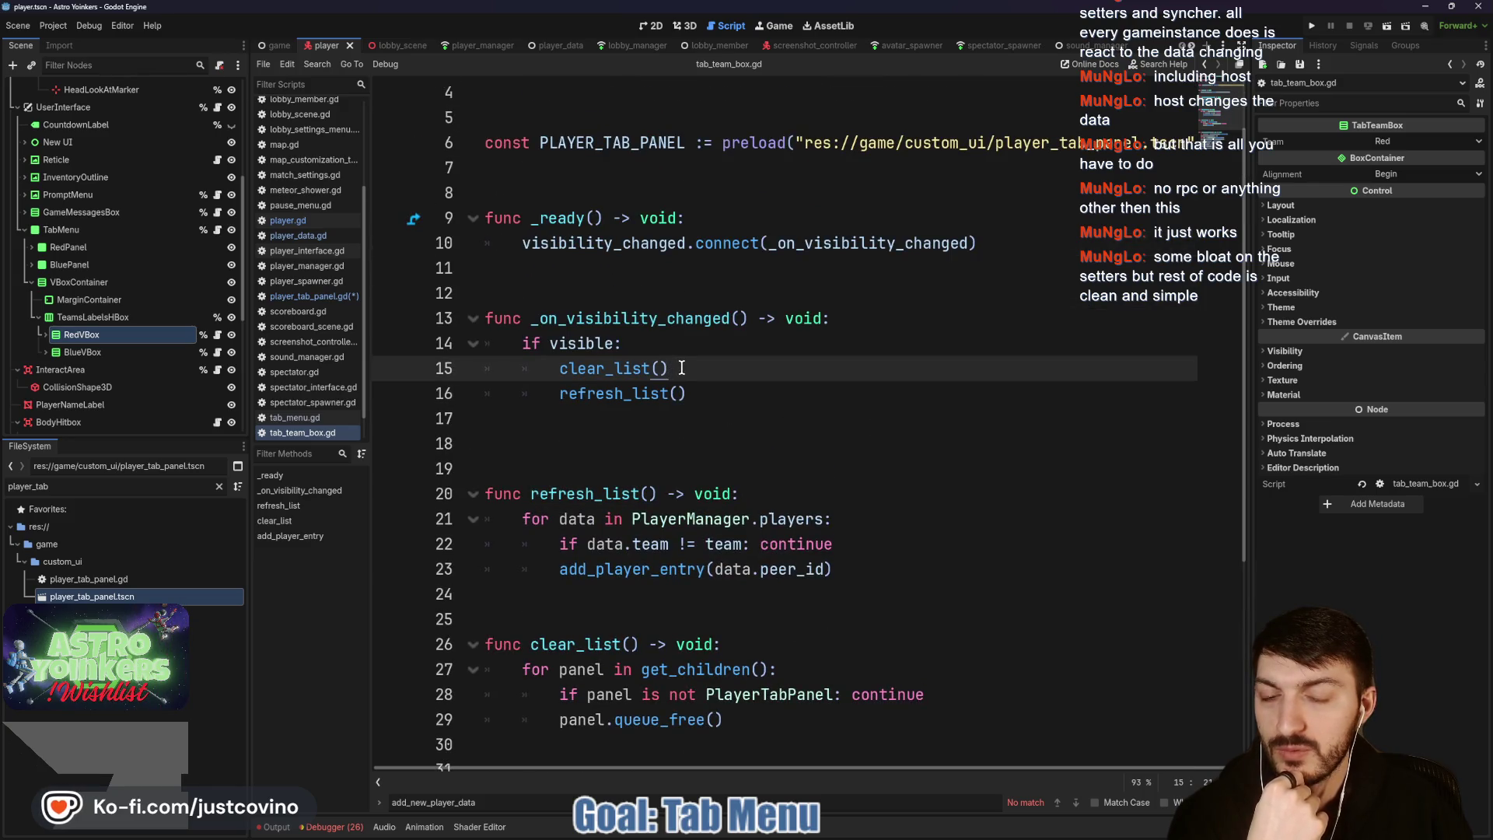
key("shift+Home")
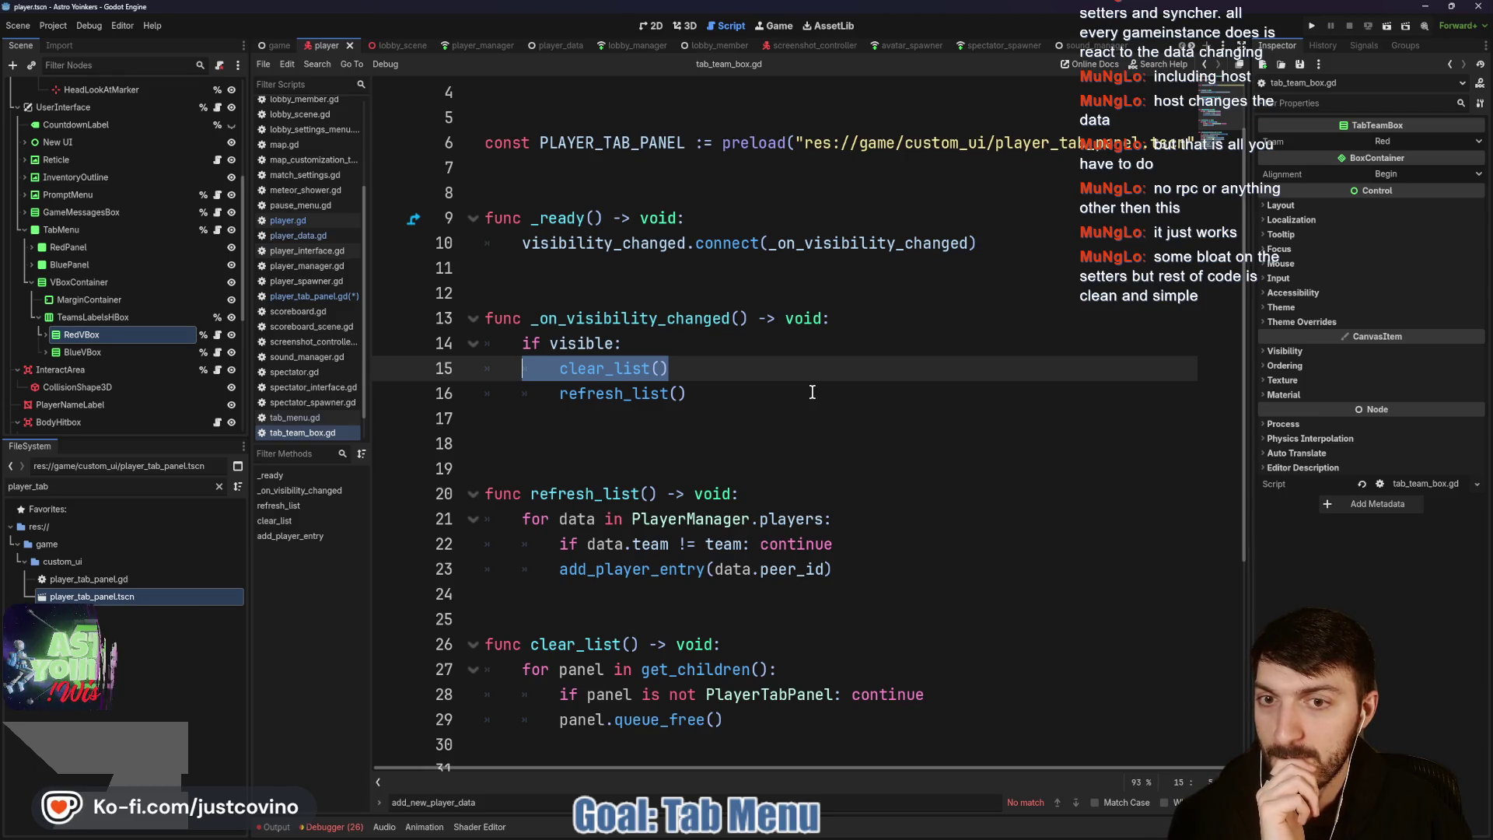
scroll(812, 392, "down", 1)
left_click_drag(887, 467, 490, 418)
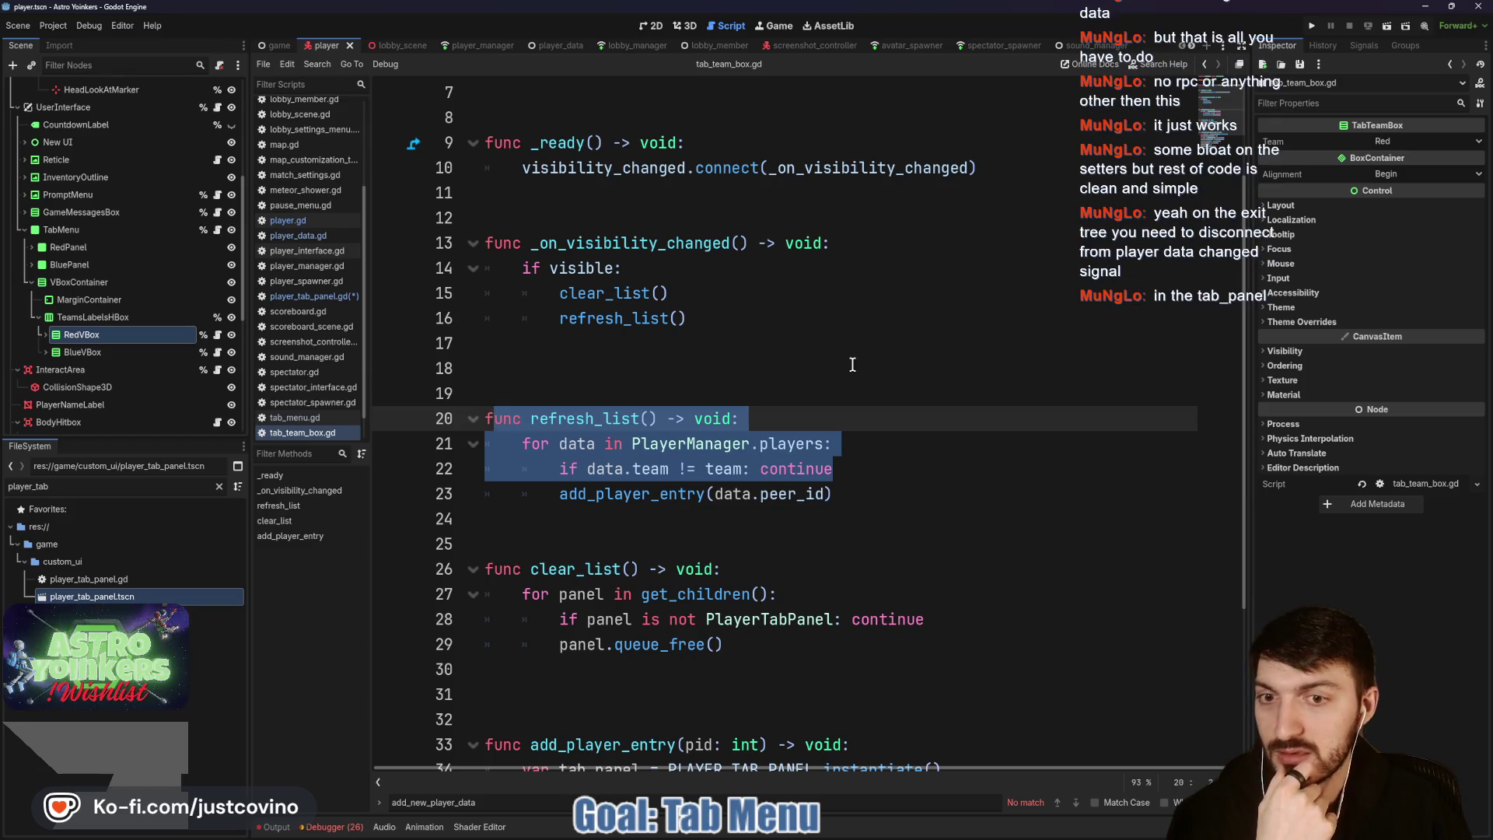
scroll(1079, 47, "down", 4)
left_click(1085, 47)
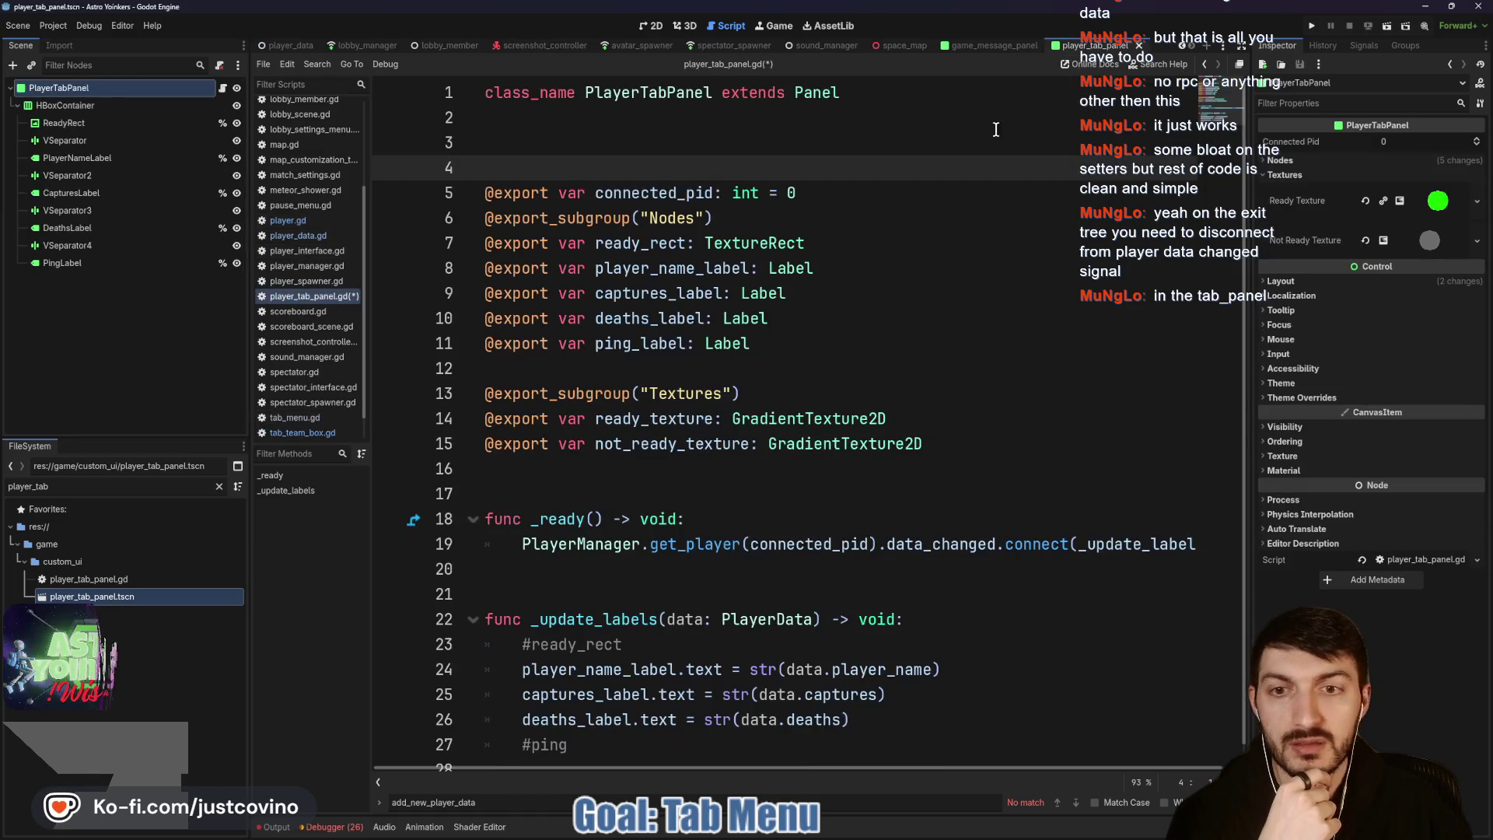
Add _exit_tree calling PlayerManager.get_player(connected_pid).data_changed.disconnect(_update_labels) below _ready
left_click(525, 559)
key("Return")
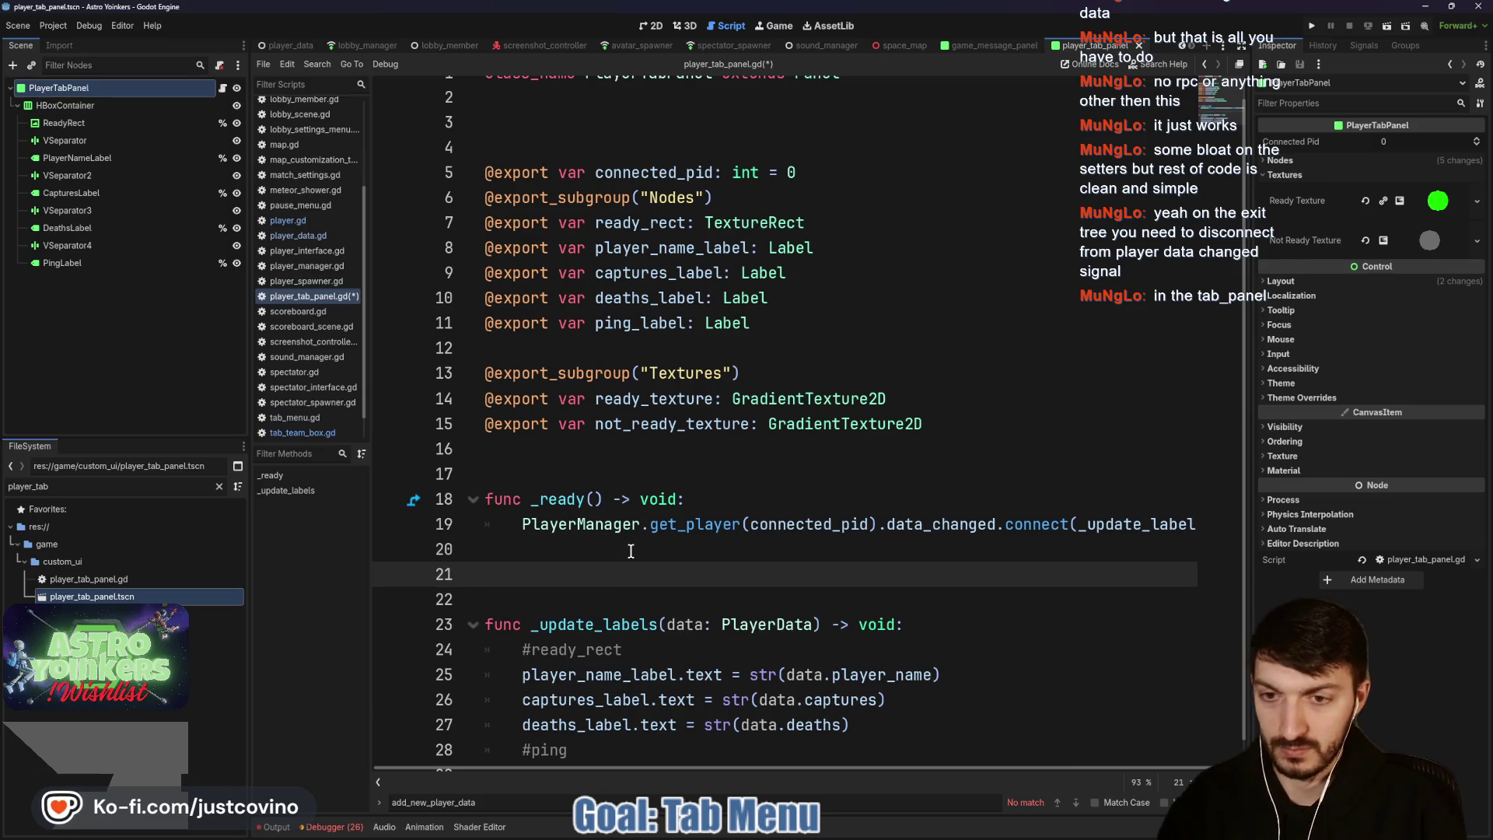
type("func _ex")
key("Return")
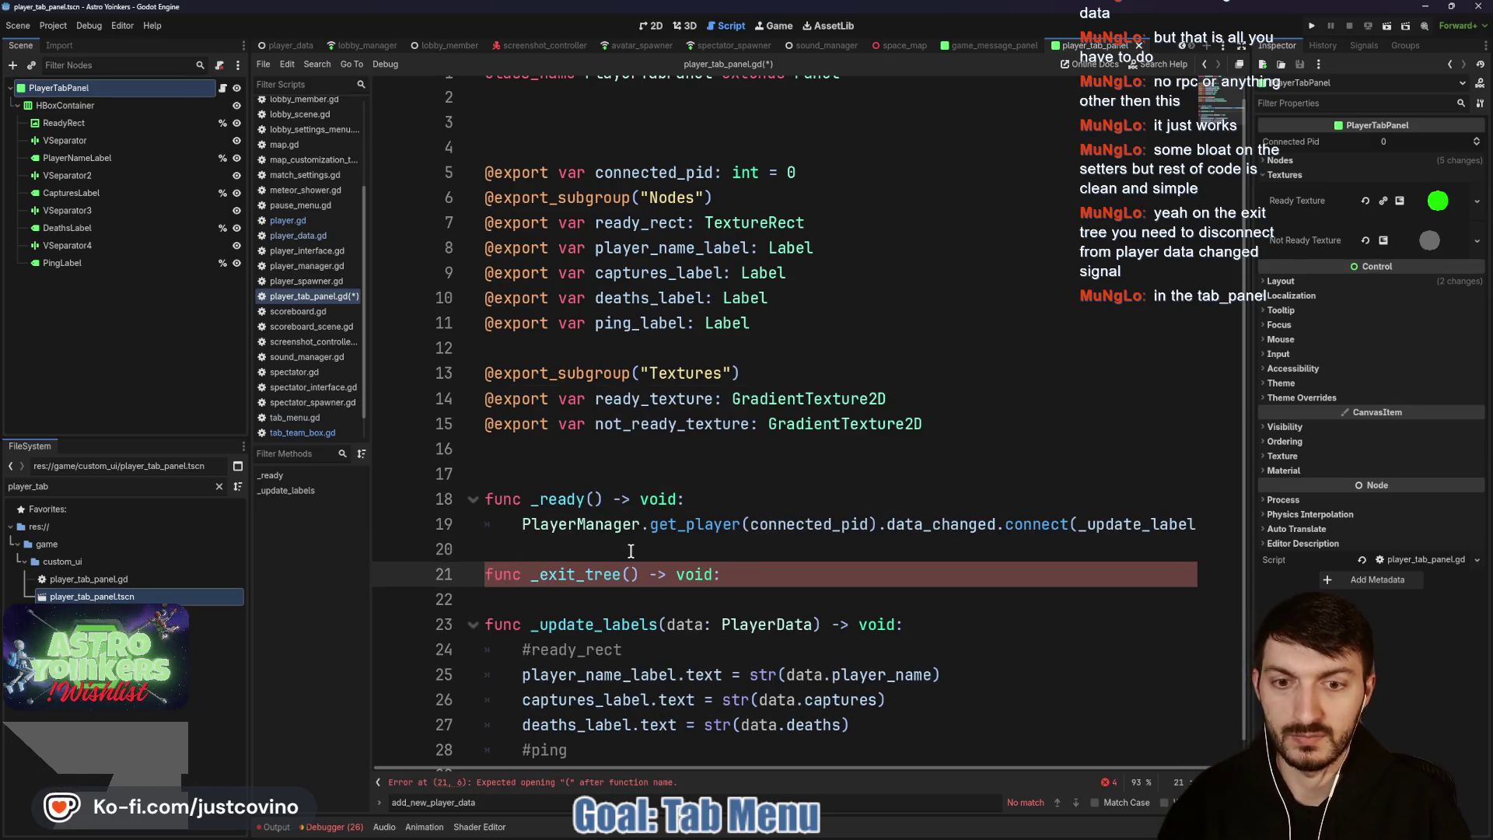
key("Return")
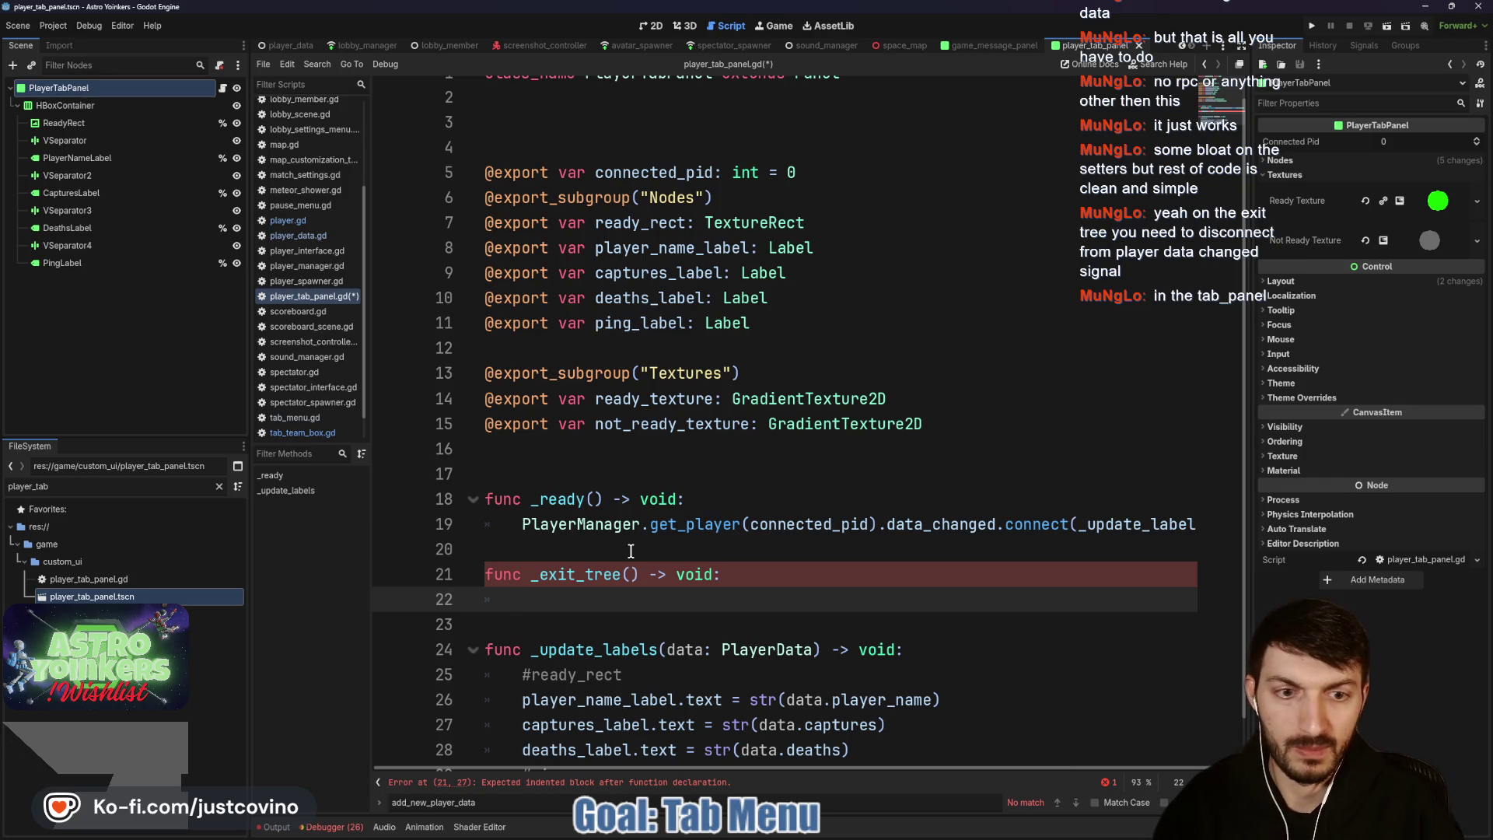
type("layerMa")
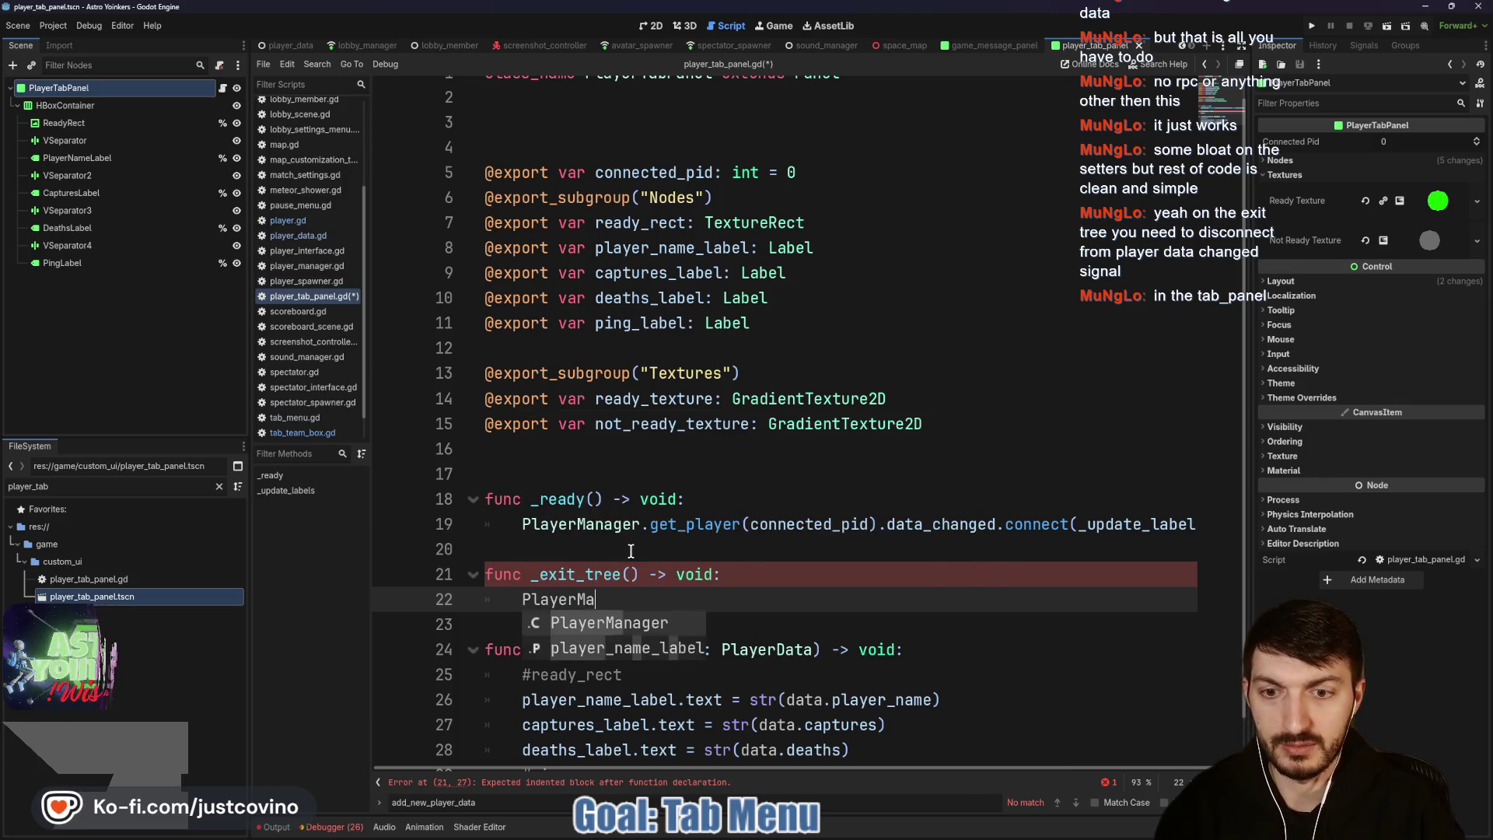
key("Return")
type(".get")
key("Return")
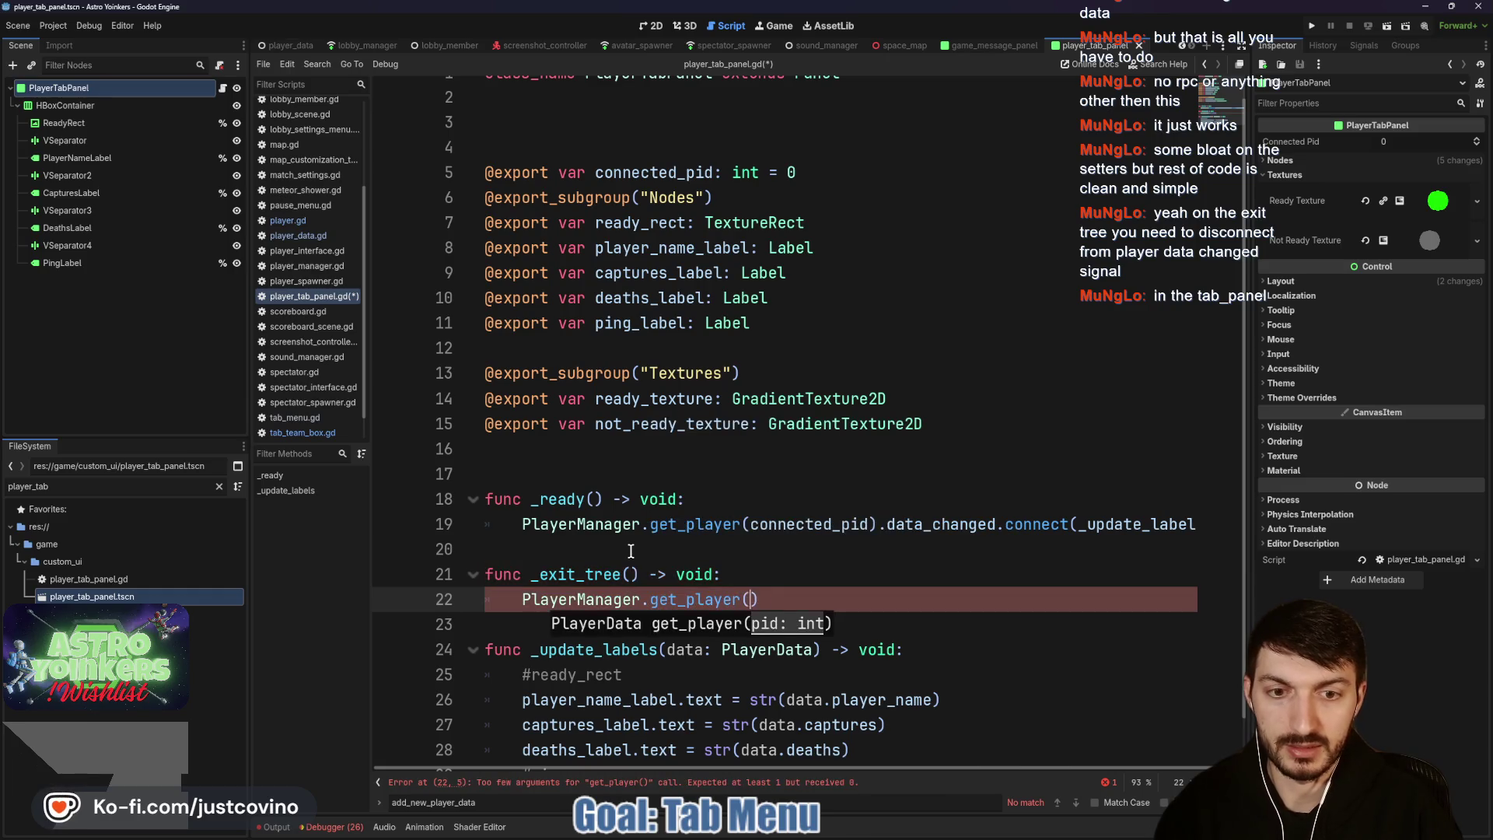
type("conn")
key("Return")
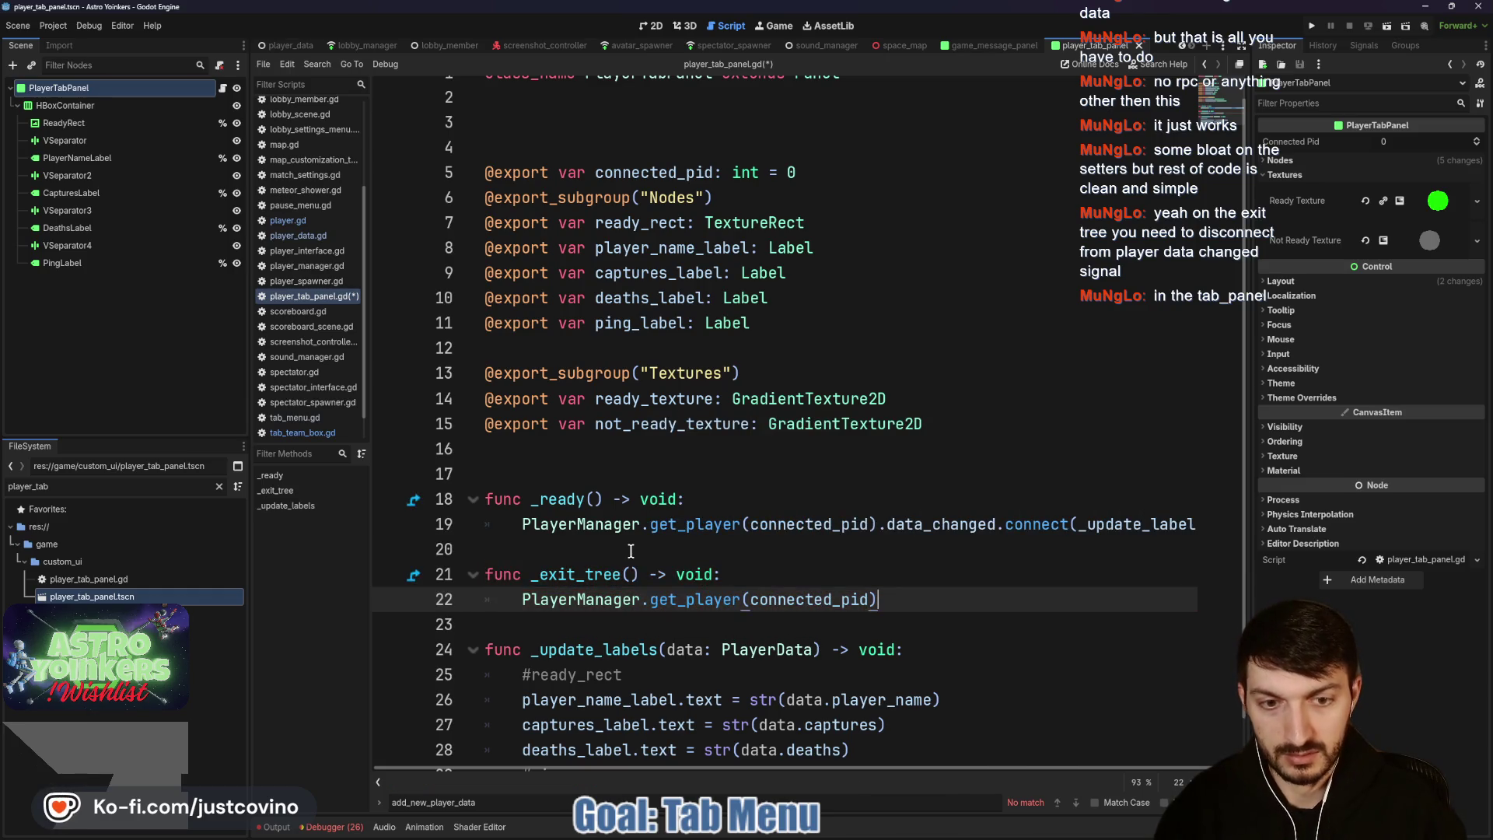
type(".data")
key("Return")
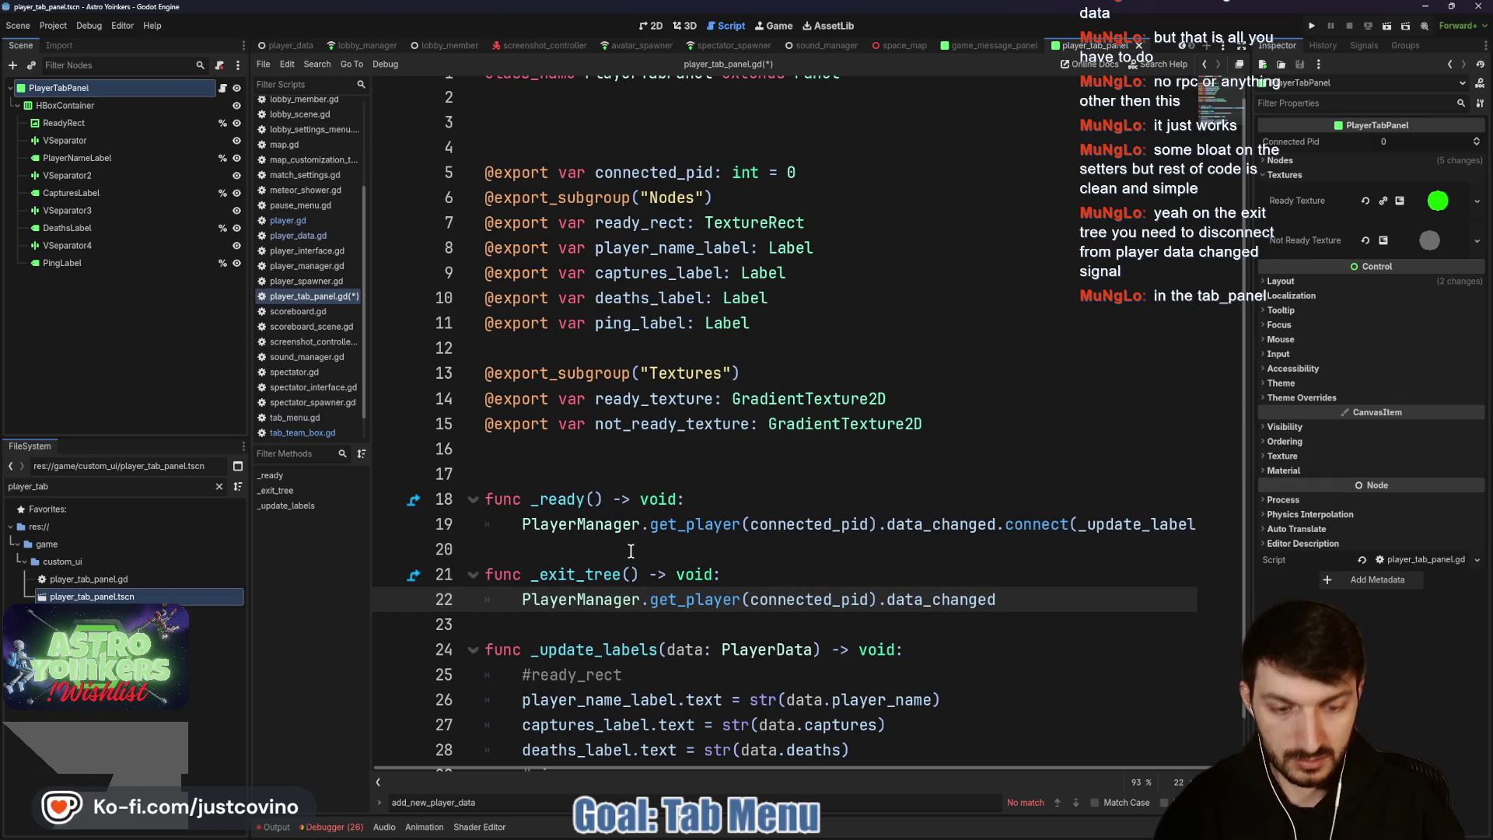
type(".di")
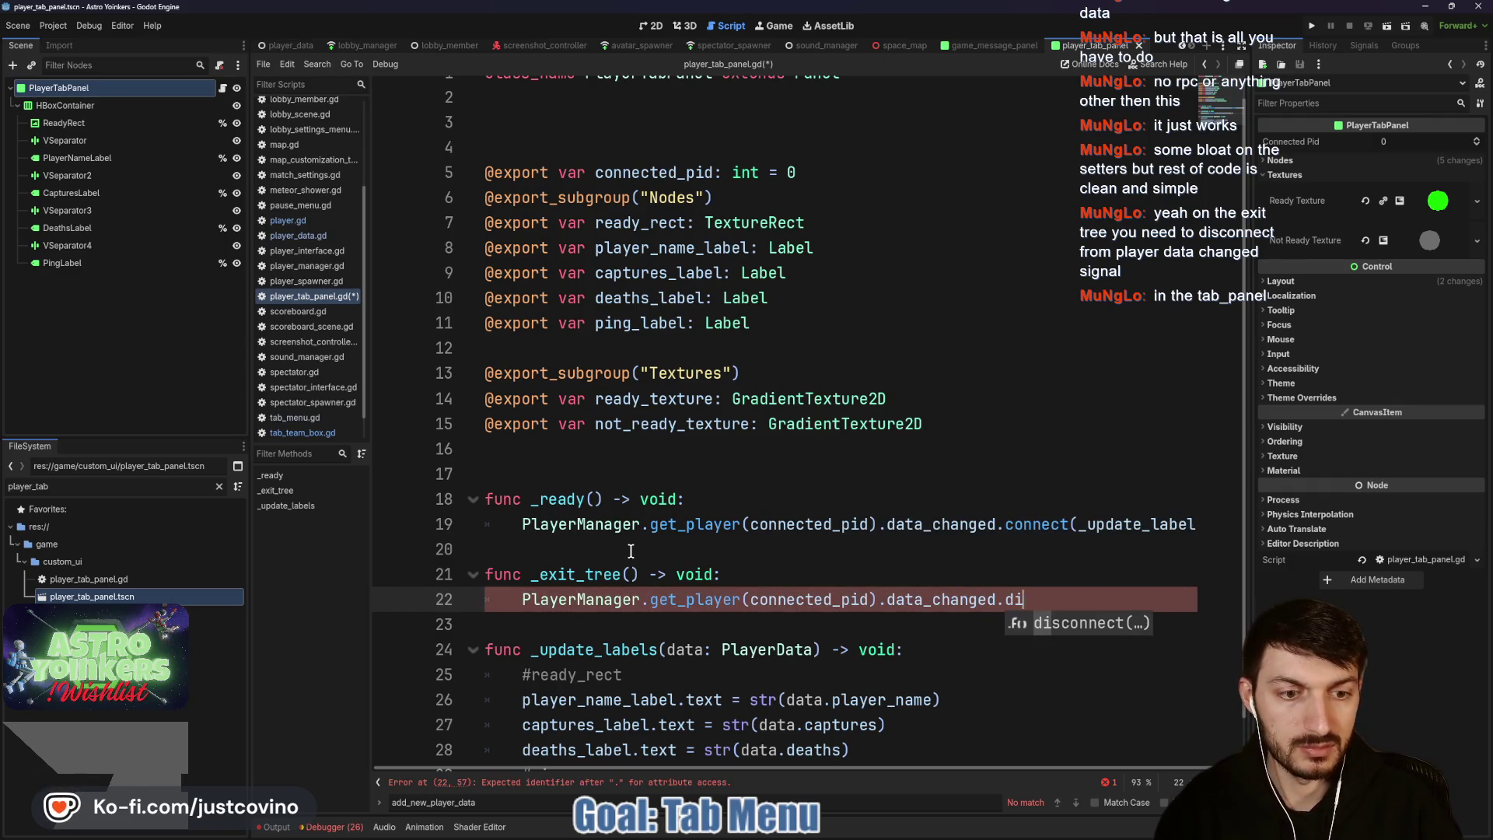
key("Return")
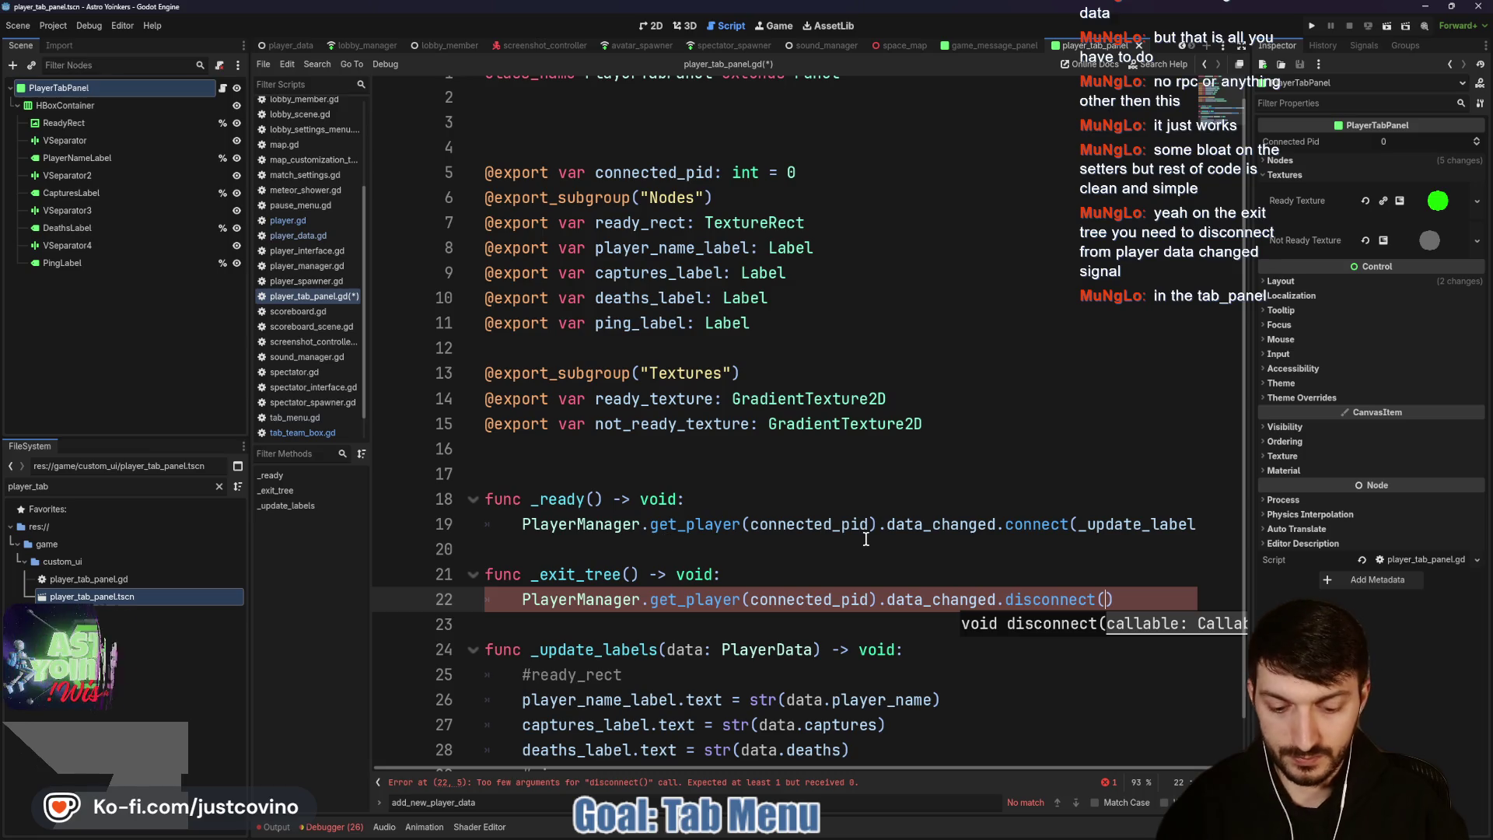
type("_upda")
key("Return")
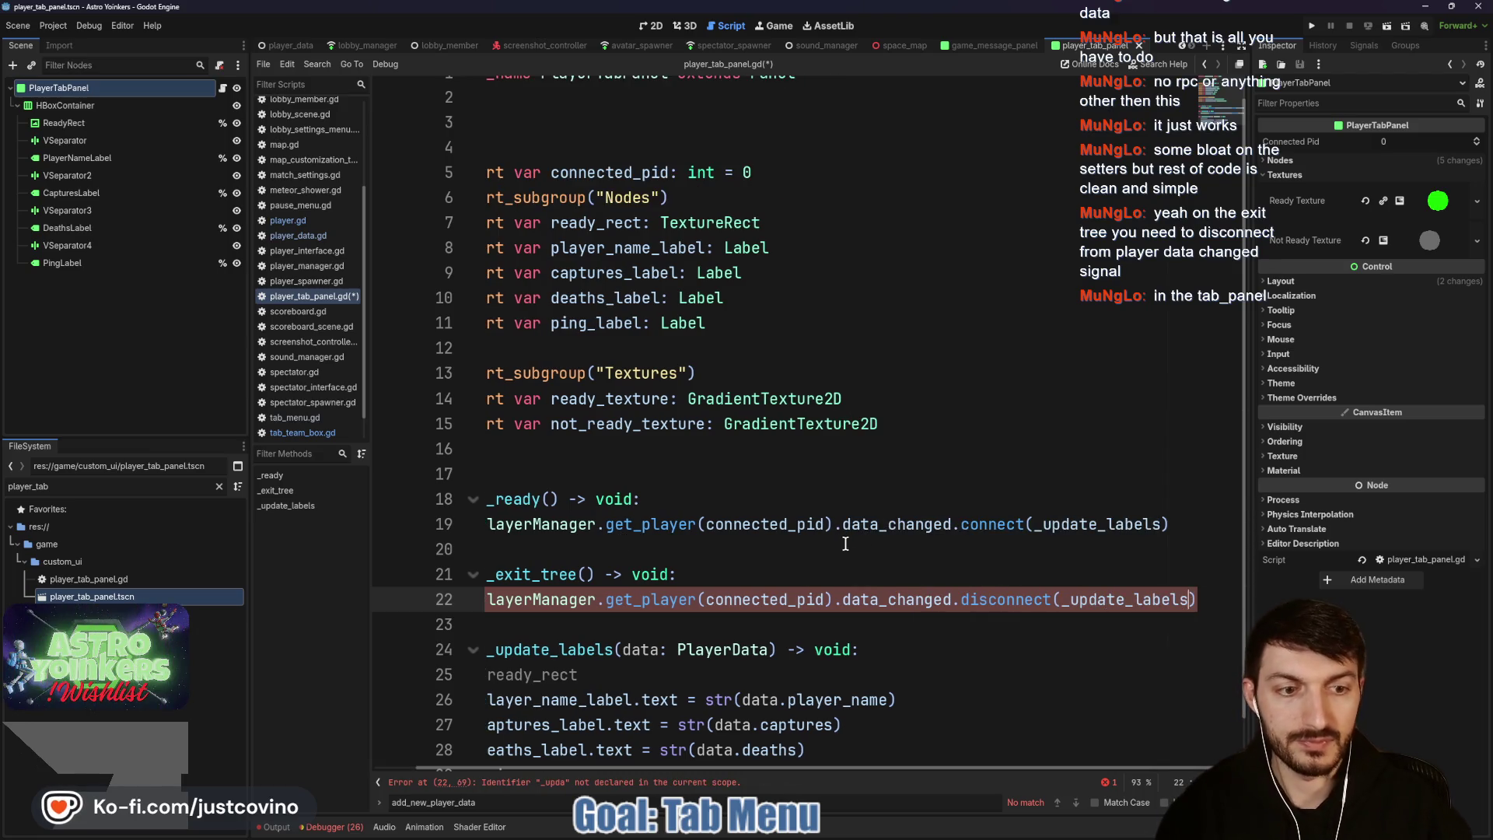
Insert blank lines before and after _exit_tree to space it from _ready
left_click(846, 544)
key("Return")
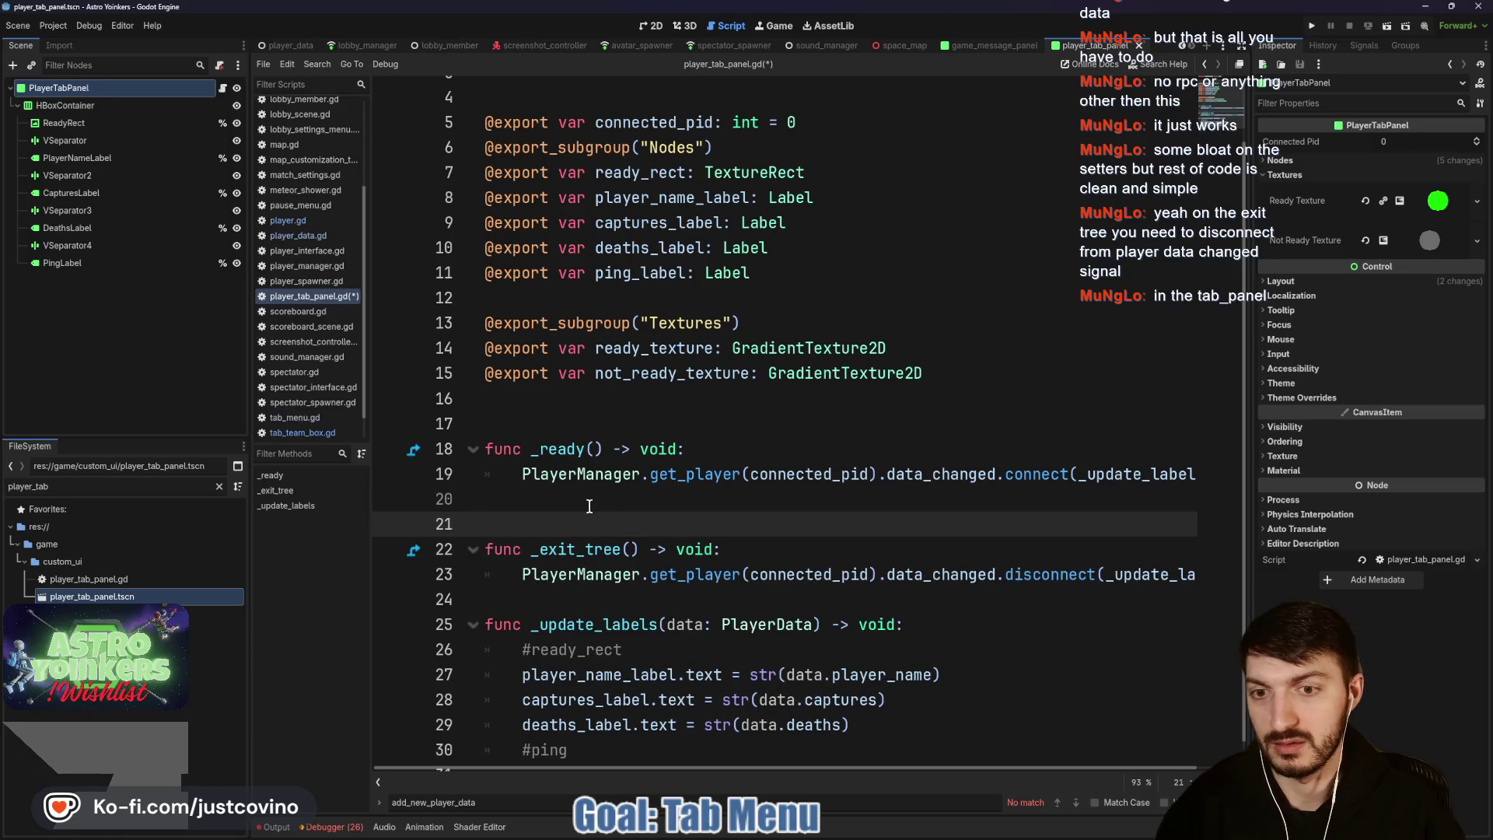
left_click(527, 599)
key("Return")
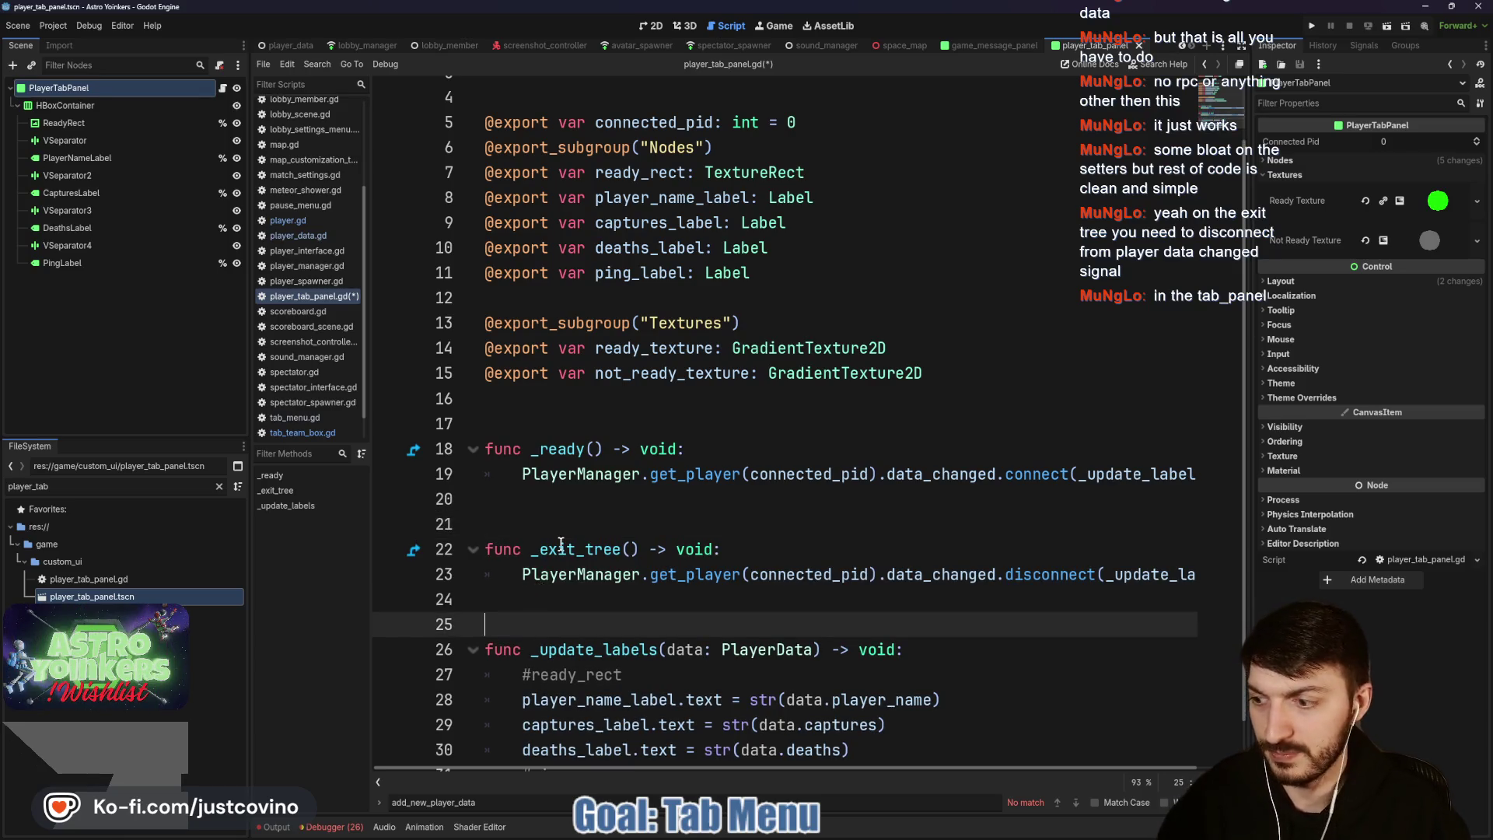
Comment _exit_tree with '## Disconnects Signal because these are being deleted' and save the script
scroll(560, 544, "down", 1)
left_click(501, 500)
left_click(500, 477)
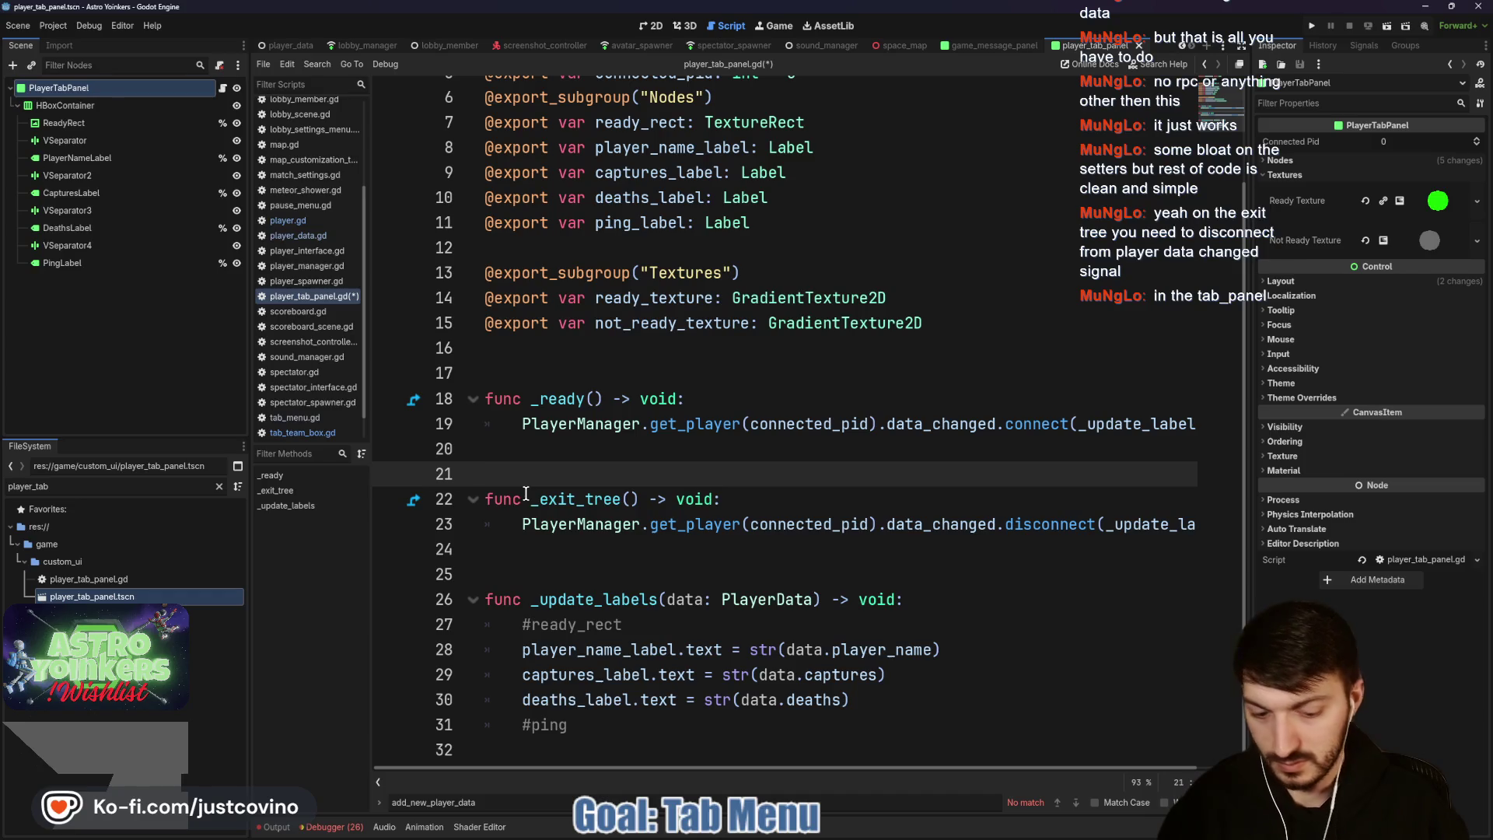
key("Return")
type("## Disco")
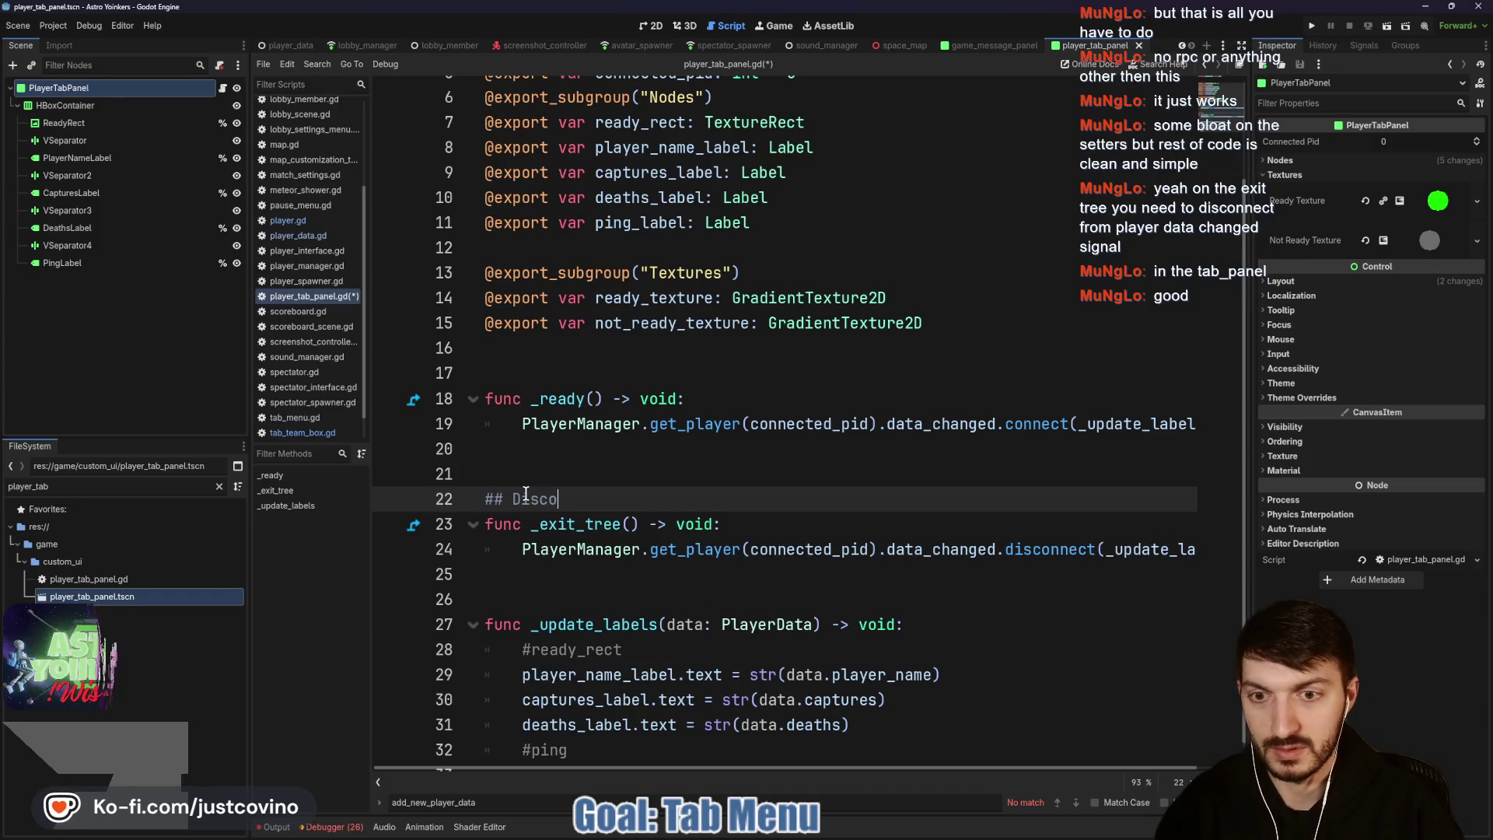
type("nnects Signal because these a")
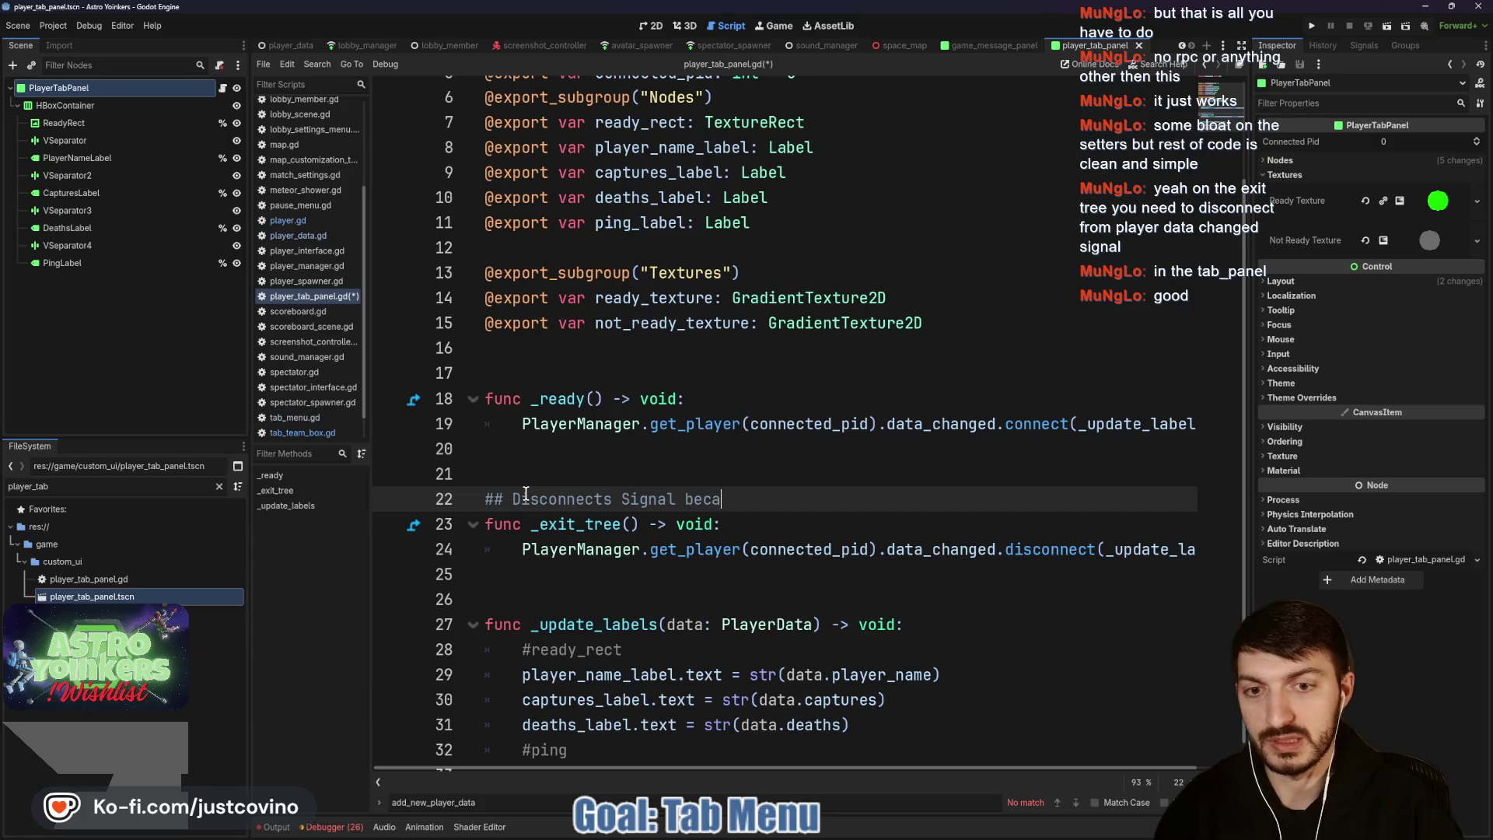
type("re being dele")
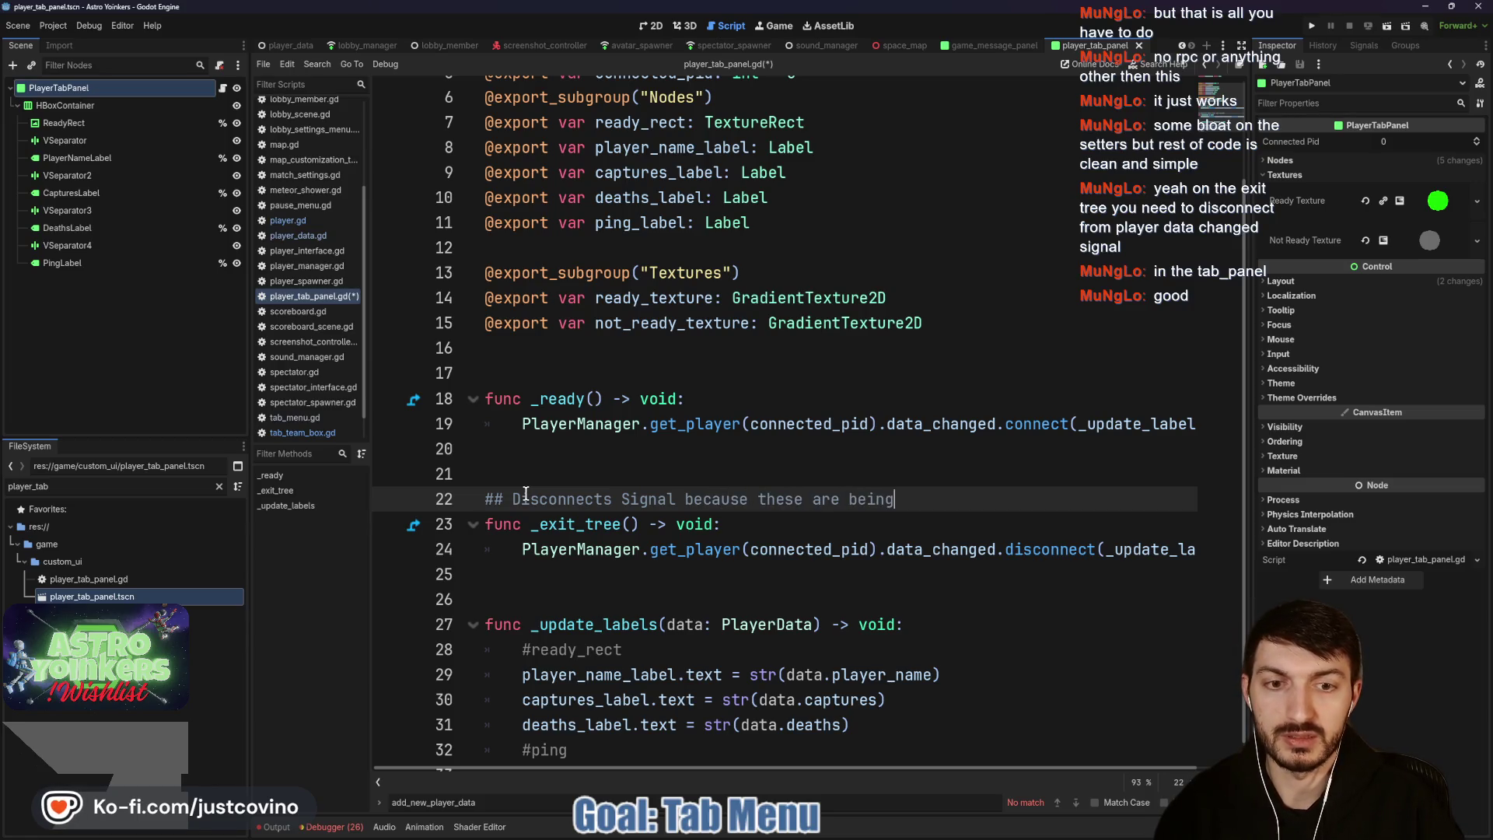
type("ted ##")
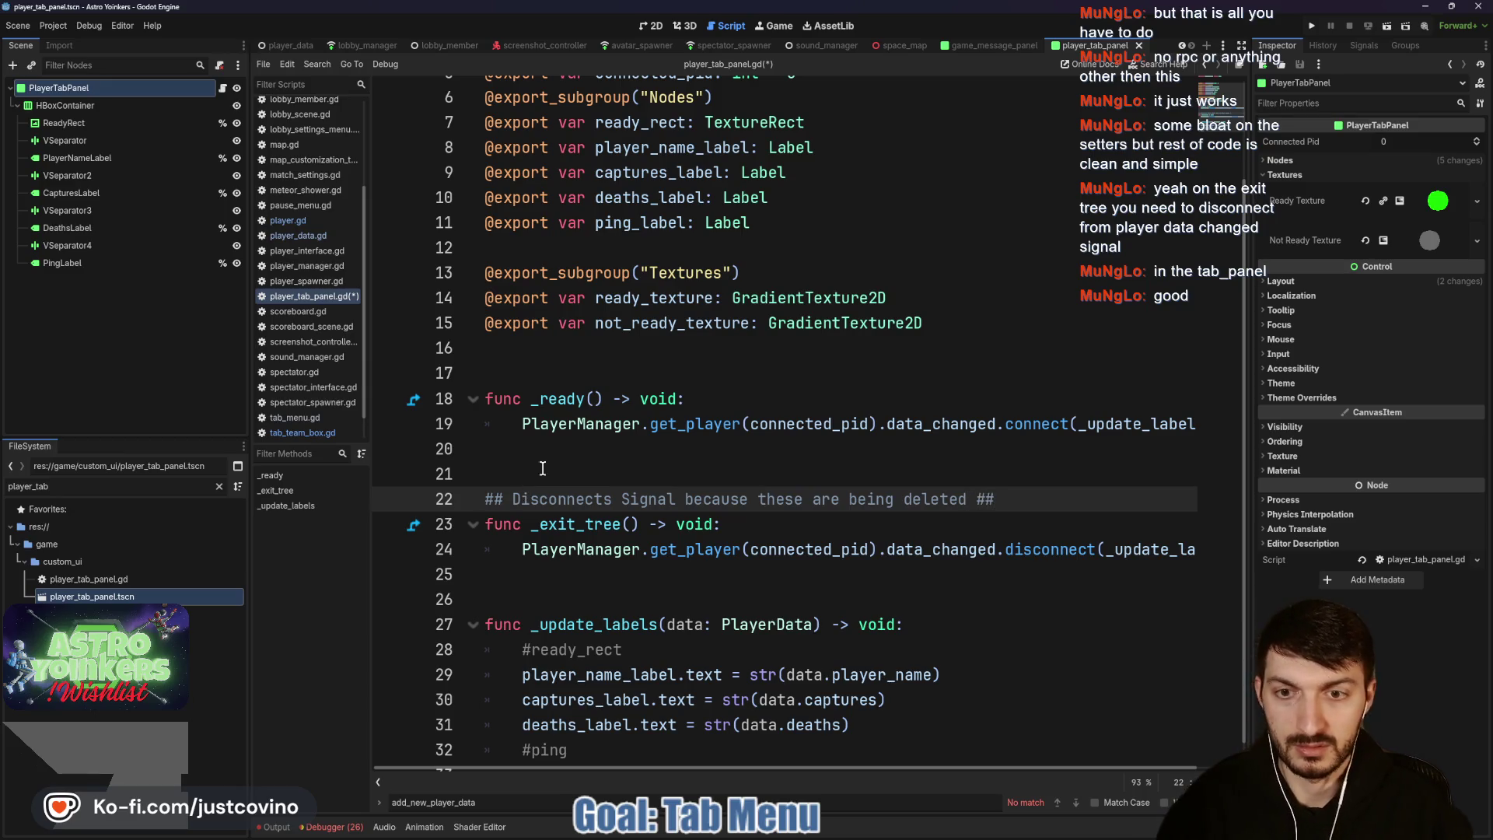
key("ctrl+s")
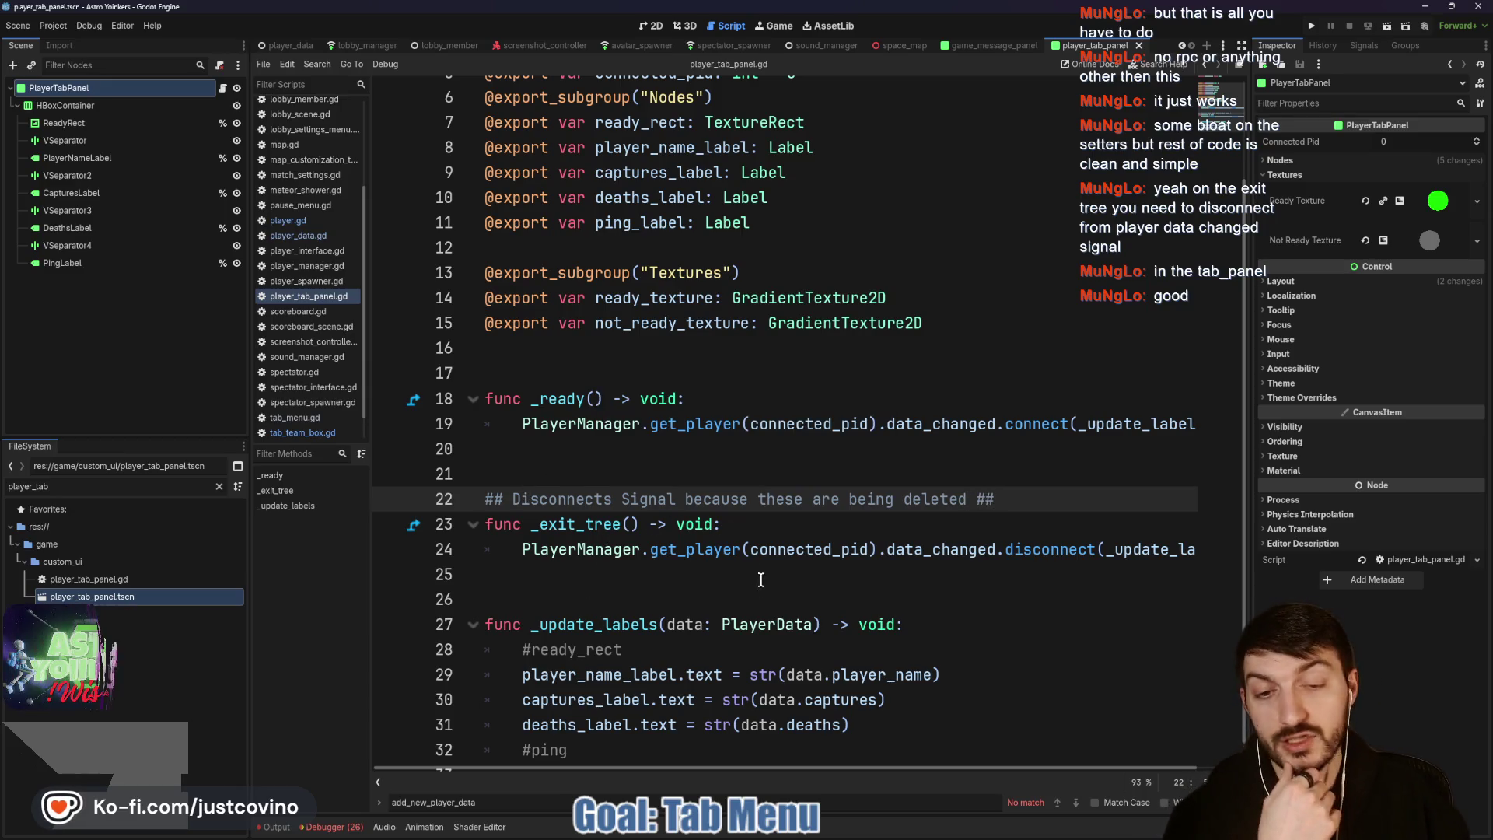
left_click(714, 584)
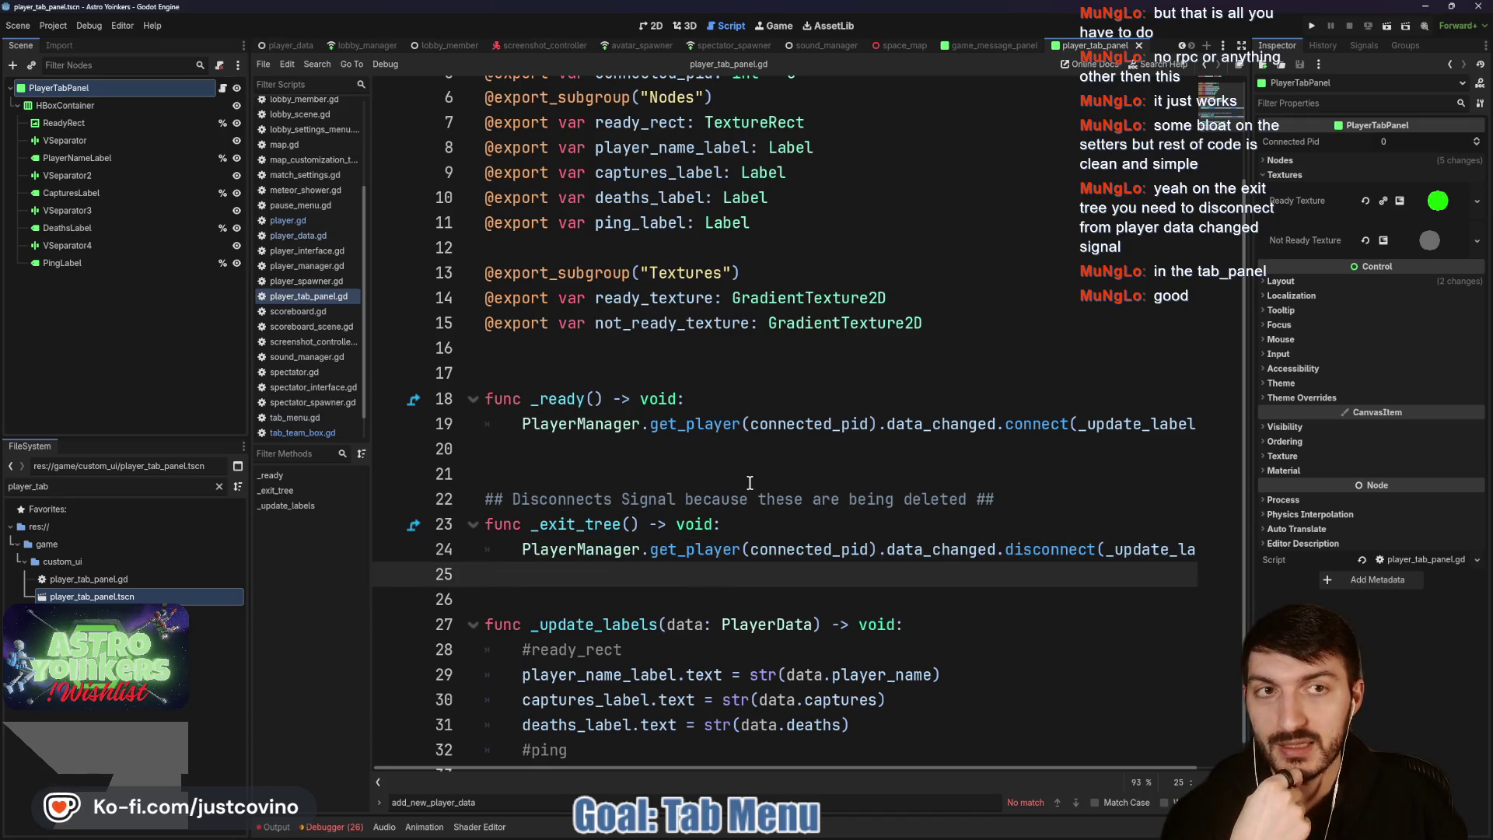
left_click(992, 48)
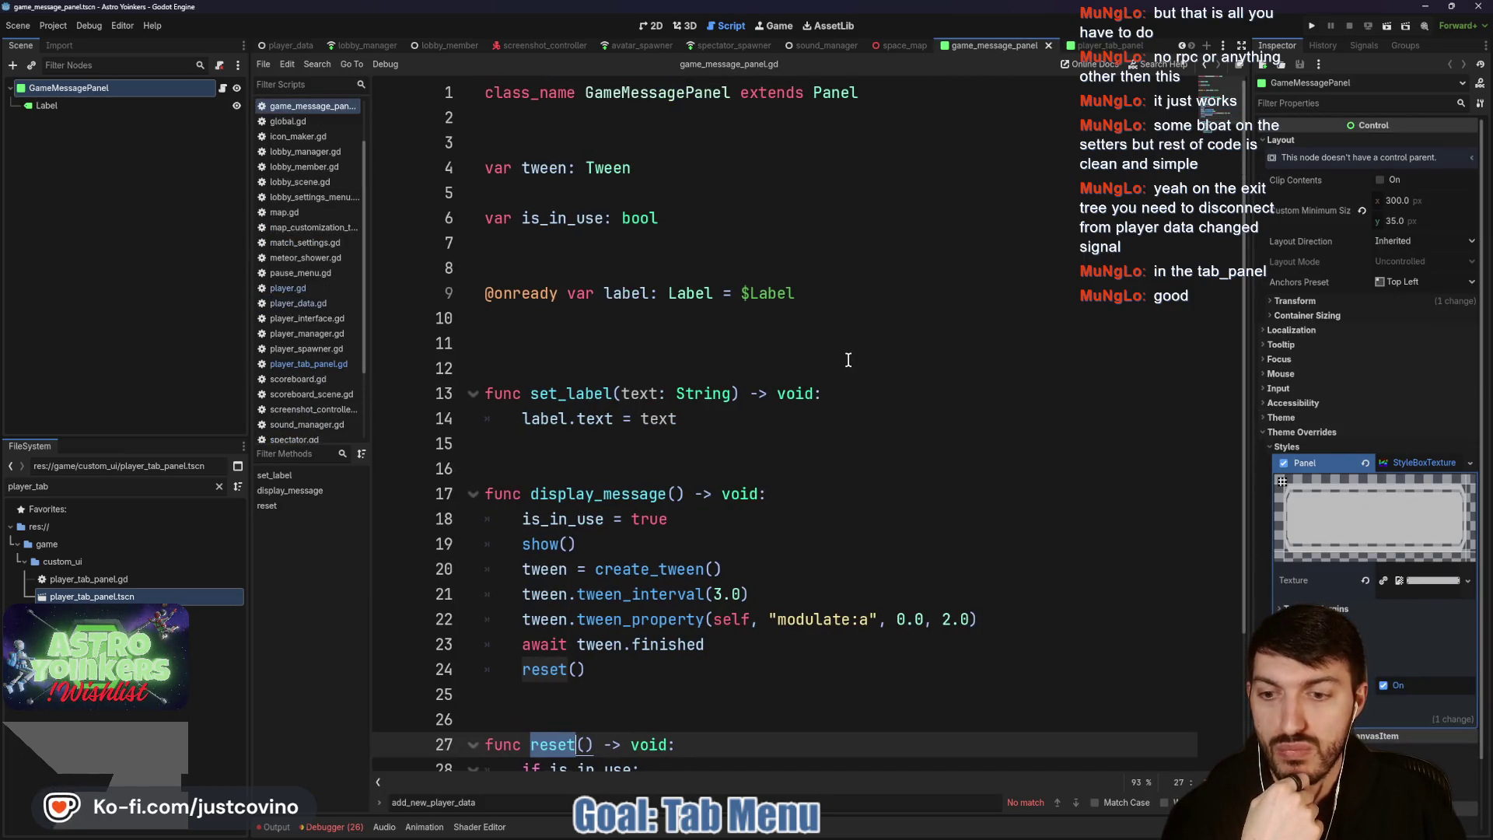
Close the game_message_panel and space_map scripts, go to the player scene, and open TabMenu's tab_menu.gd
scroll(855, 381, "down", 2)
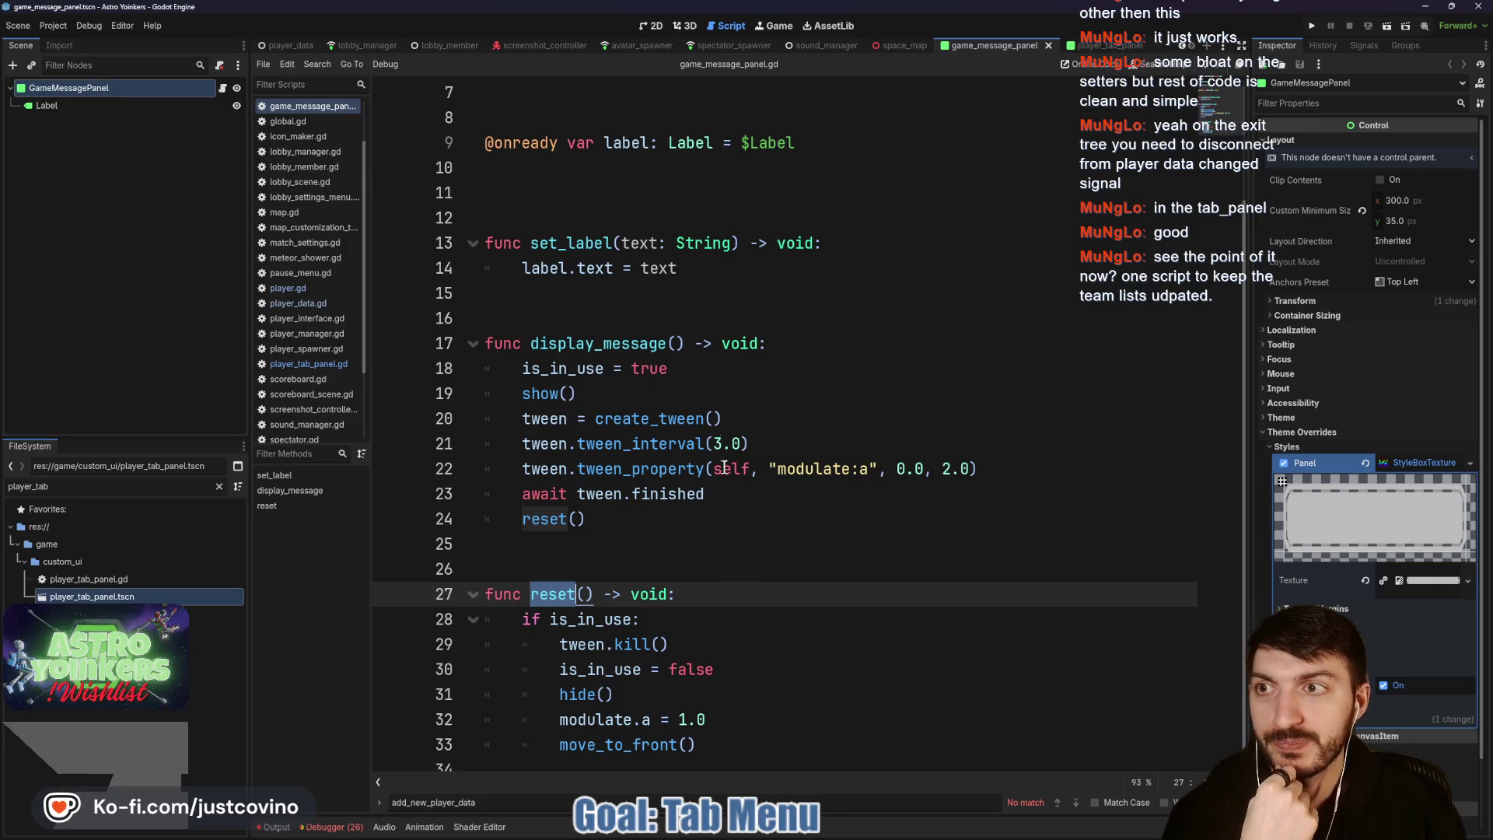
left_click(1049, 46)
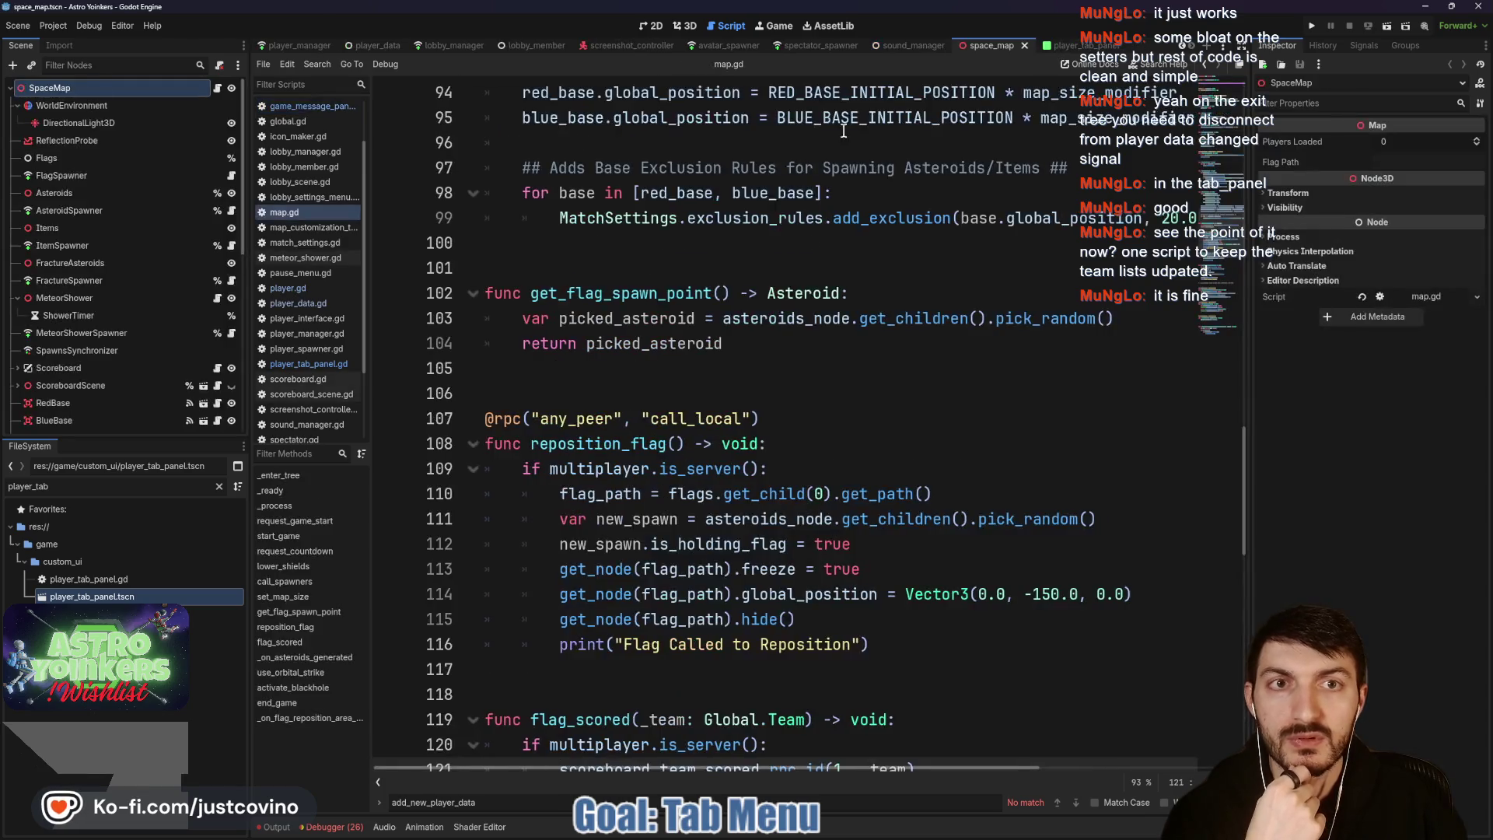
left_click(1025, 45)
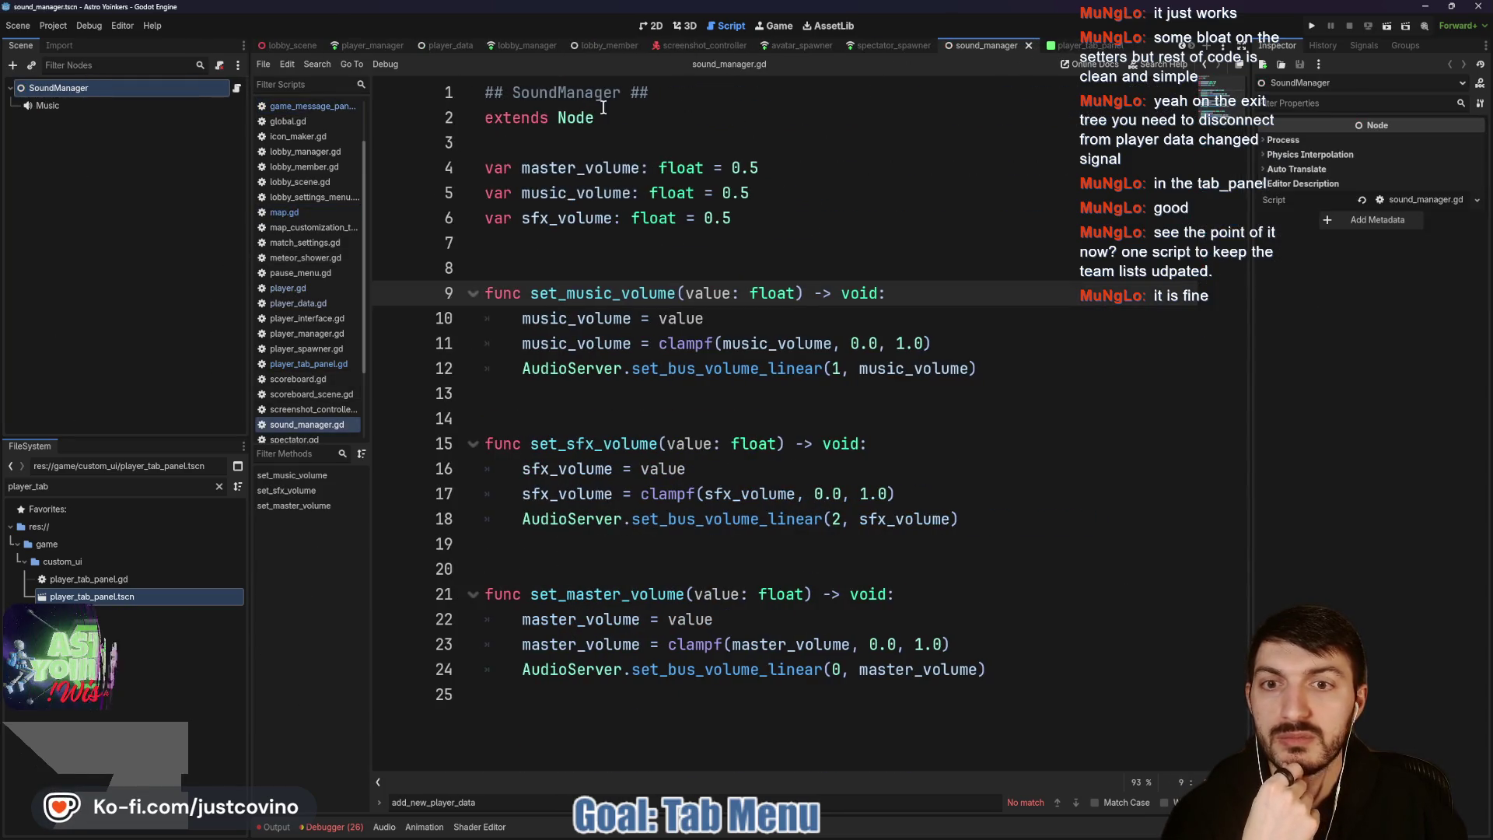
left_click(299, 46)
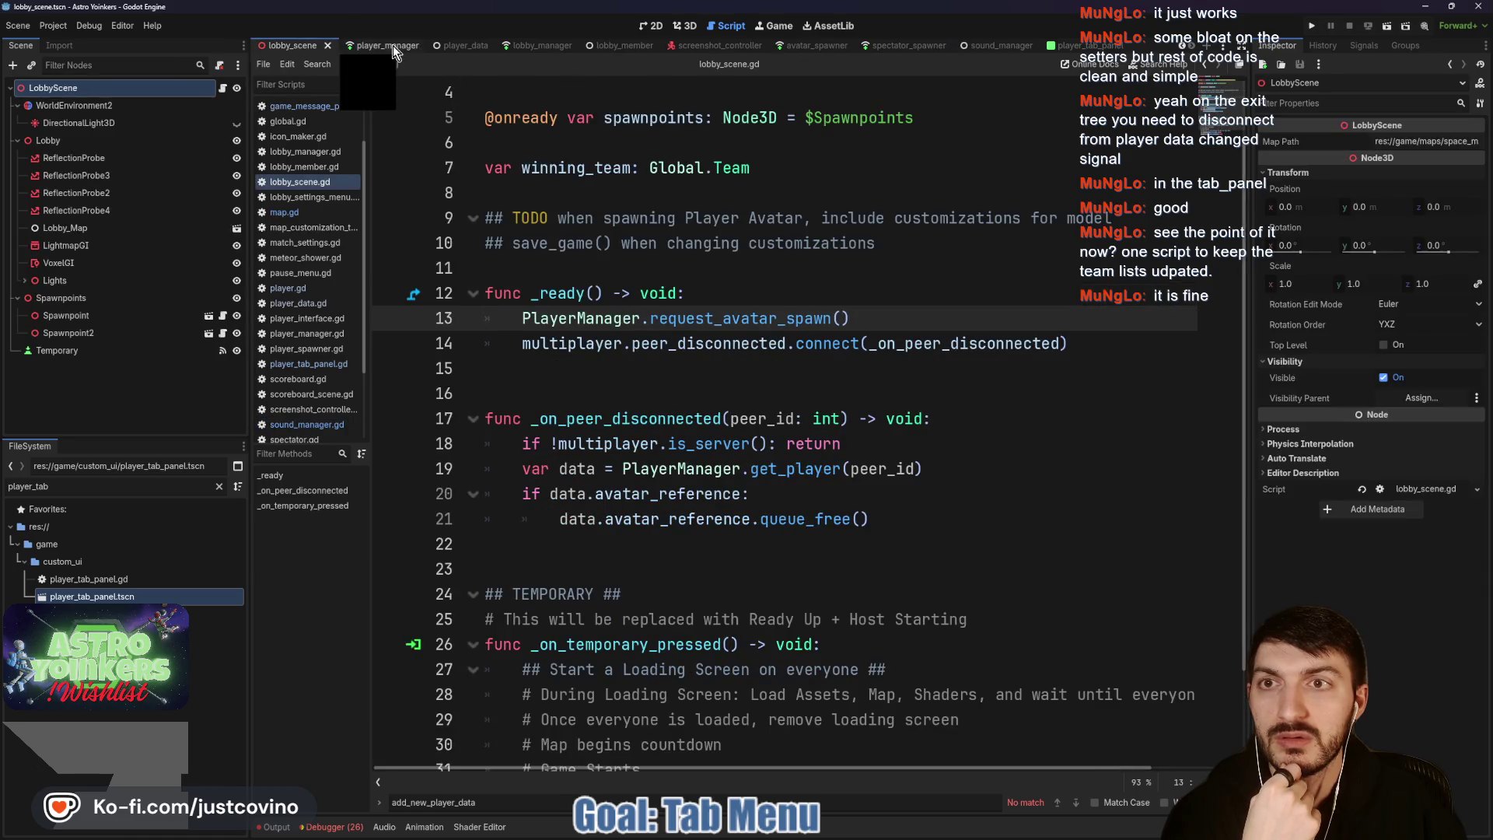
left_click(333, 44)
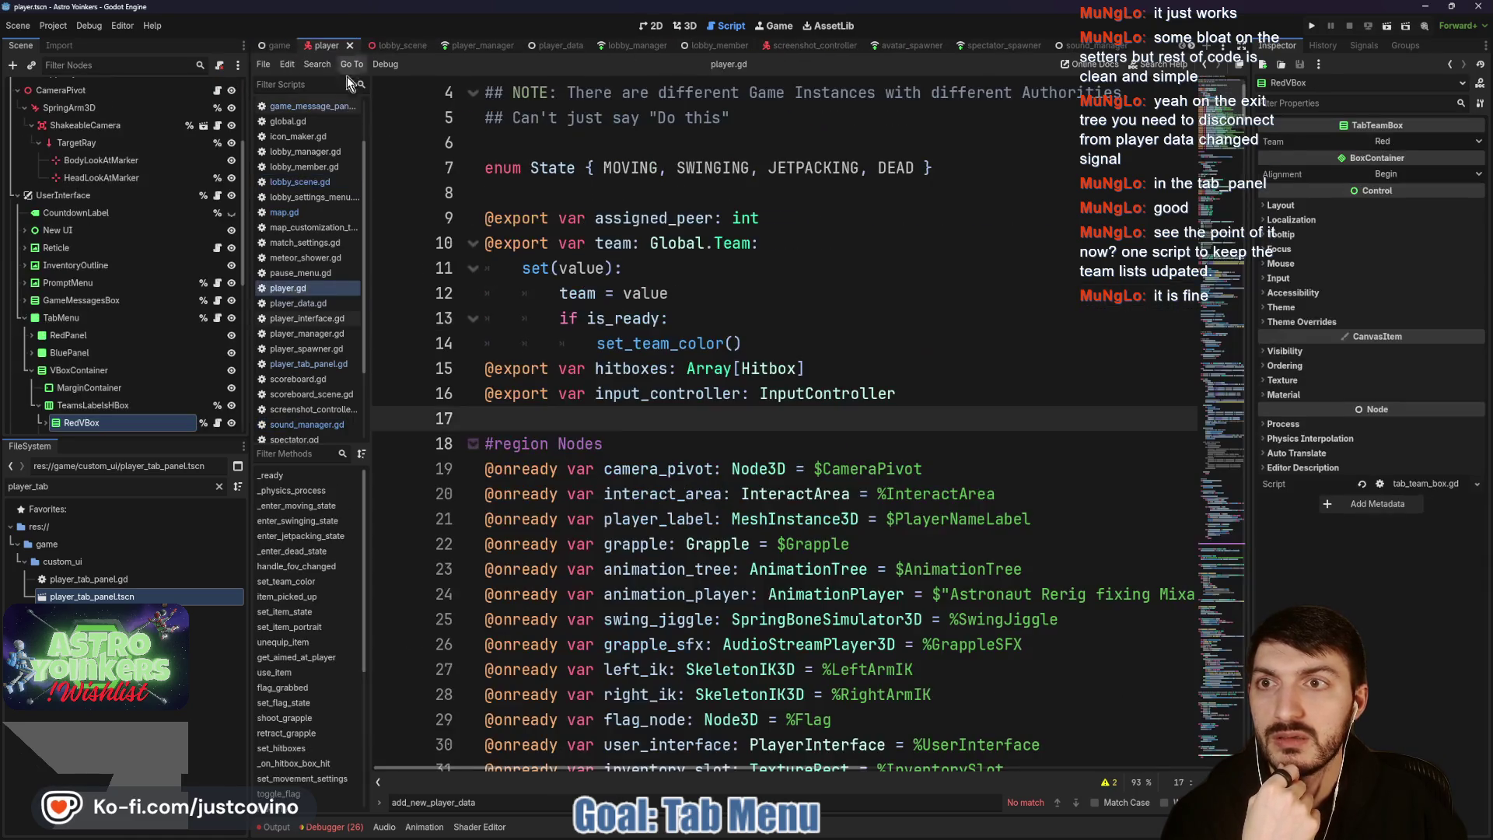
scroll(216, 295, "down", 2)
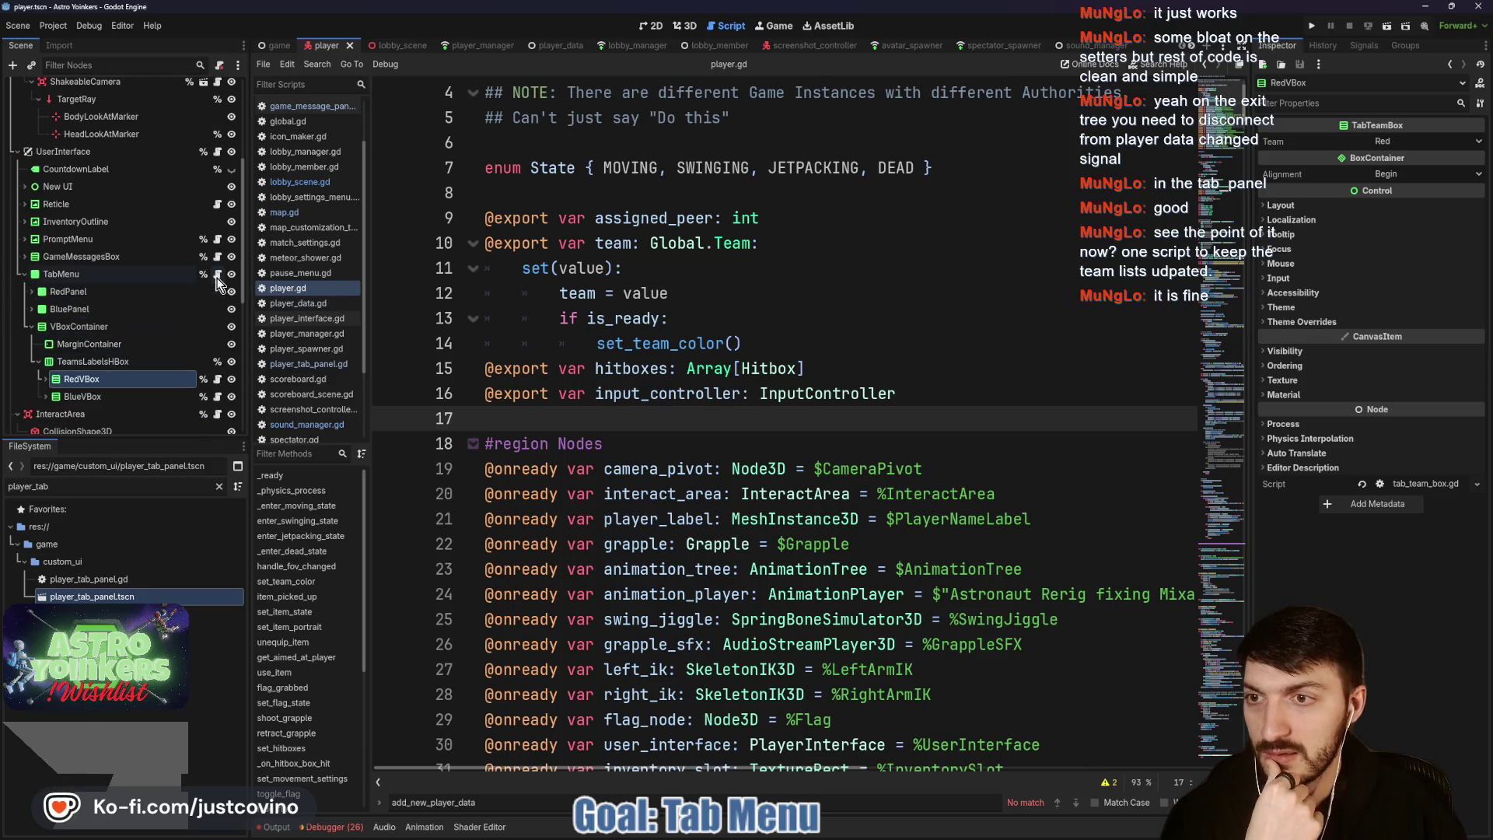
left_click(217, 274)
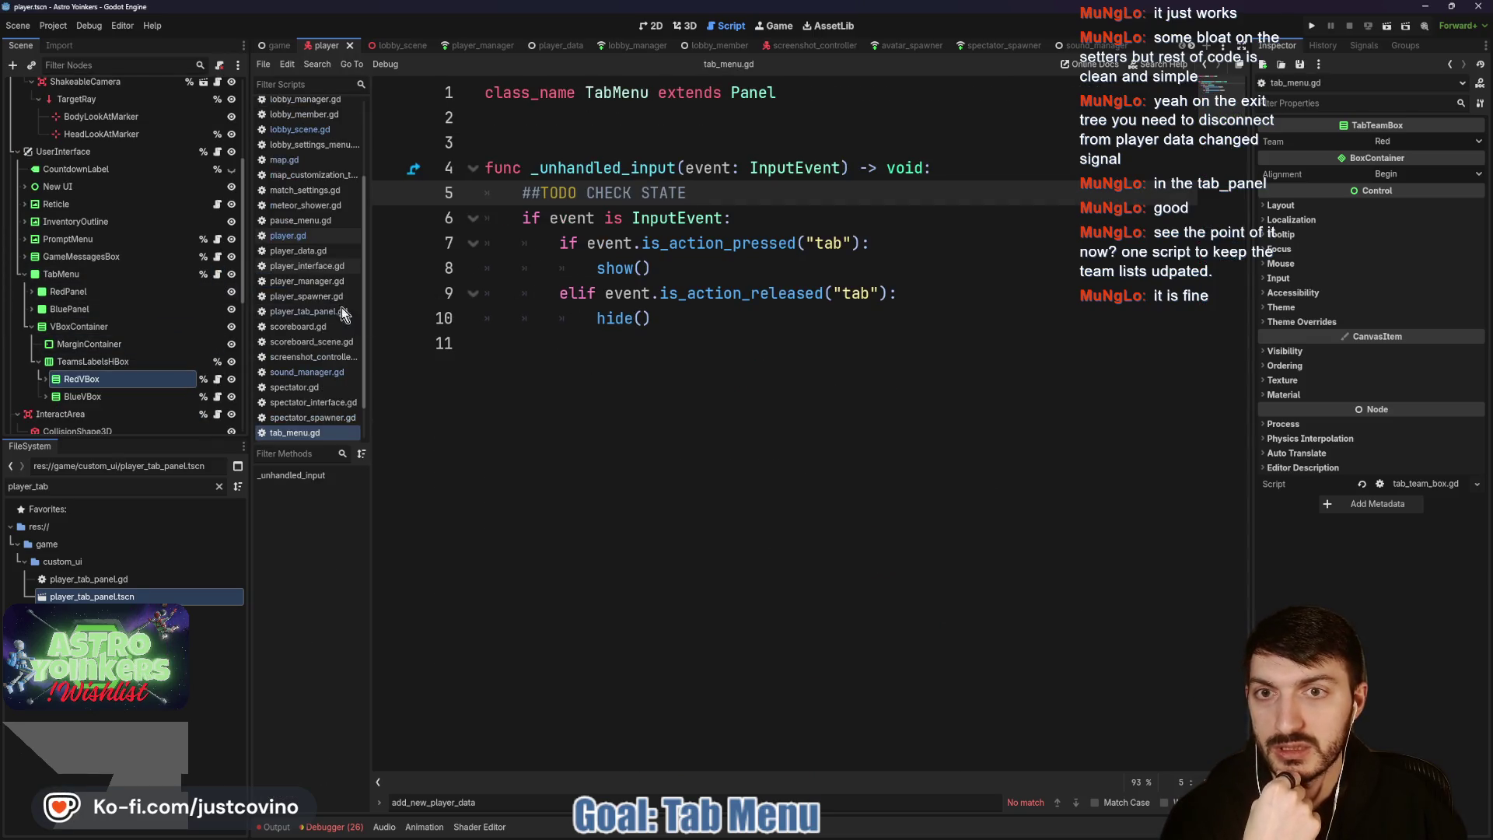
Inspect the clear_list and add_player_entry calls in RedVBox's tab_team_box.gd, then start a test run
left_click(217, 378)
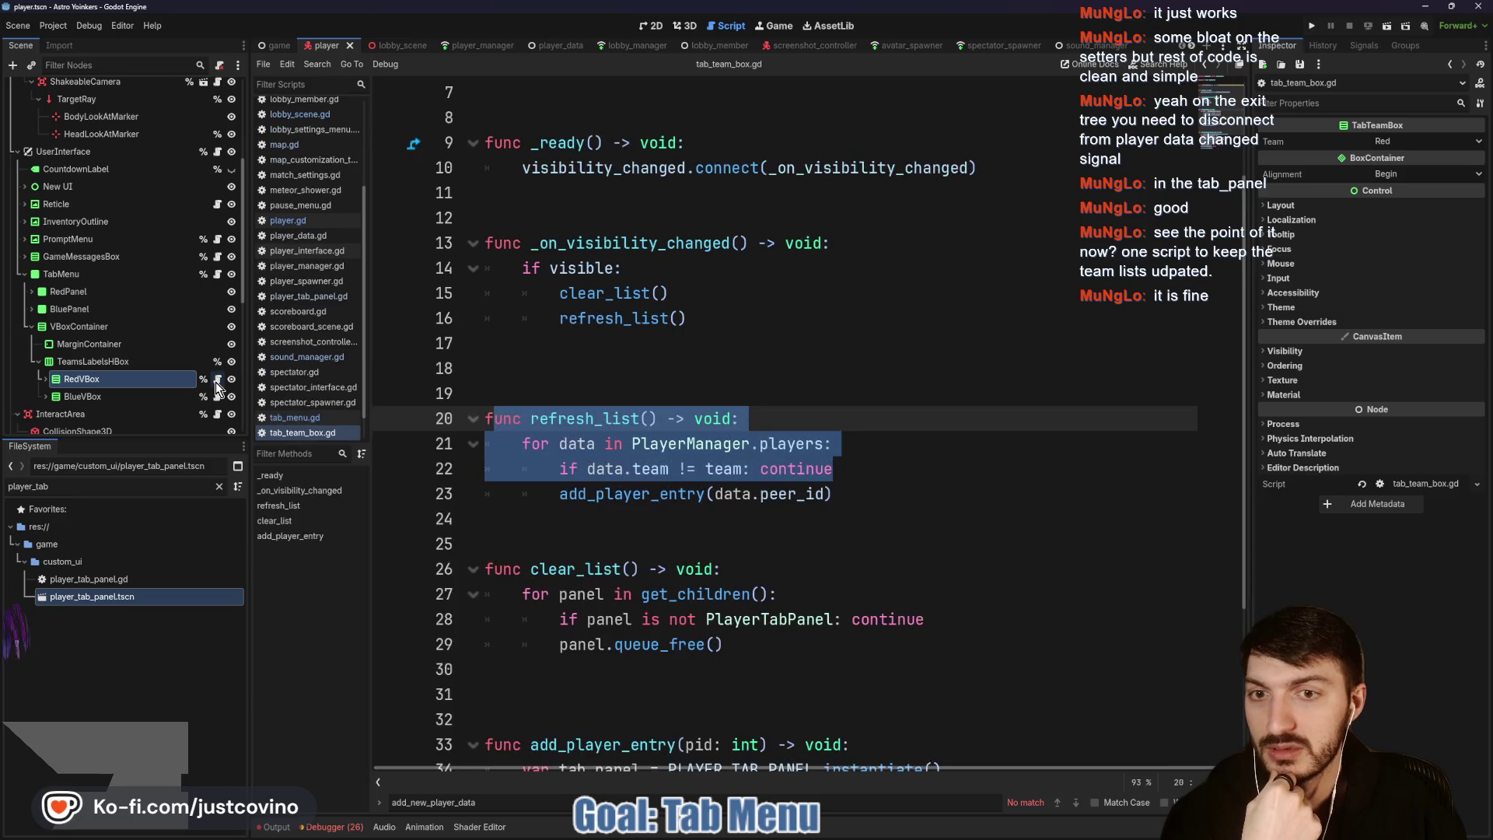
left_click(724, 368)
left_click(644, 298)
scroll(850, 387, "down", 3)
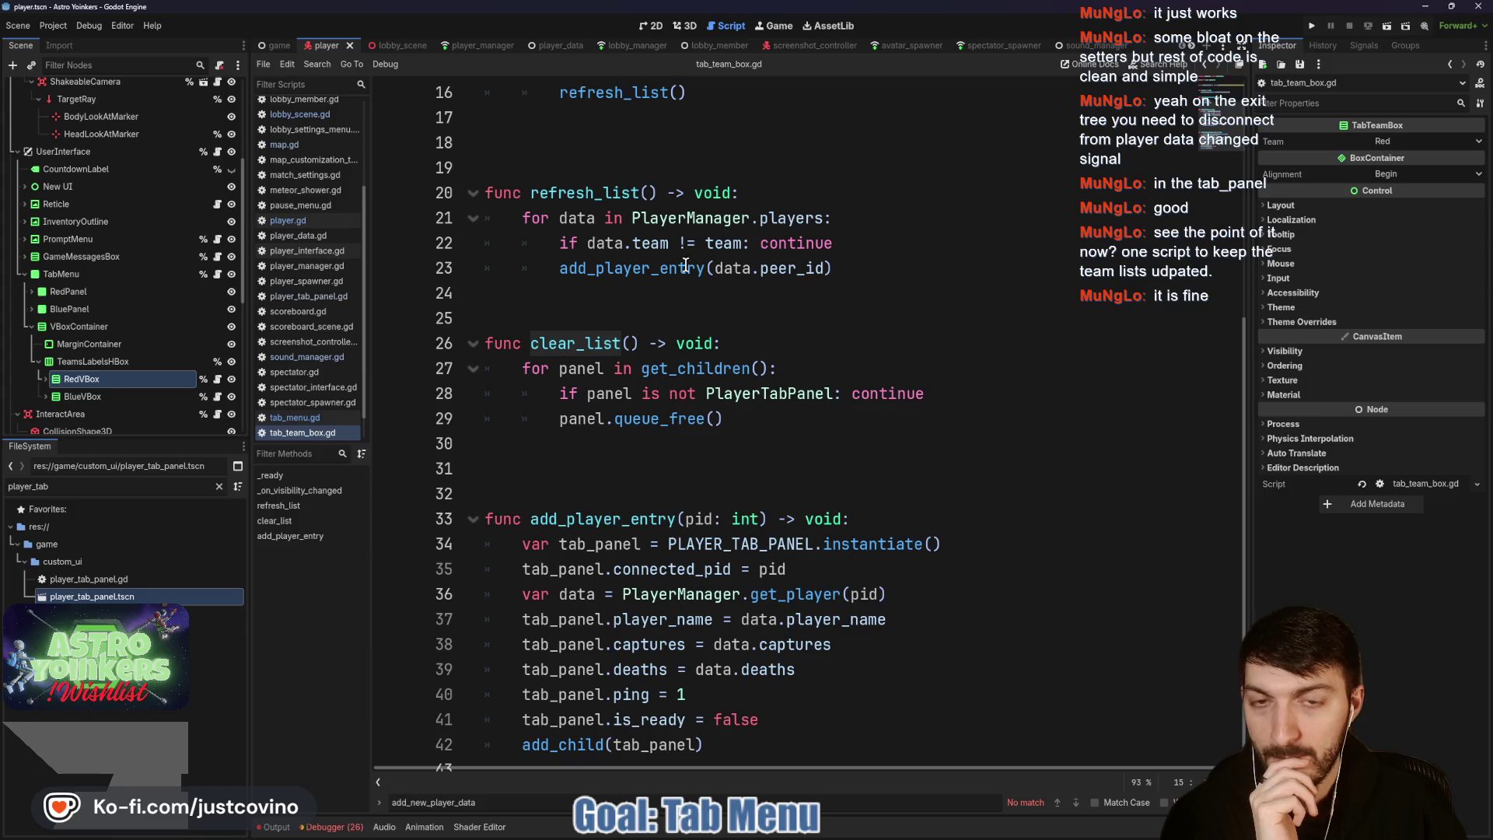
mouse_move(673, 279)
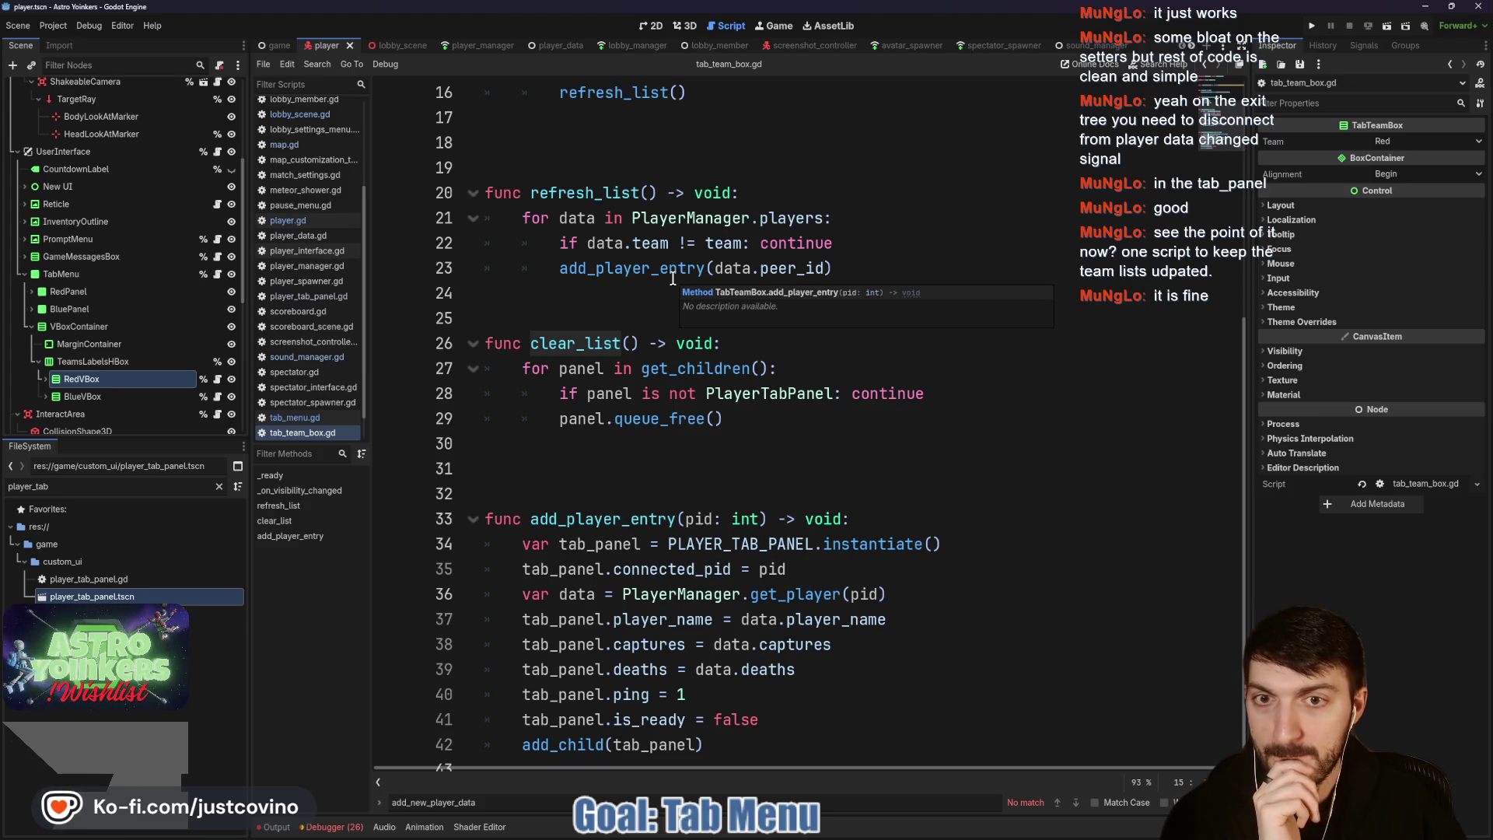
double_click(660, 269)
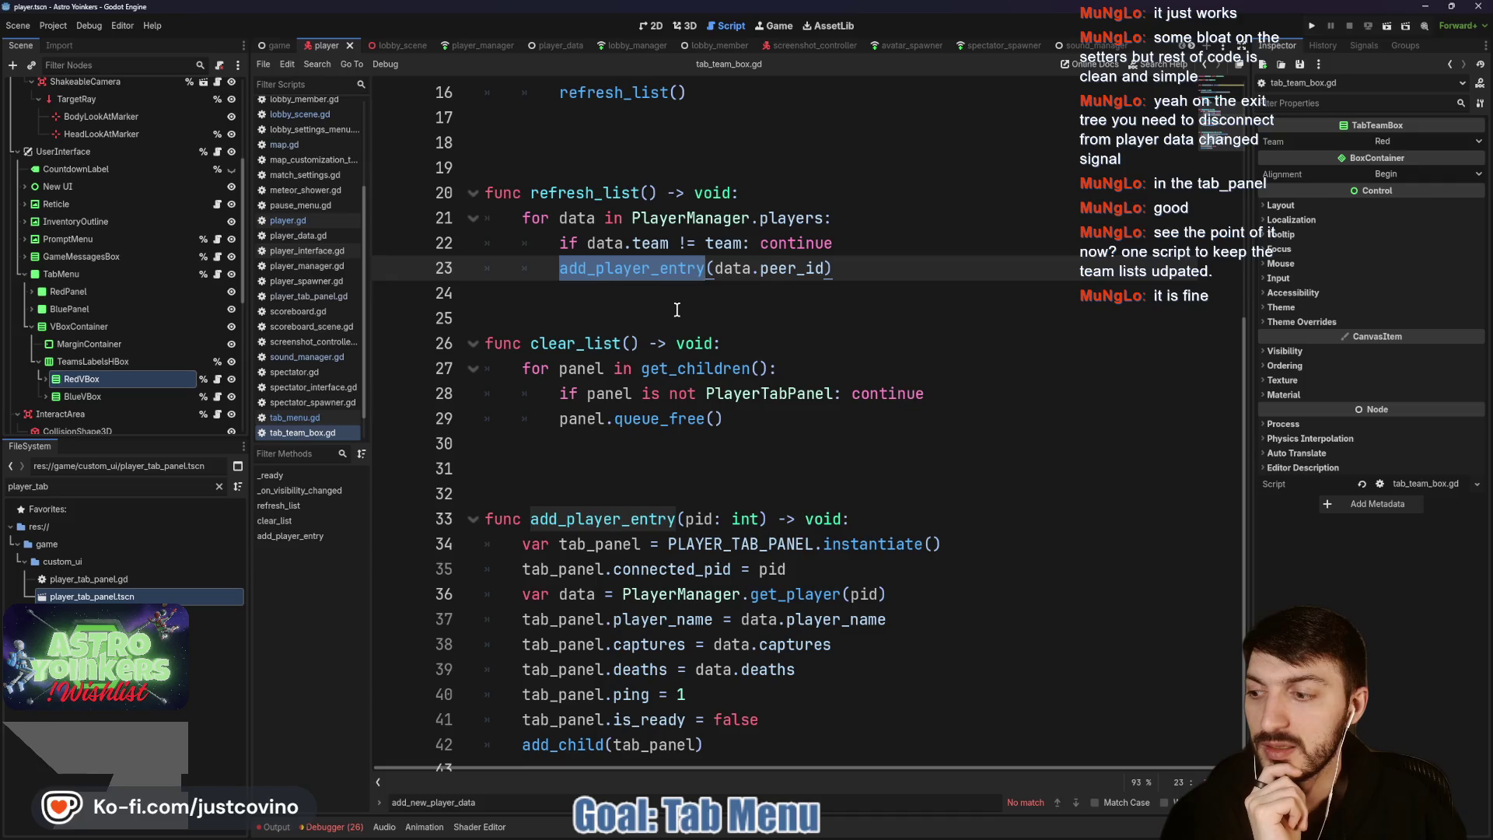
scroll(678, 311, "down", 1)
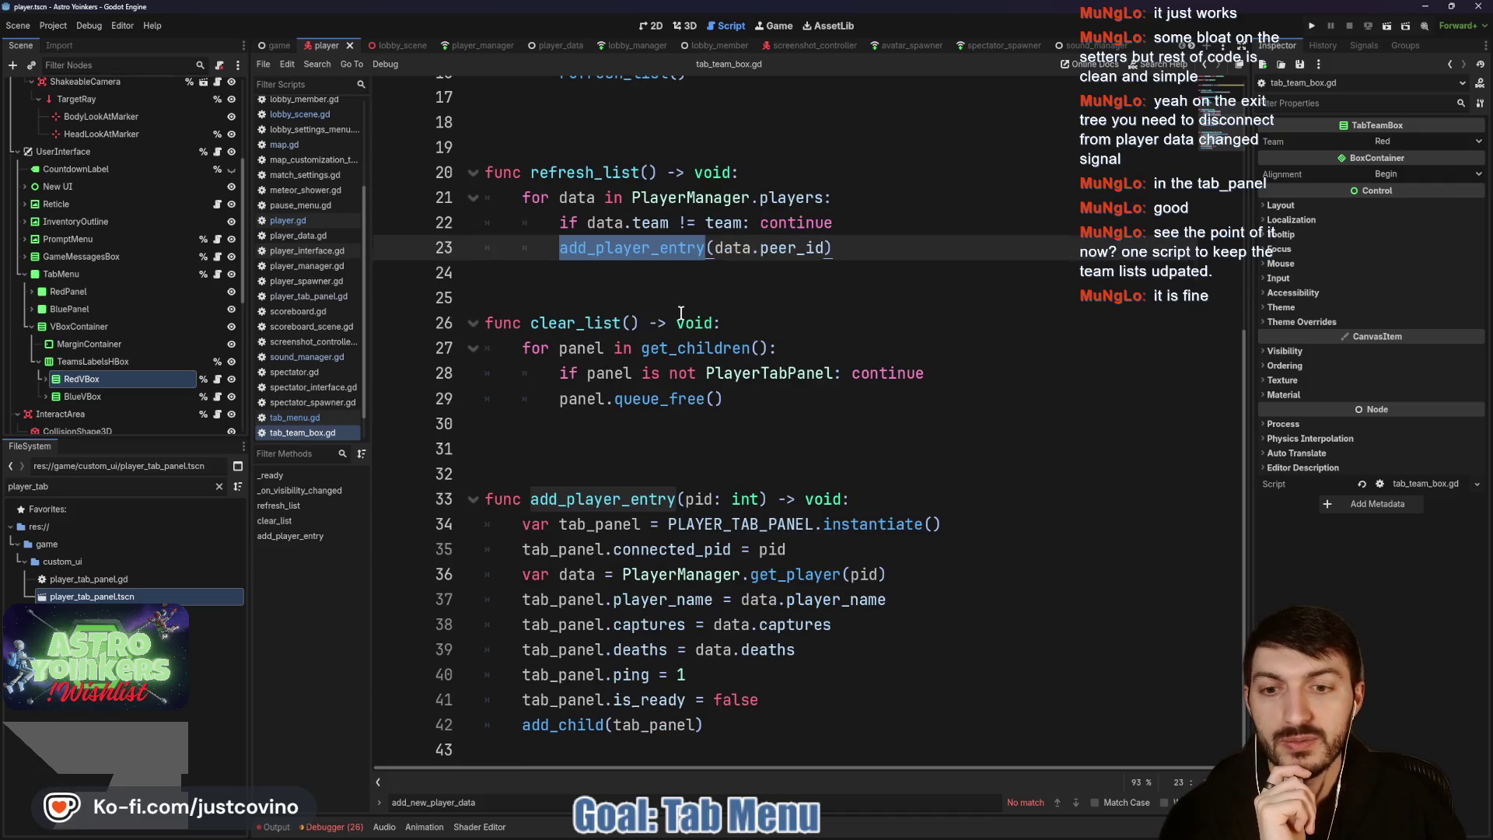
scroll(680, 312, "up", 2)
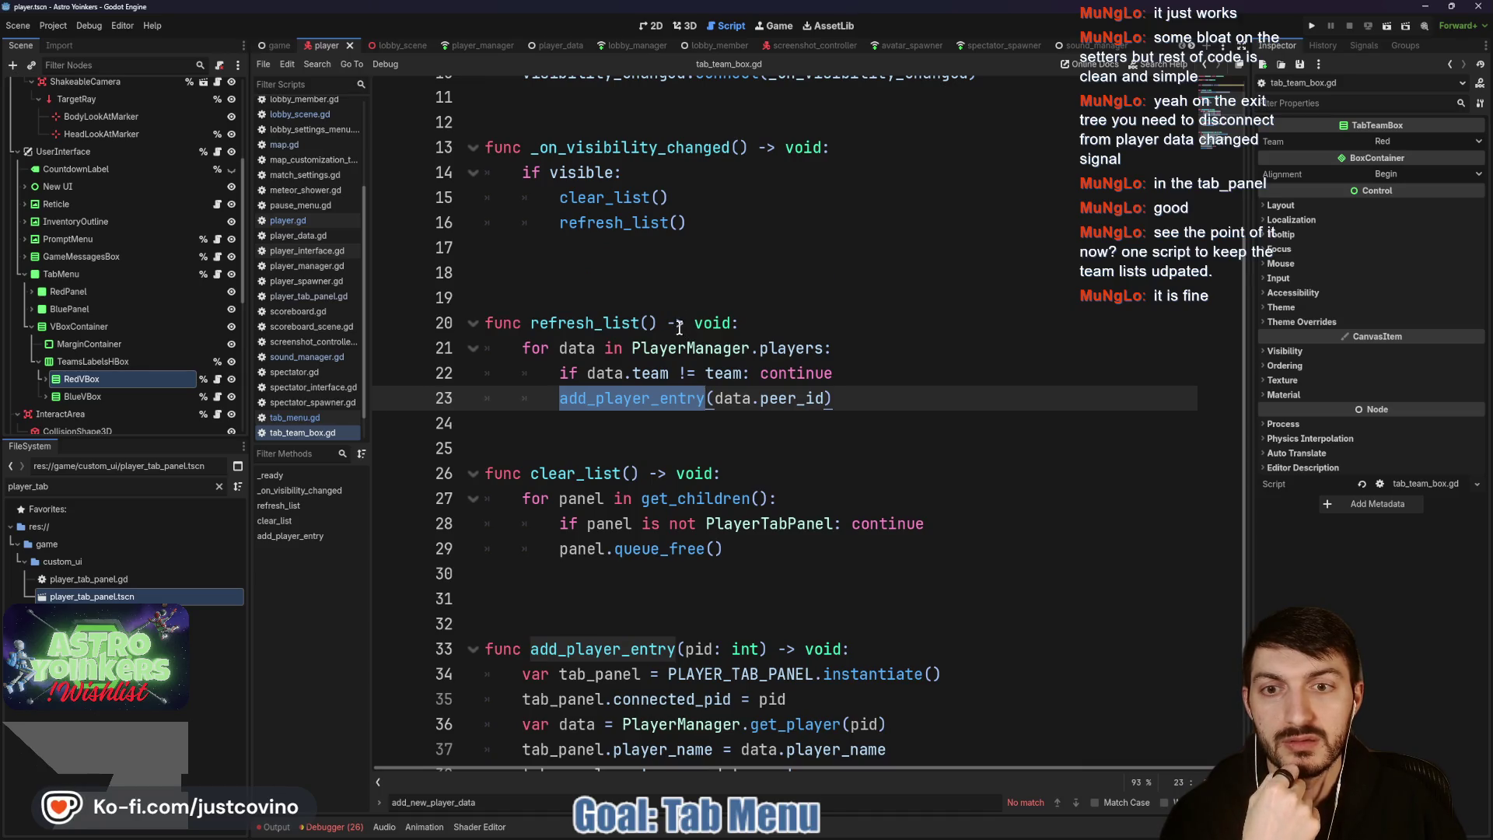
left_click(863, 398)
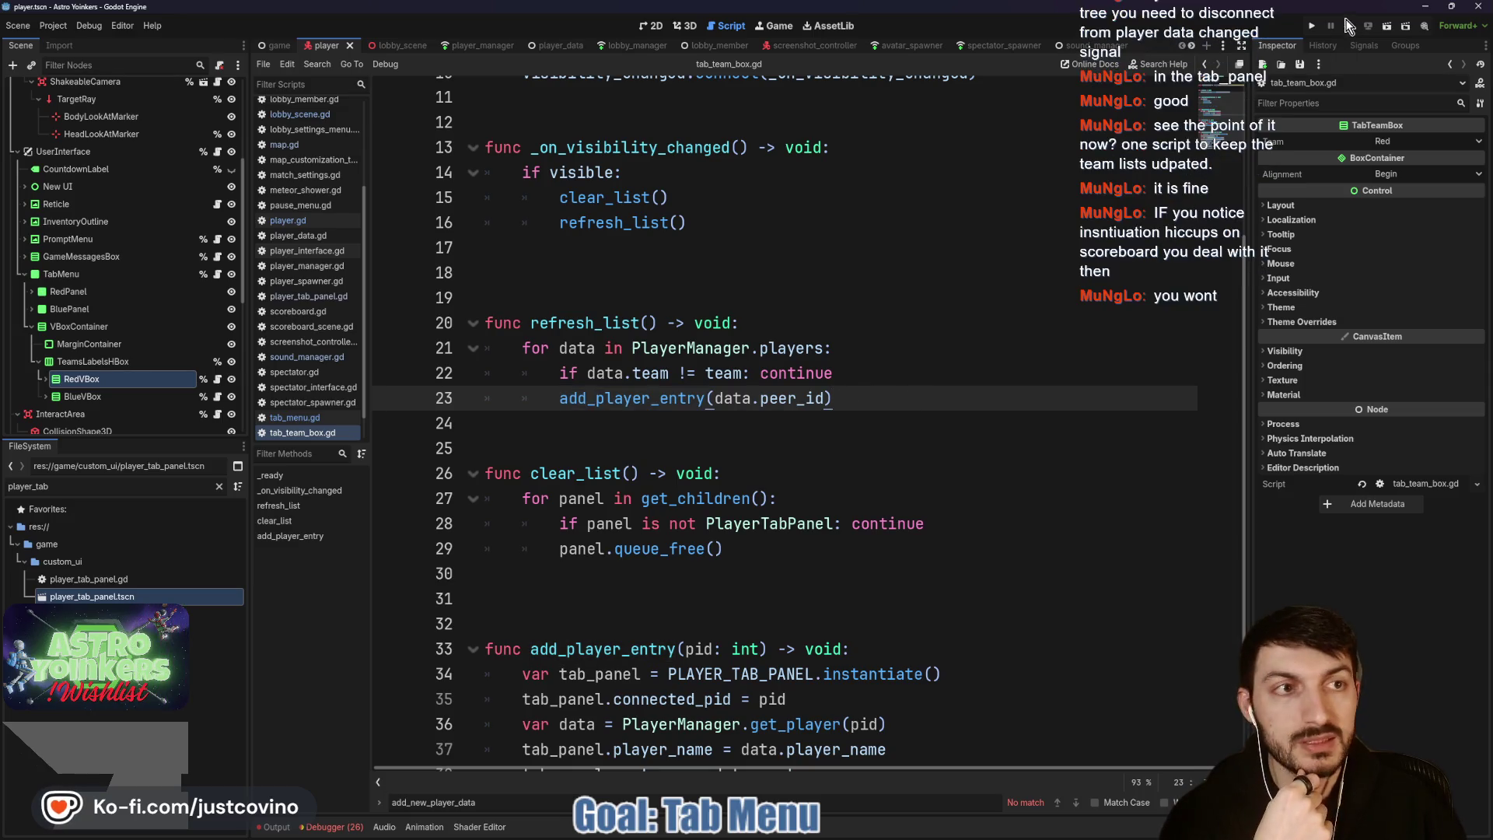
left_click(1311, 27)
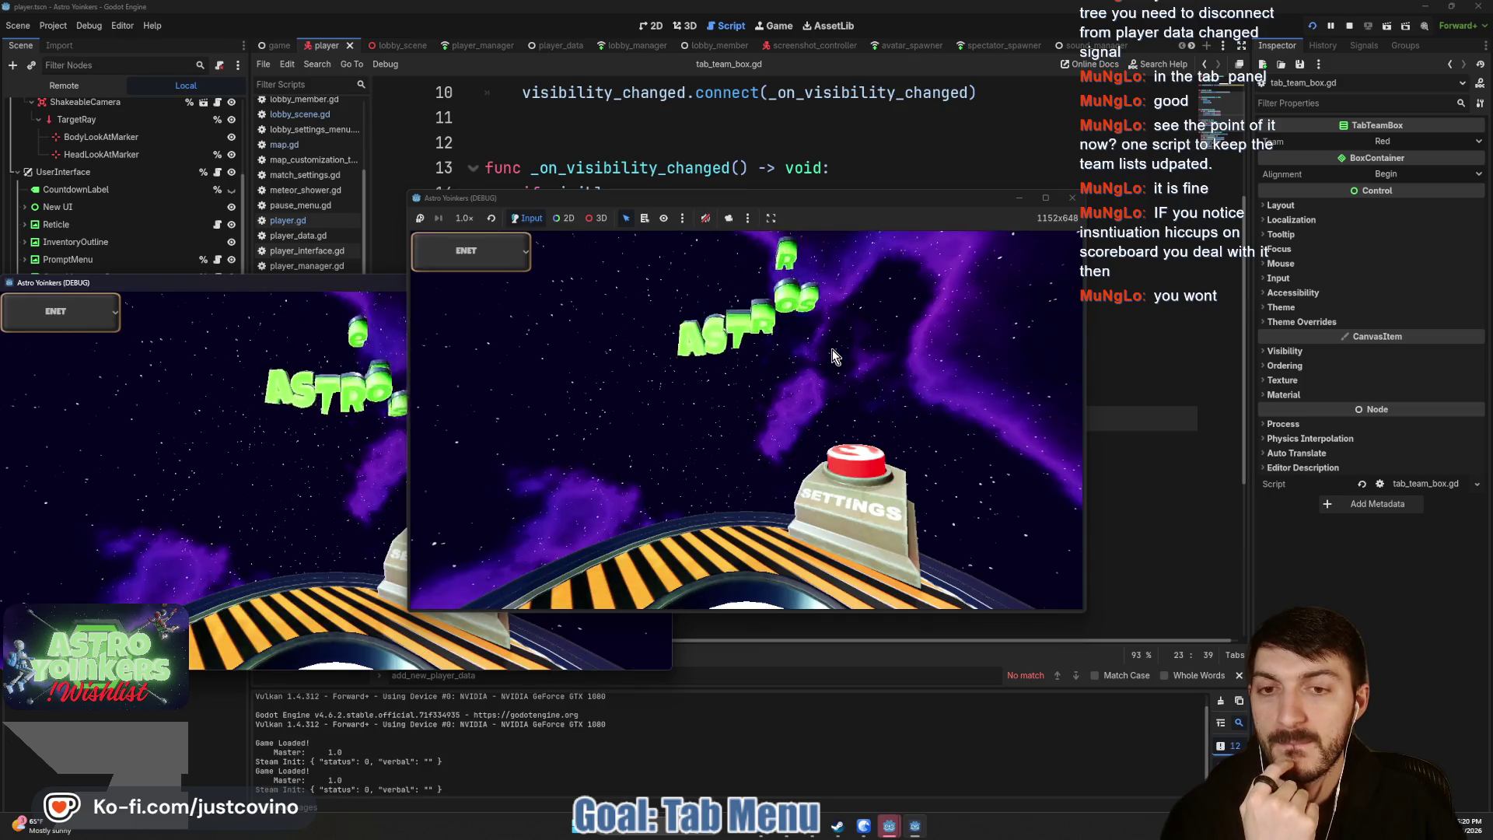
Host a lobby in the running game and press Tab to bring up the team menu, triggering the error
left_click(533, 352)
left_click(735, 362)
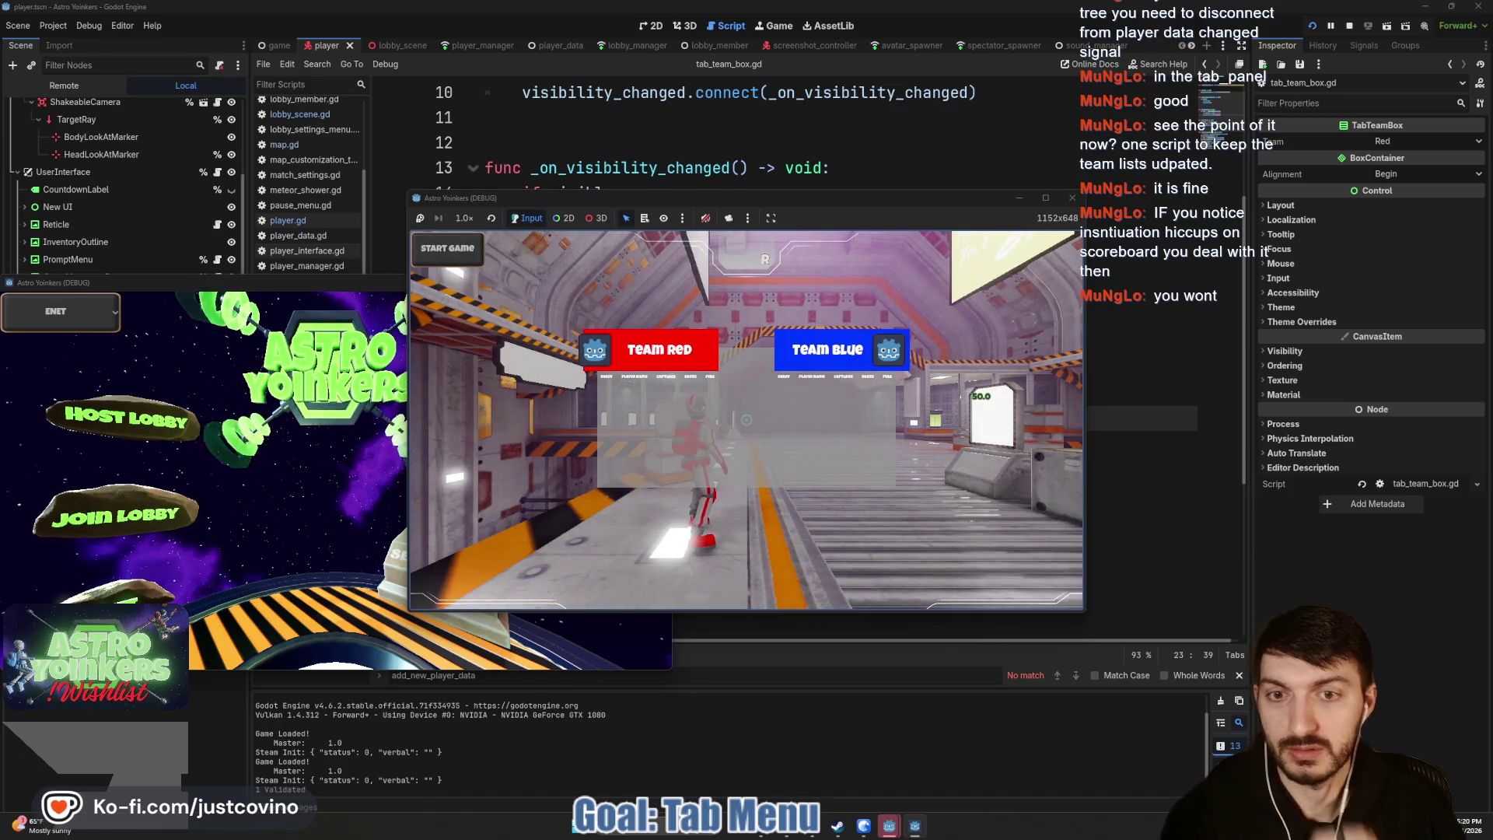
key("Tab")
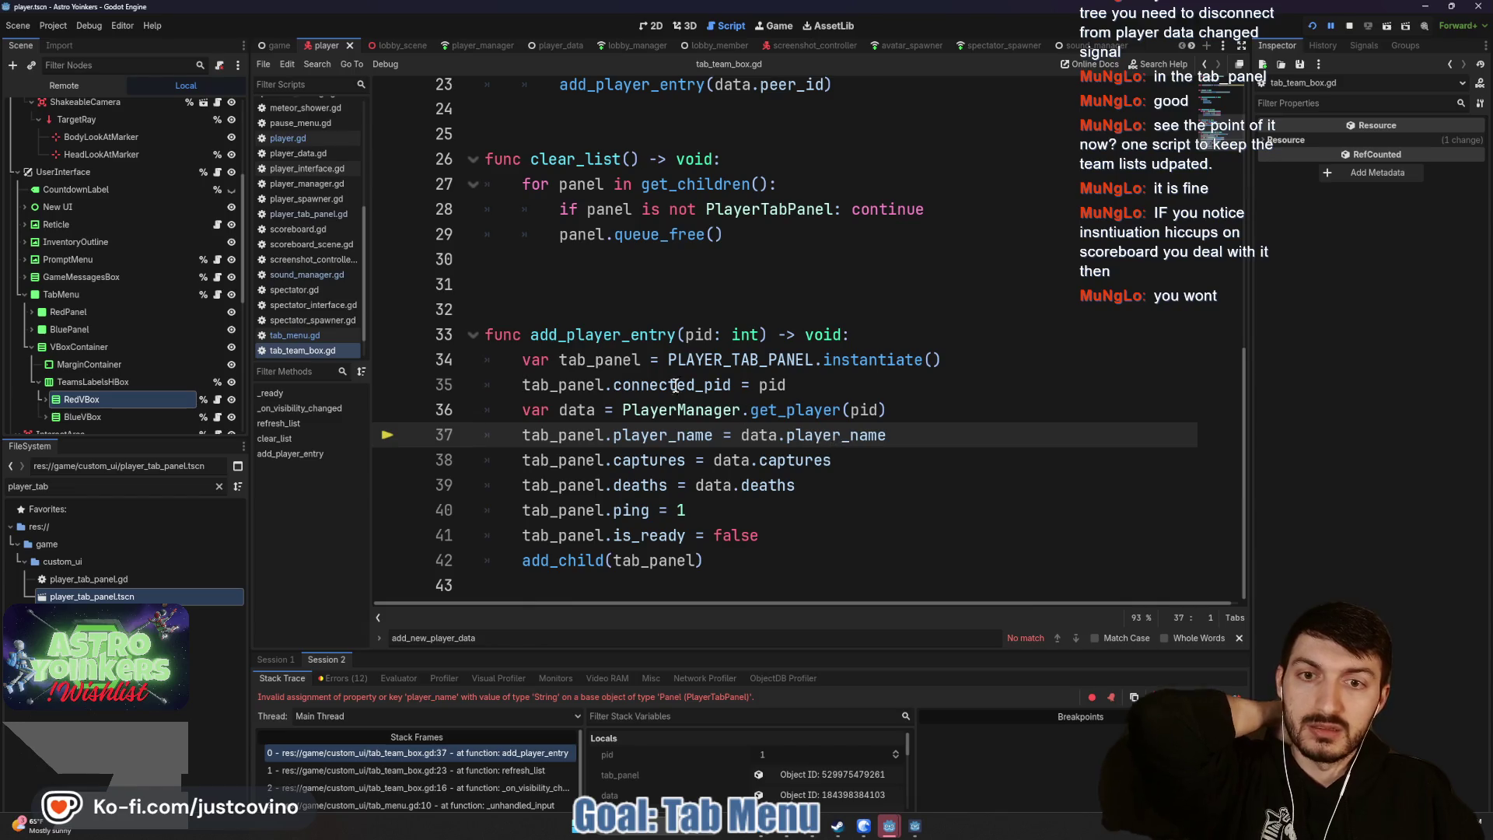
mouse_move(633, 355)
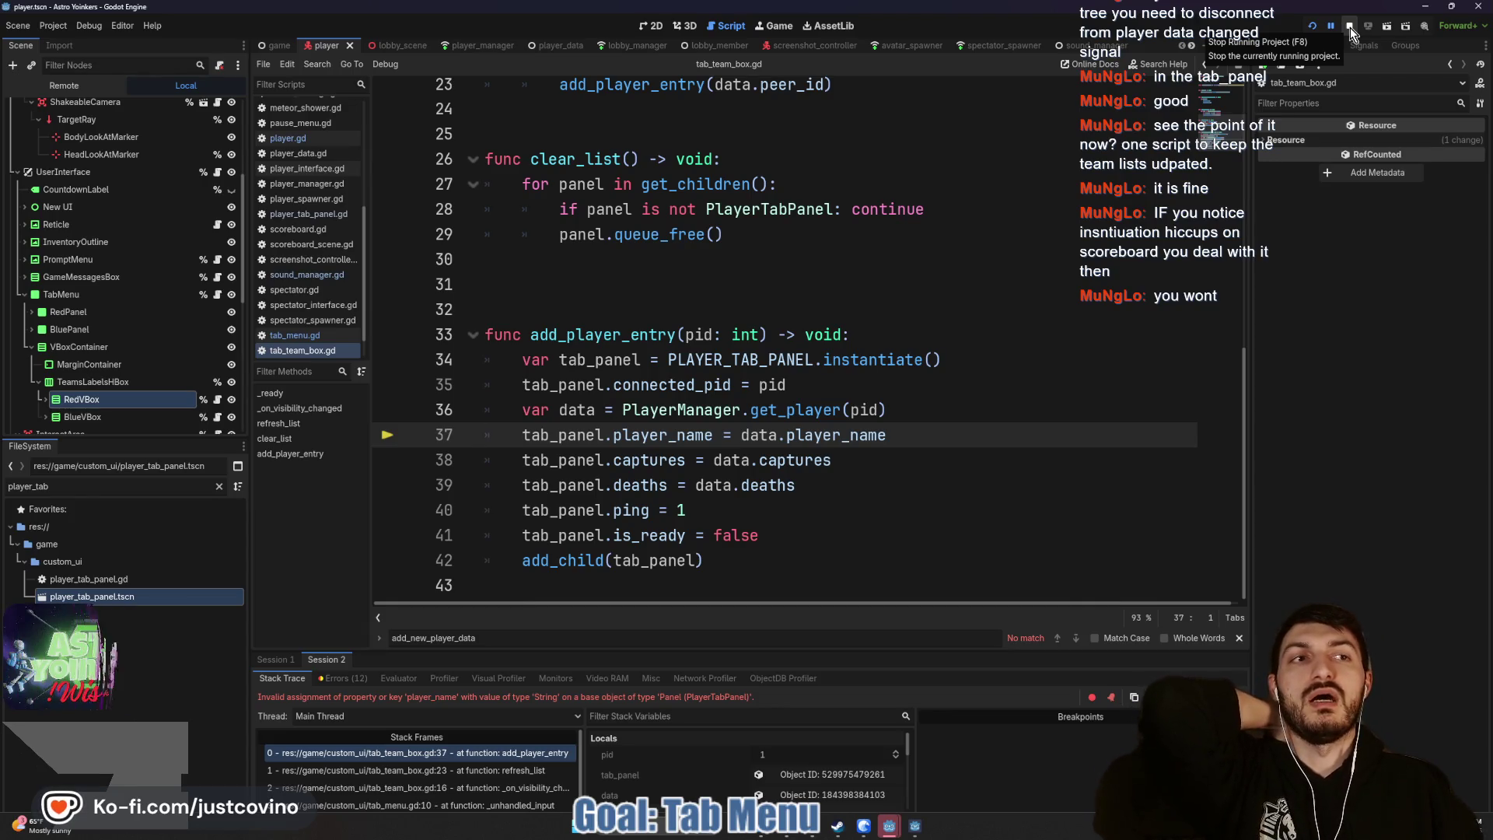
Stop the running game and scroll around the error in tab_team_box.gd
left_click(1350, 26)
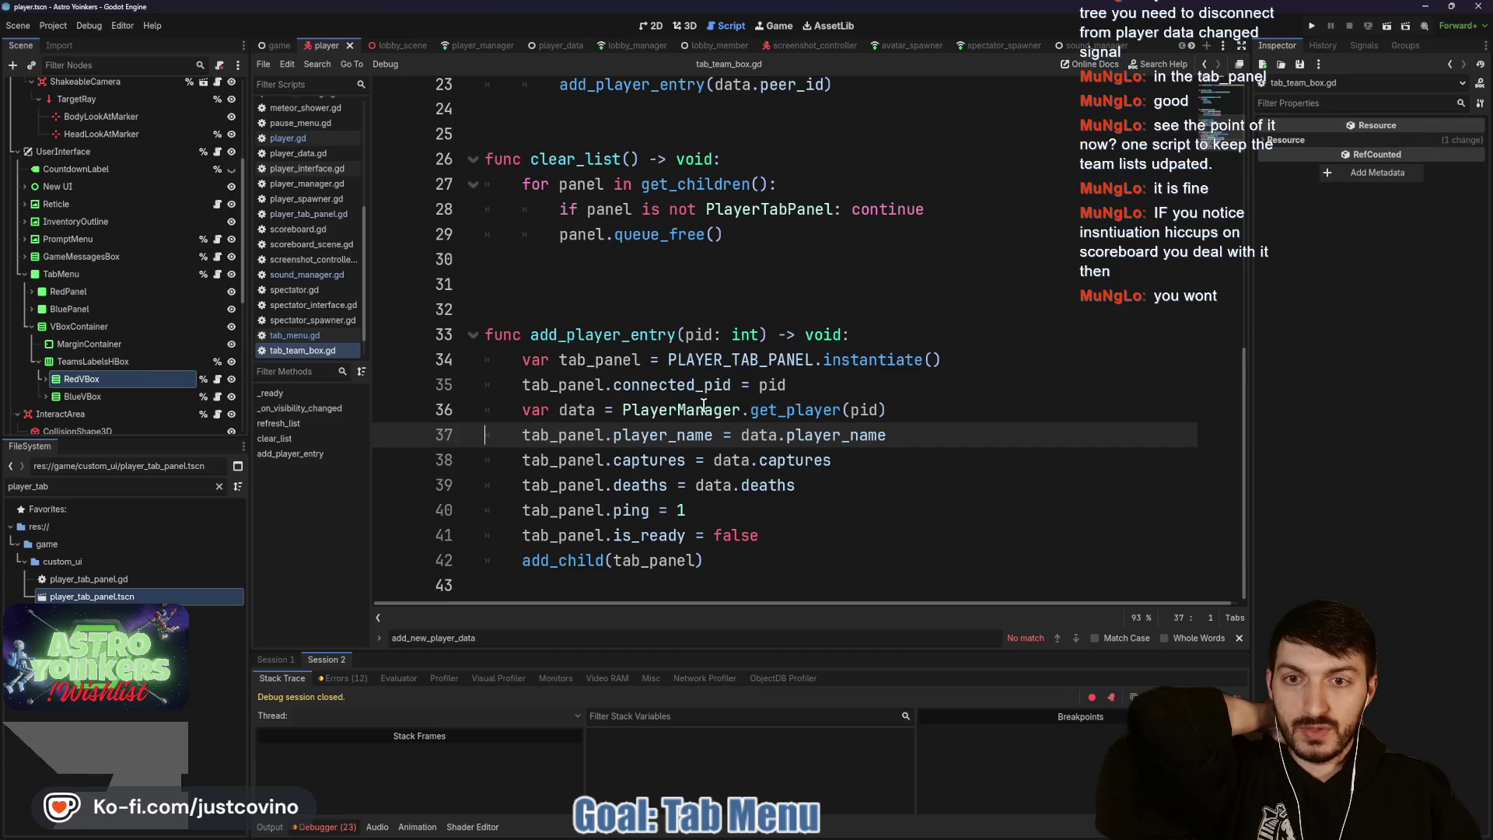
scroll(669, 403, "up", 5)
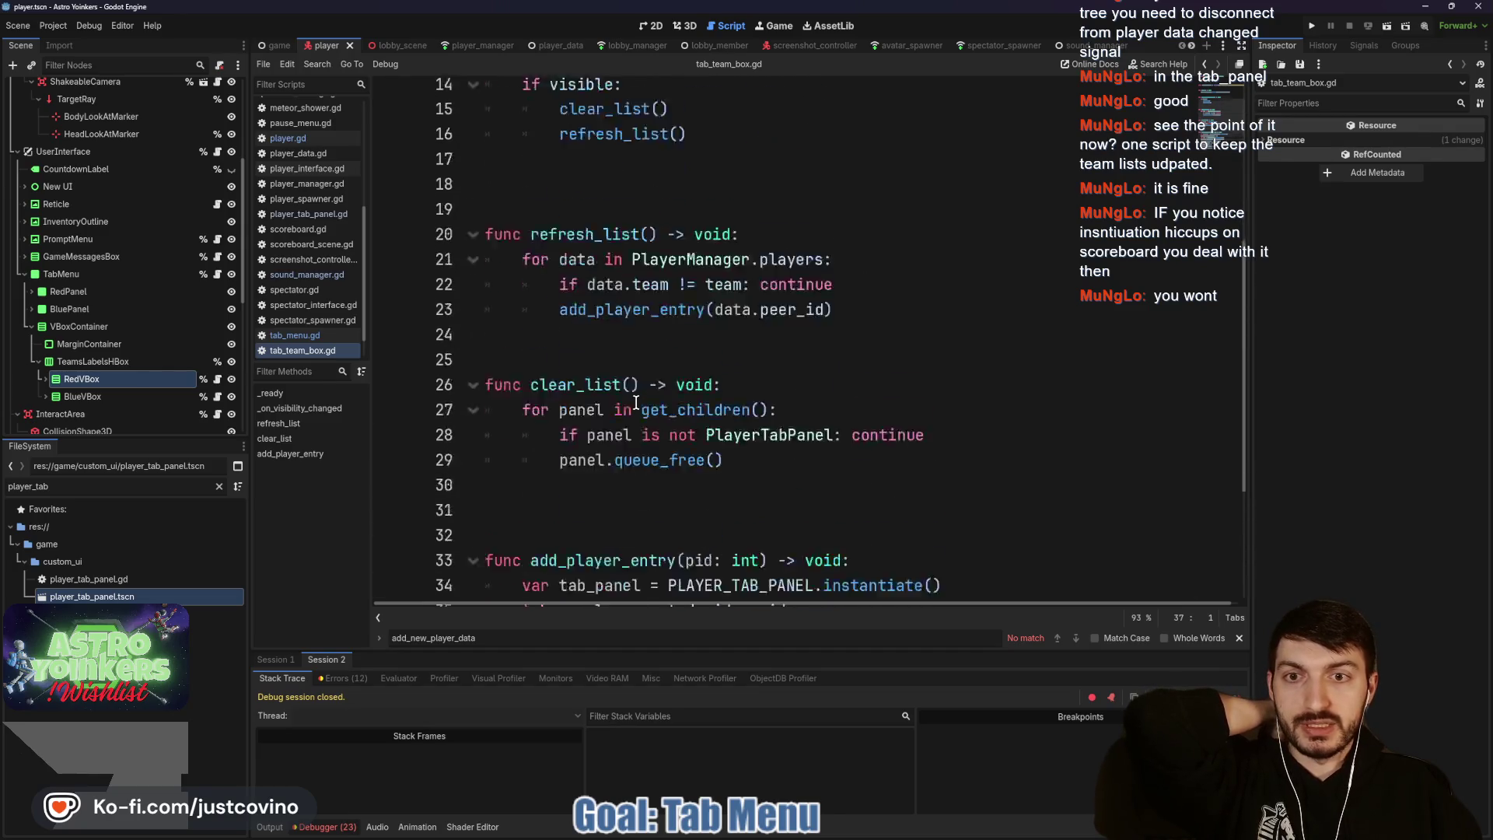
scroll(636, 402, "down", 5)
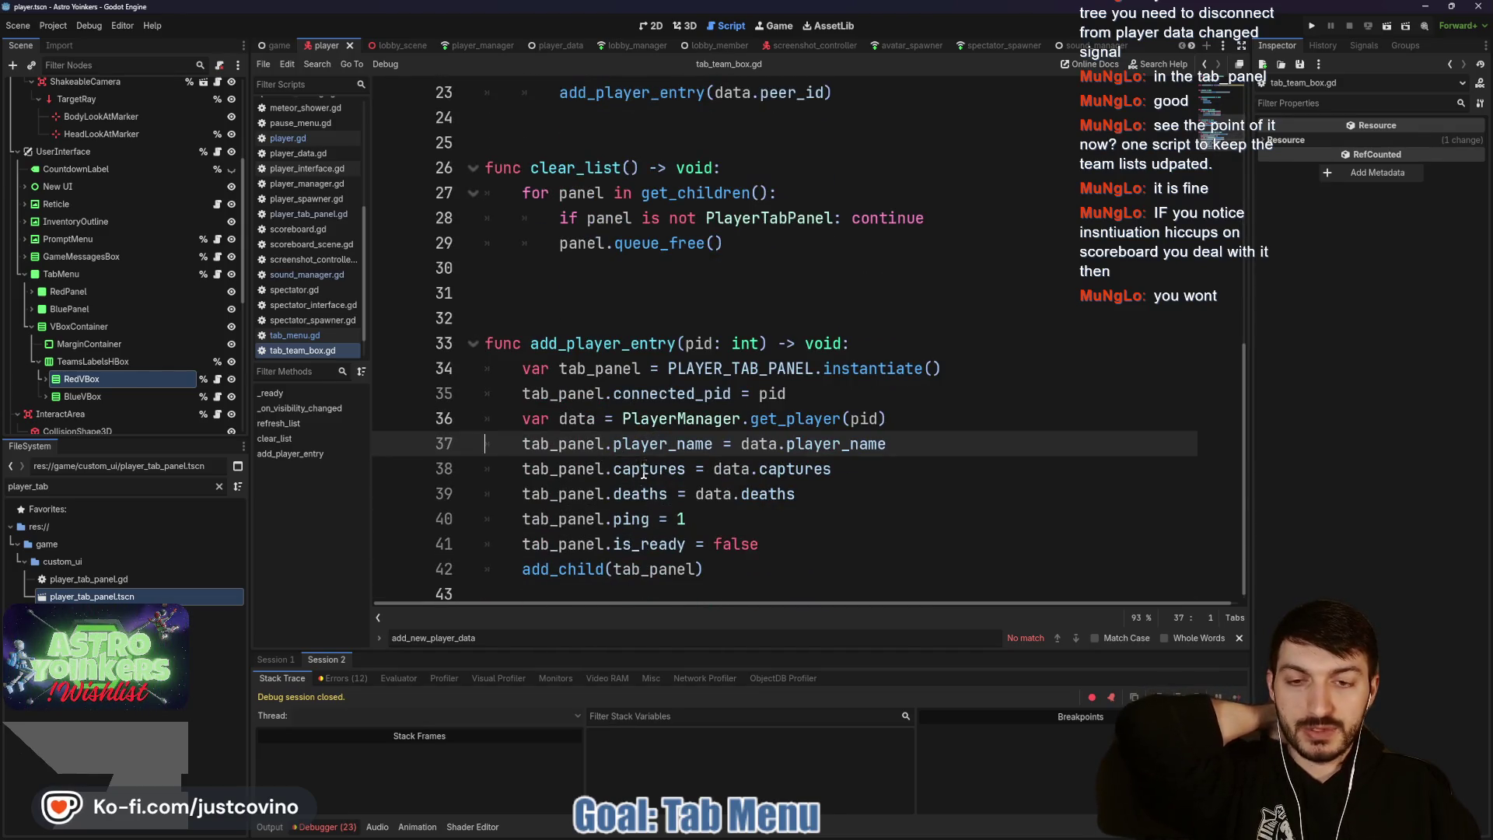
scroll(1059, 47, "down", 2)
Review _update_labels in player_tab_panel.gd, then return to tab_team_box.gd and select player_name on line 37
left_click(1060, 47)
scroll(622, 437, "down", 2)
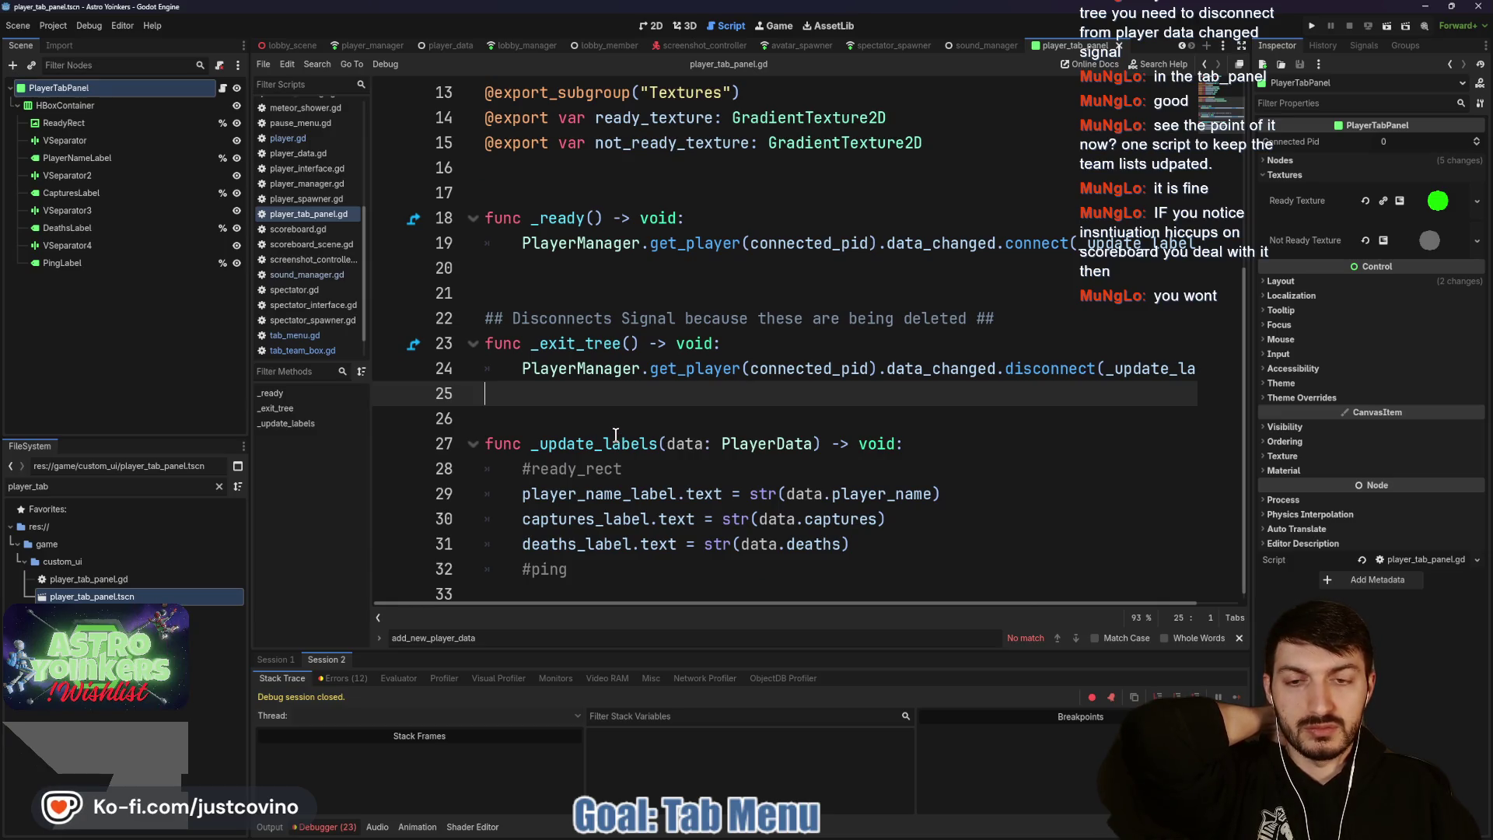
left_click(536, 444)
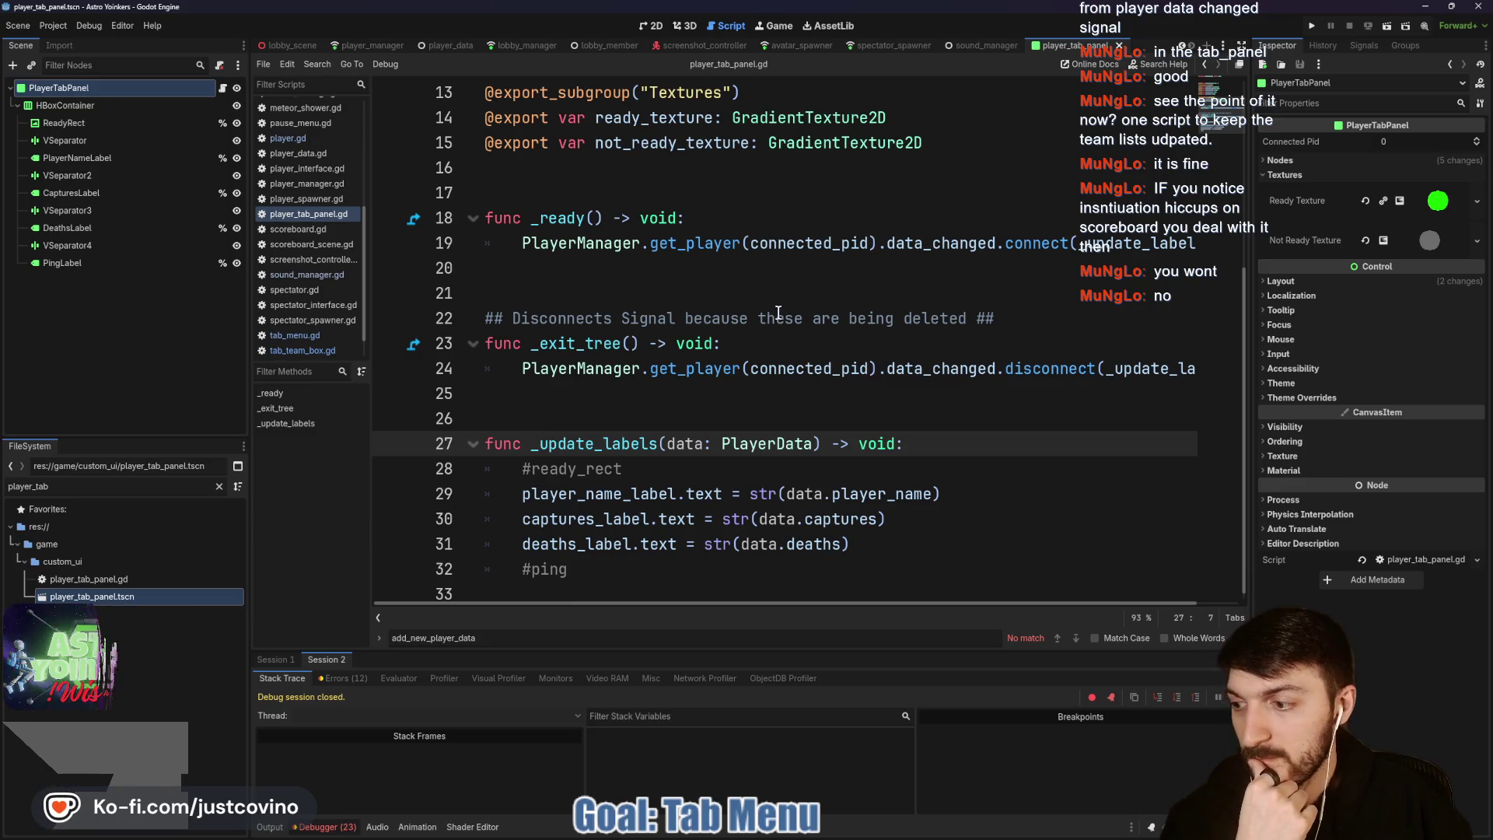
mouse_move(1050, 45)
left_mouse_down()
mouse_move(469, 31)
mouse_move(314, 51)
left_mouse_up()
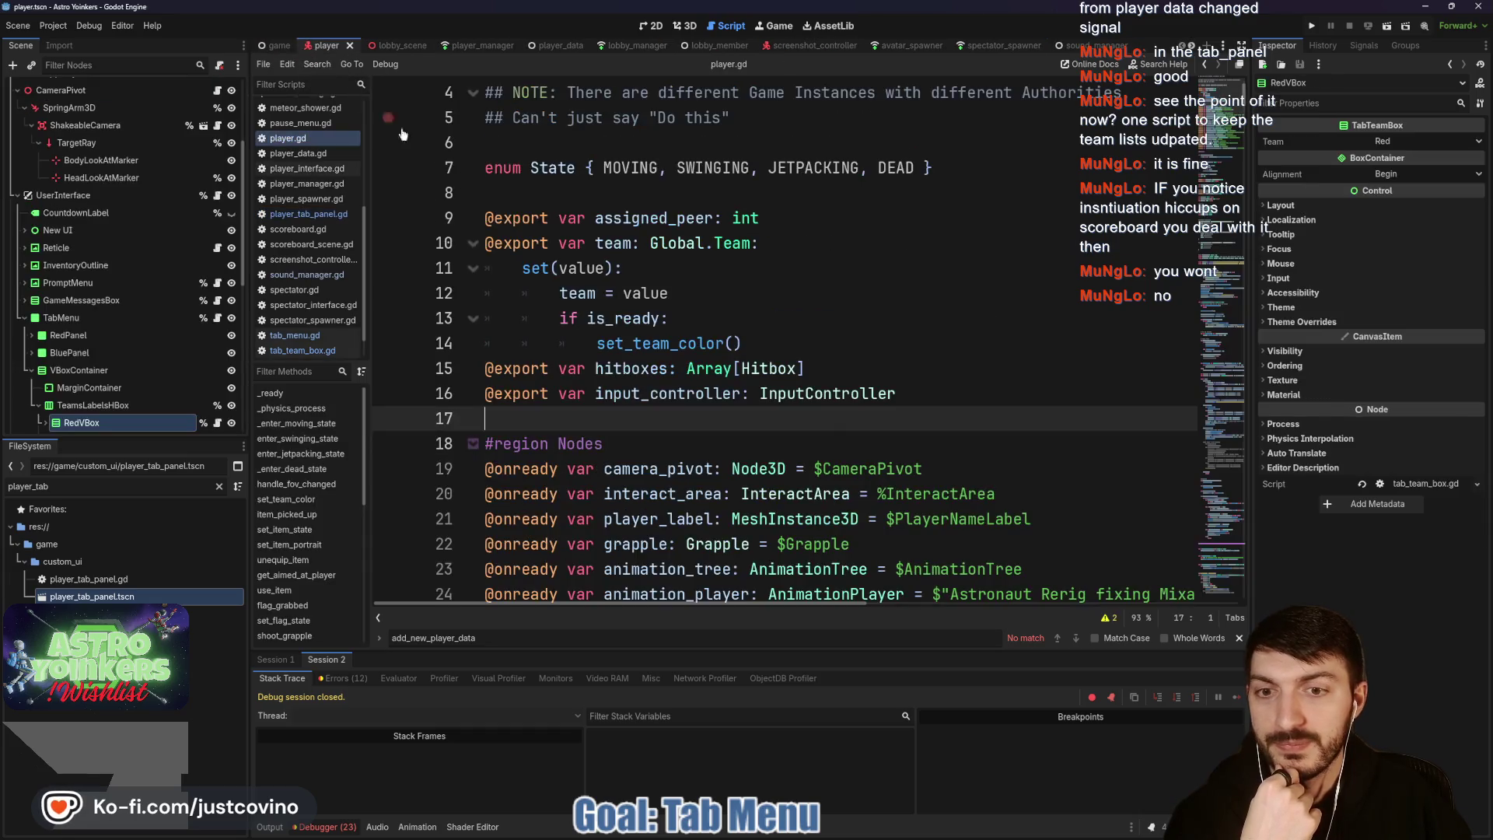
left_click(218, 422)
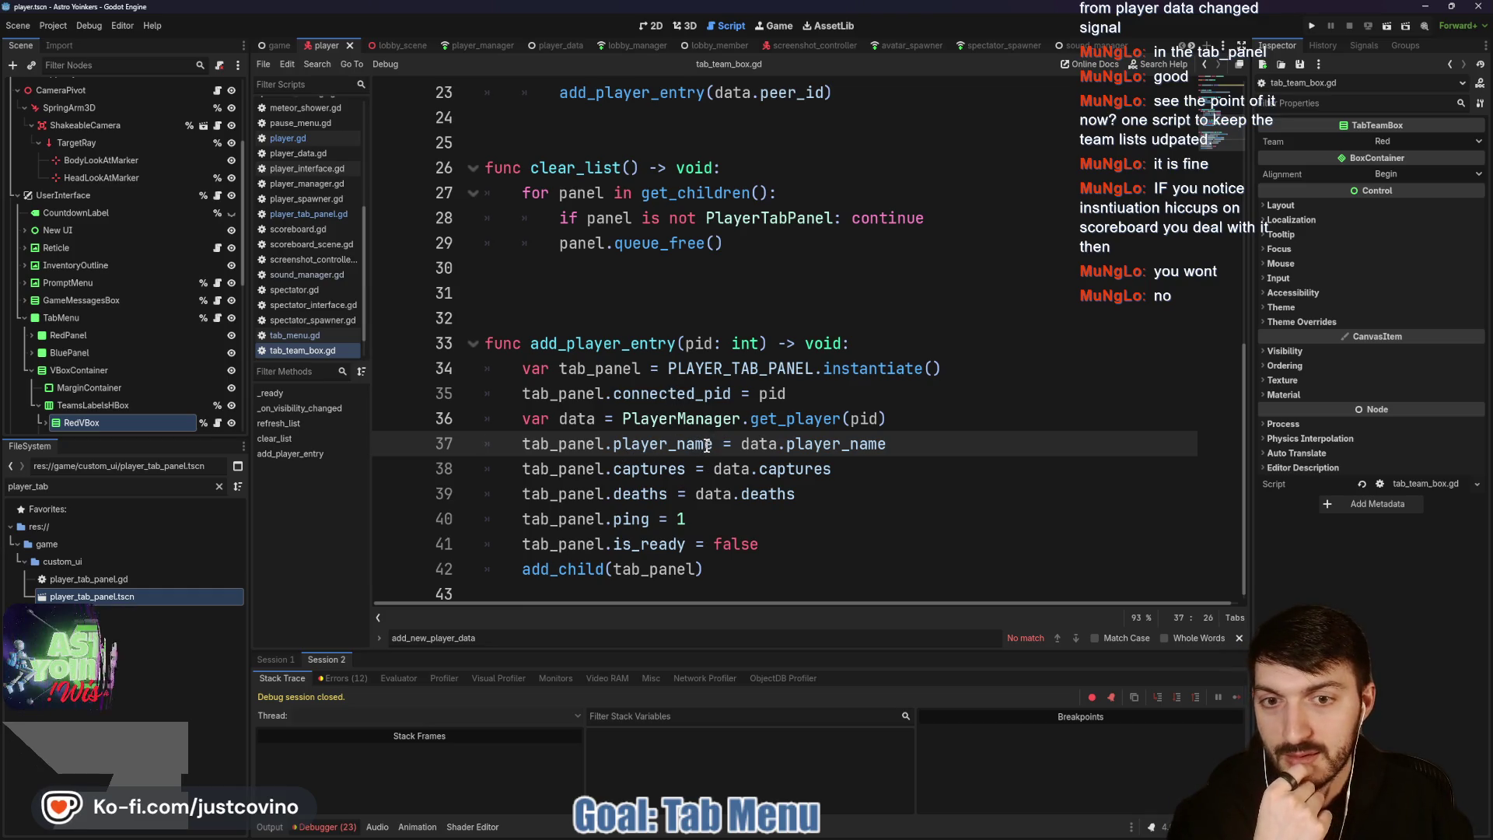
left_click_drag(710, 444, 634, 440)
Delete the player_name line and lines 36–41 copying player data to the panel, then save
double_click(634, 440)
key("BackSpace")
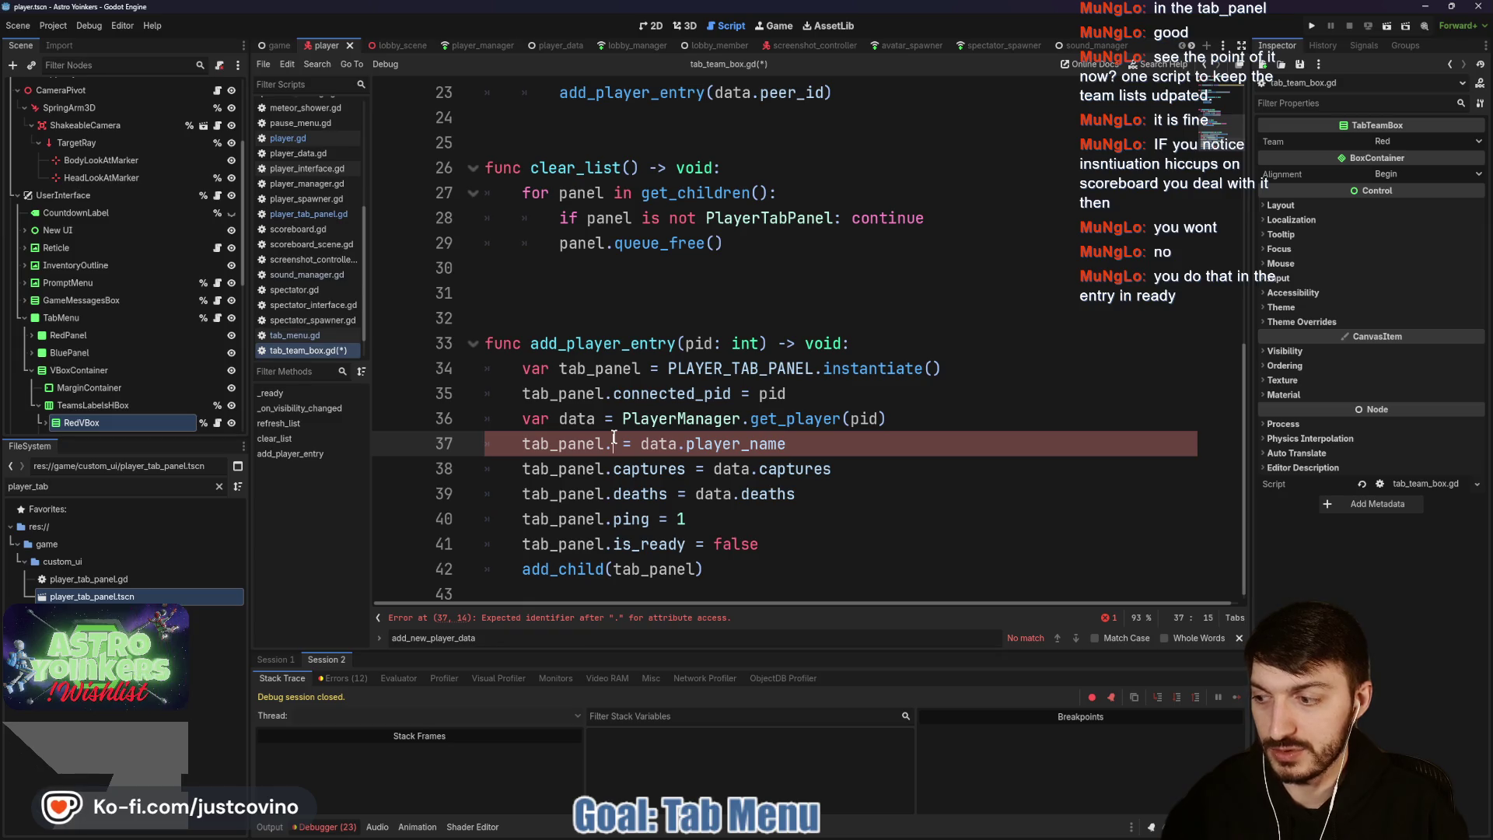
mouse_move(794, 546)
left_mouse_down()
mouse_move(486, 493)
mouse_move(476, 419)
left_mouse_up()
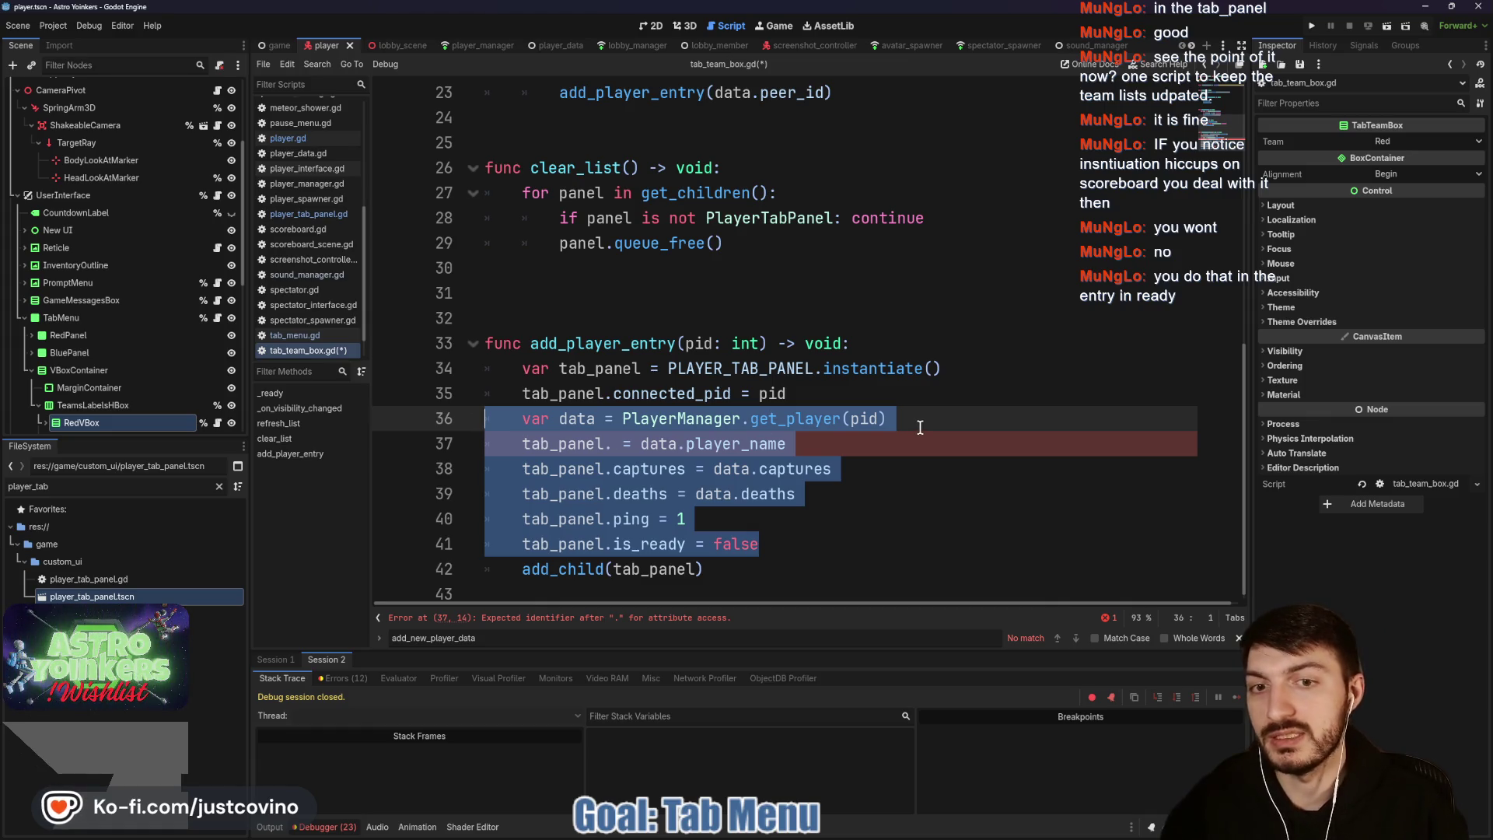
key("BackSpace")
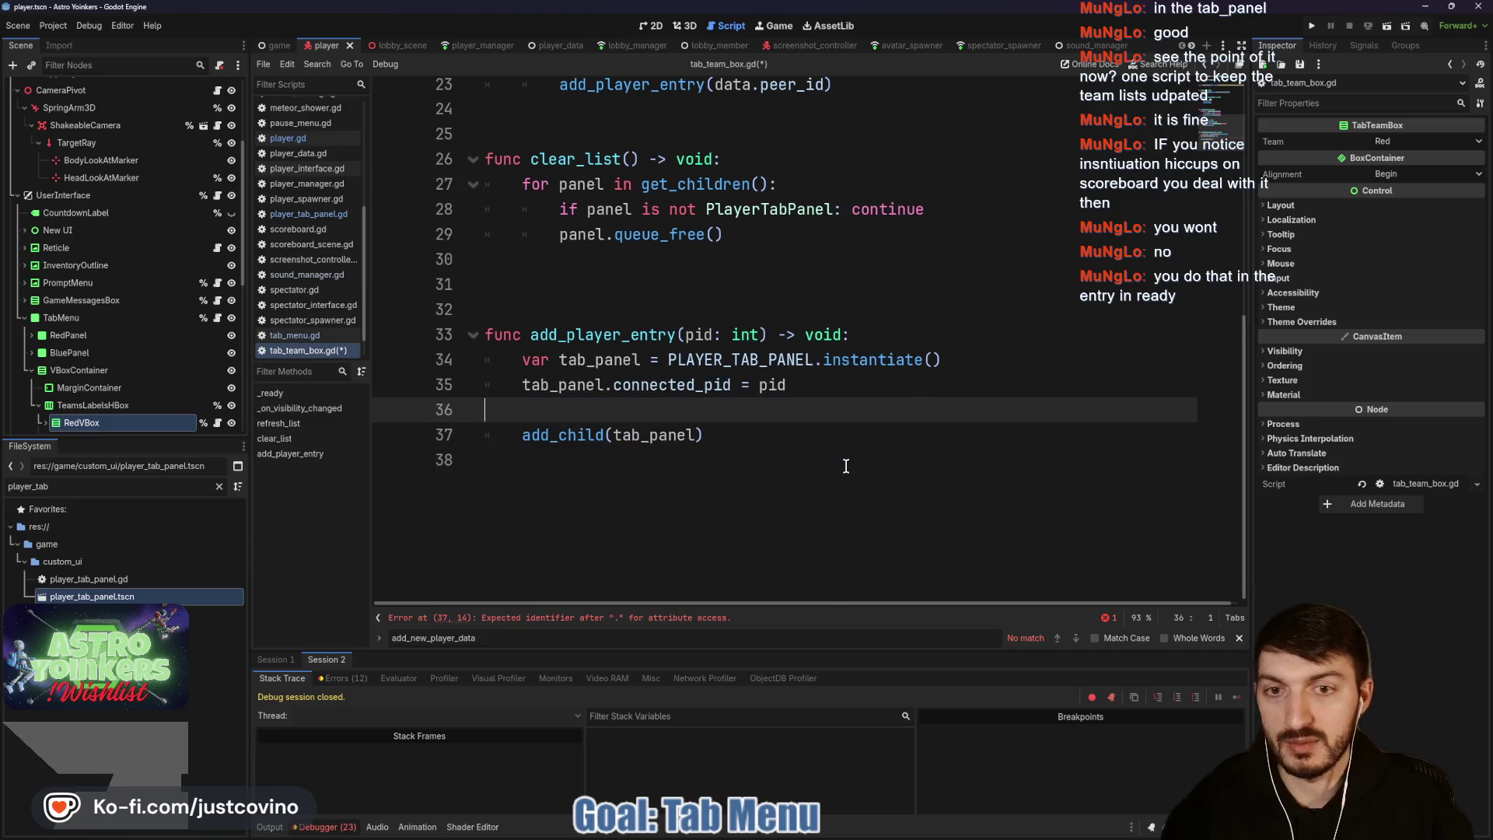
key("BackSpace")
key("ctrl+s")
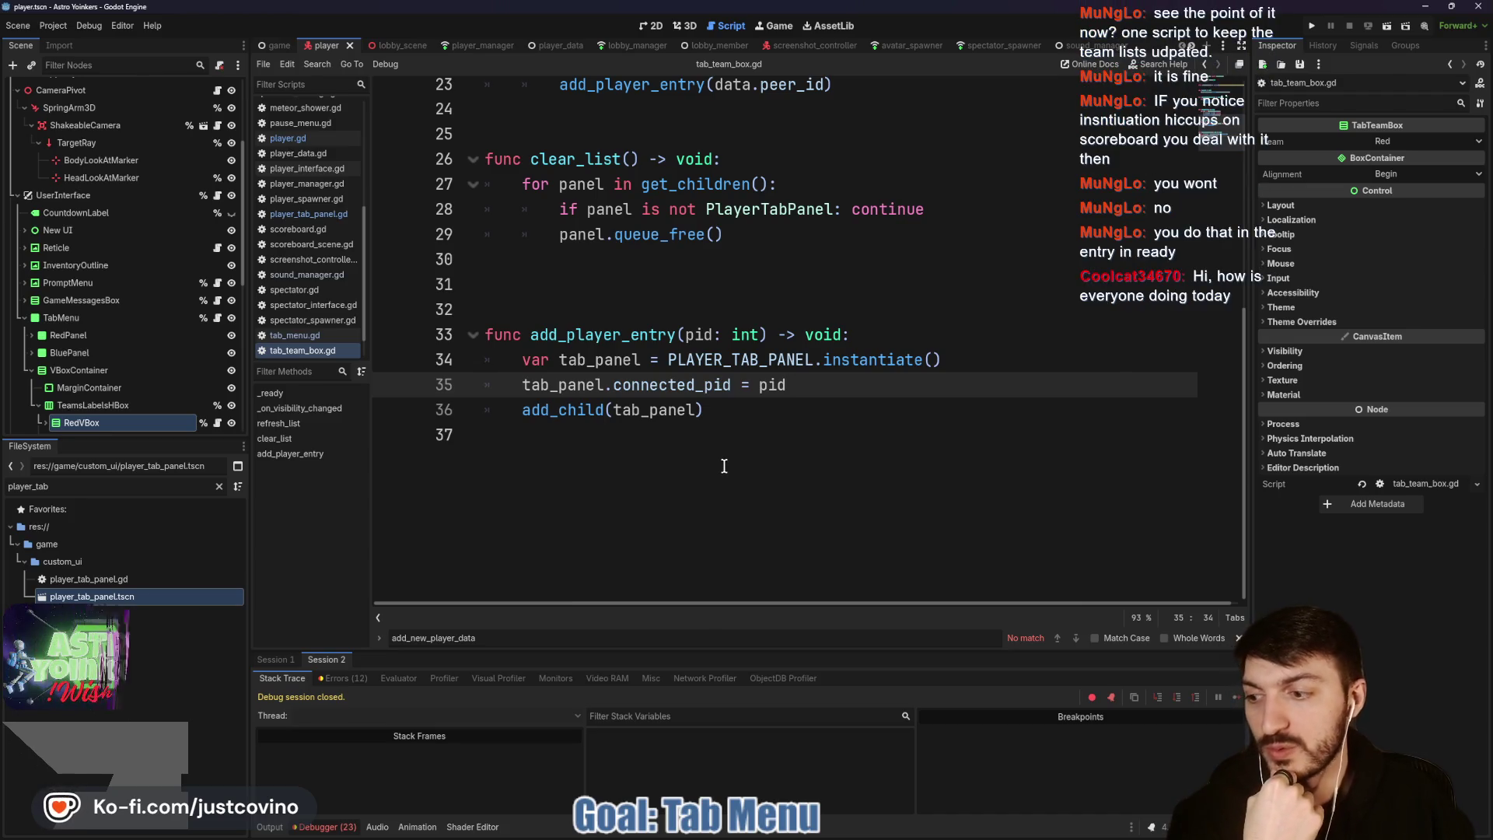
Remove the extra blank line above add_player_entry and launch another test run
left_click(620, 277)
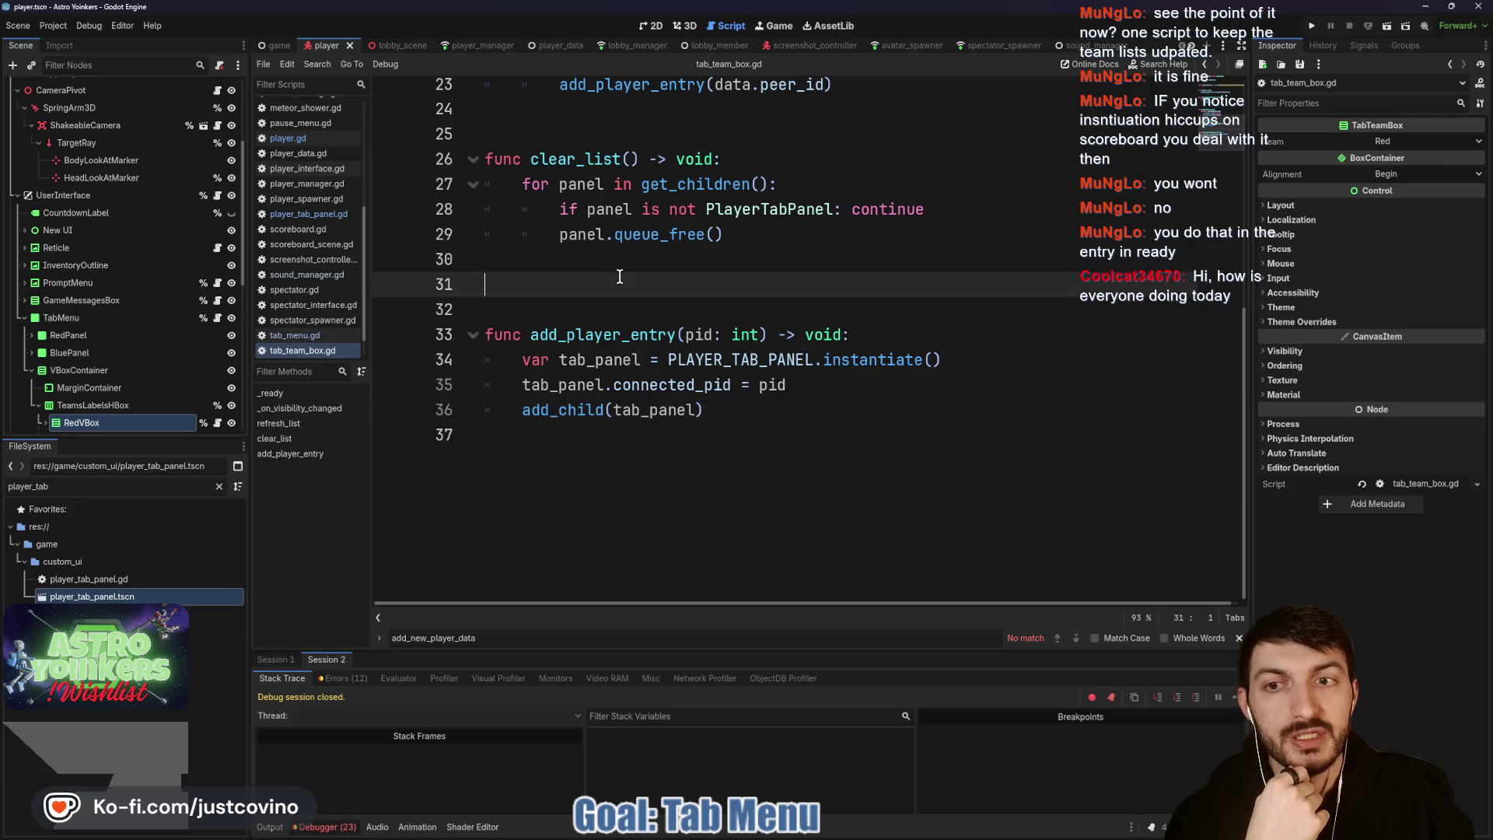
key("BackSpace")
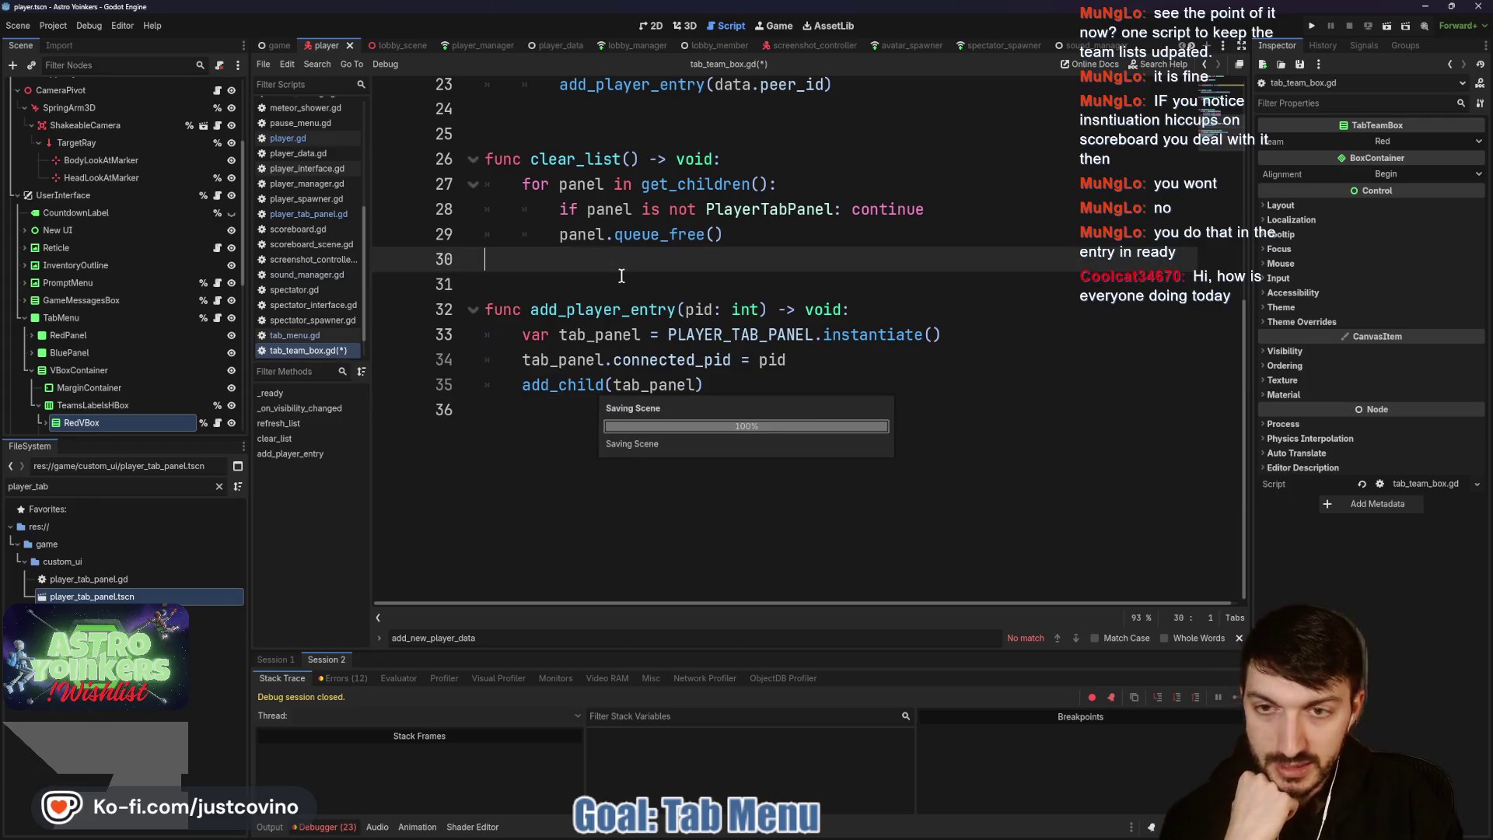
left_click(1312, 26)
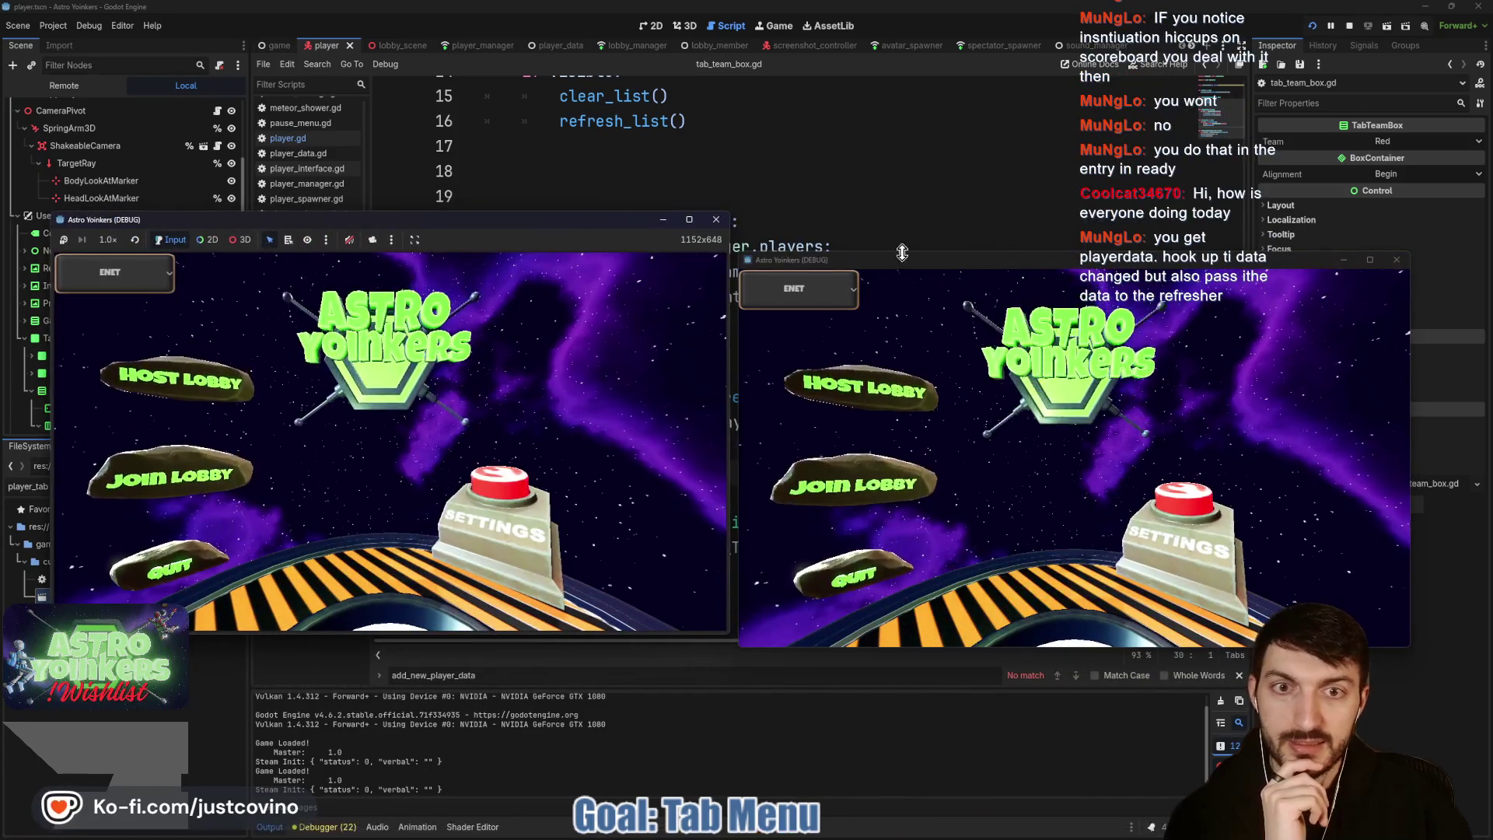
Host a lobby from the left game window and pick its lobby type
left_click(176, 371)
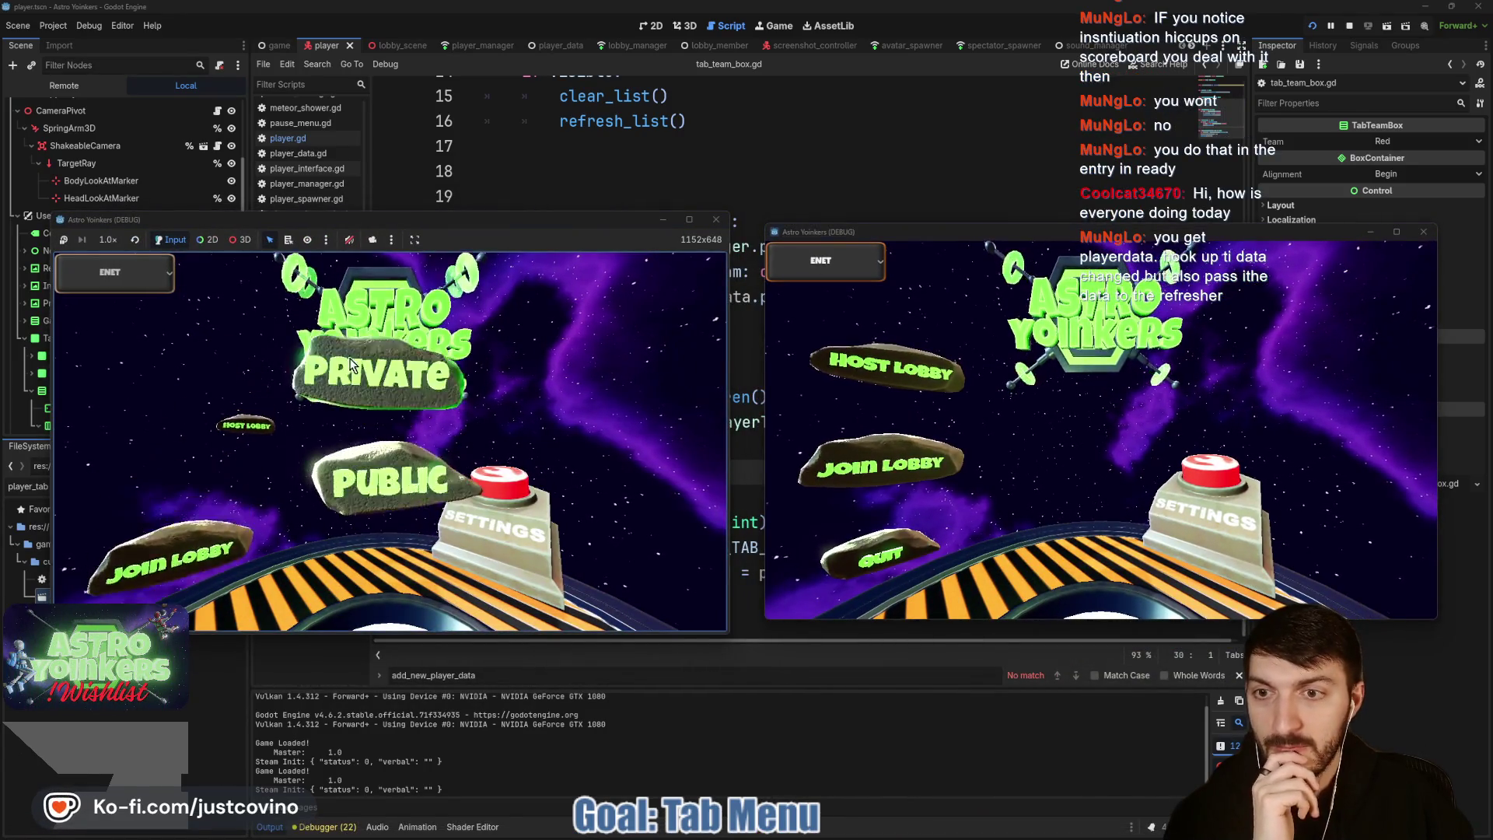
left_click(368, 357)
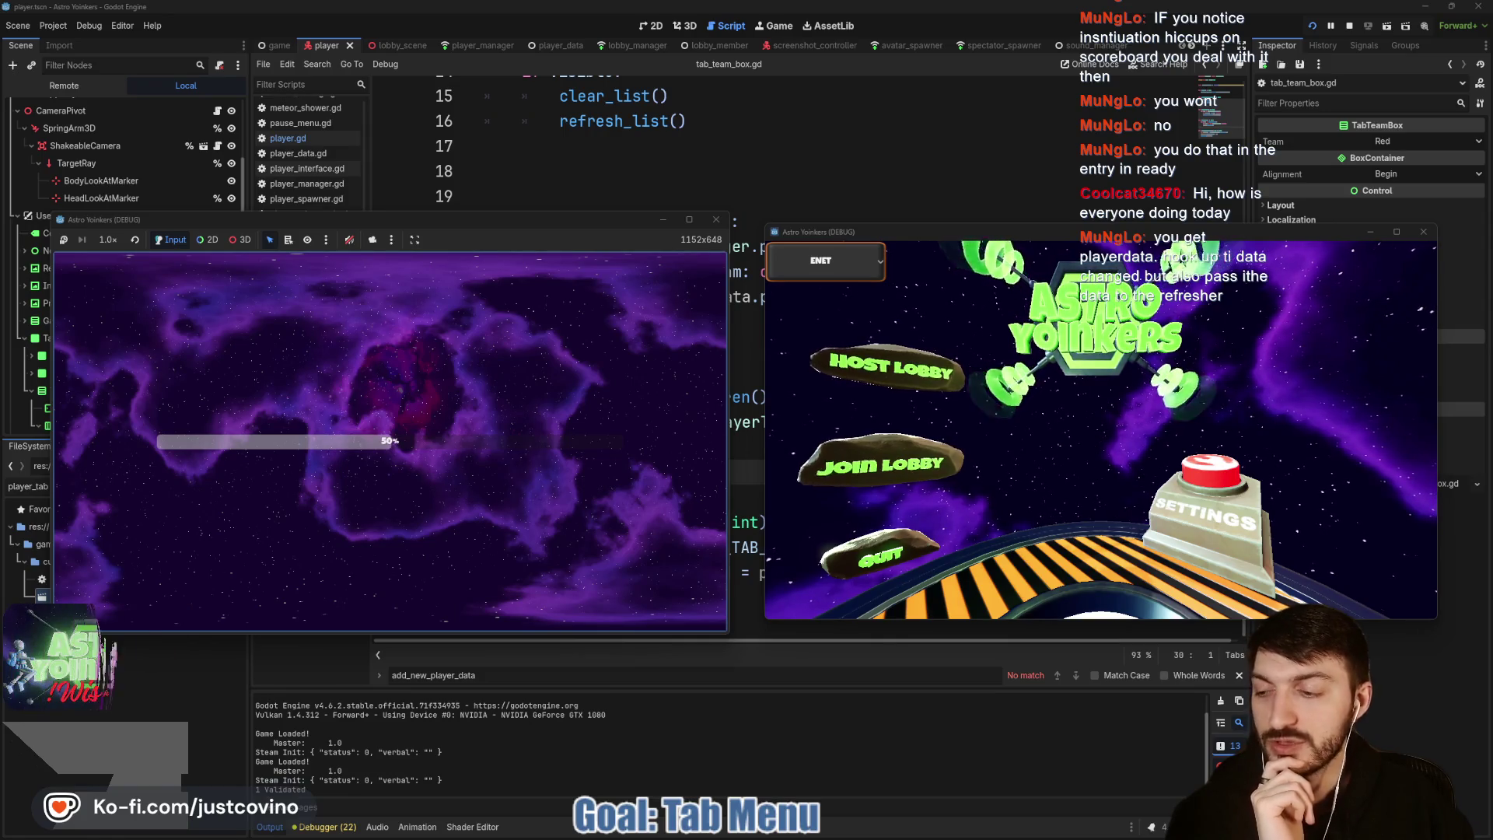
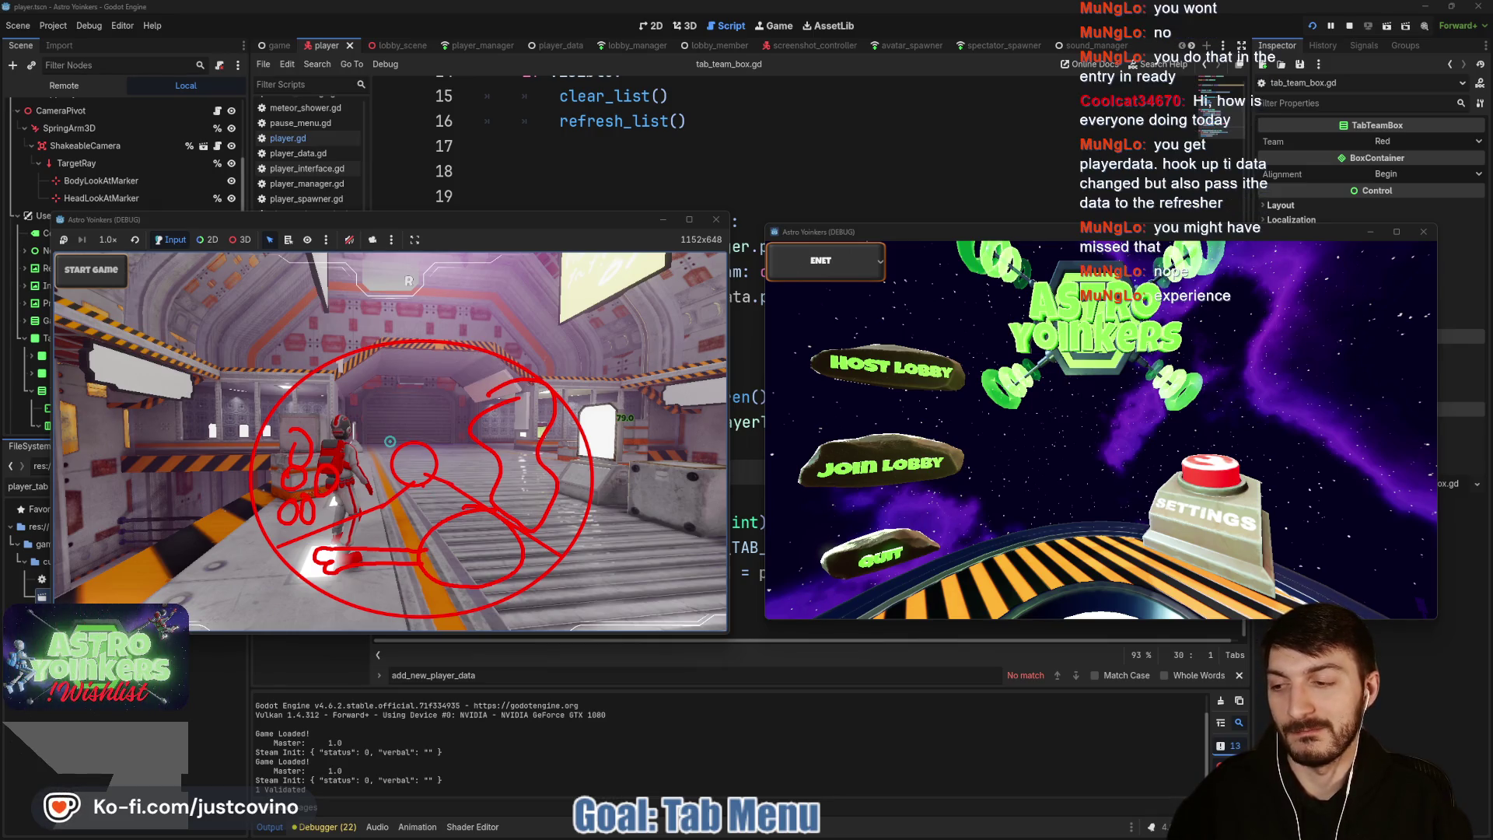
Toggle the Team Red/Team Blue scoreboard on and off in the host game with Tab
key("Escape")
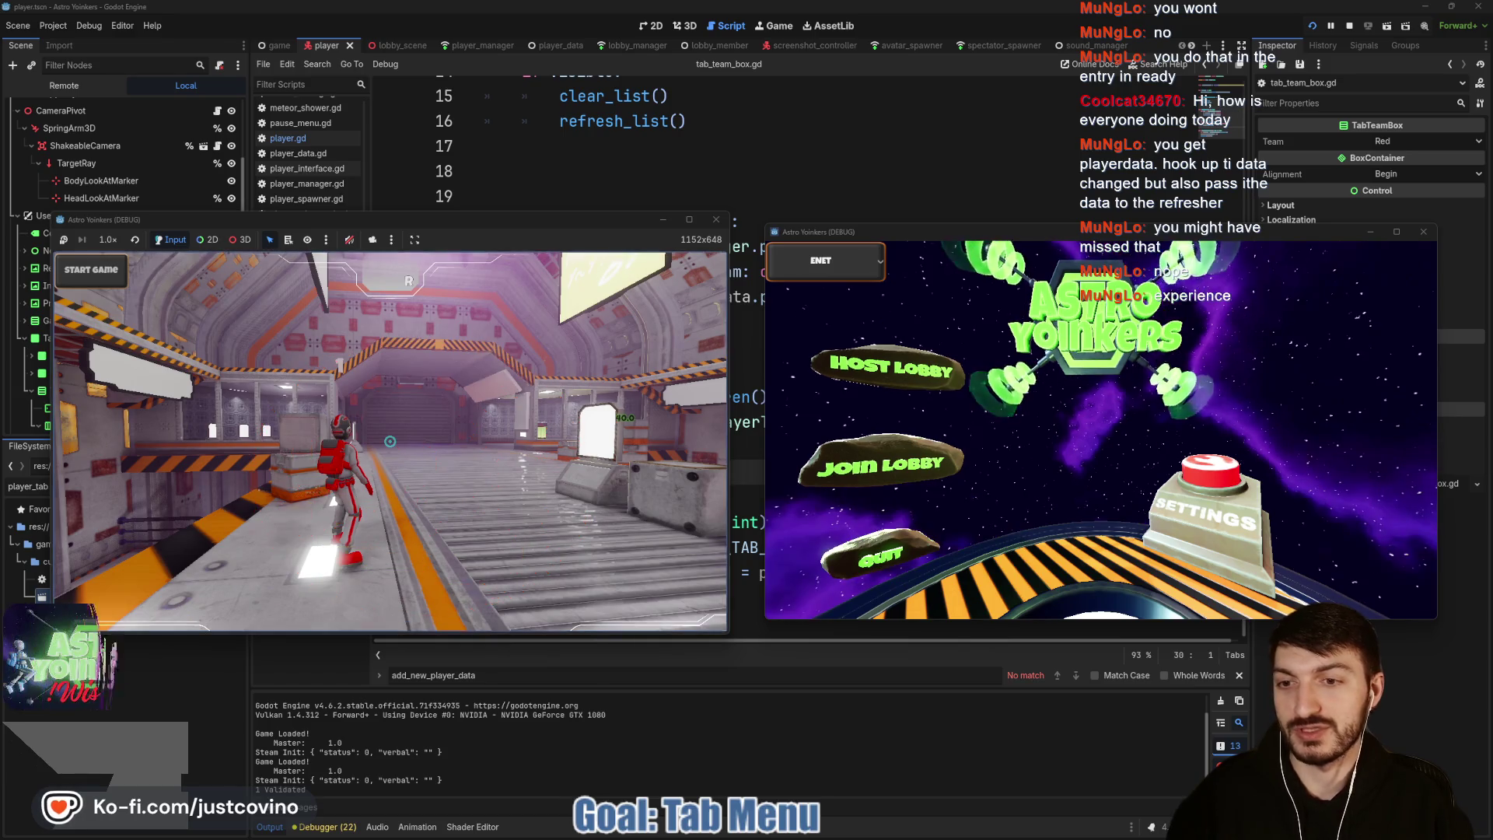
key("Tab")
key("Tab")
key("Tab")
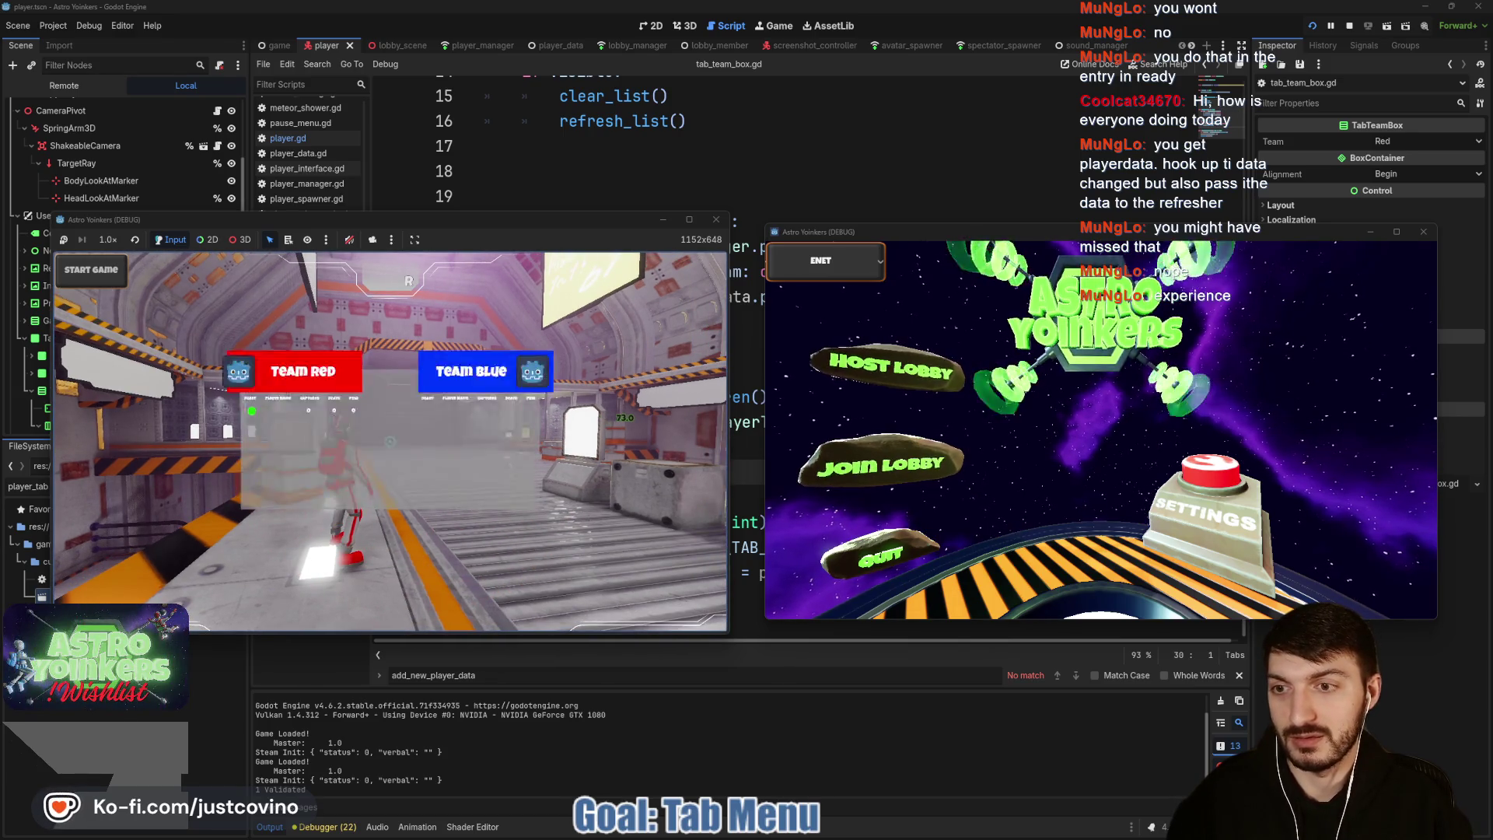
key("Tab")
key("Tab")
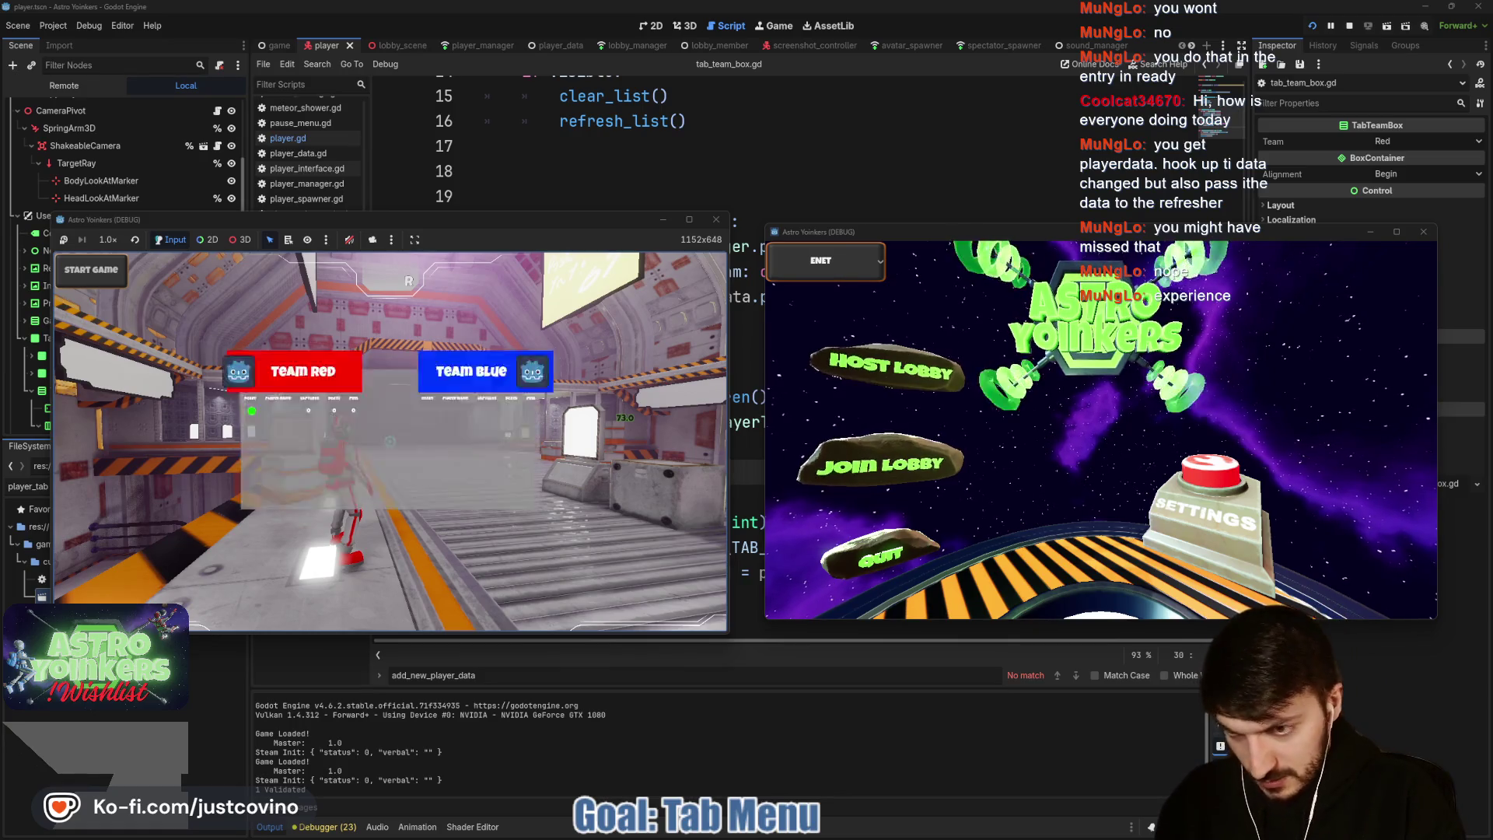
key("Tab")
key("Tab")
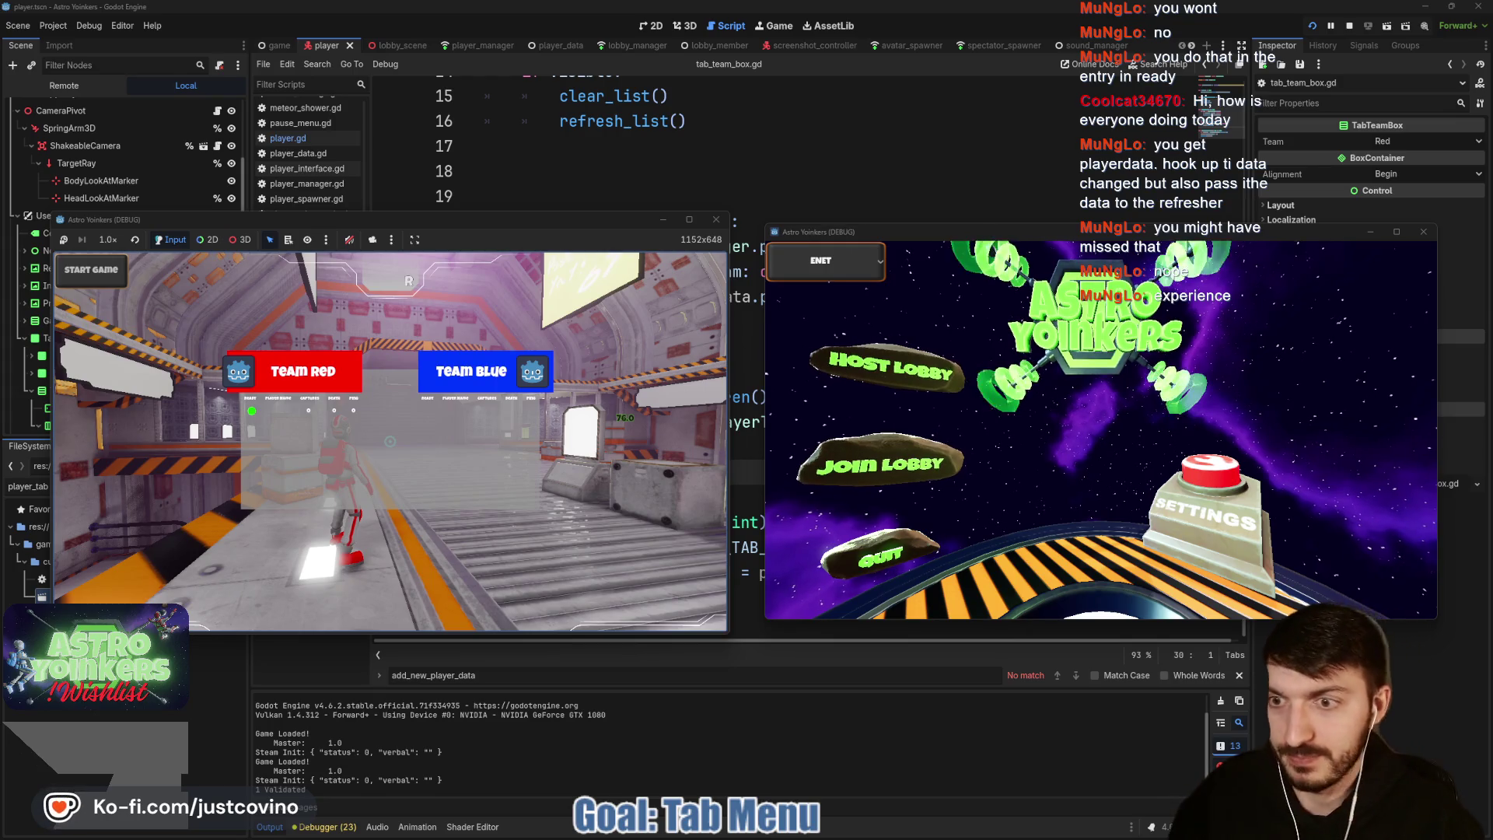
key("Tab")
Join lobby 0 from the second game and check the scoreboard while walking
left_click(851, 464)
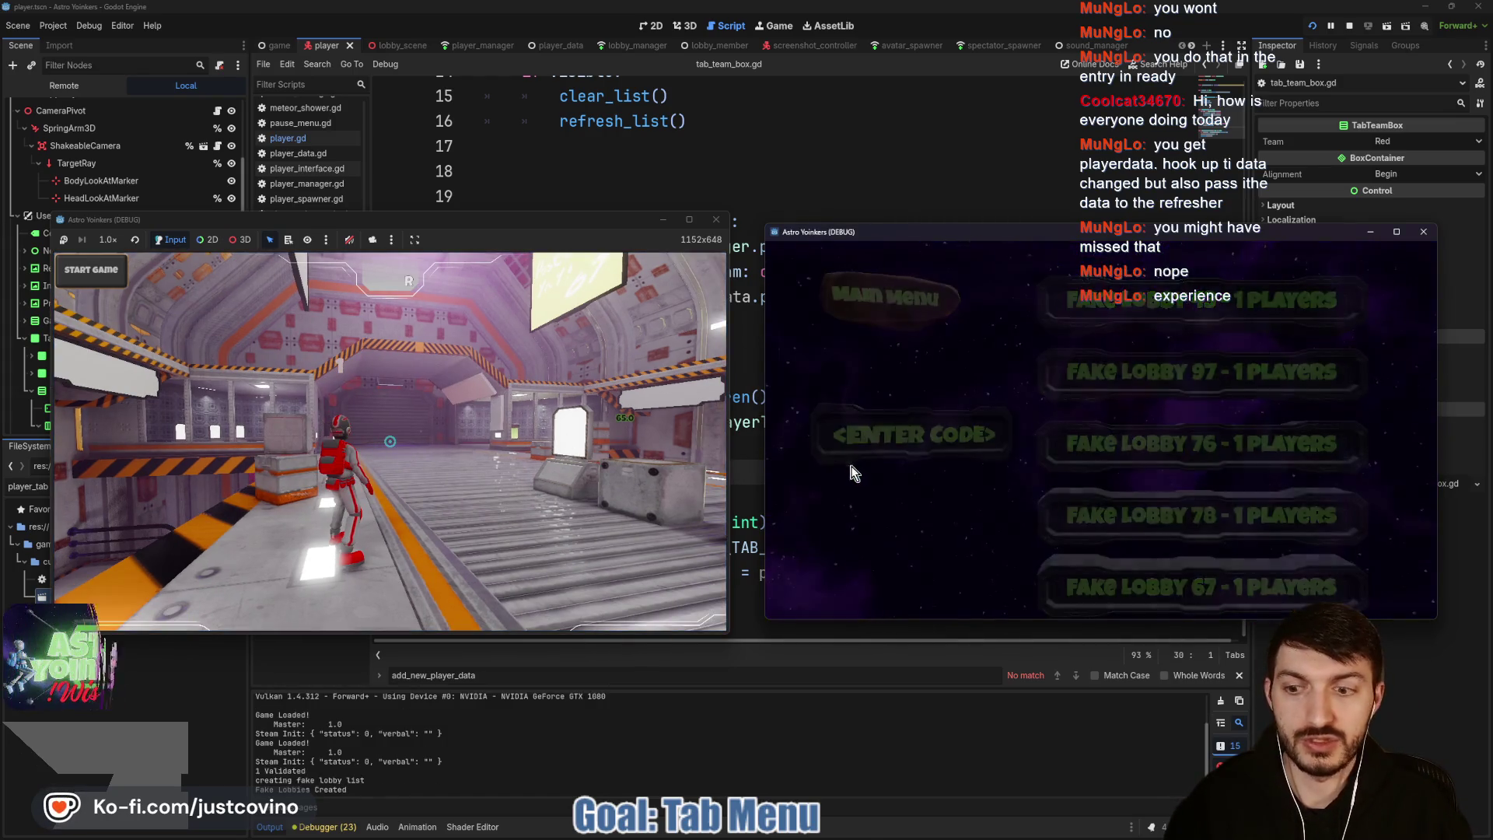
left_click(1133, 311)
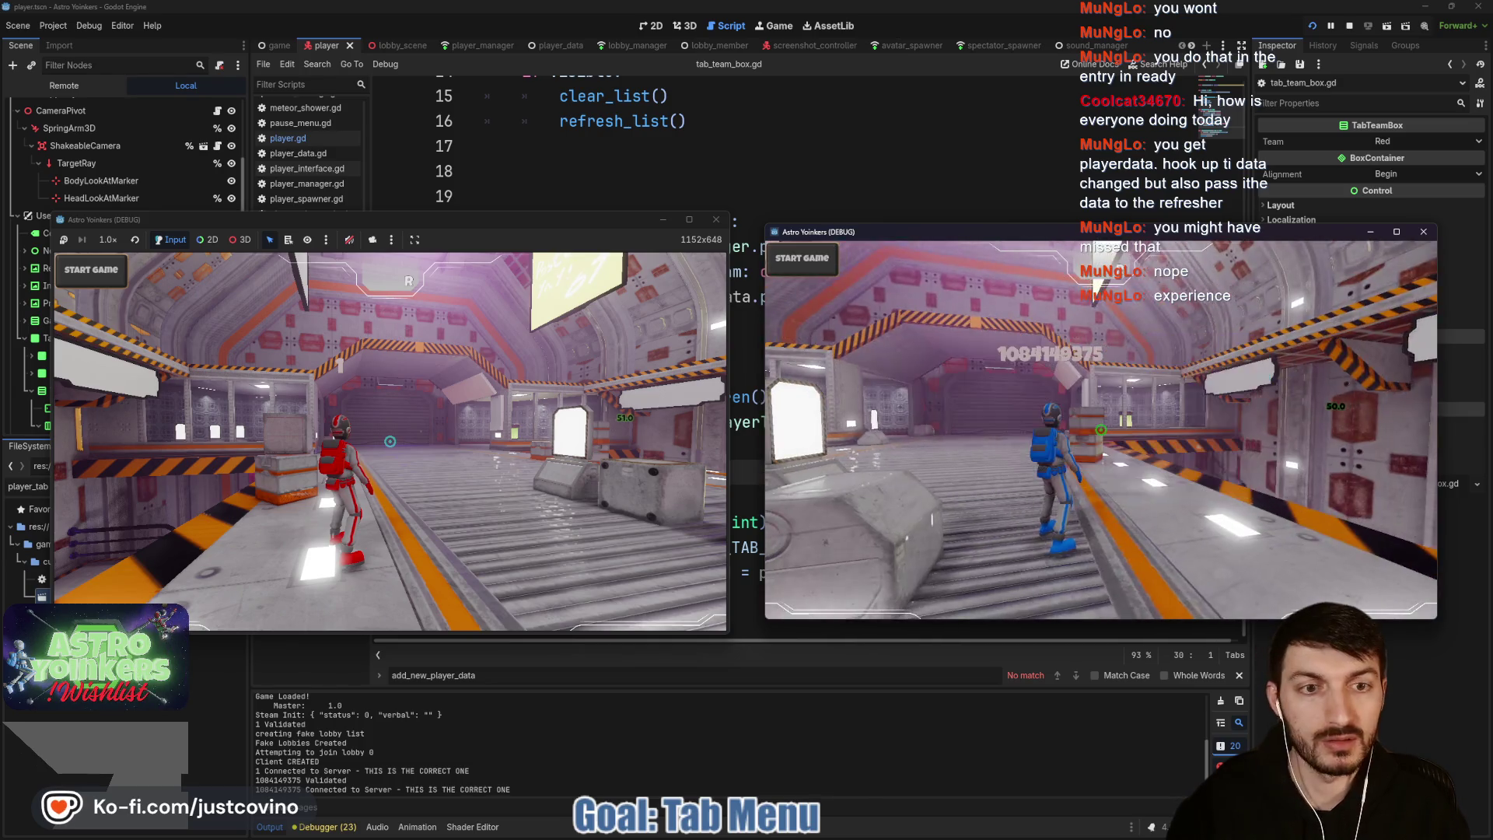
key("Tab")
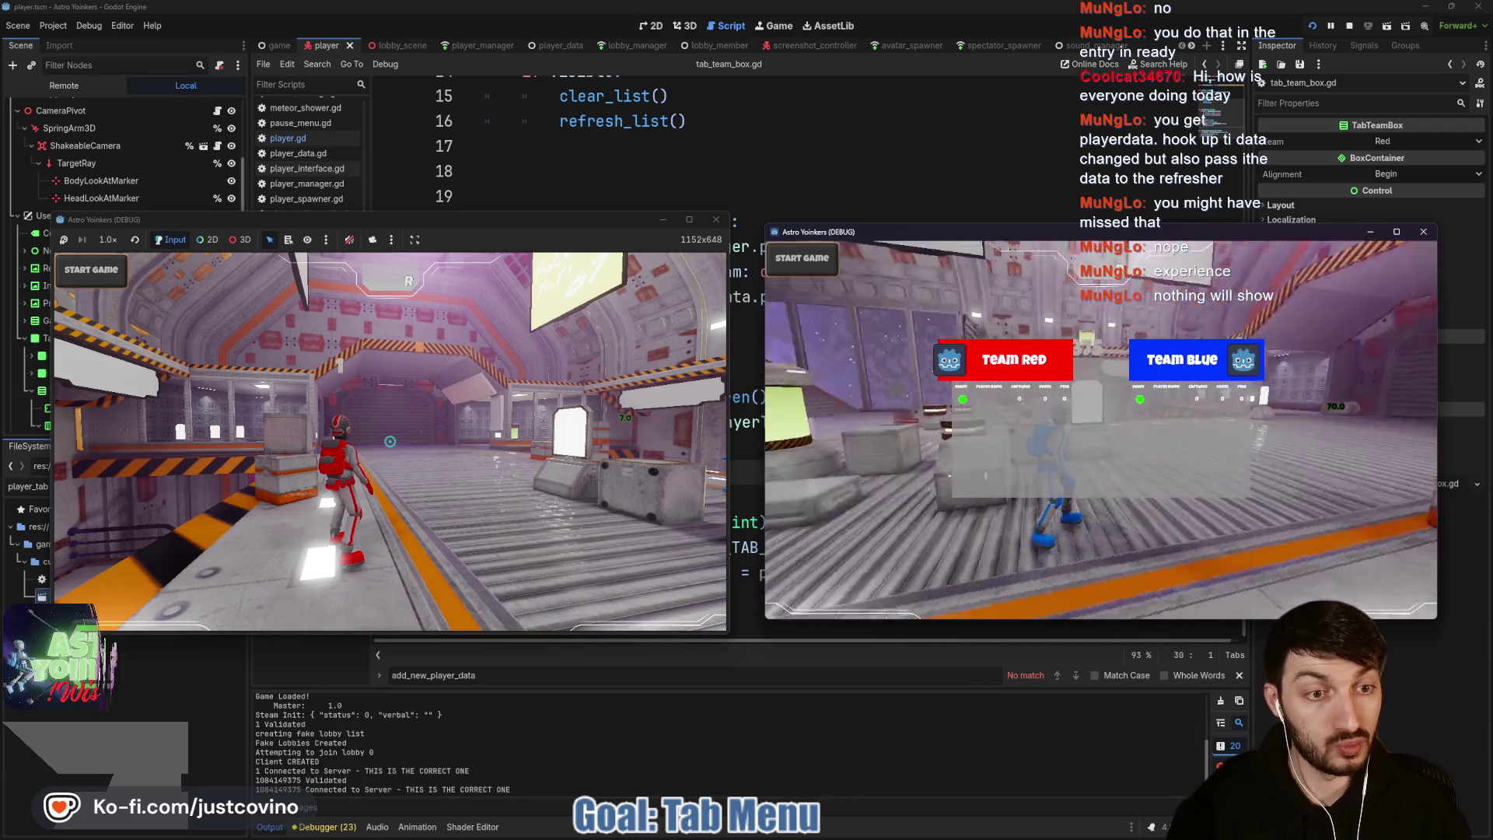
key("w")
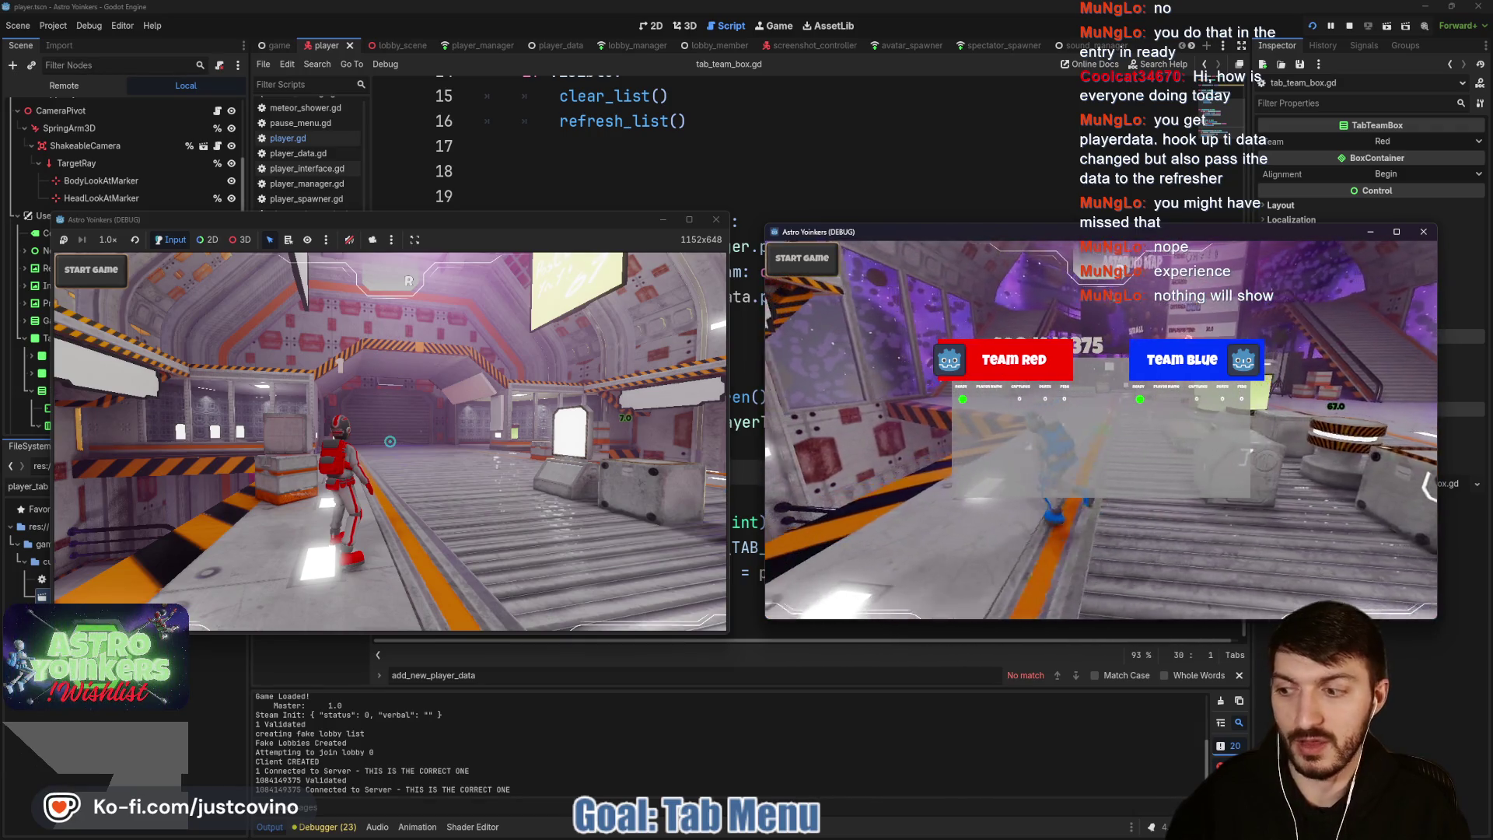
key("w")
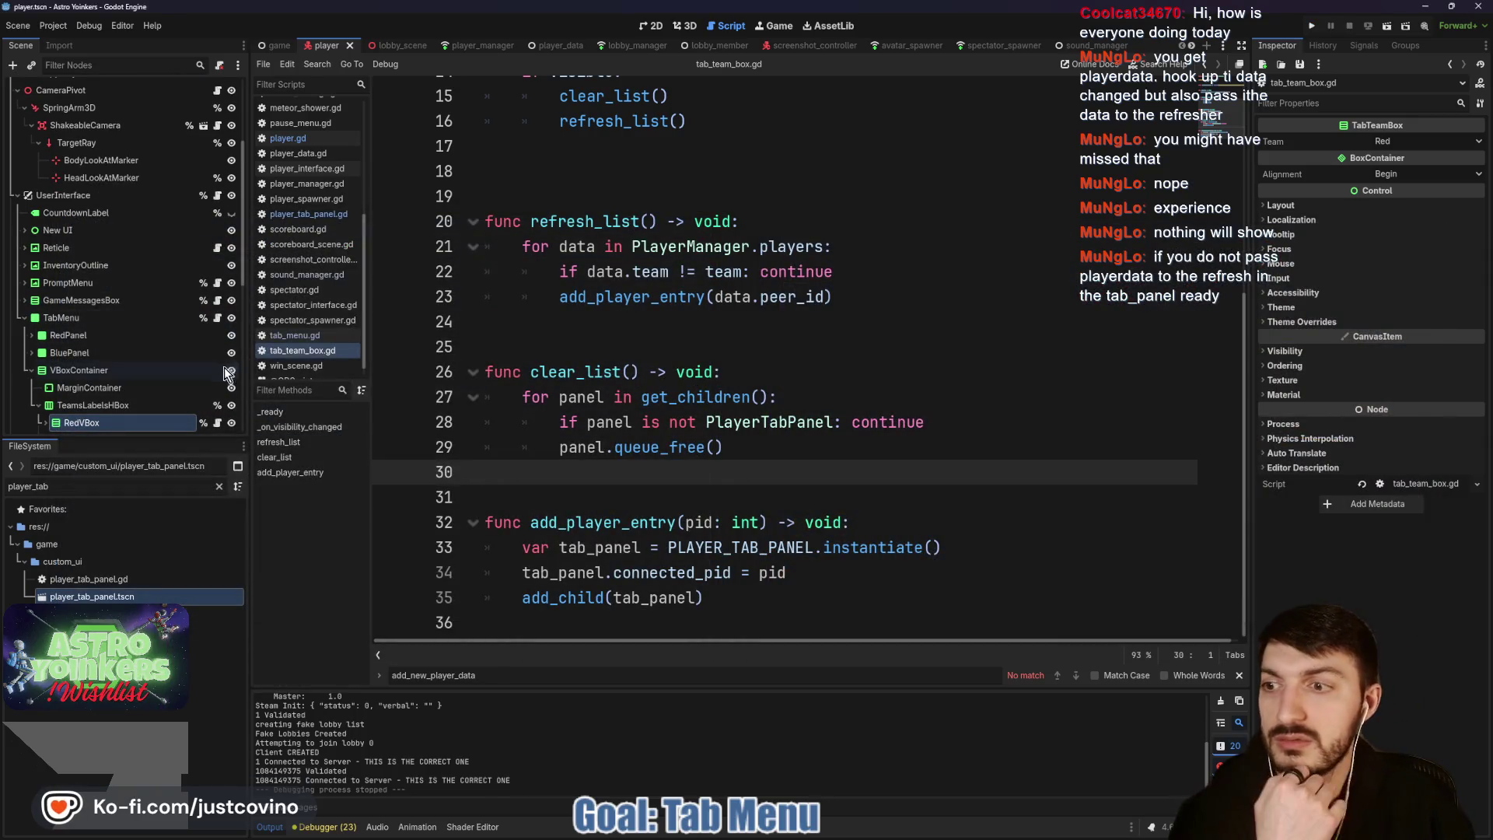
scroll(583, 459, "up", 1)
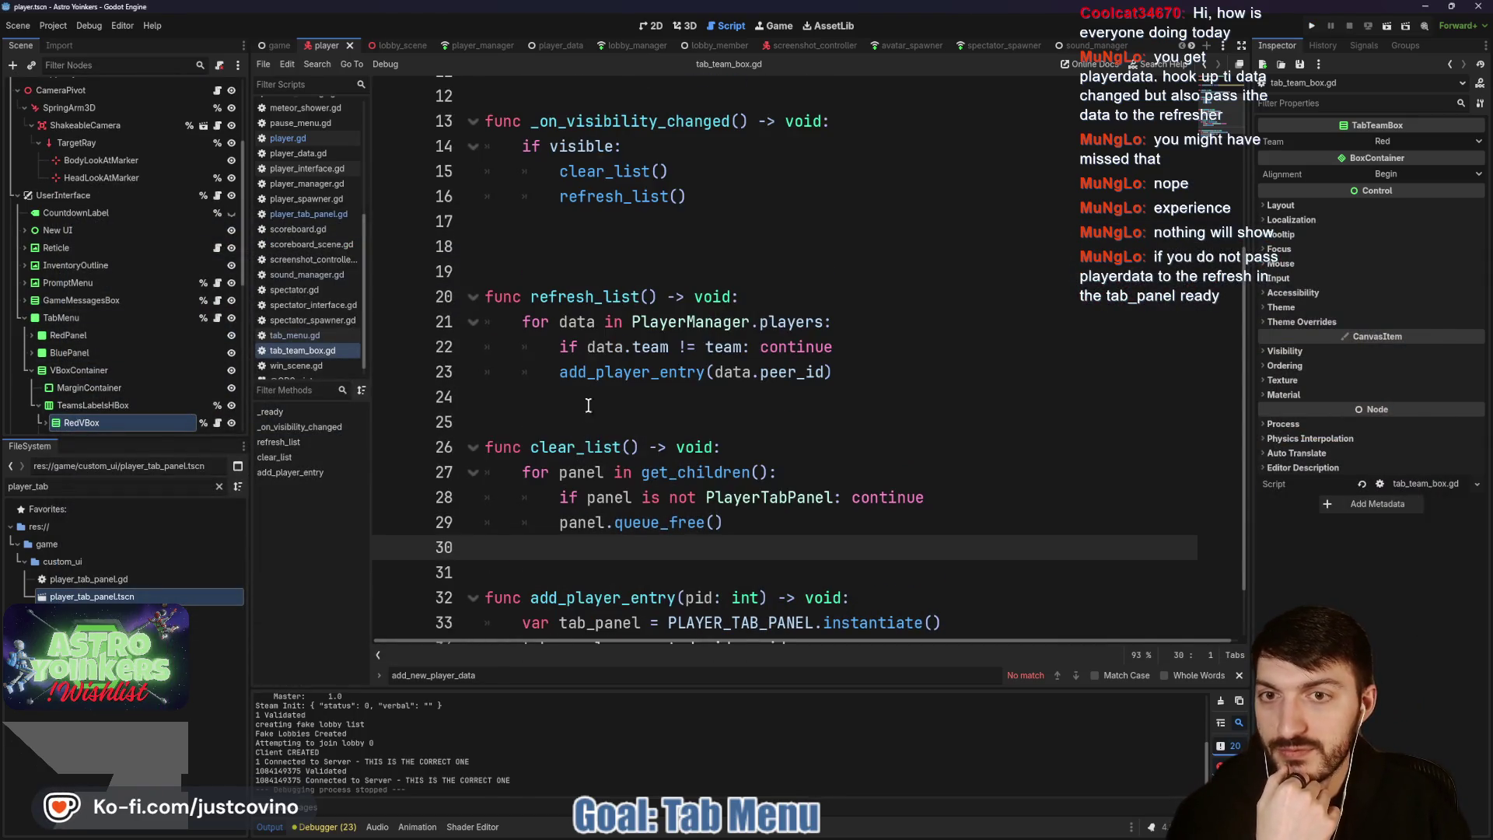
double_click(570, 294)
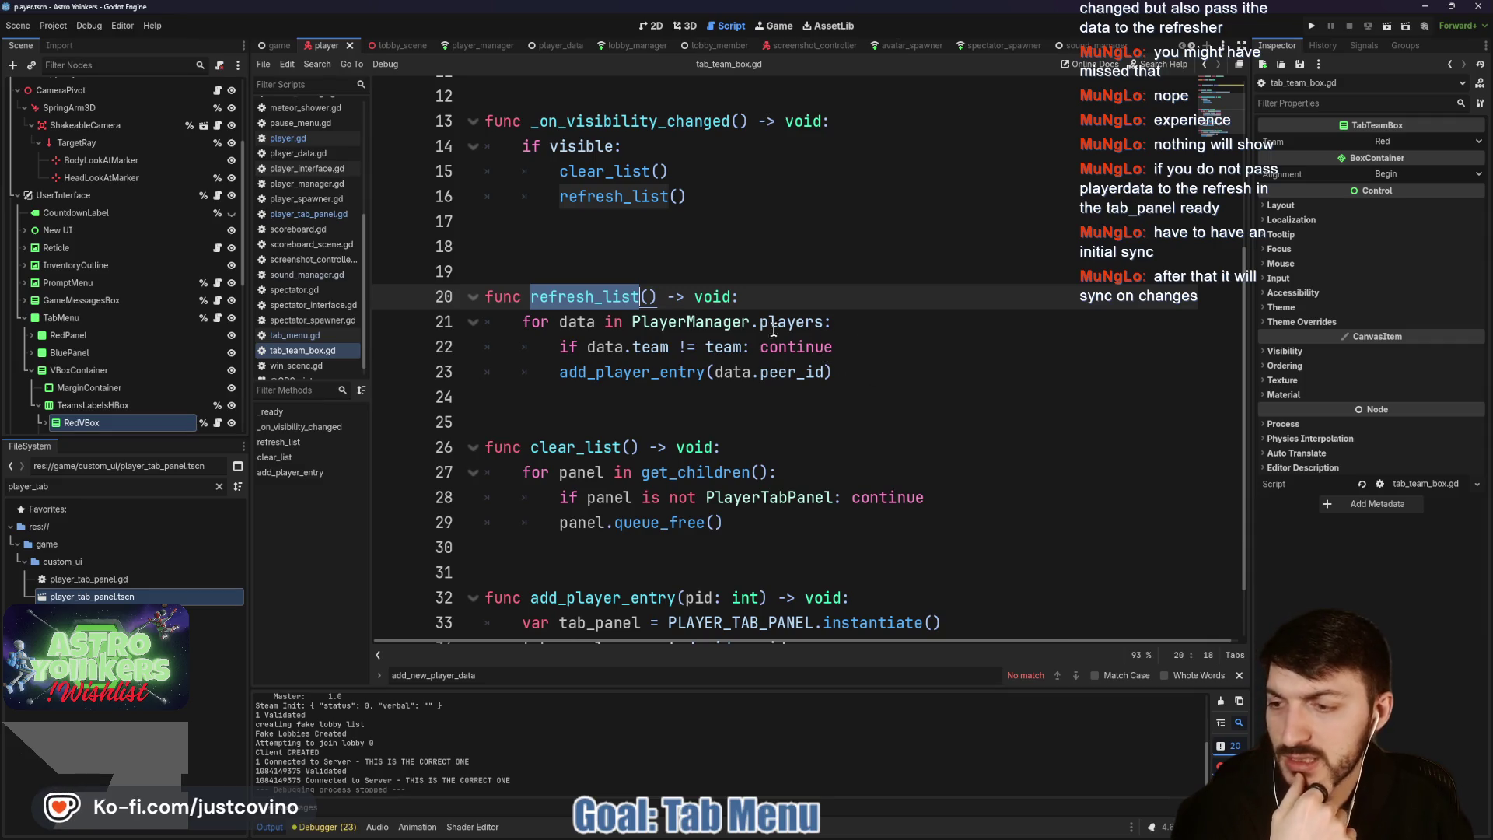
scroll(780, 331, "up", 3)
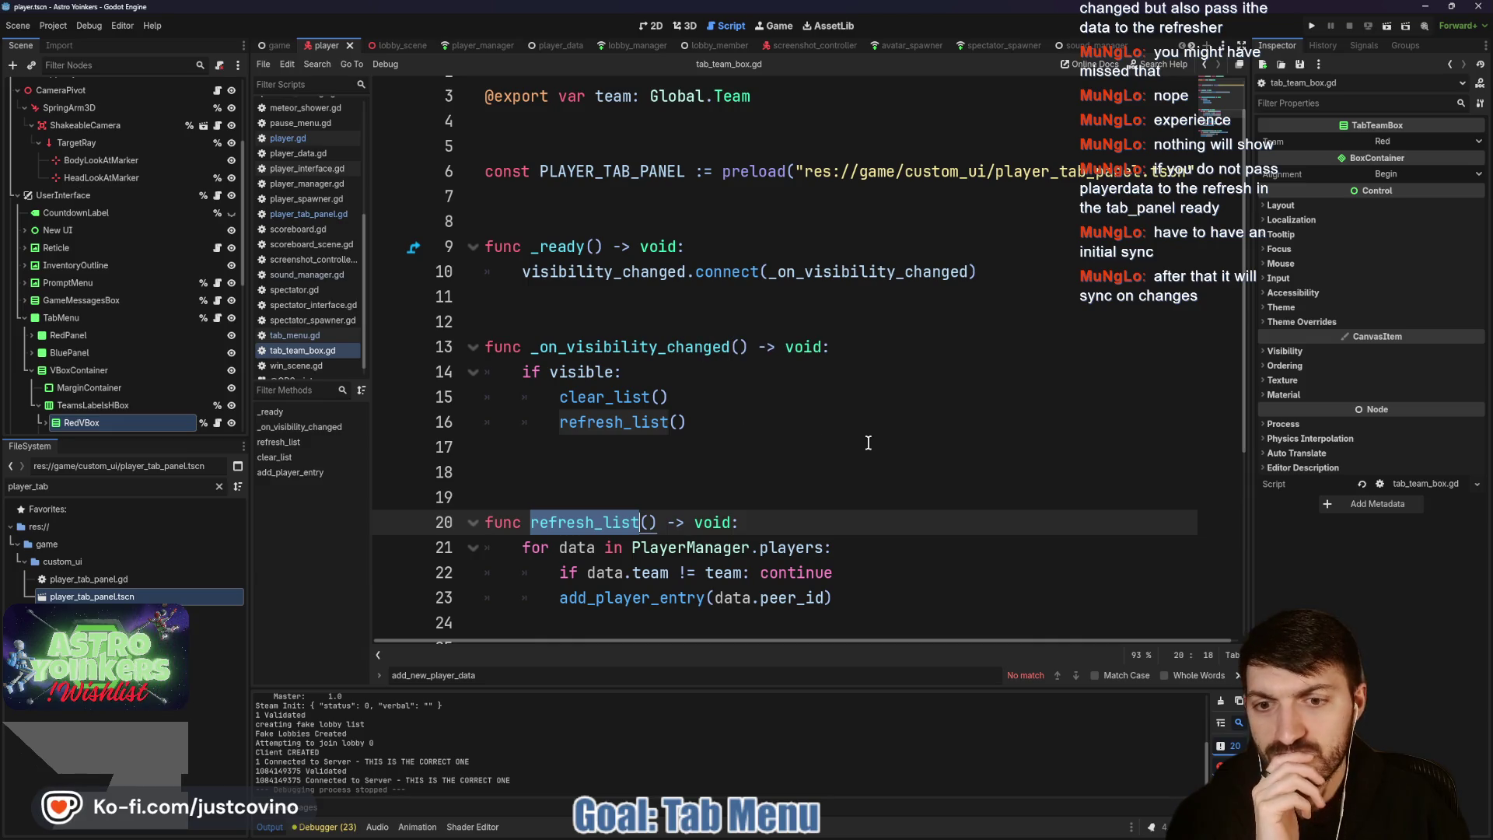
scroll(864, 447, "down", 2)
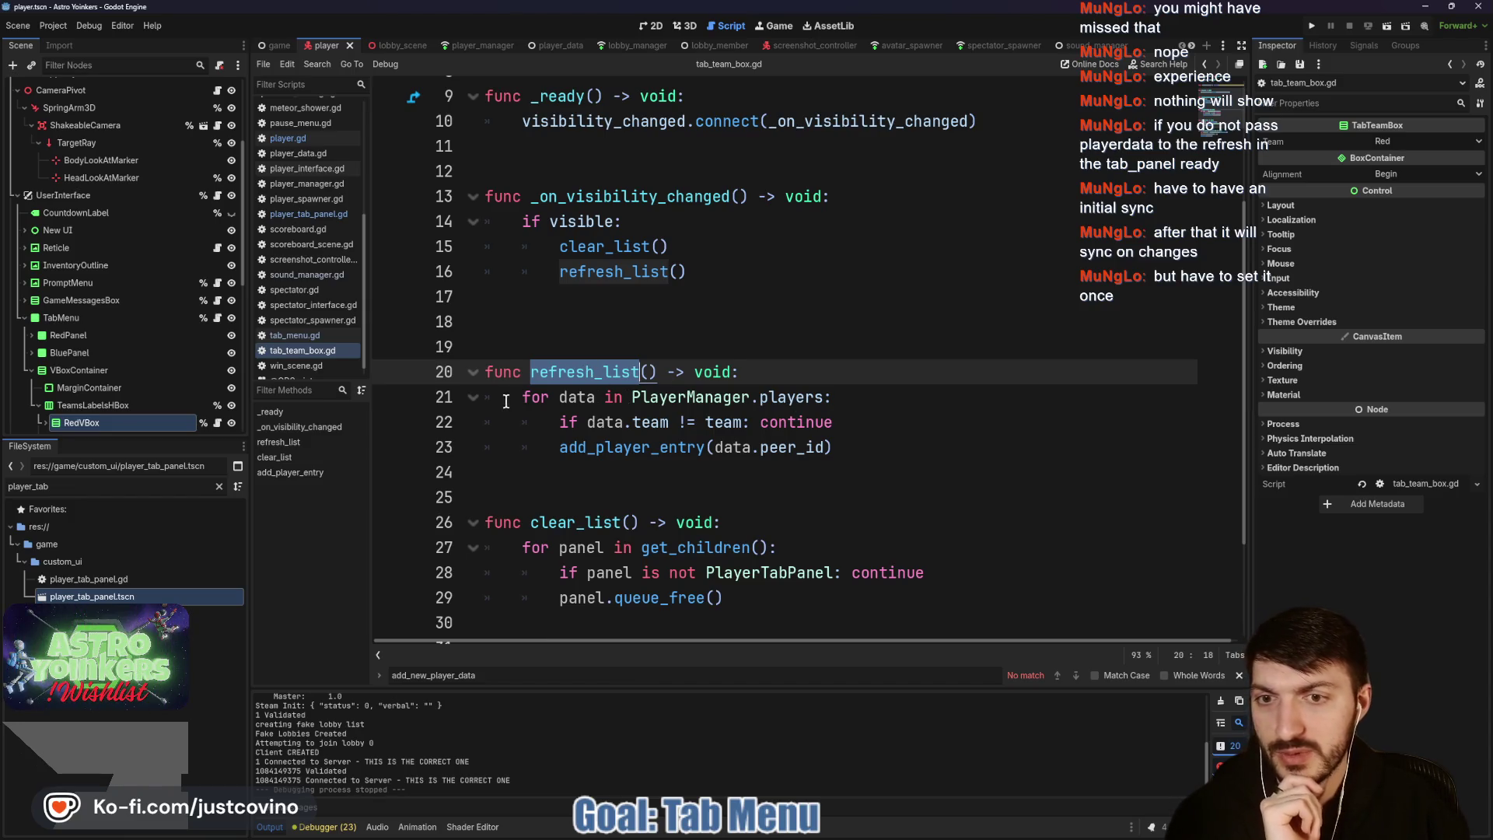
left_click_drag(505, 402, 906, 402)
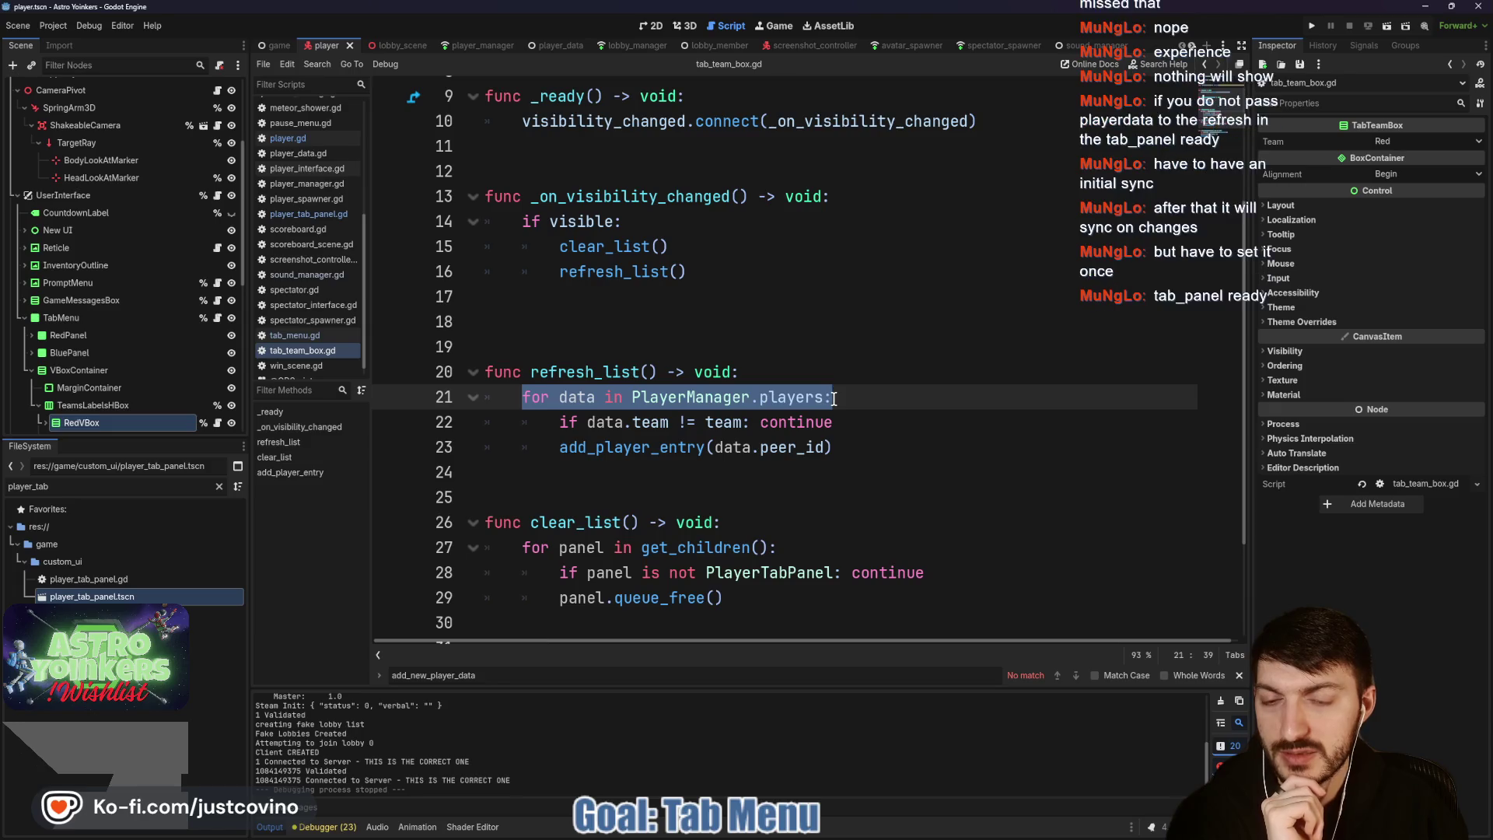
left_click_drag(558, 422, 904, 425)
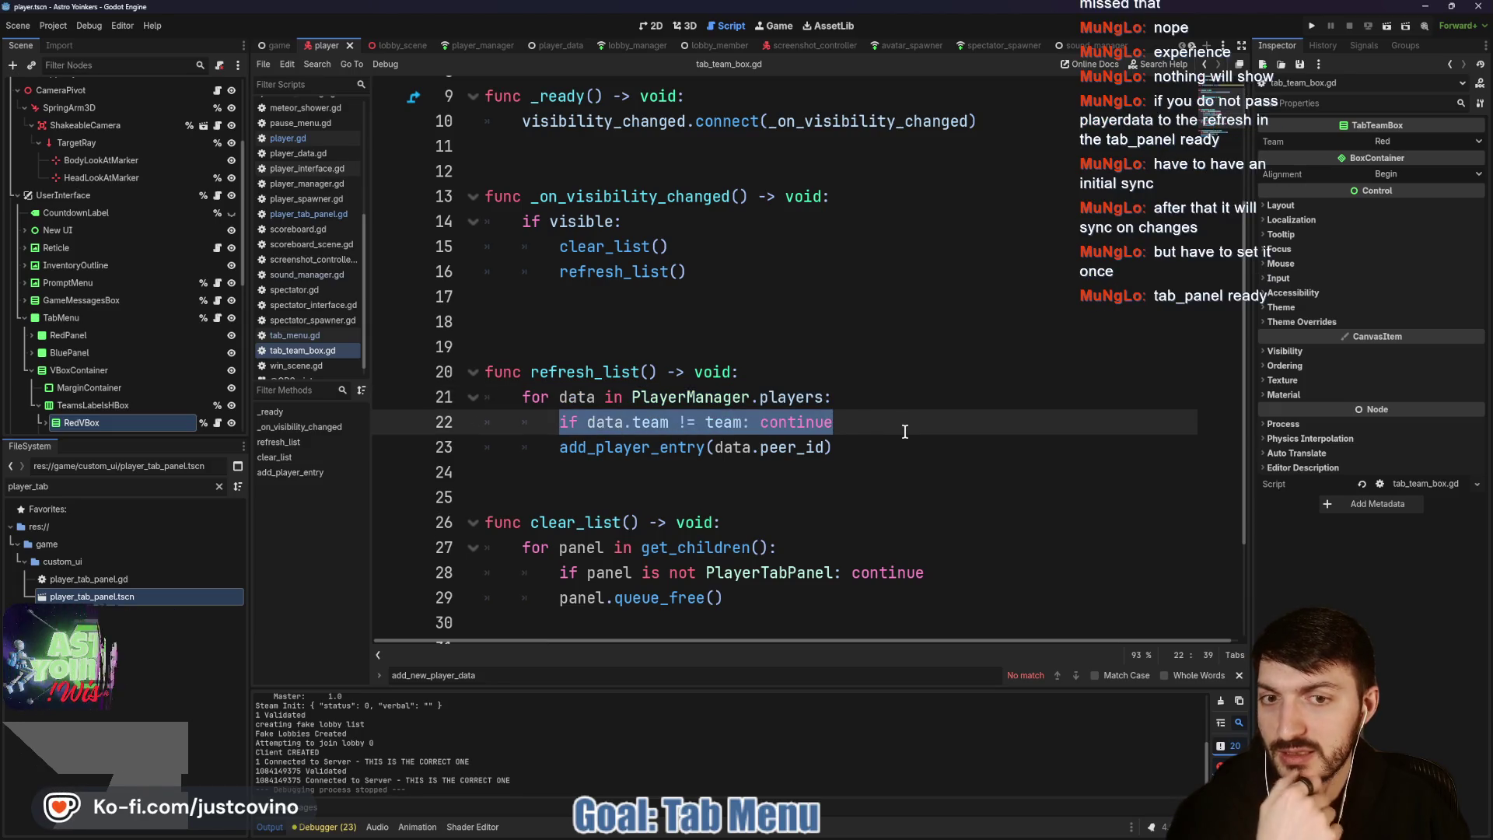
left_click_drag(559, 447, 847, 452)
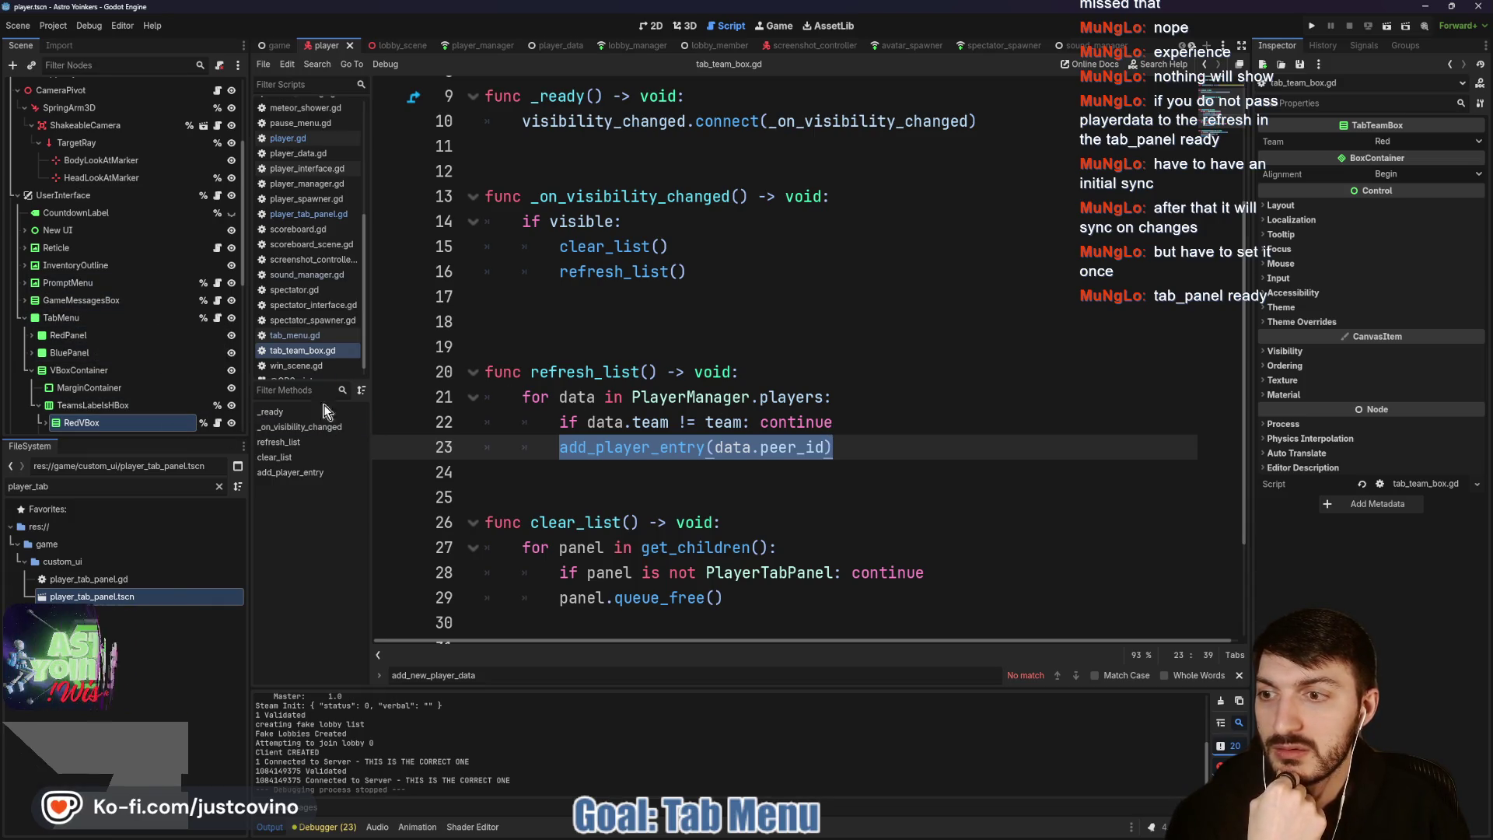
scroll(123, 376, "down", 3)
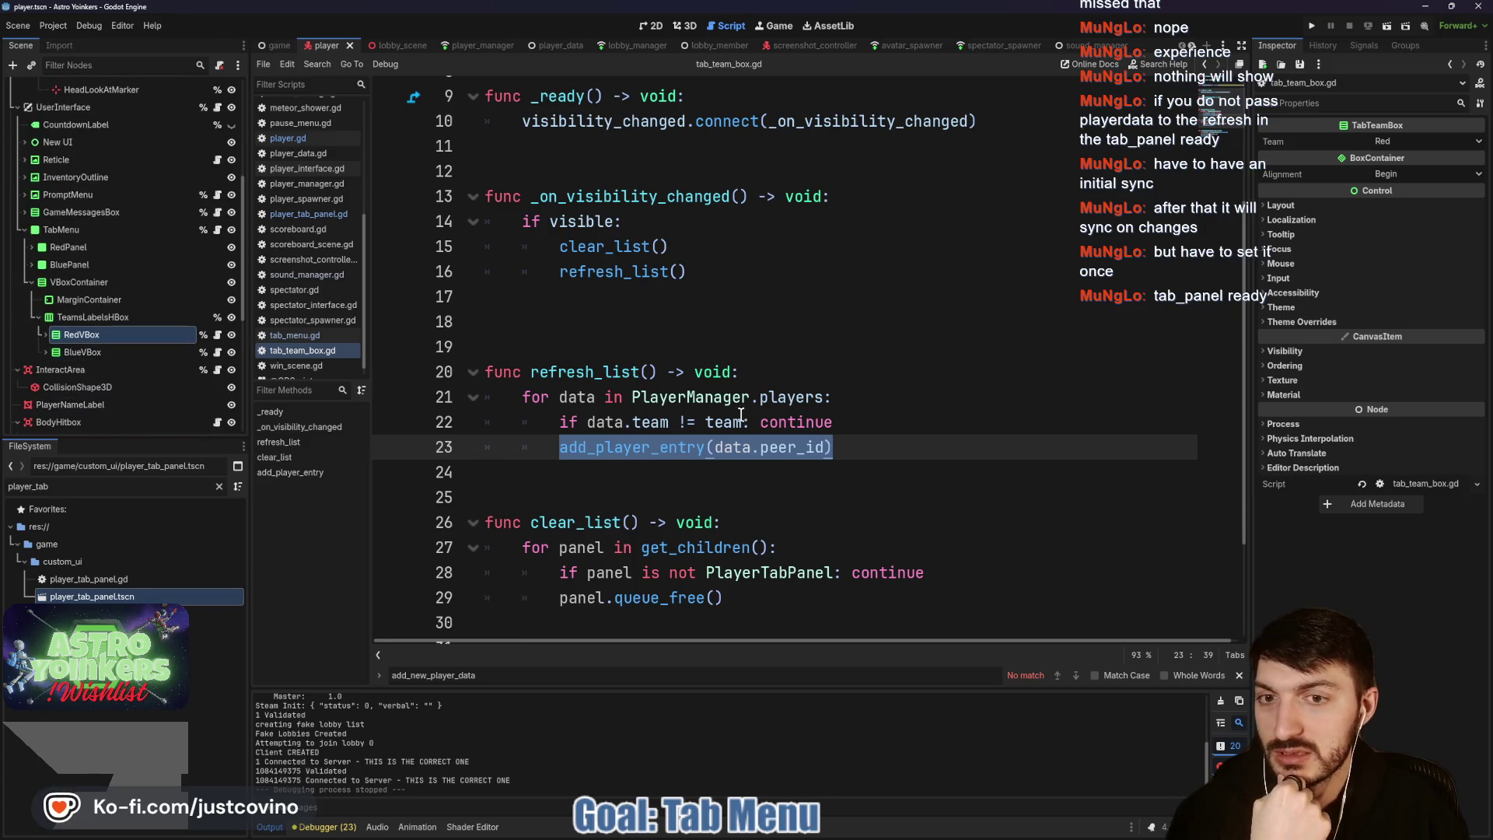
scroll(647, 325, "up", 2)
left_click(605, 273)
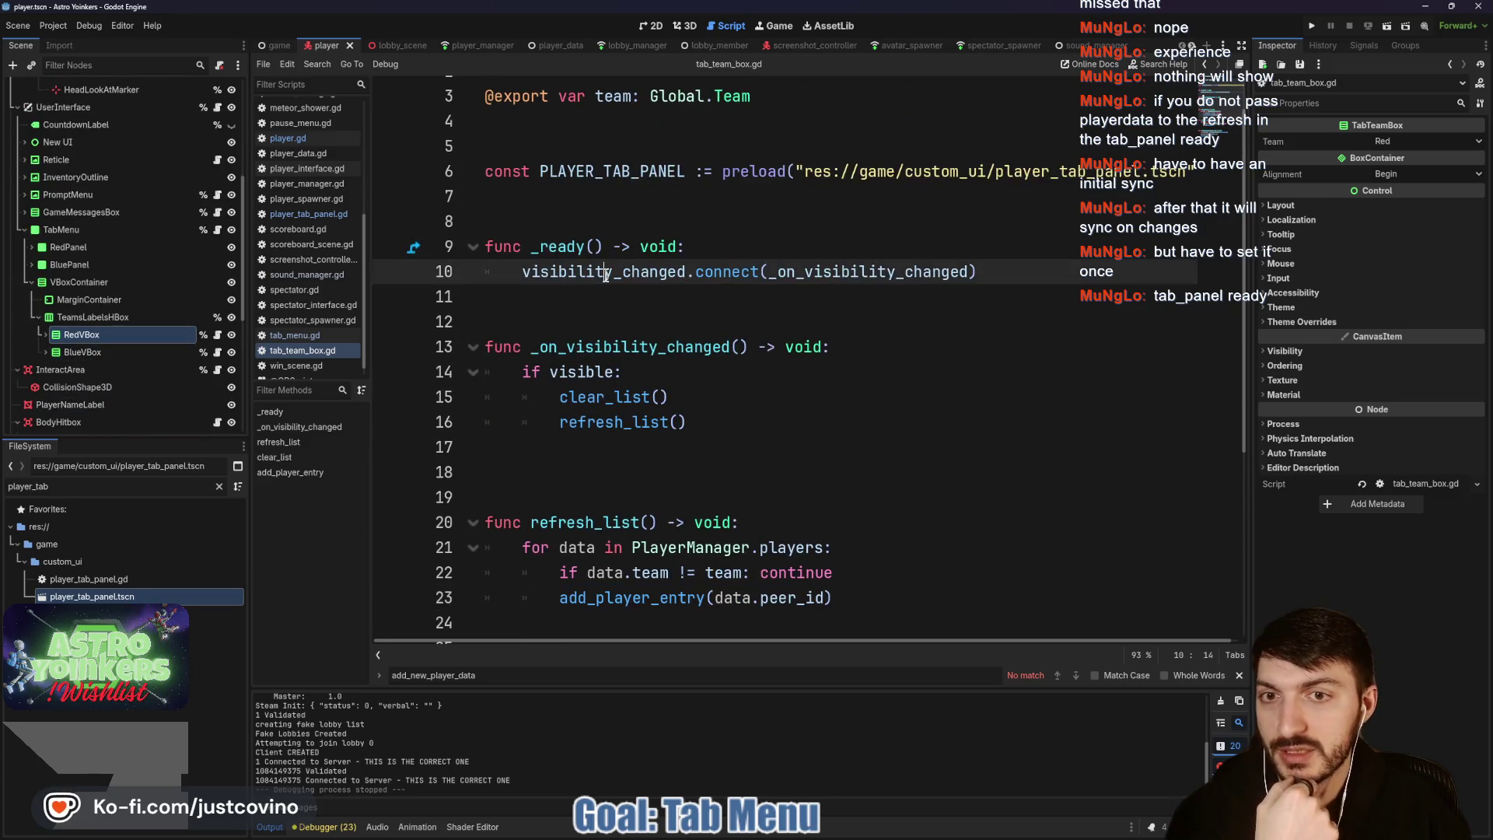
key("End")
key("shift+Home")
scroll(844, 379, "down", 4)
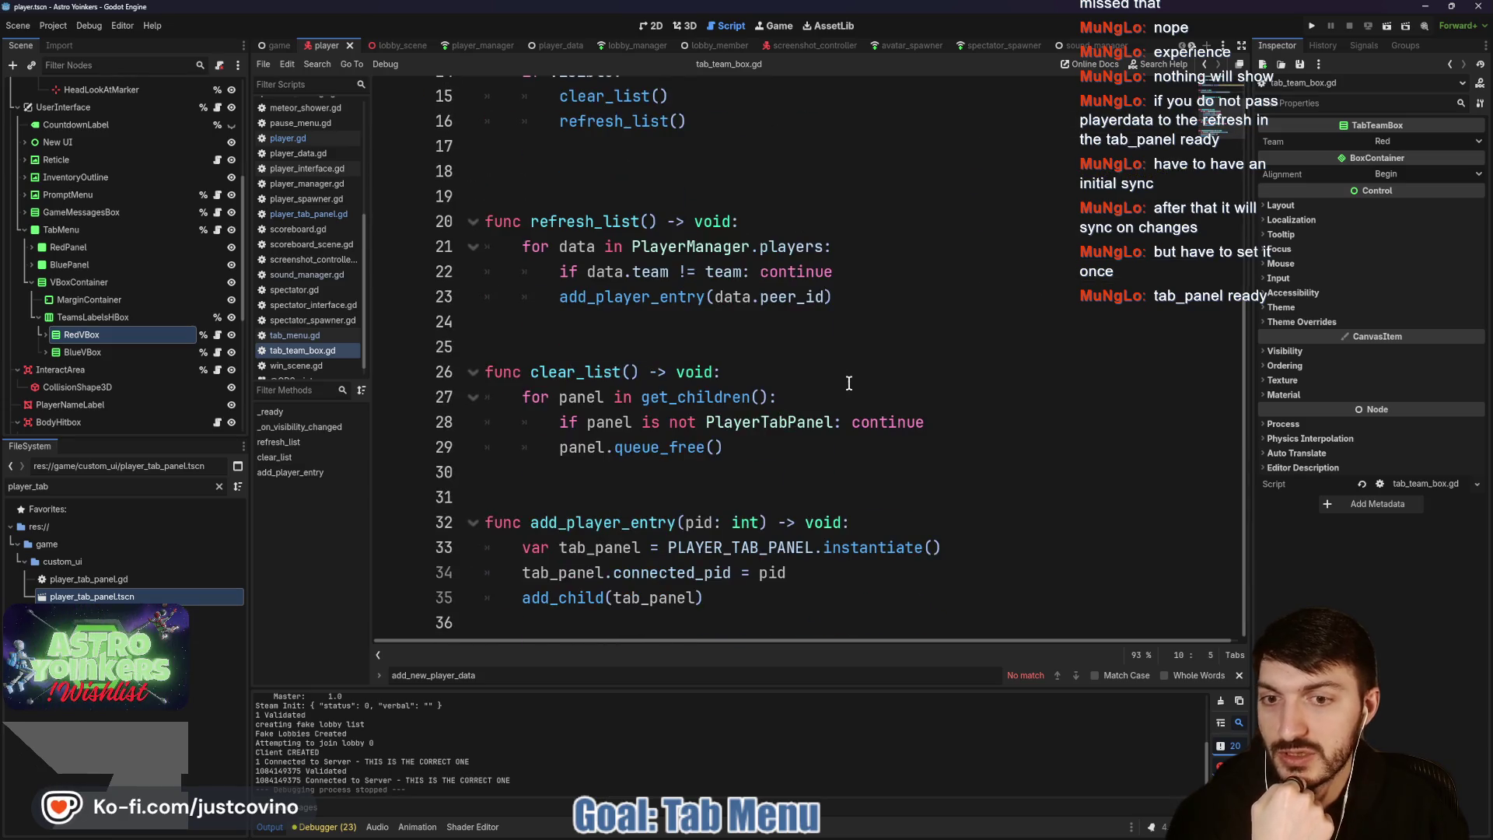
scroll(849, 383, "up", 4)
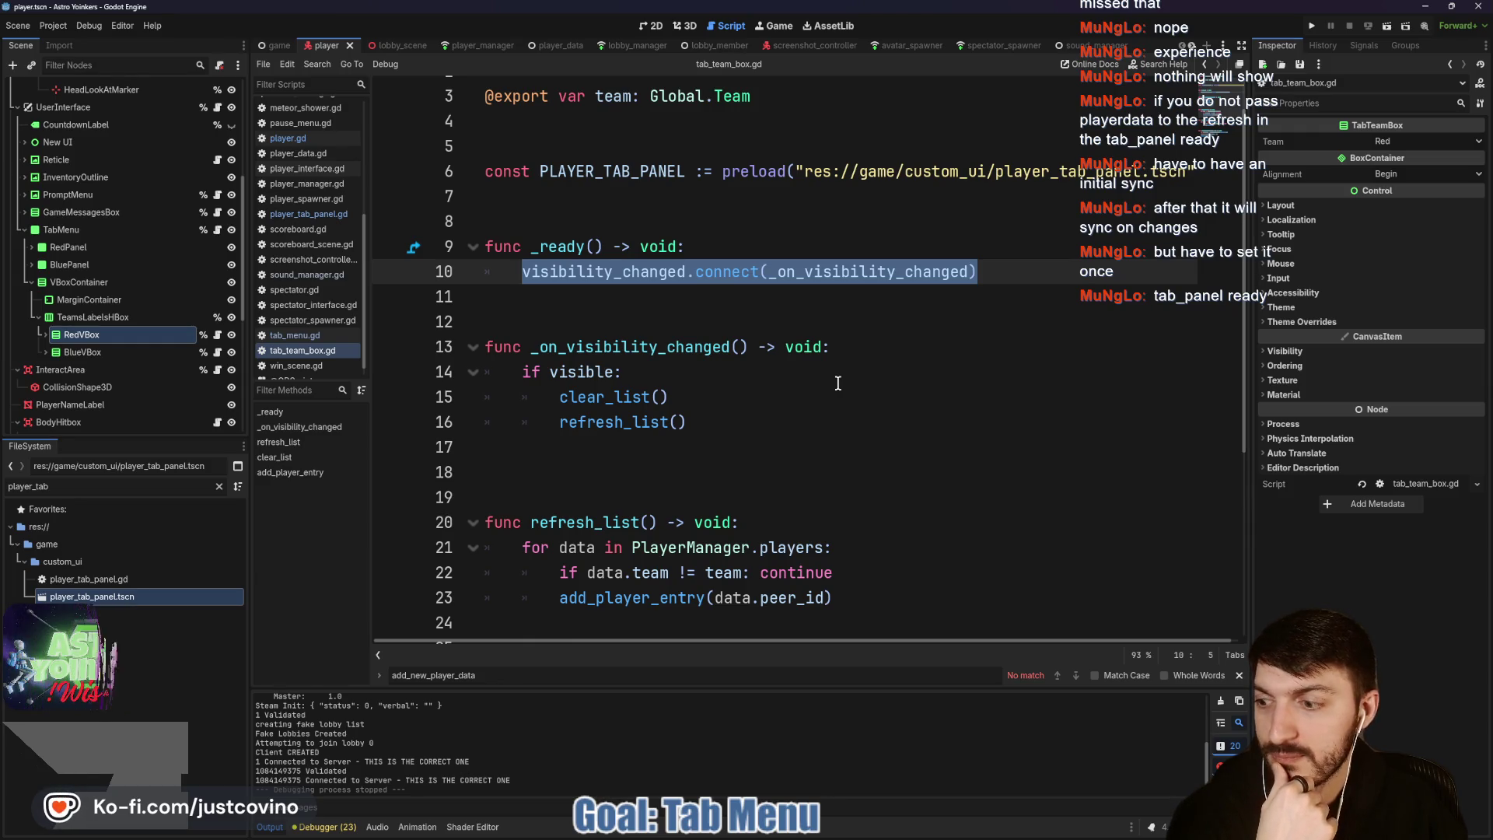
scroll(838, 383, "down", 4)
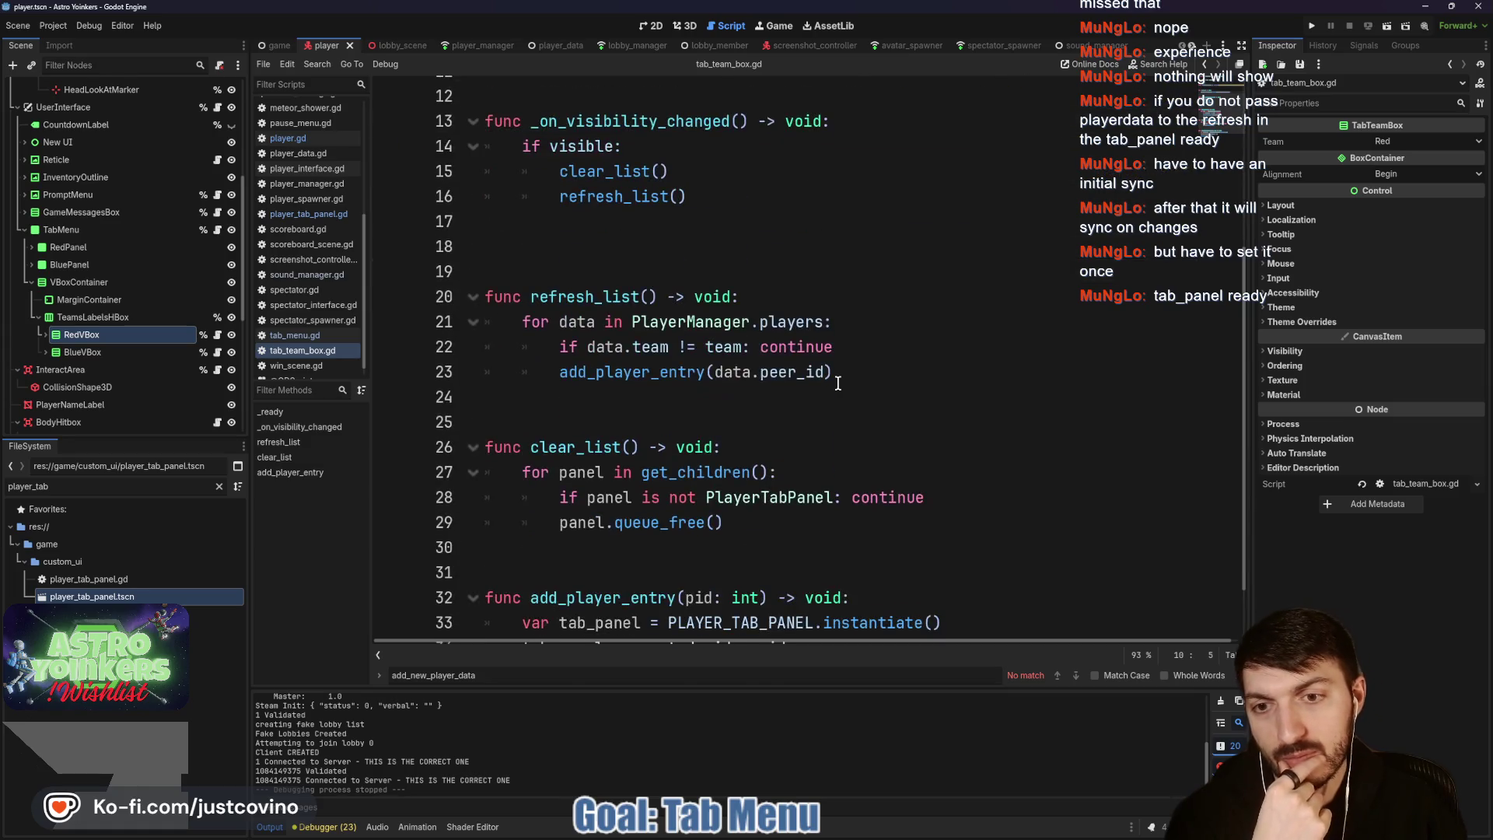
scroll(838, 382, "up", 3)
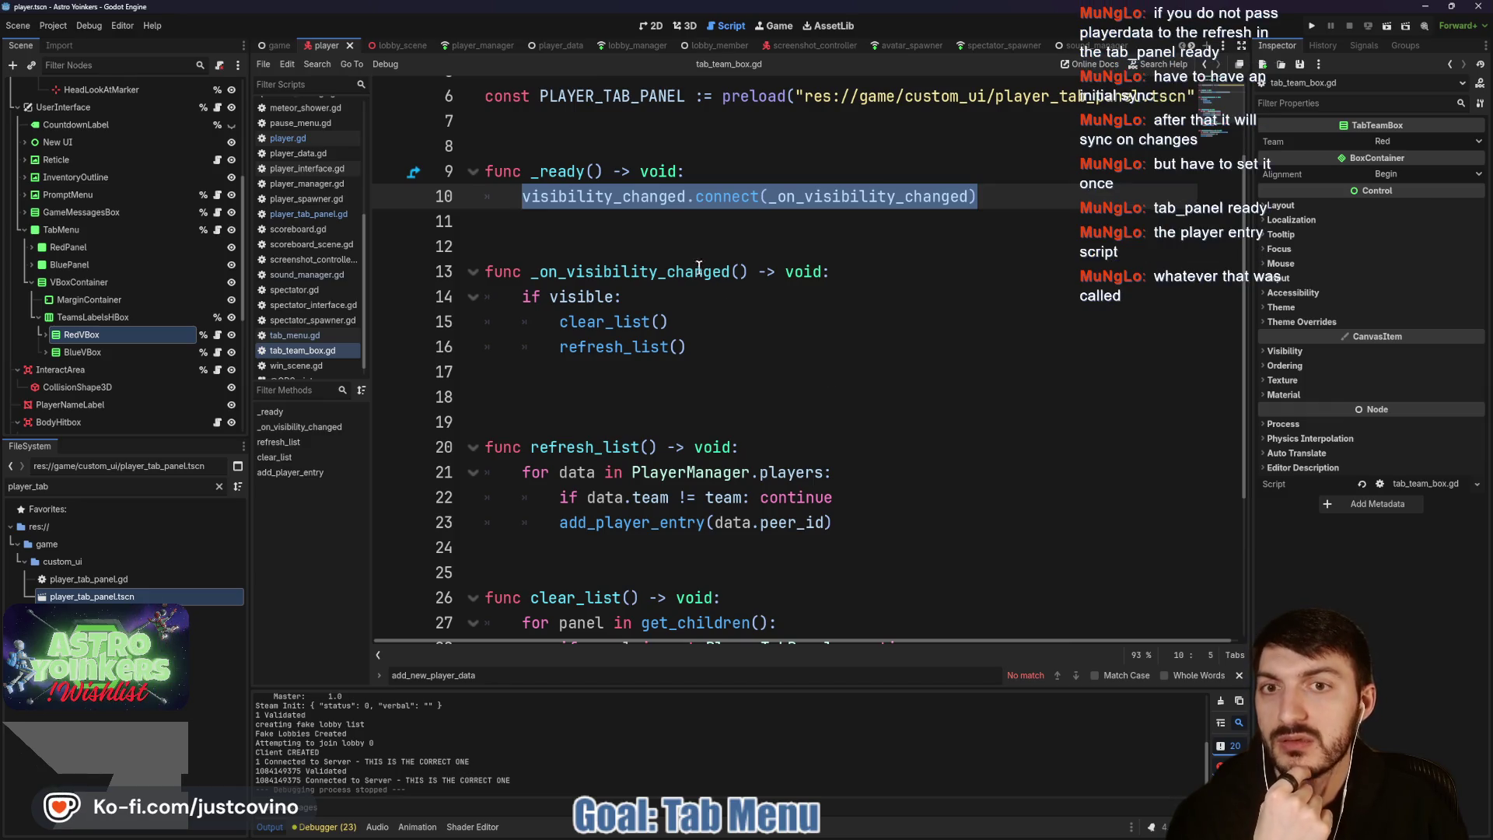
left_click(654, 236)
scroll(653, 236, "up", 2)
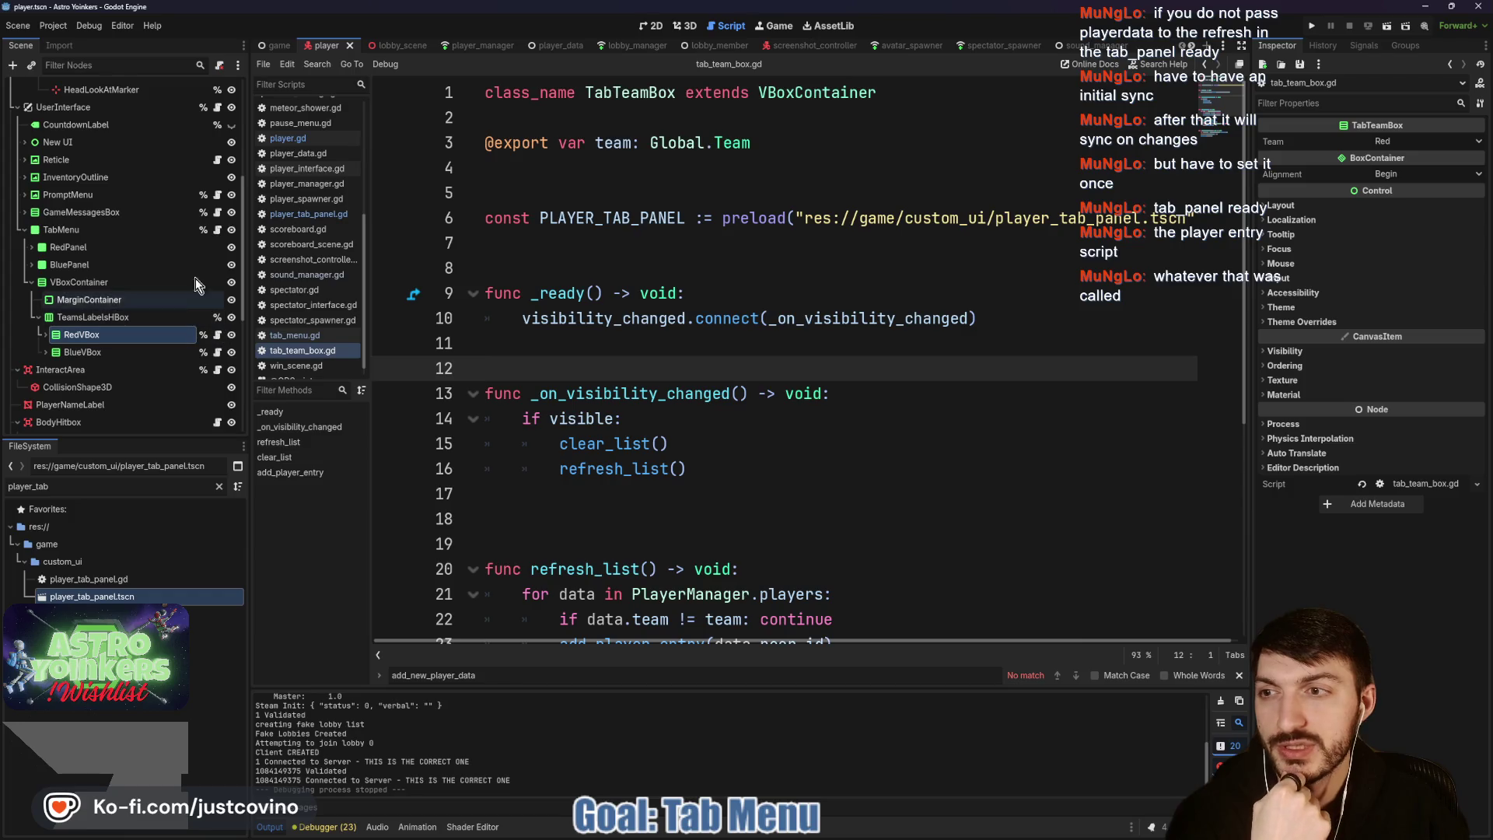
left_click(218, 231)
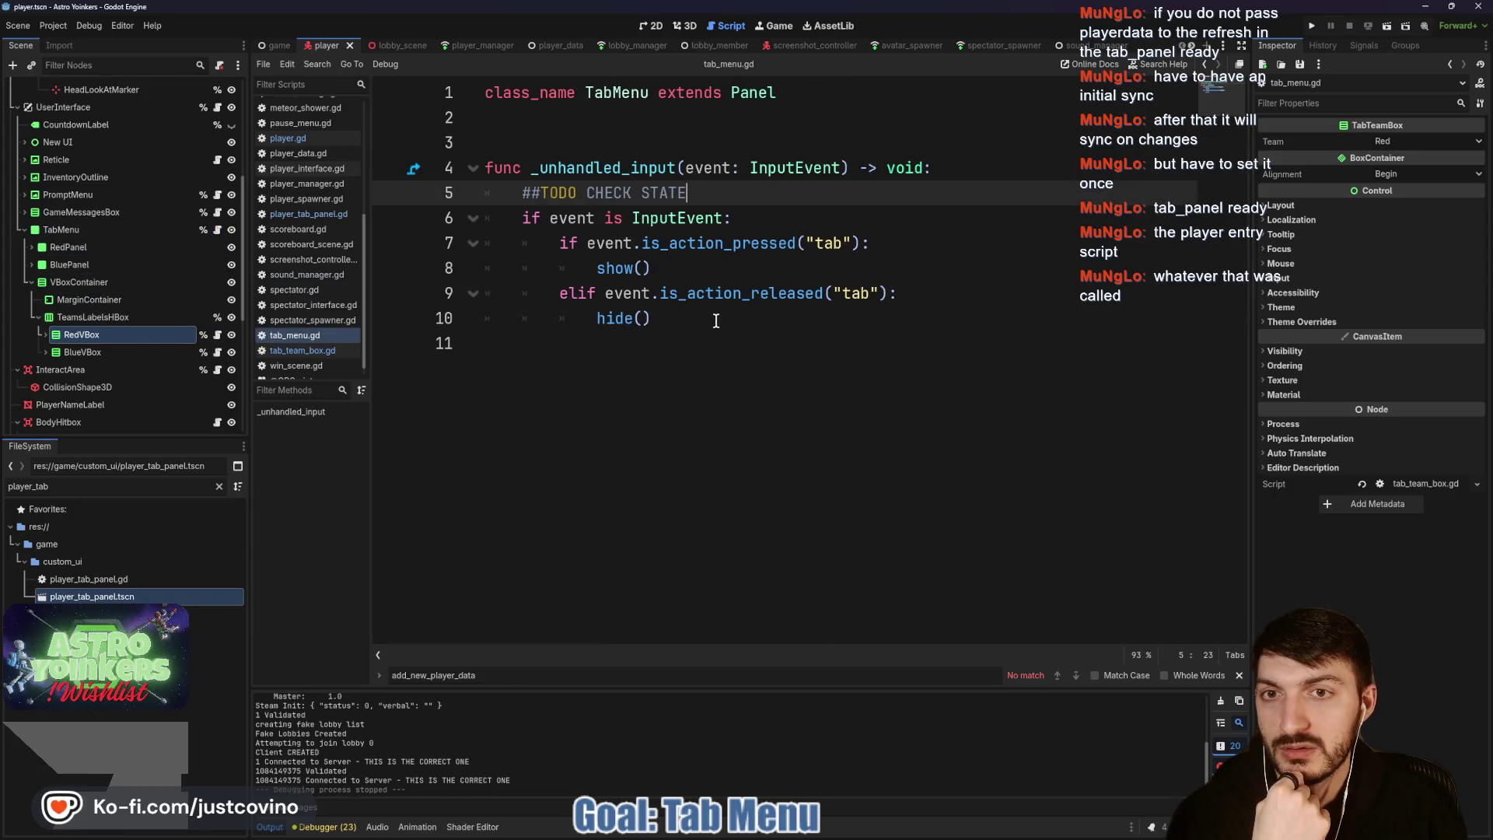
left_click_drag(657, 319, 514, 168)
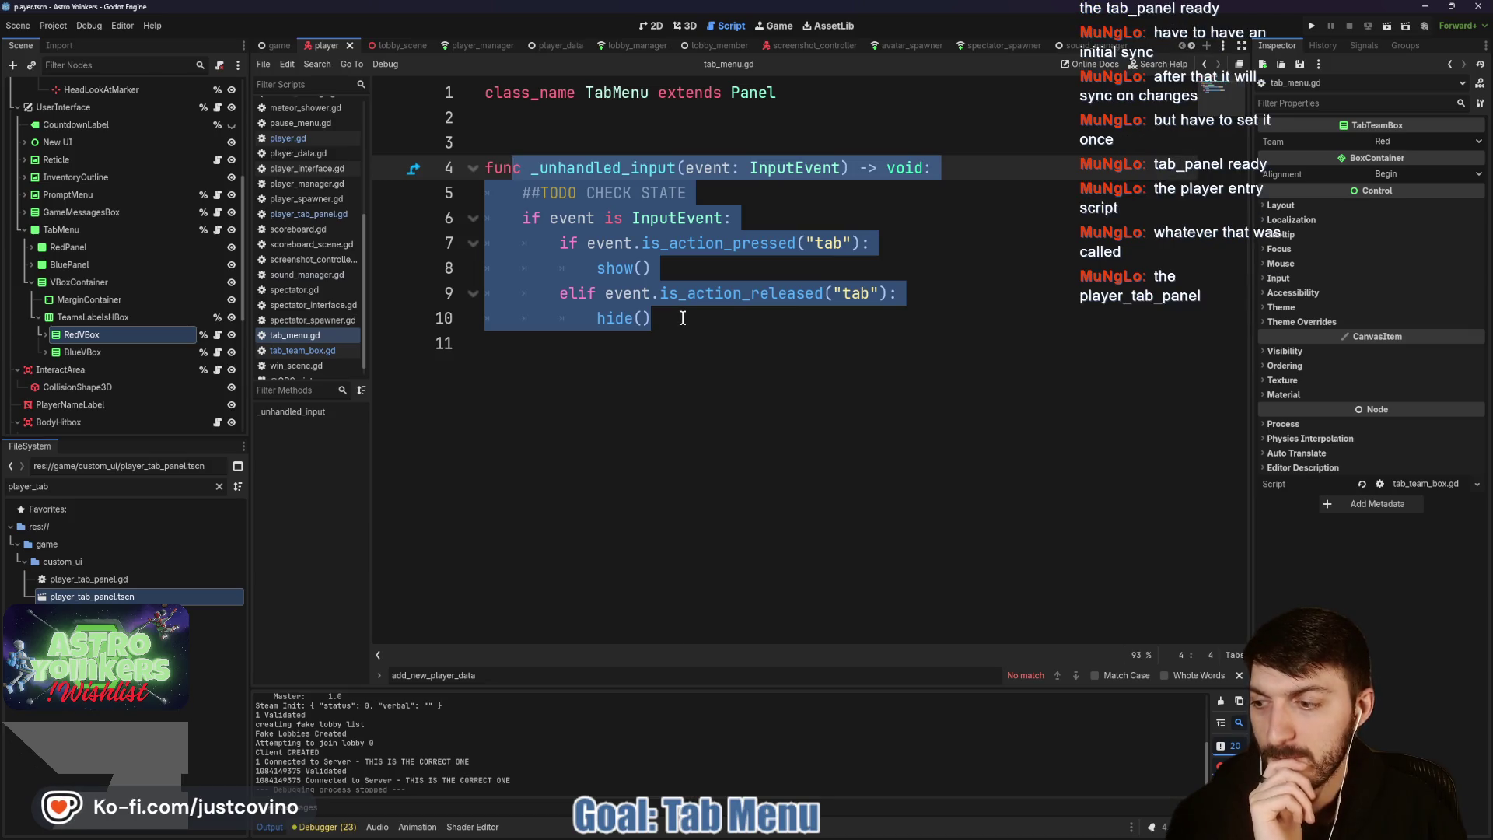
scroll(979, 45, "down", 2)
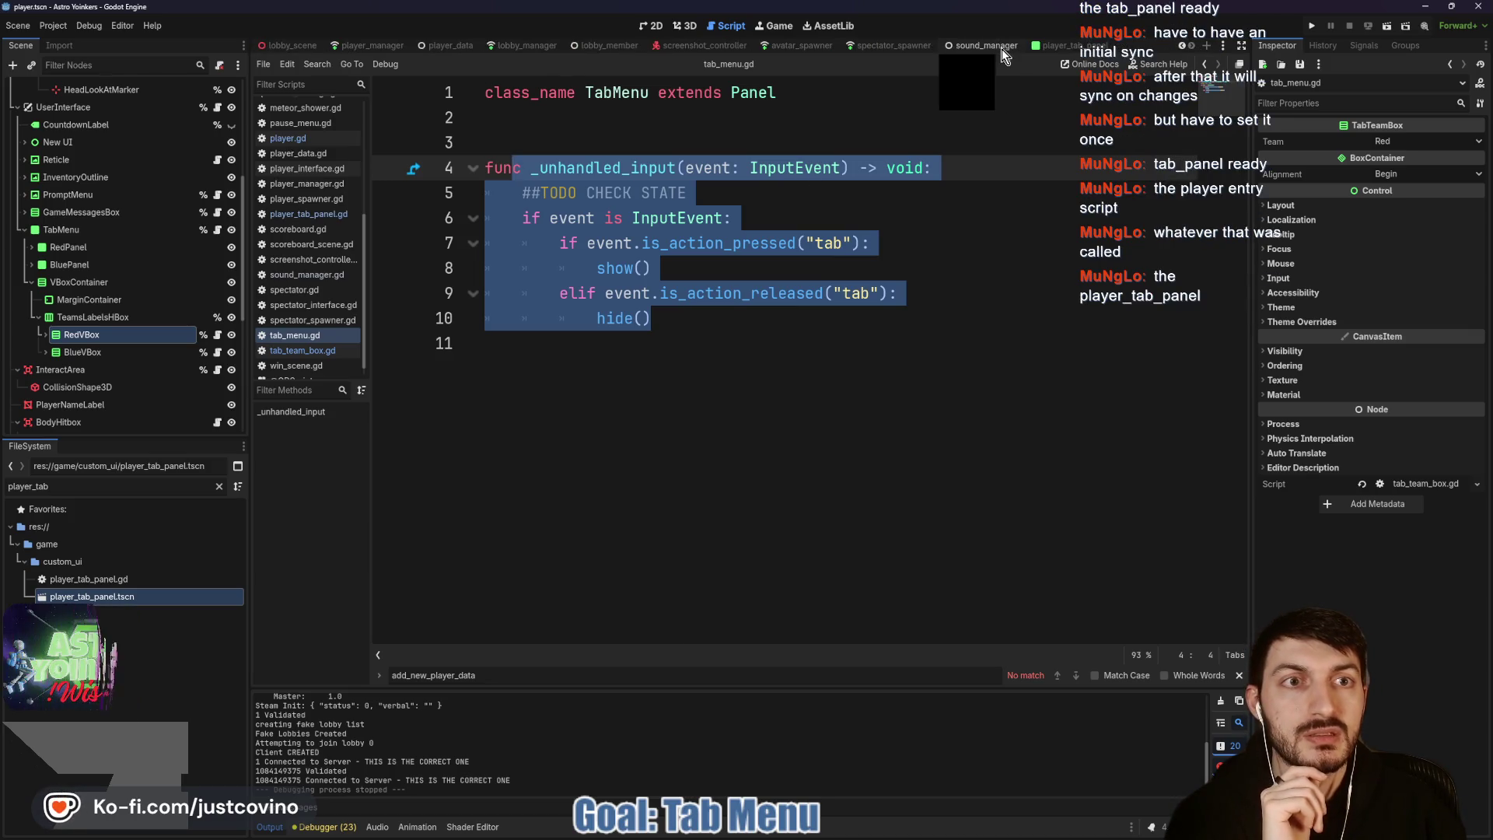
left_click(1075, 45)
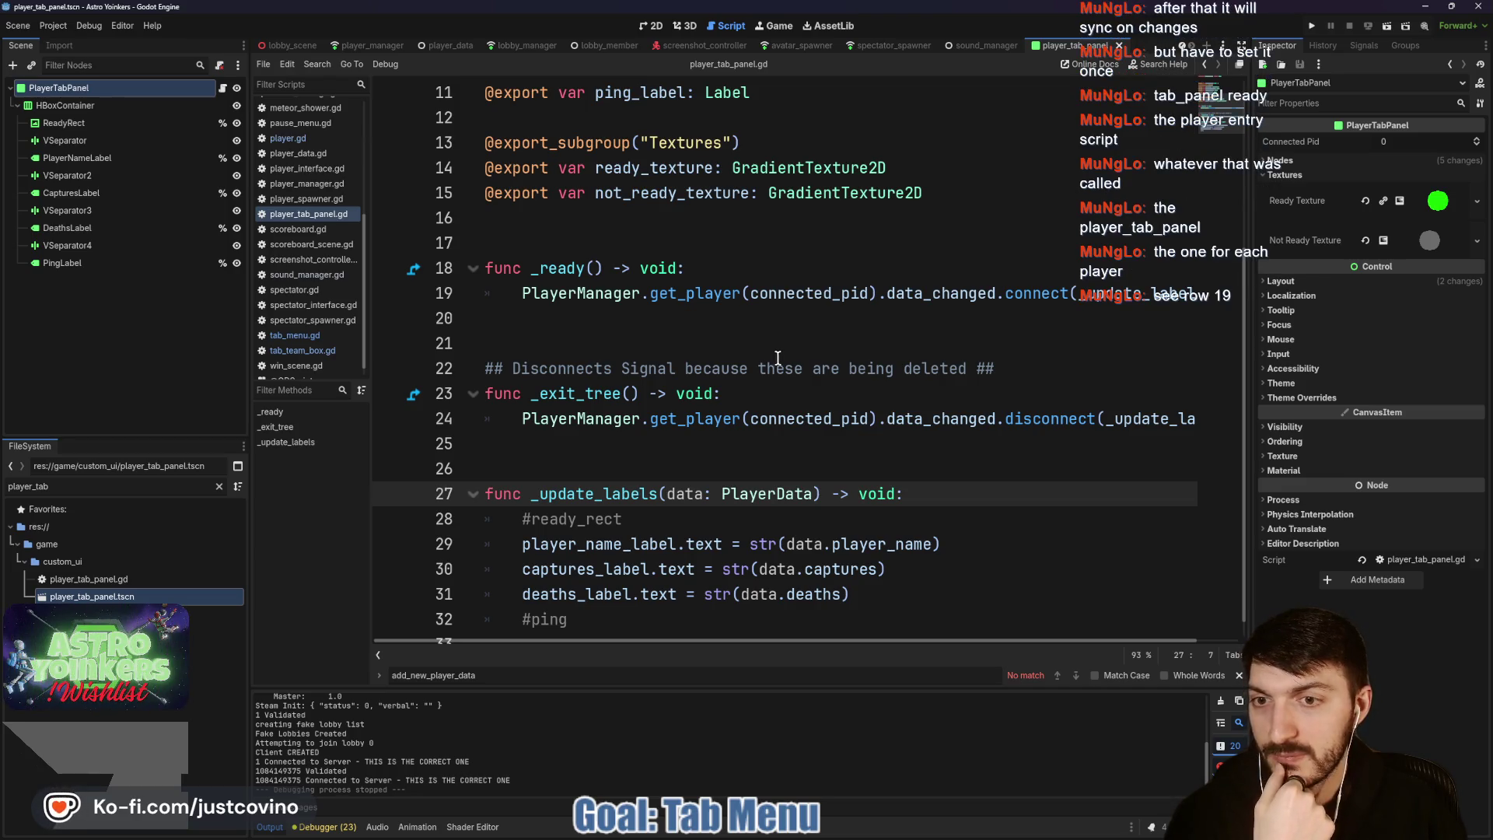
left_click_drag(523, 303, 1185, 285)
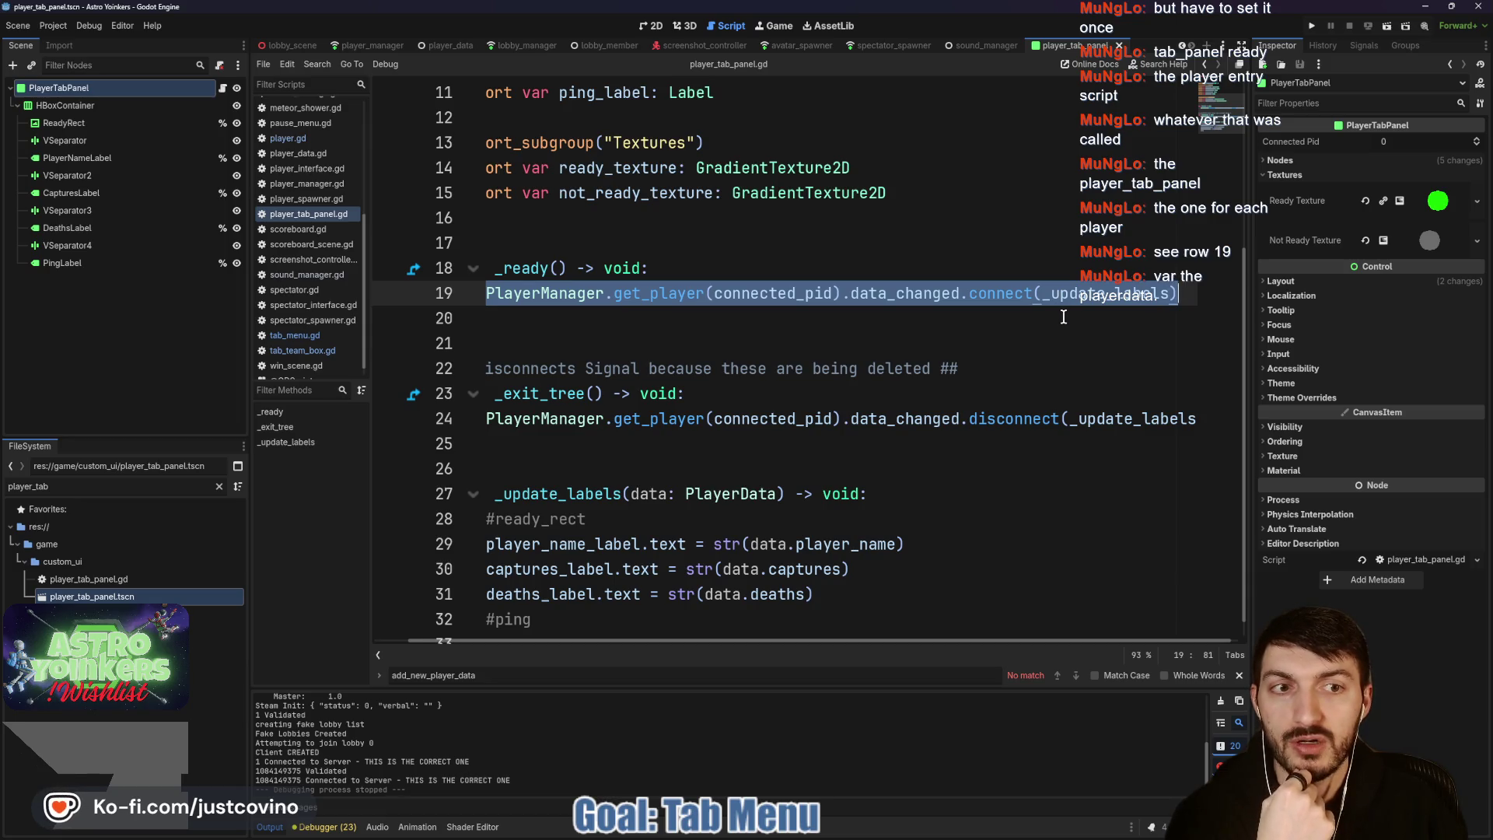
scroll(1063, 316, "left", 1)
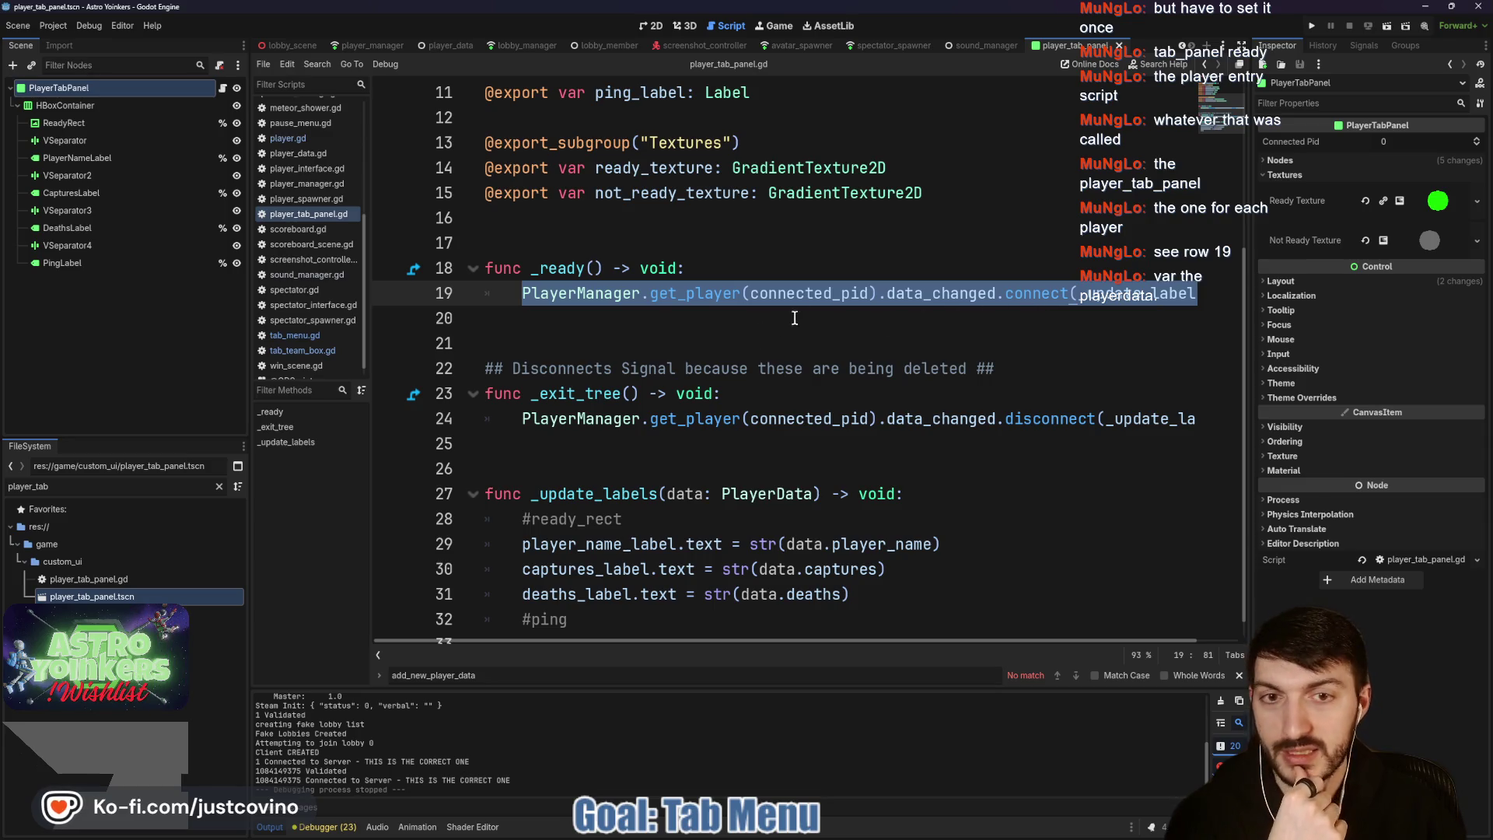
Assign player_data = PlayerManager.get_player(connected_pid) in _ready and connect data_changed through player_data
left_click(735, 271)
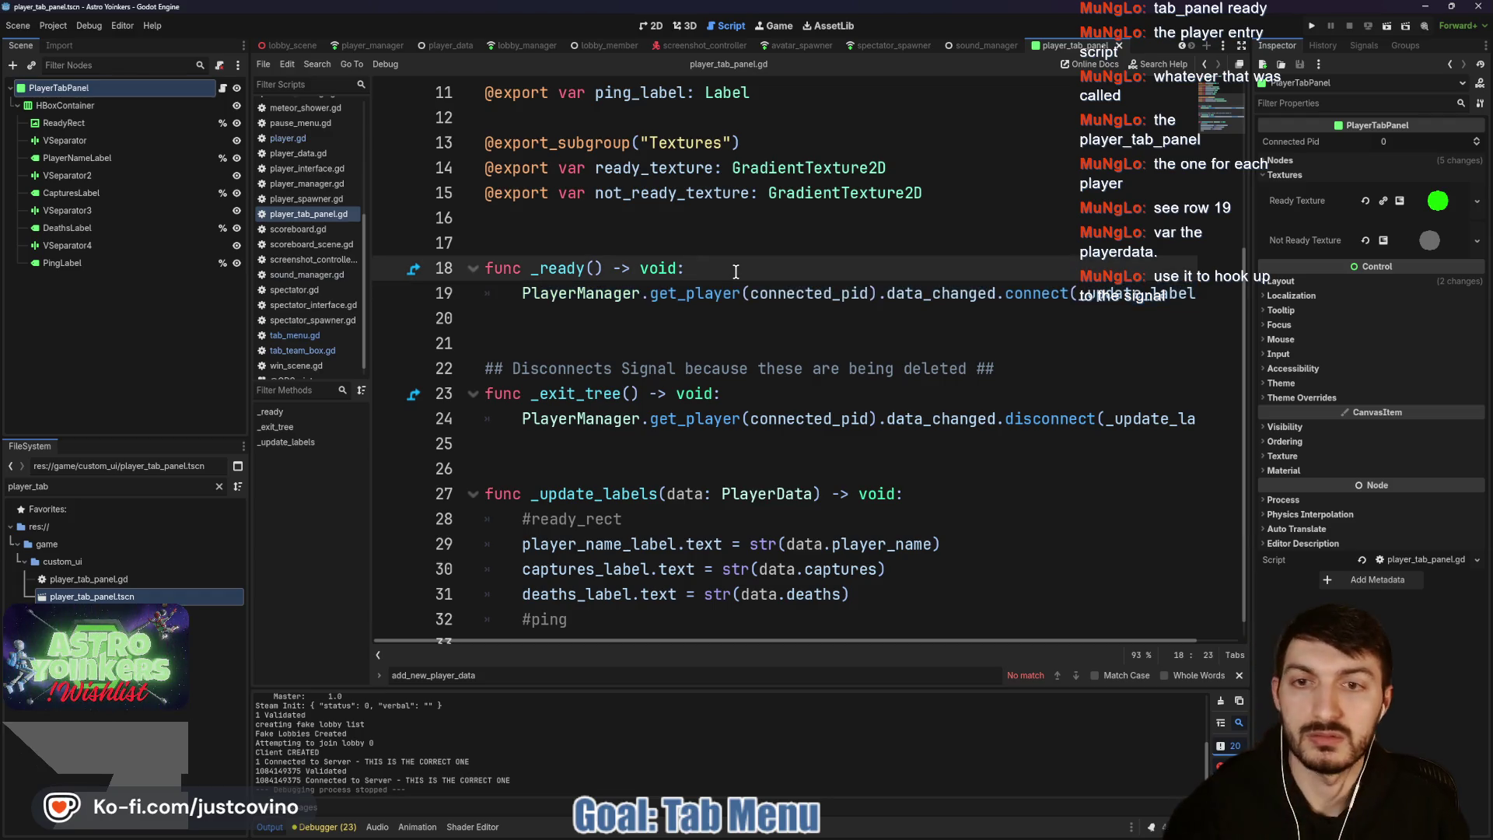
key("Return")
type("var plat")
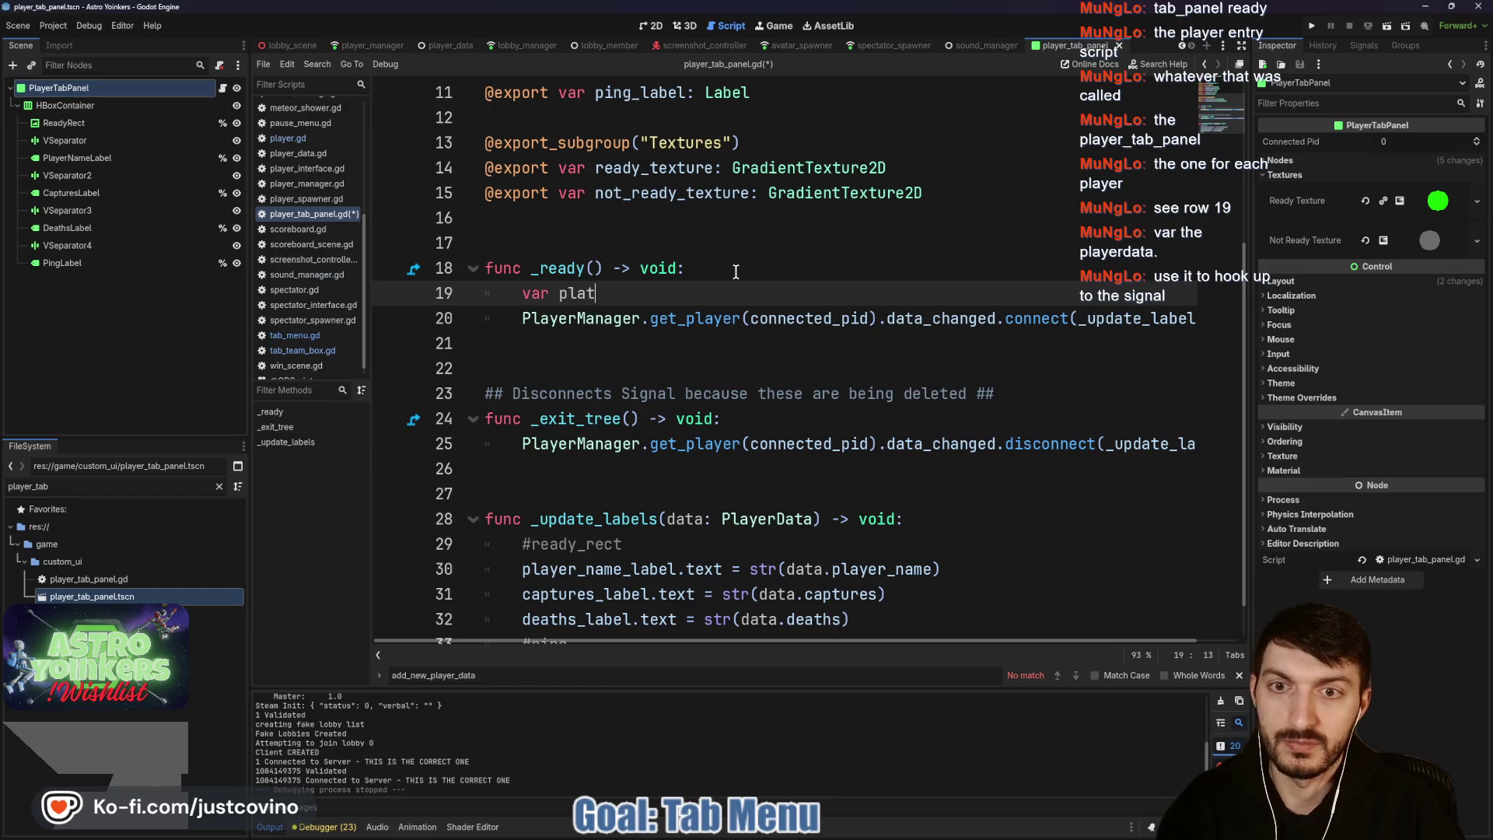
key("BackSpace")
type("yer_data")
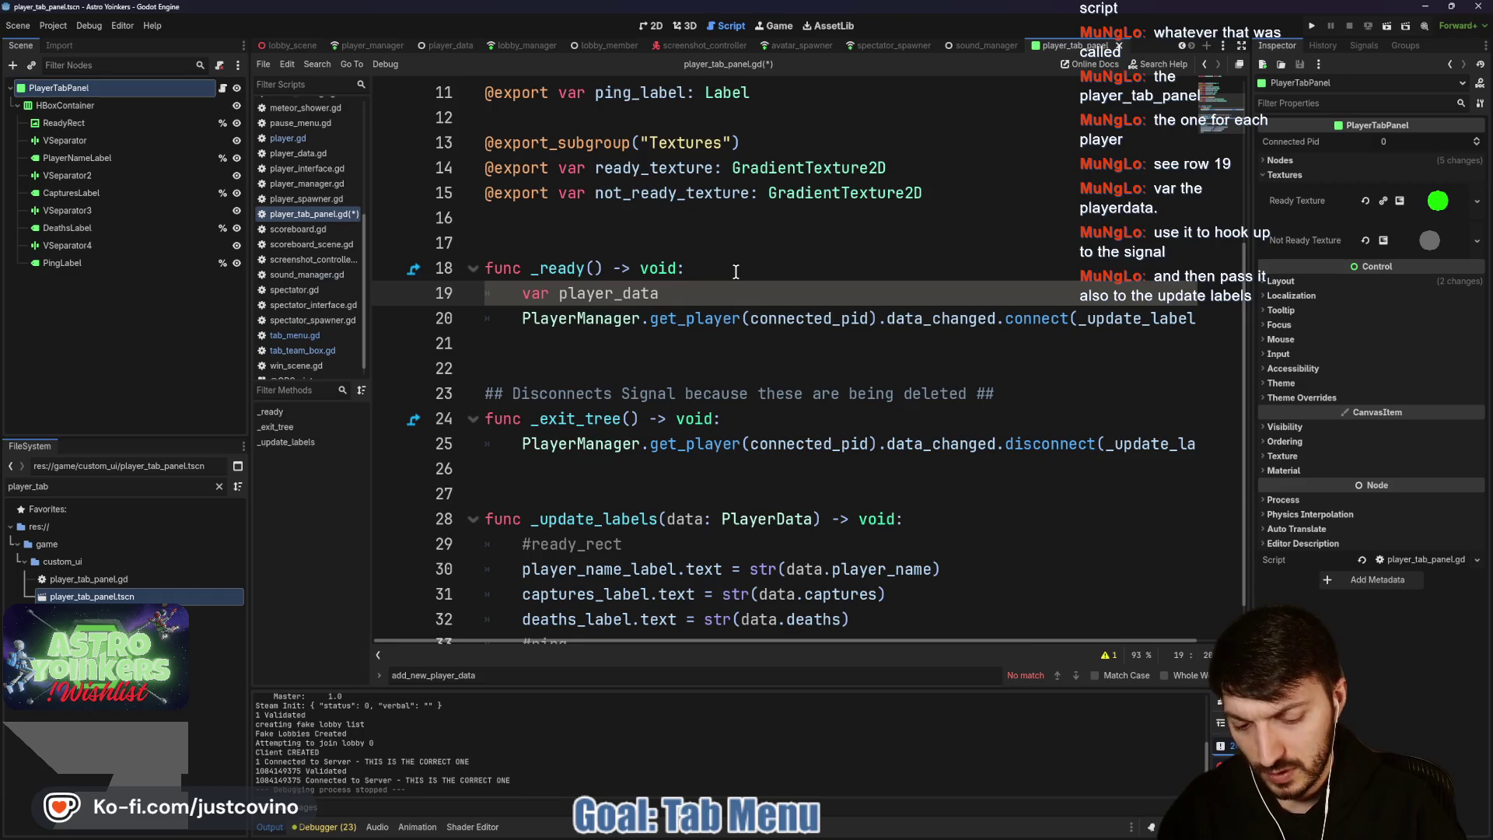
type(" =")
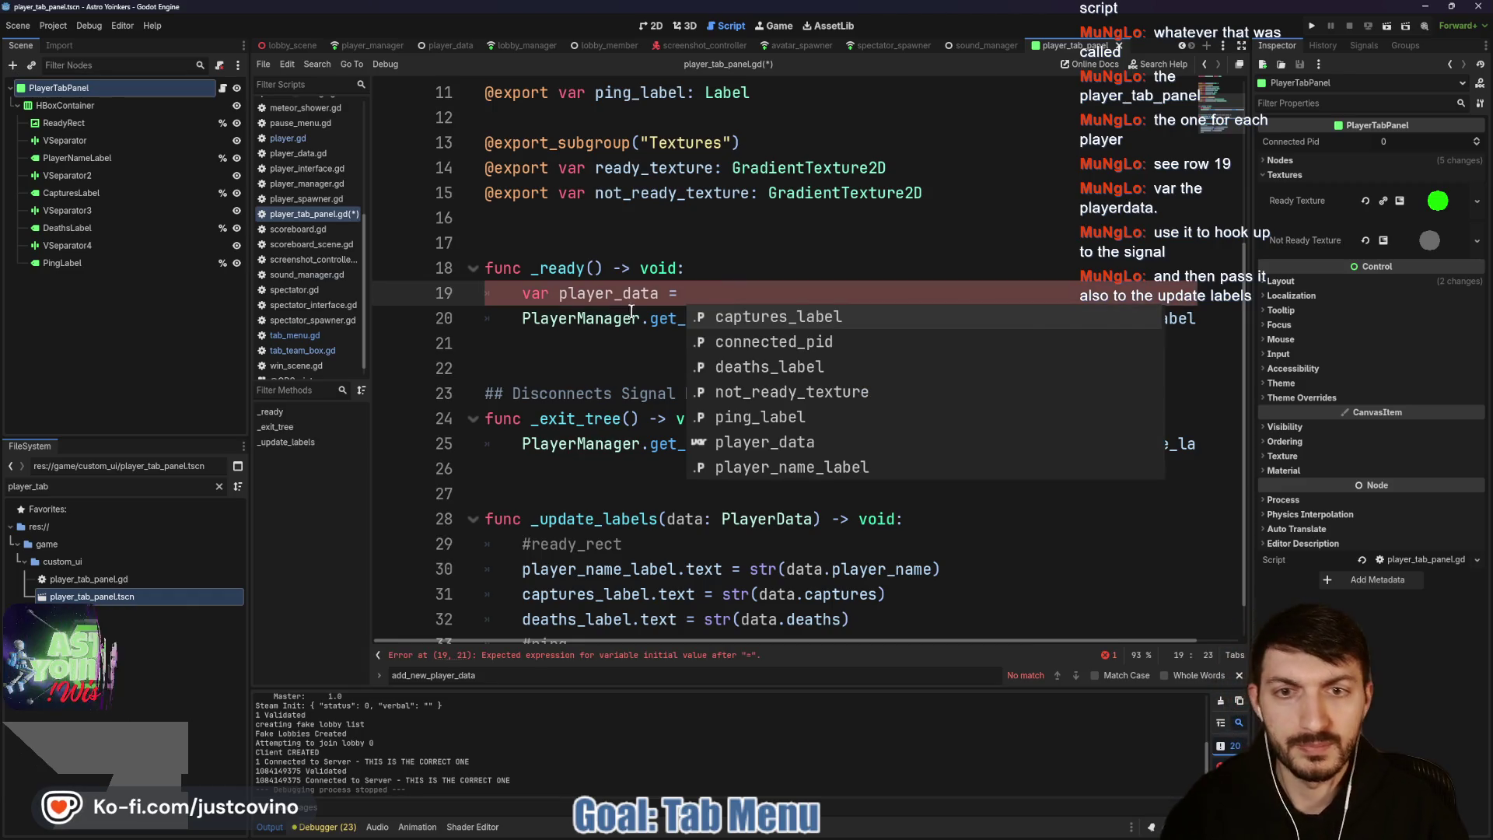
key("Escape")
left_click_drag(522, 318, 878, 322)
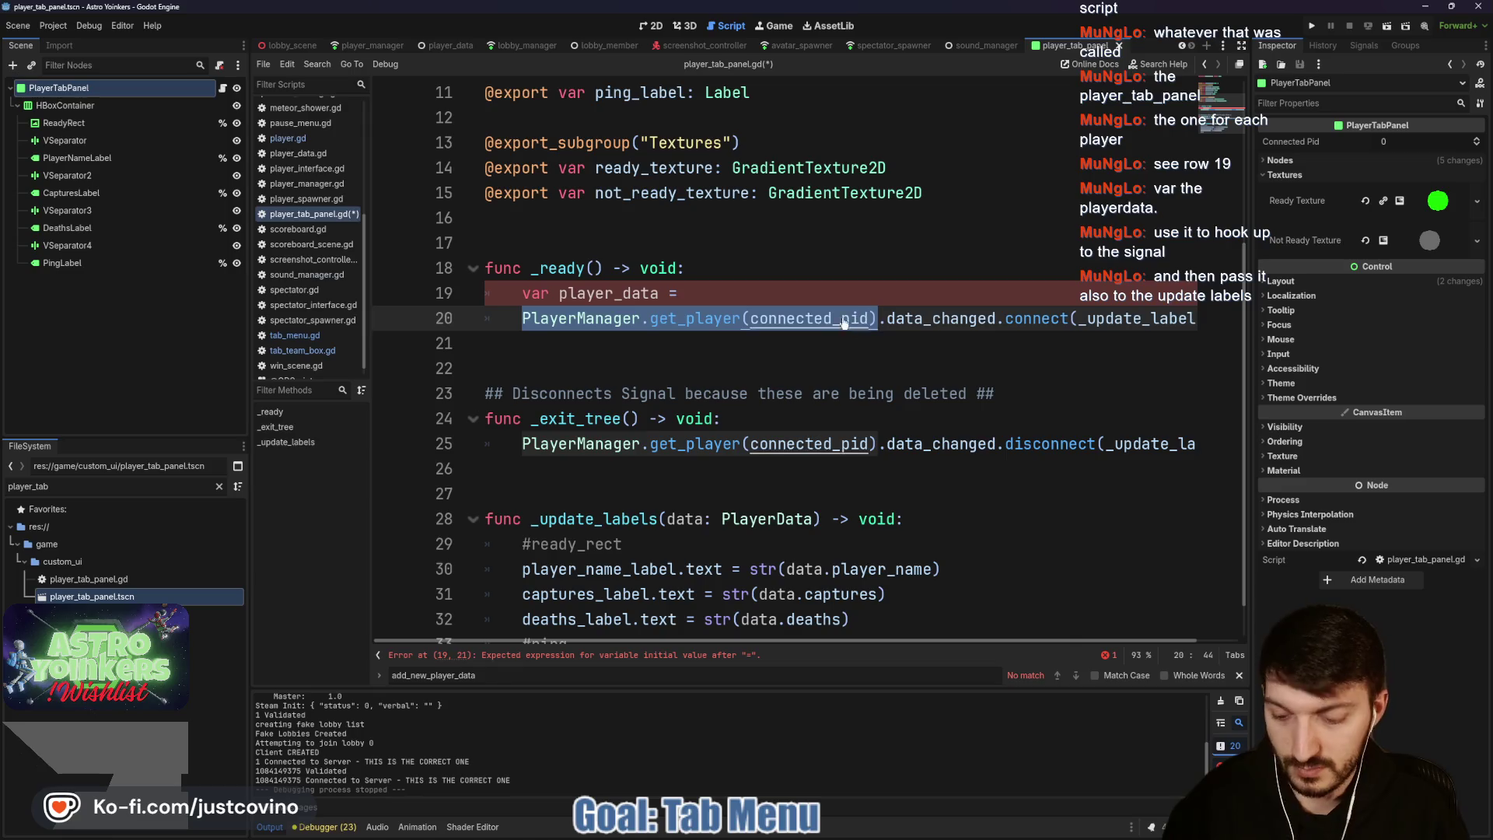
key("ctrl+x")
key("Left")
key("ctrl+v")
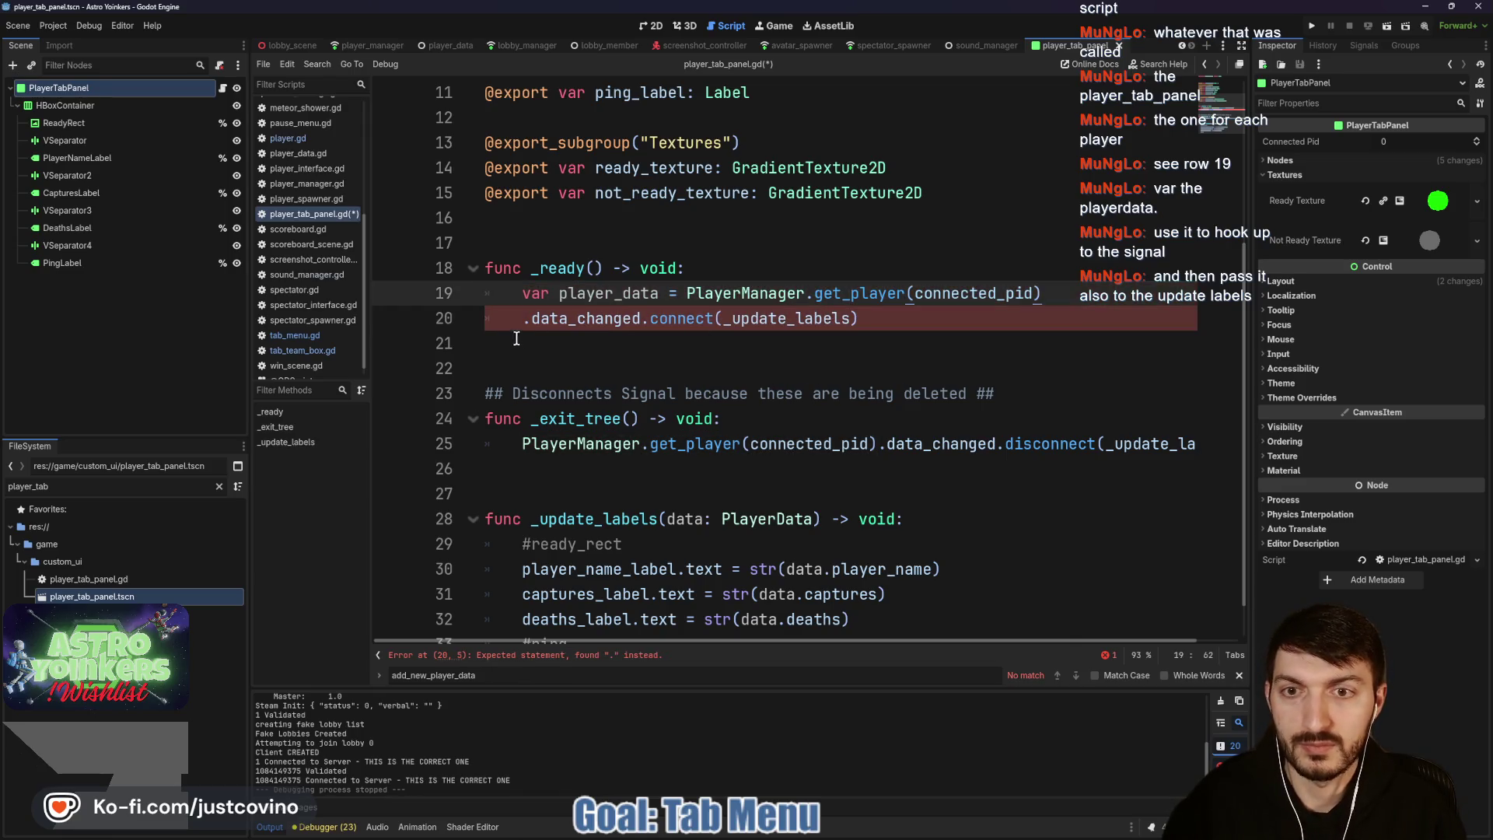
left_click(519, 319)
type("player_d")
key("Return")
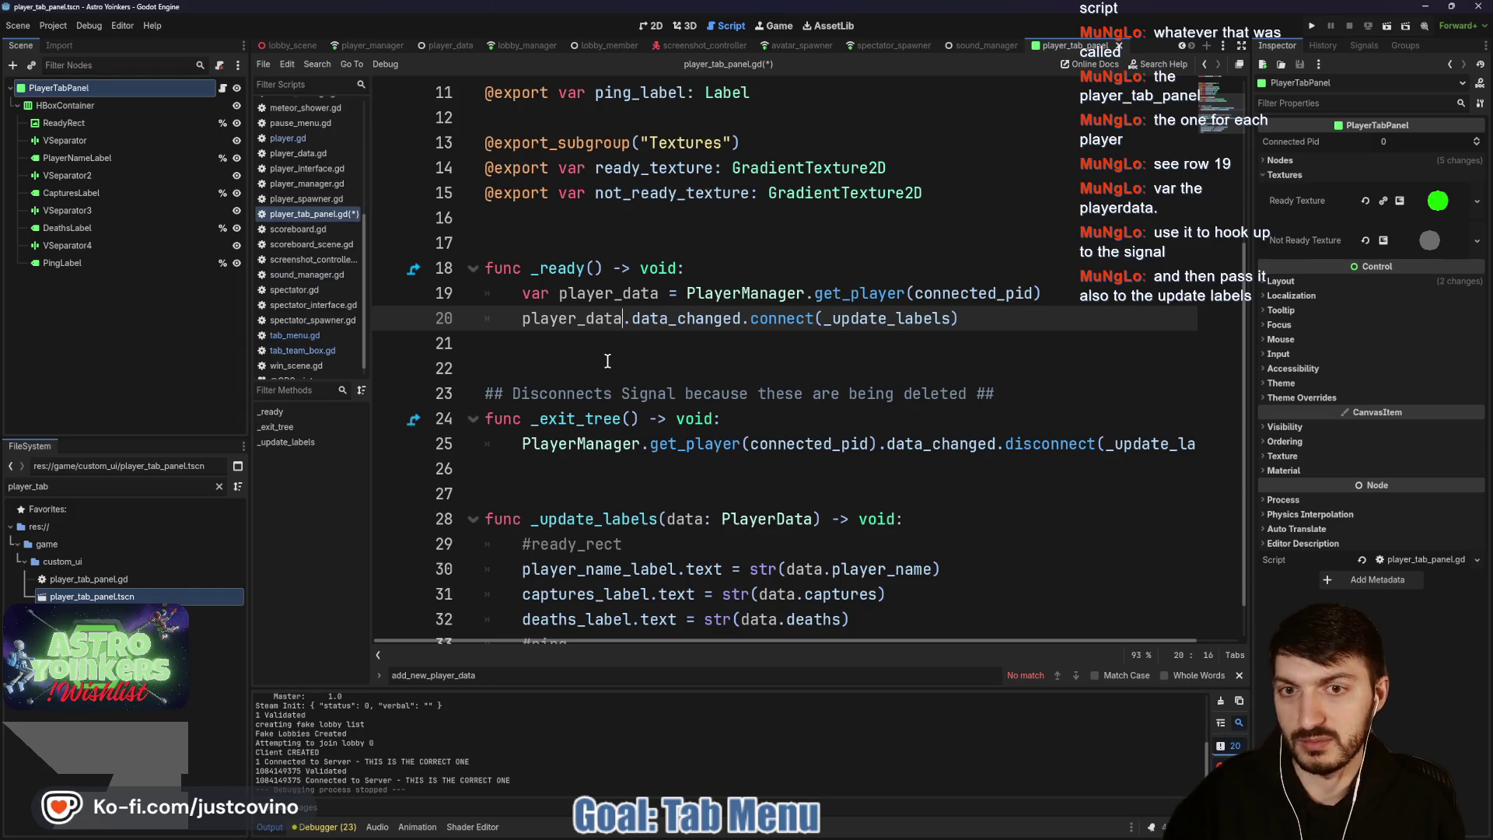
Declare a class-level player_data: PlayerData variable and make _ready assign it instead of a local
left_click(544, 232)
key("Return")
key("Return")
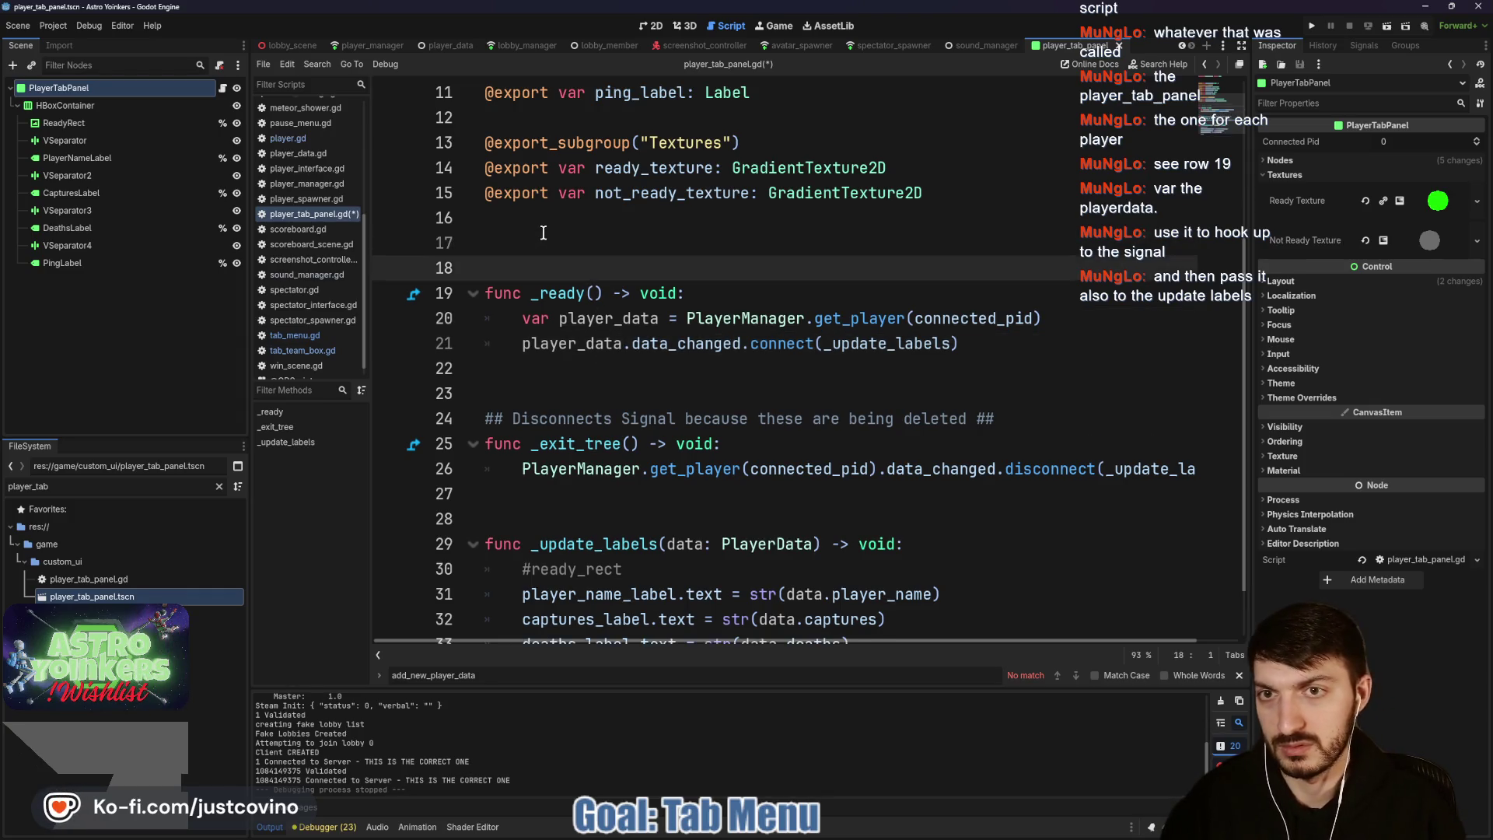
key("Up")
type("va")
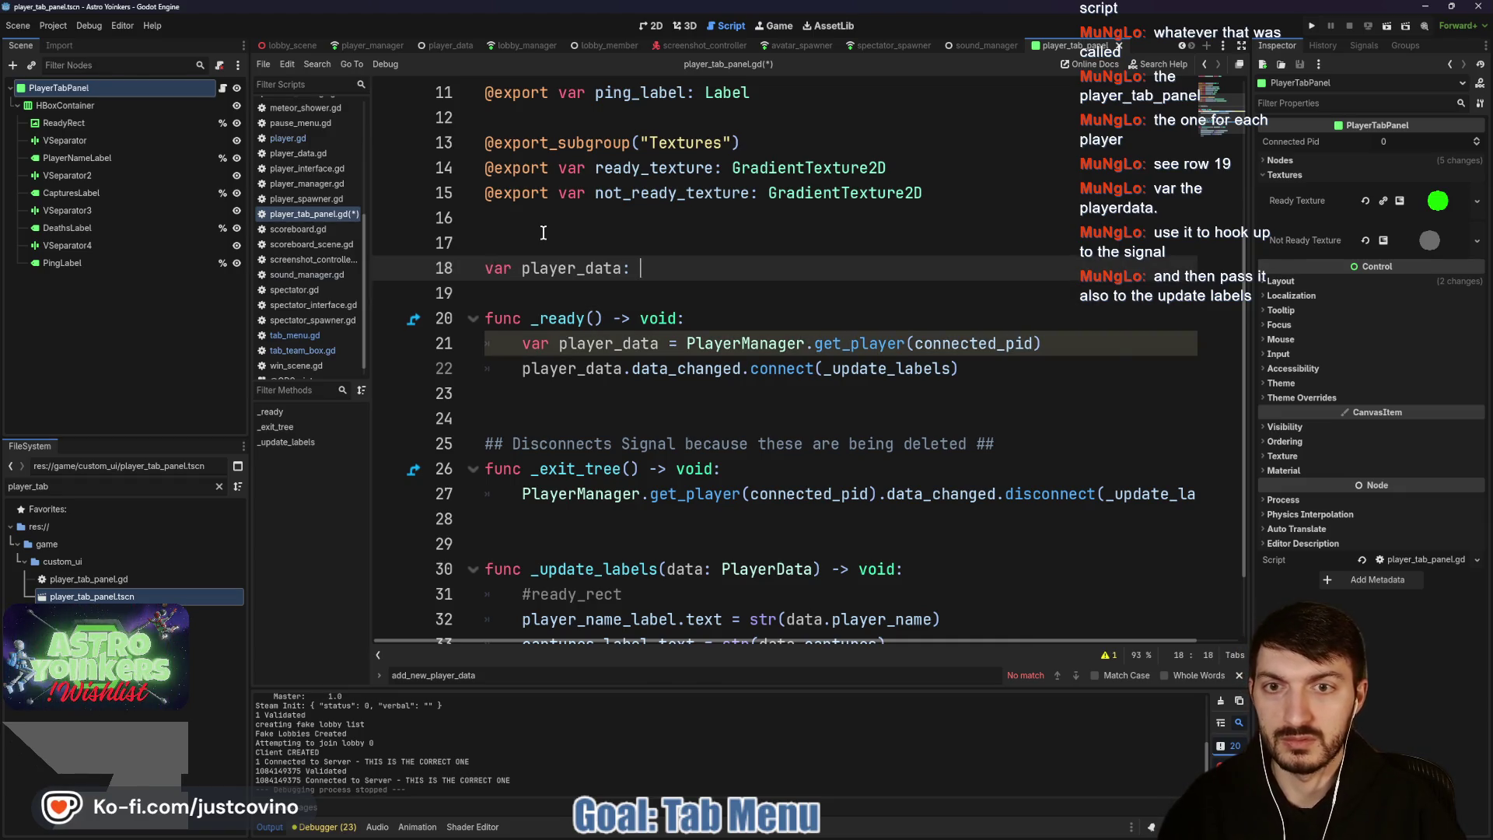
type("PlayerData")
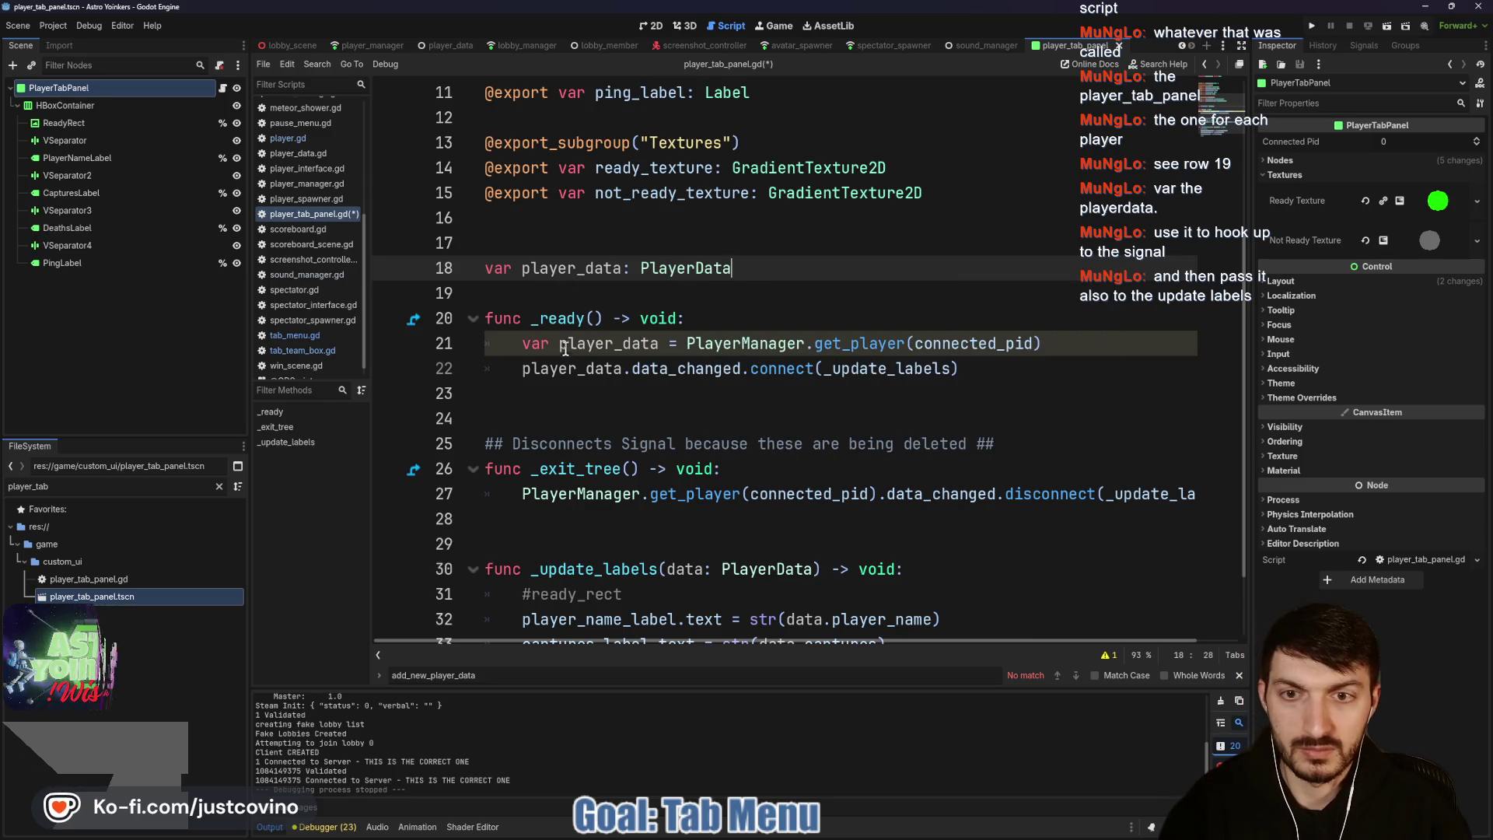
left_click(559, 343)
key("BackSpace")
key("BackSpace")
key("BackSpace")
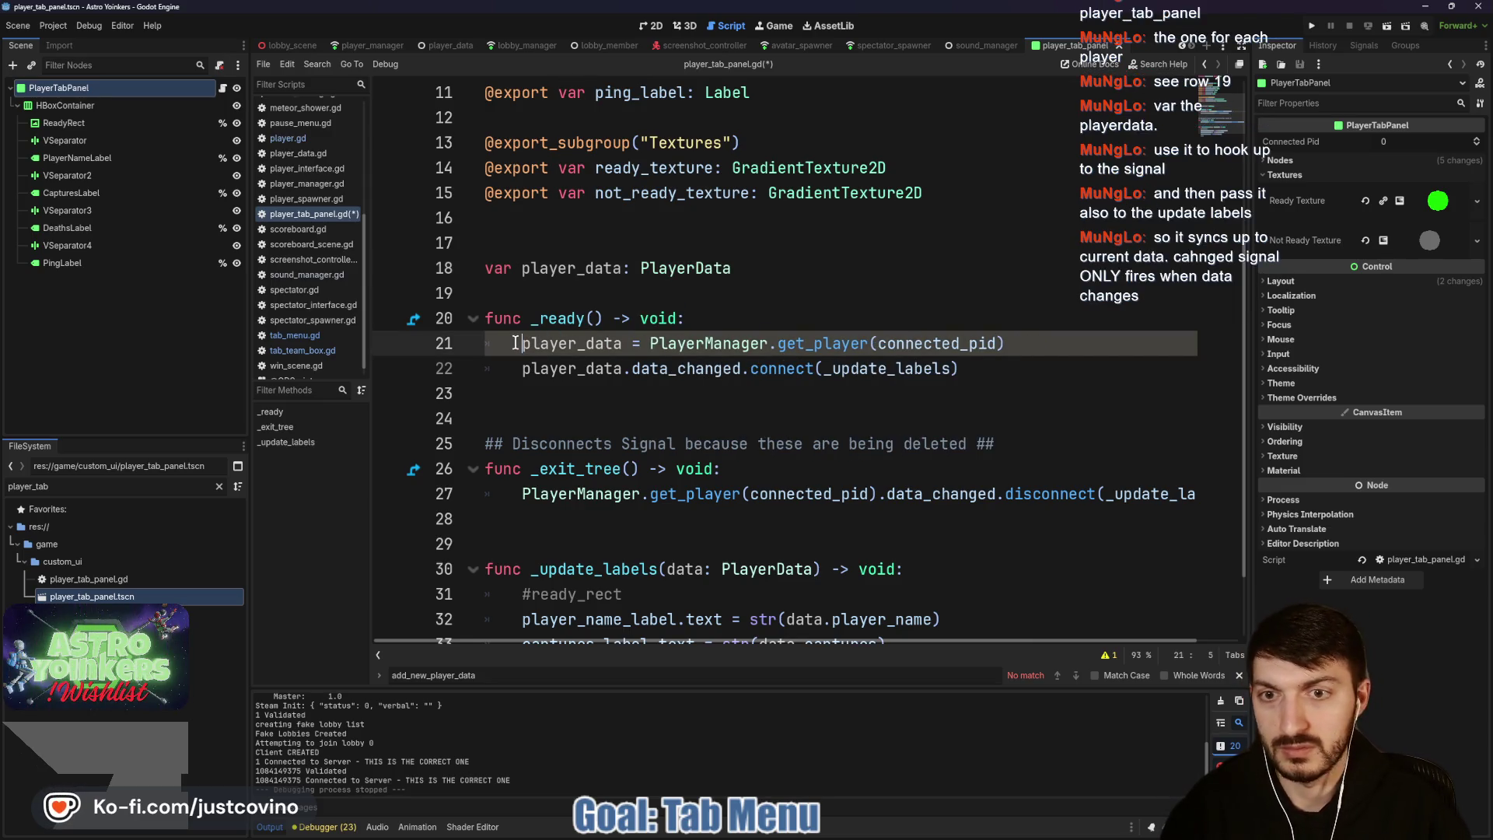
scroll(514, 343, "down", 2)
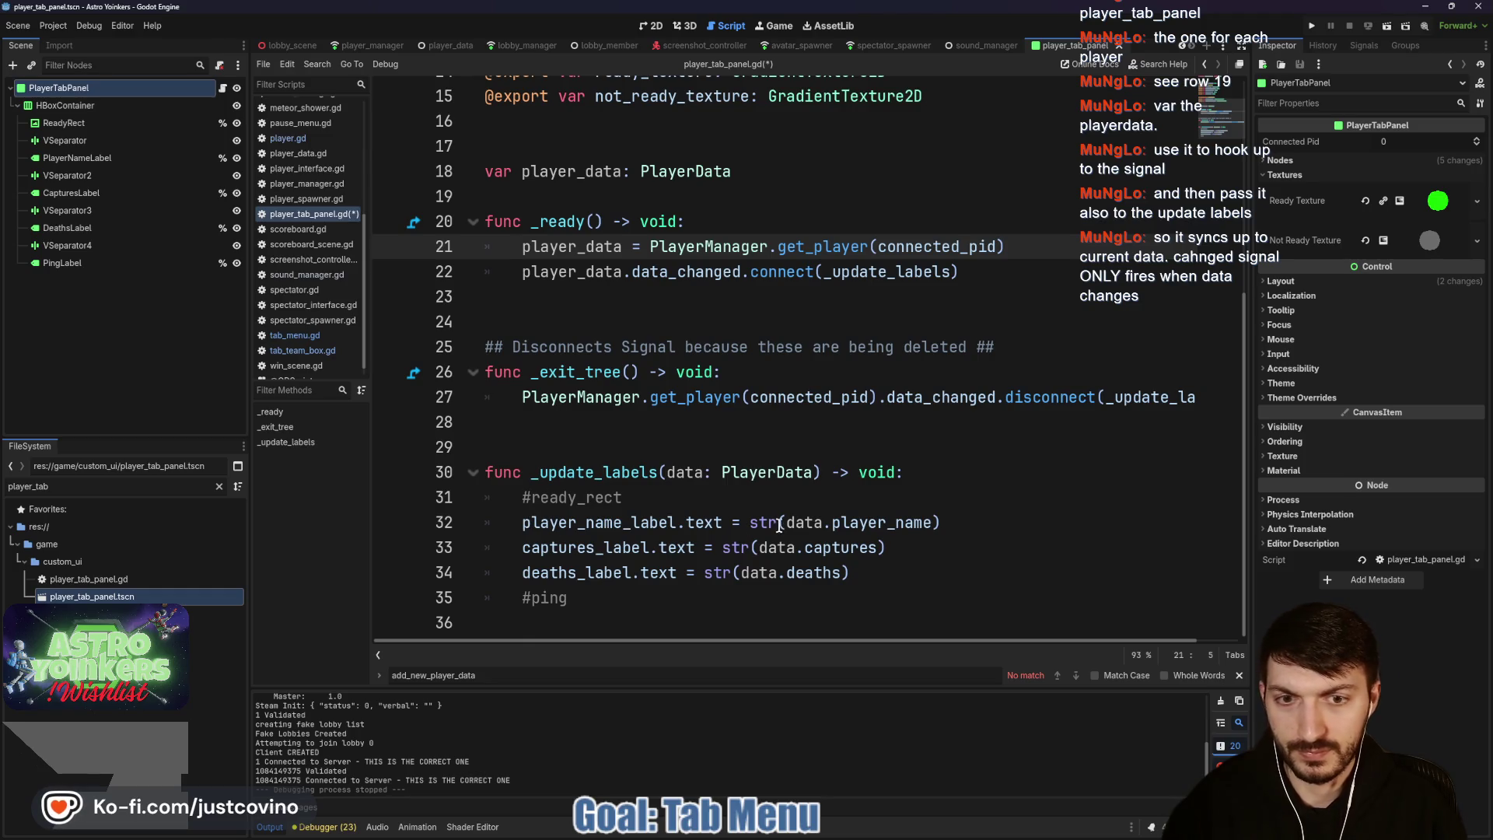
double_click(673, 473)
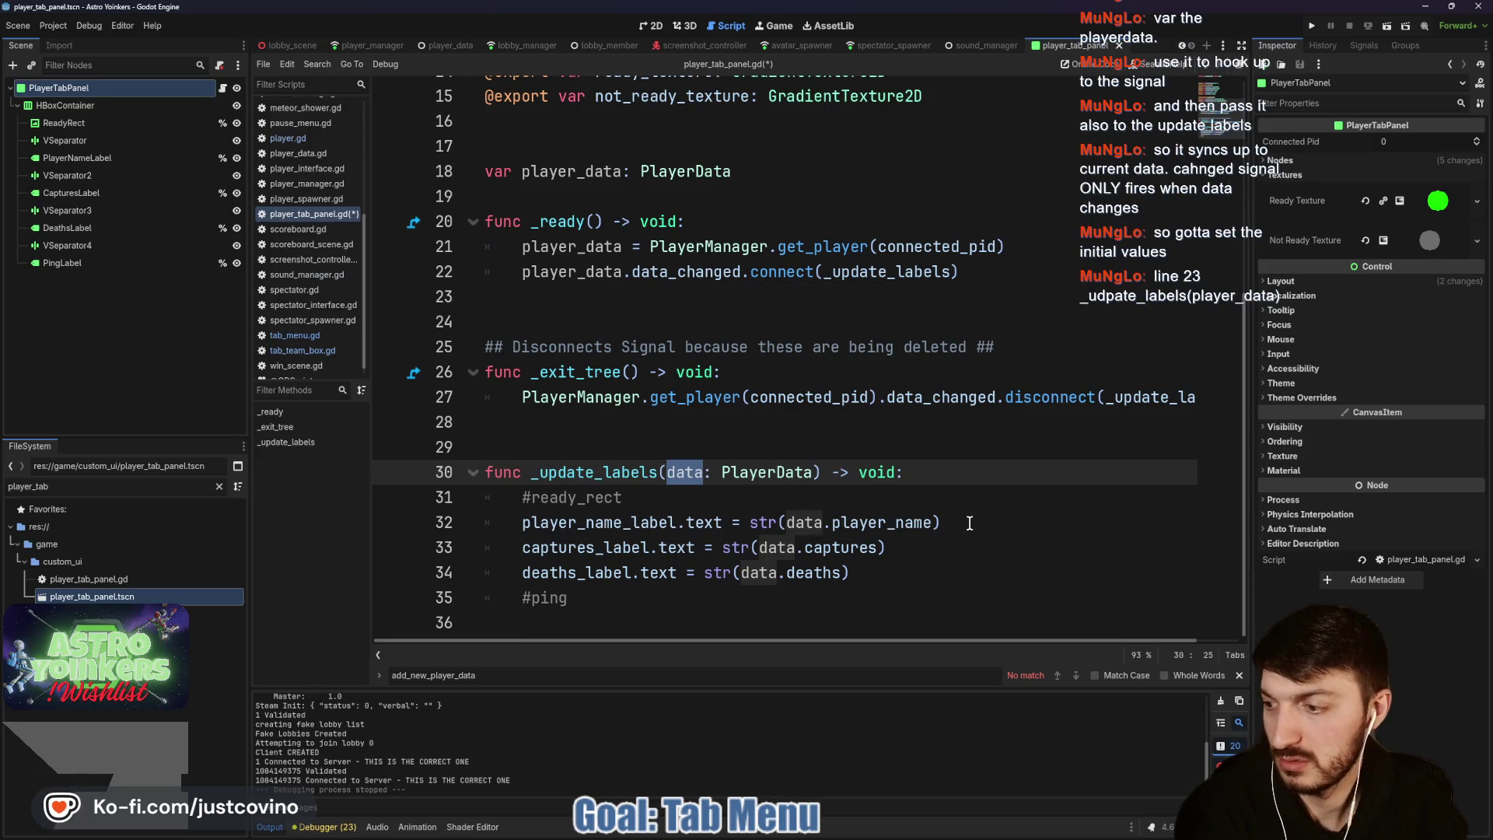
Call _update_labels(player_data) after the connect in _ready and save the script
left_click(487, 297)
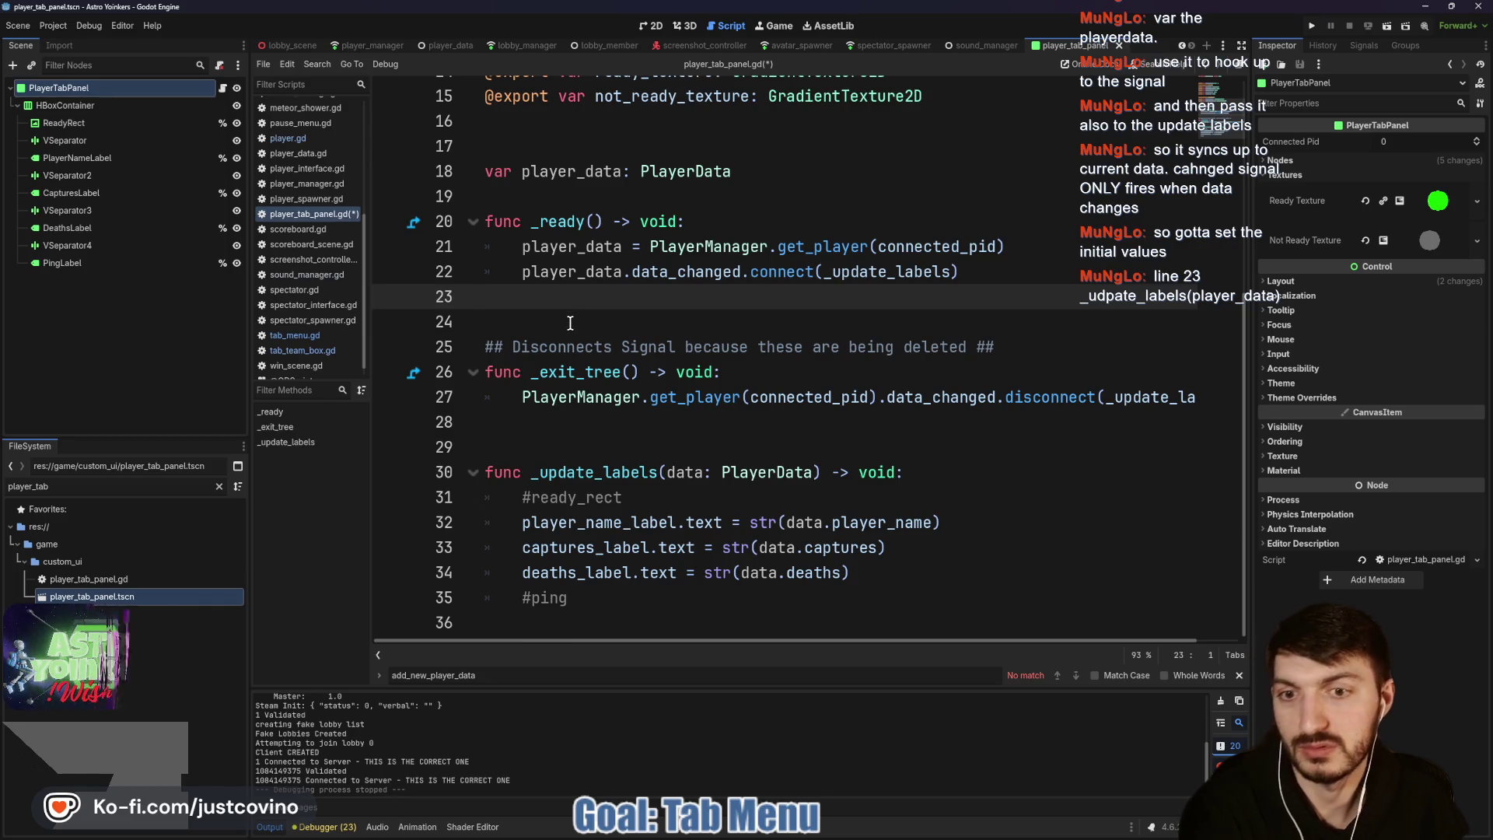
key("Tab")
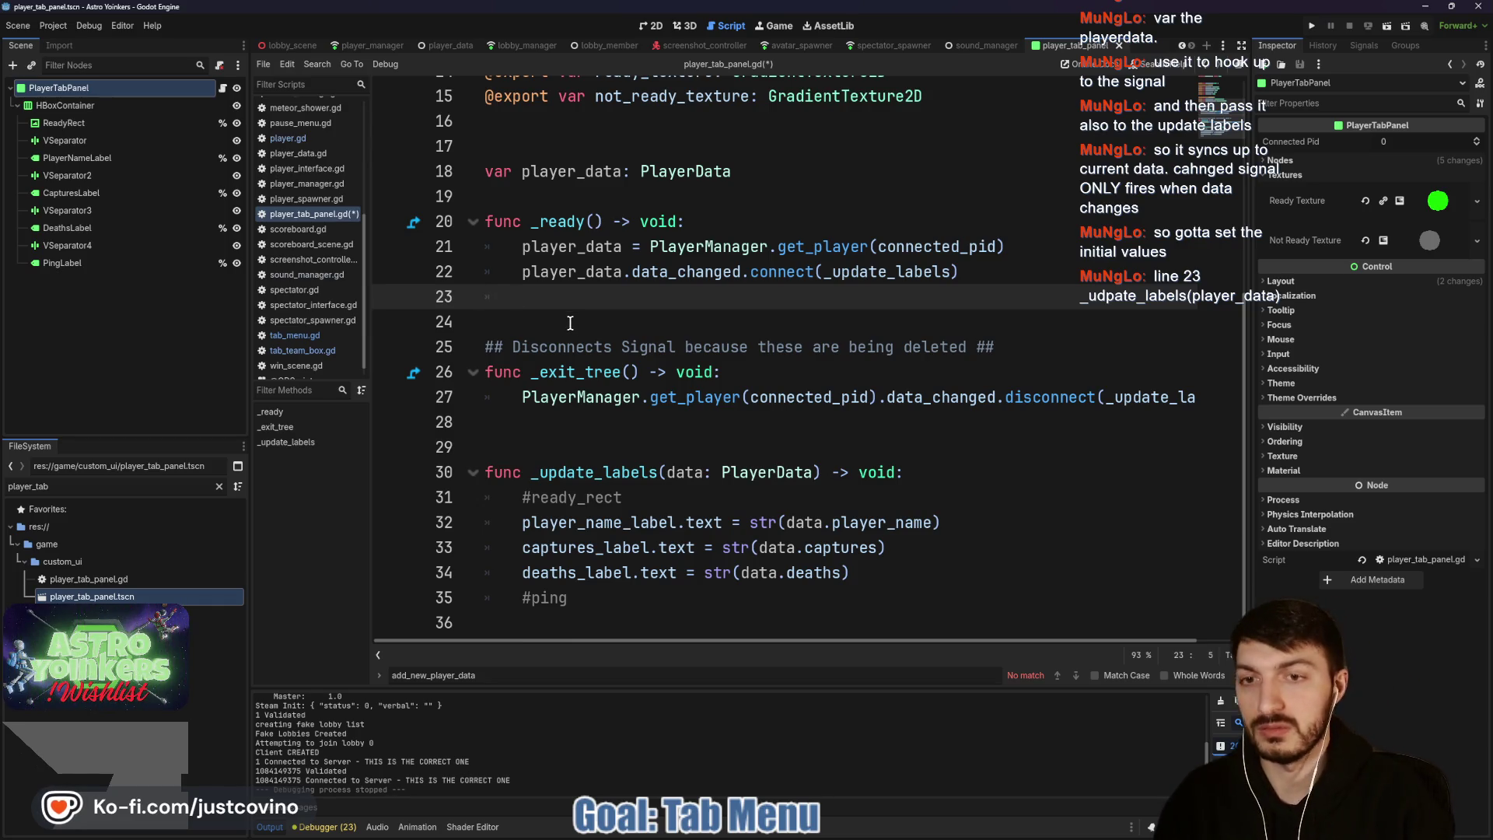
type("-upda")
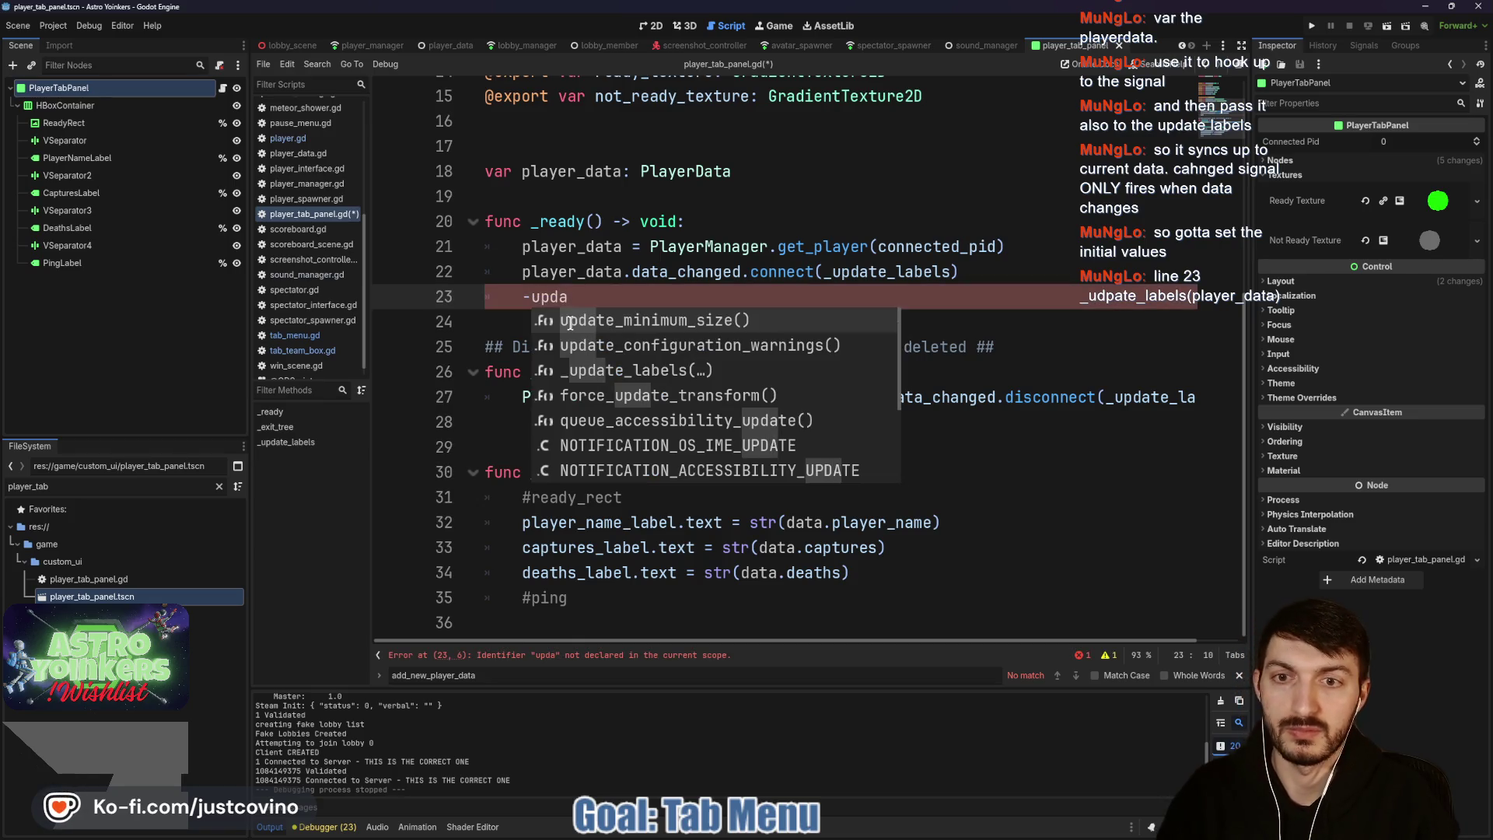
key("BackSpace")
key("BackSpace")
key("BackSpace")
type("_updat")
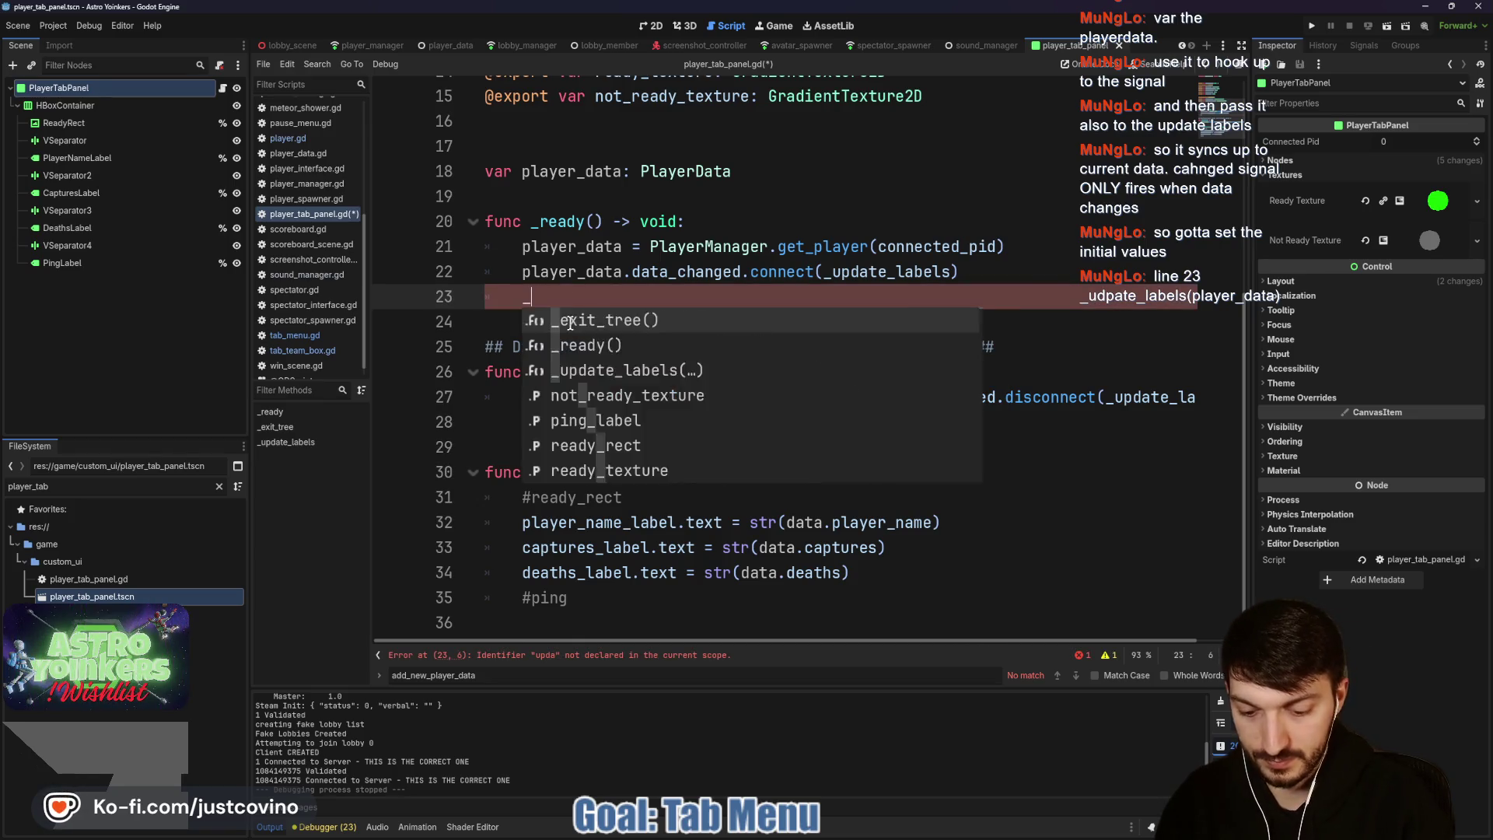
key("Return")
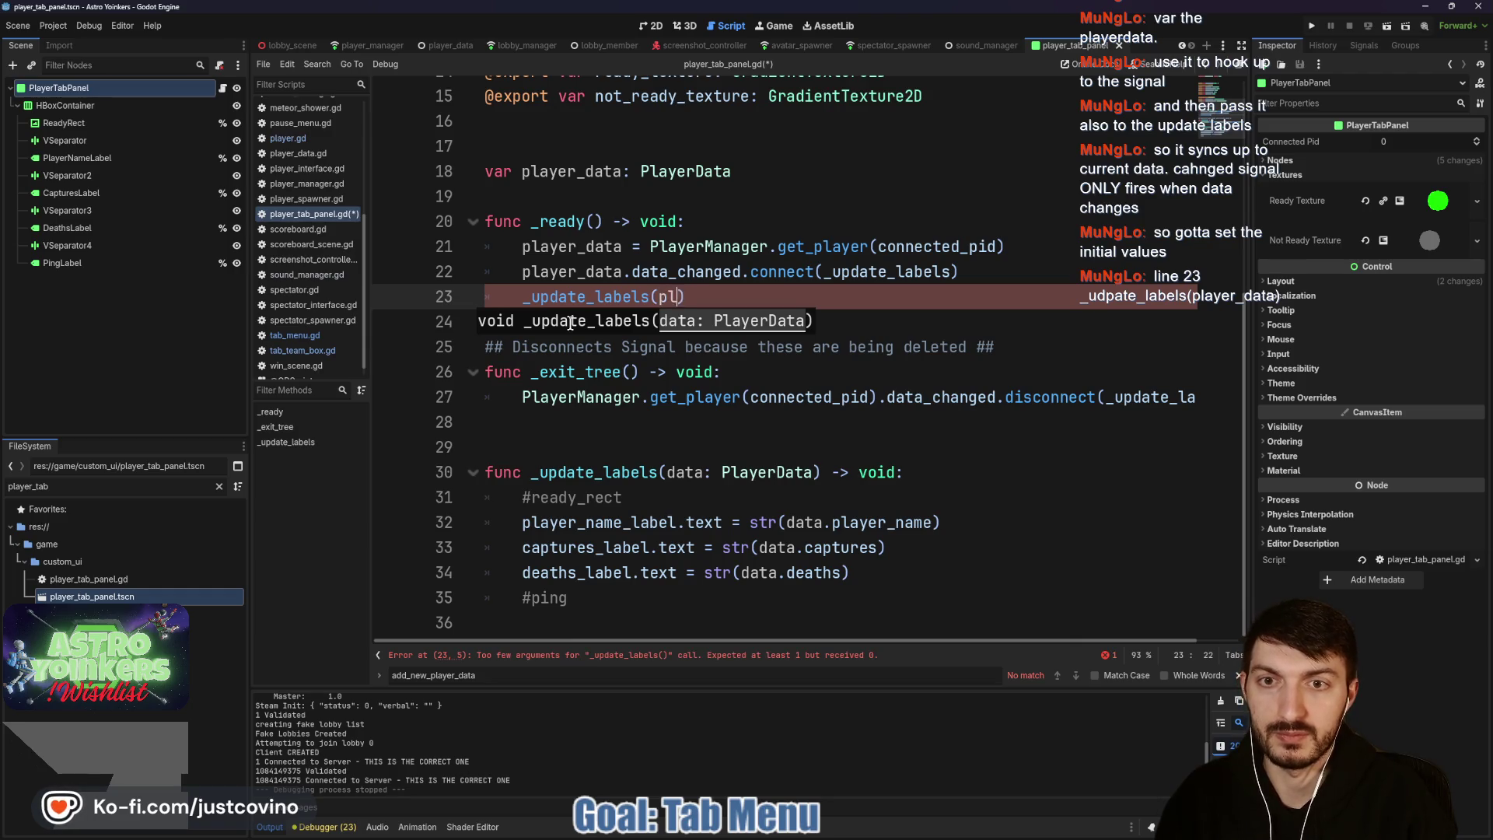
type("ayer_")
key("Return")
left_click(646, 336)
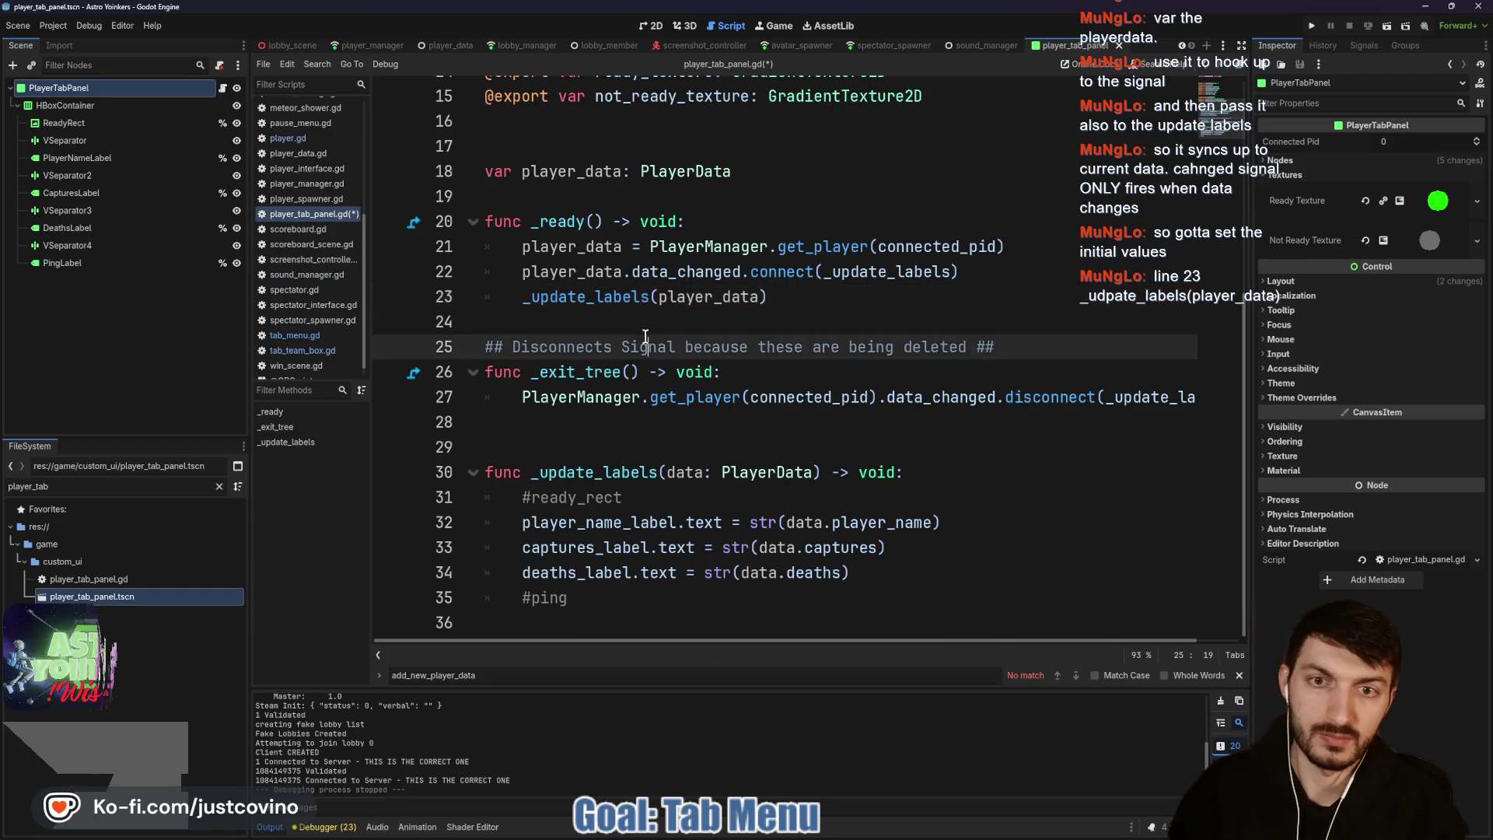
key("ctrl+shift+Return")
key("ctrl+s")
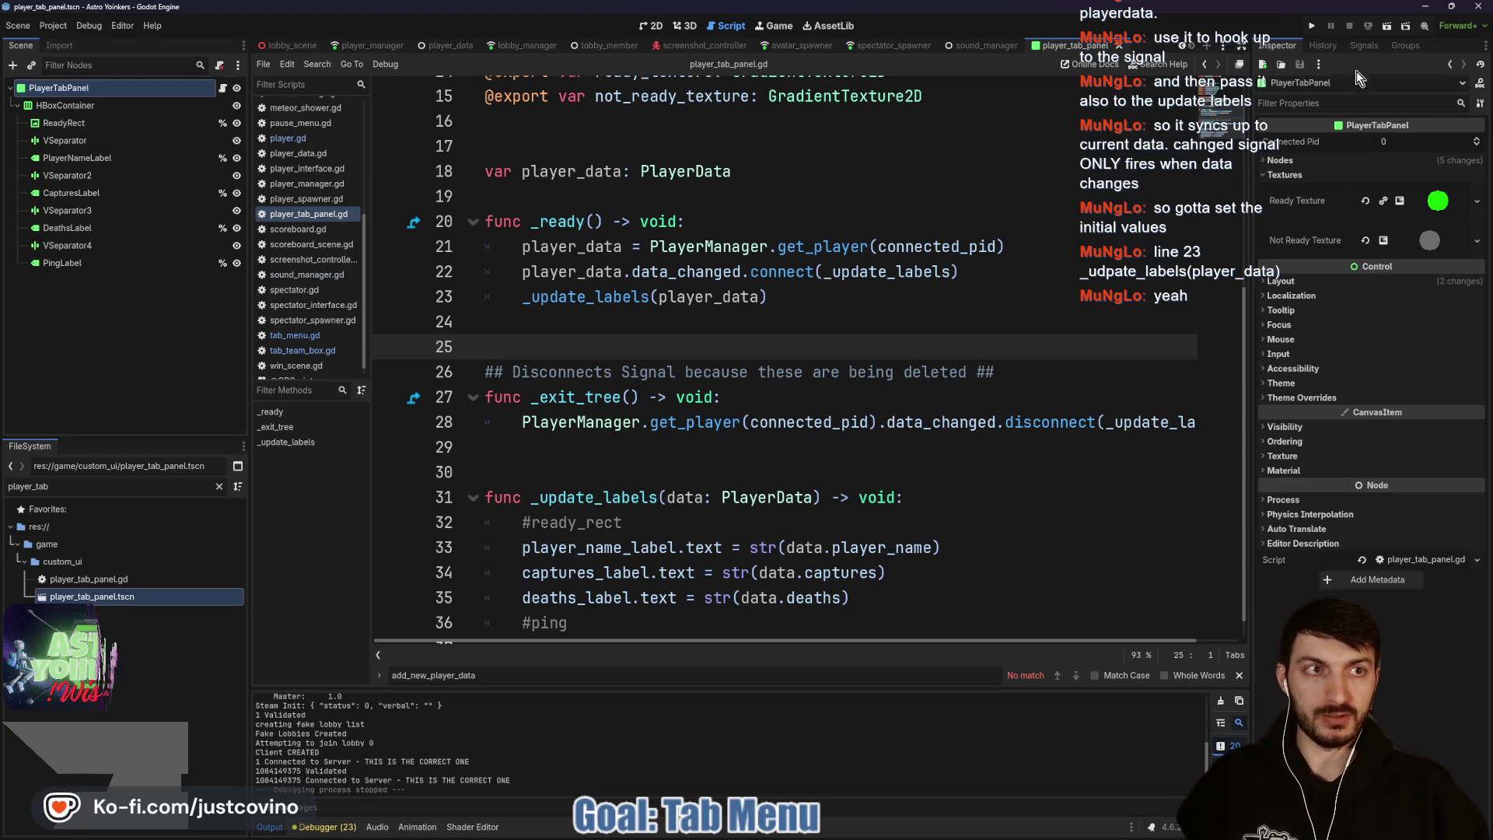
left_click(1314, 25)
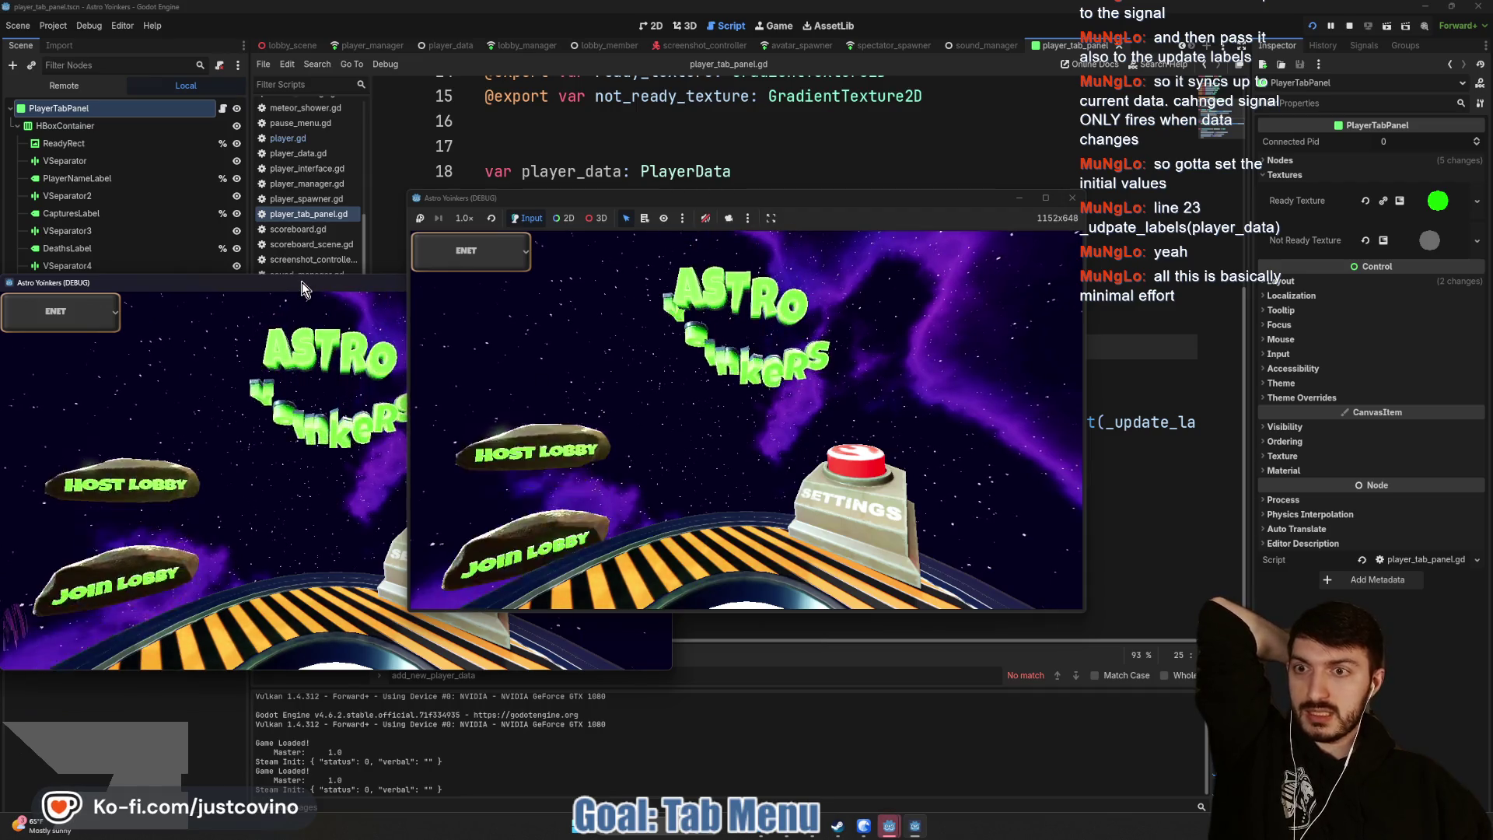
Host a lobby from the first game window, moved aside so both windows show
mouse_move(302, 282)
left_mouse_down()
mouse_move(607, 334)
mouse_move(1071, 245)
mouse_move(557, 228)
left_mouse_up()
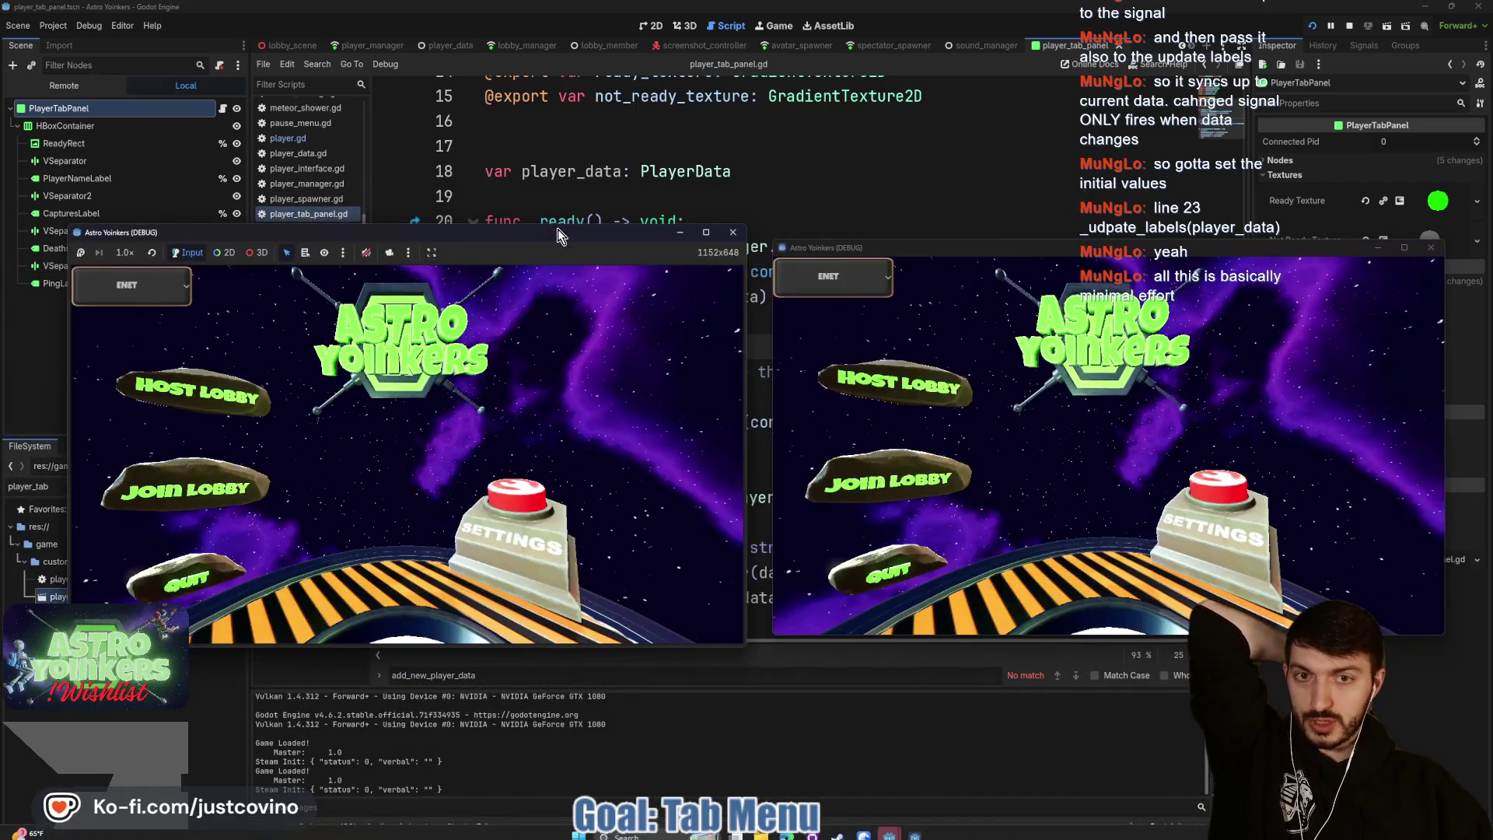
left_click(182, 390)
left_click(365, 399)
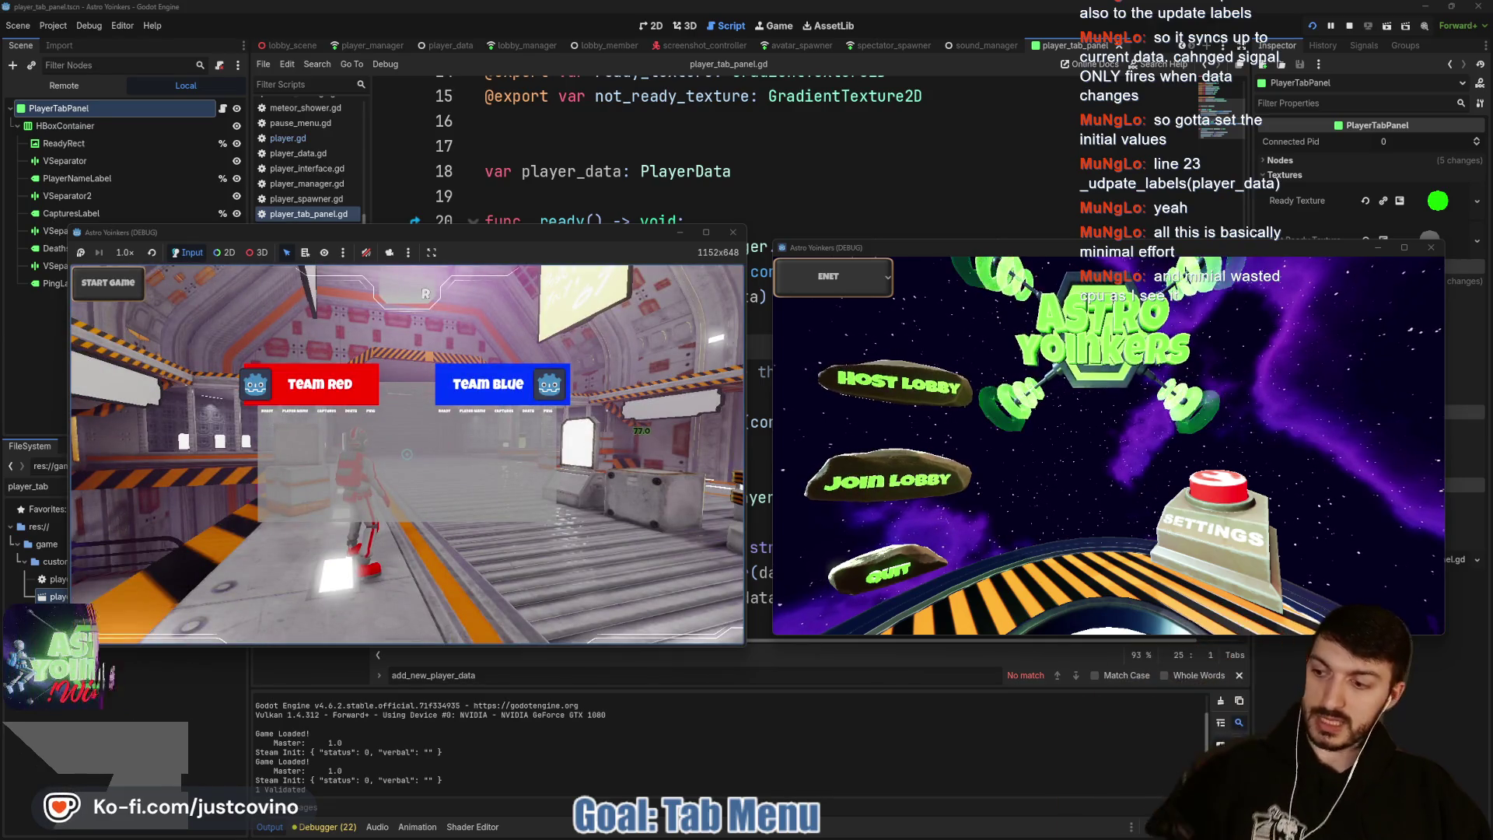
Join the hosted lobby from the second window, check the Tab scoreboard, and maximize the host window
left_click(861, 486)
left_click(861, 486)
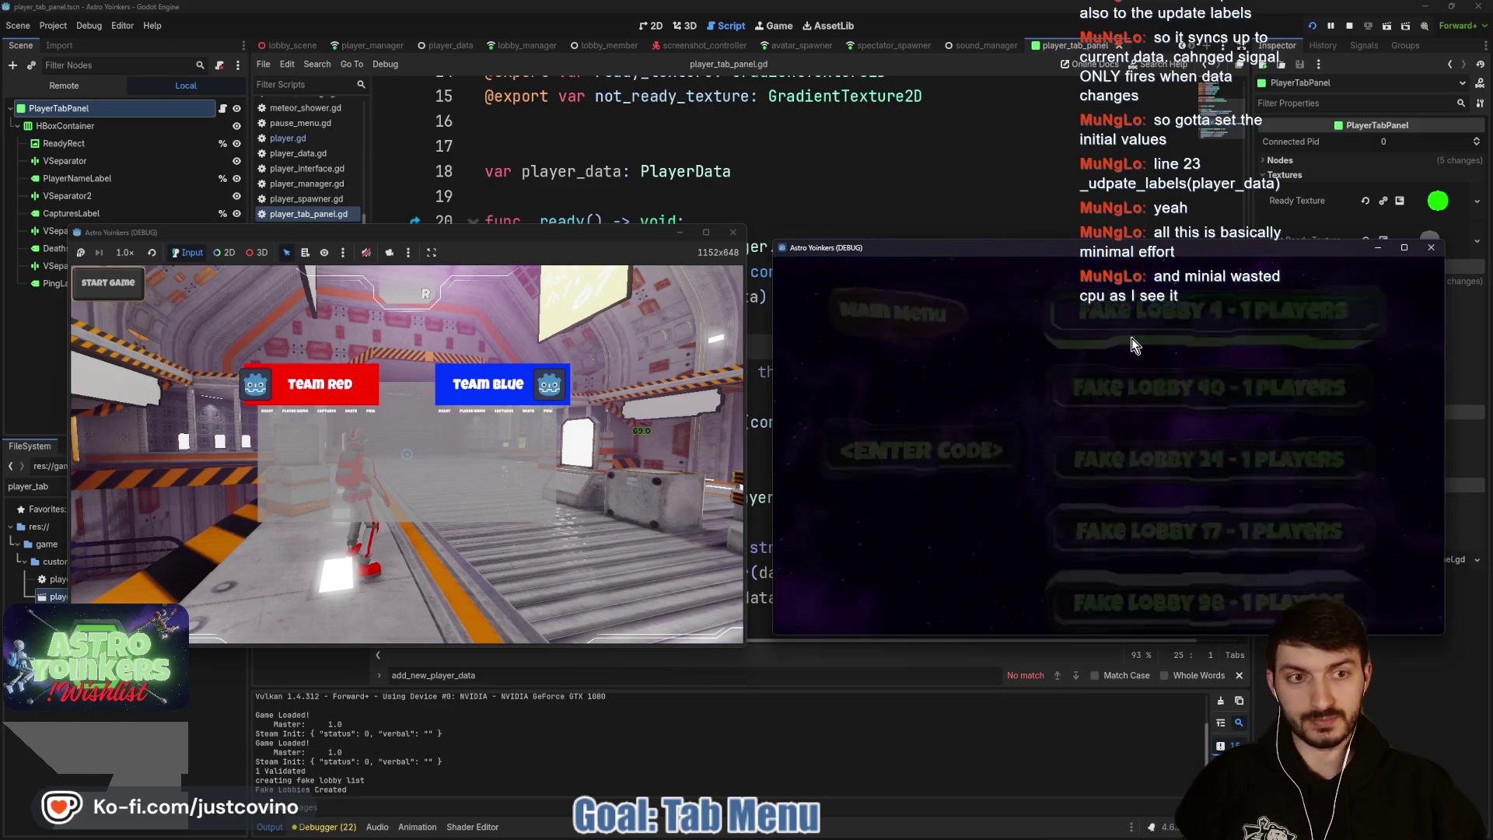
left_click(1134, 342)
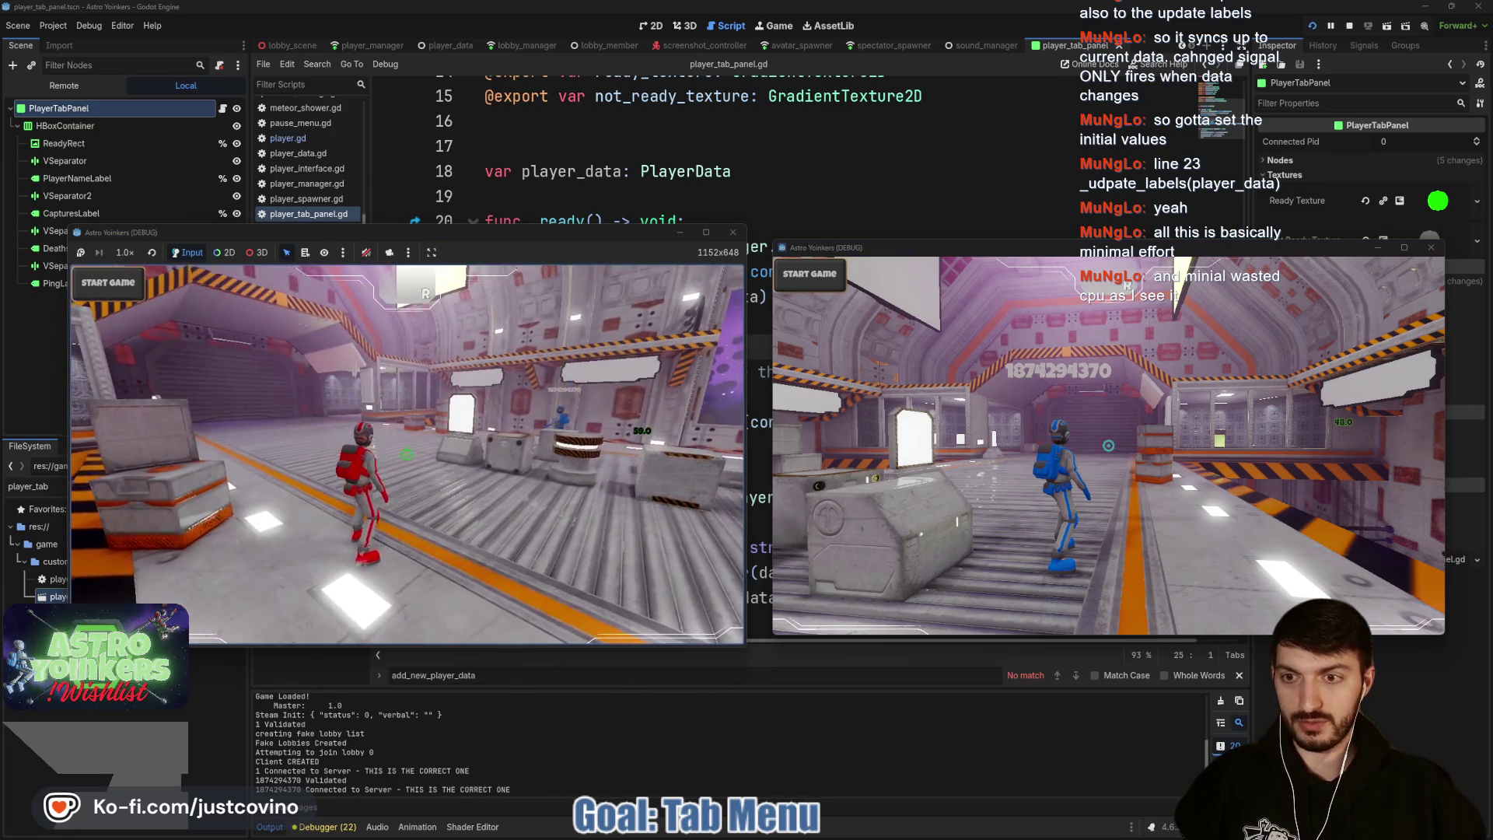
key("Tab")
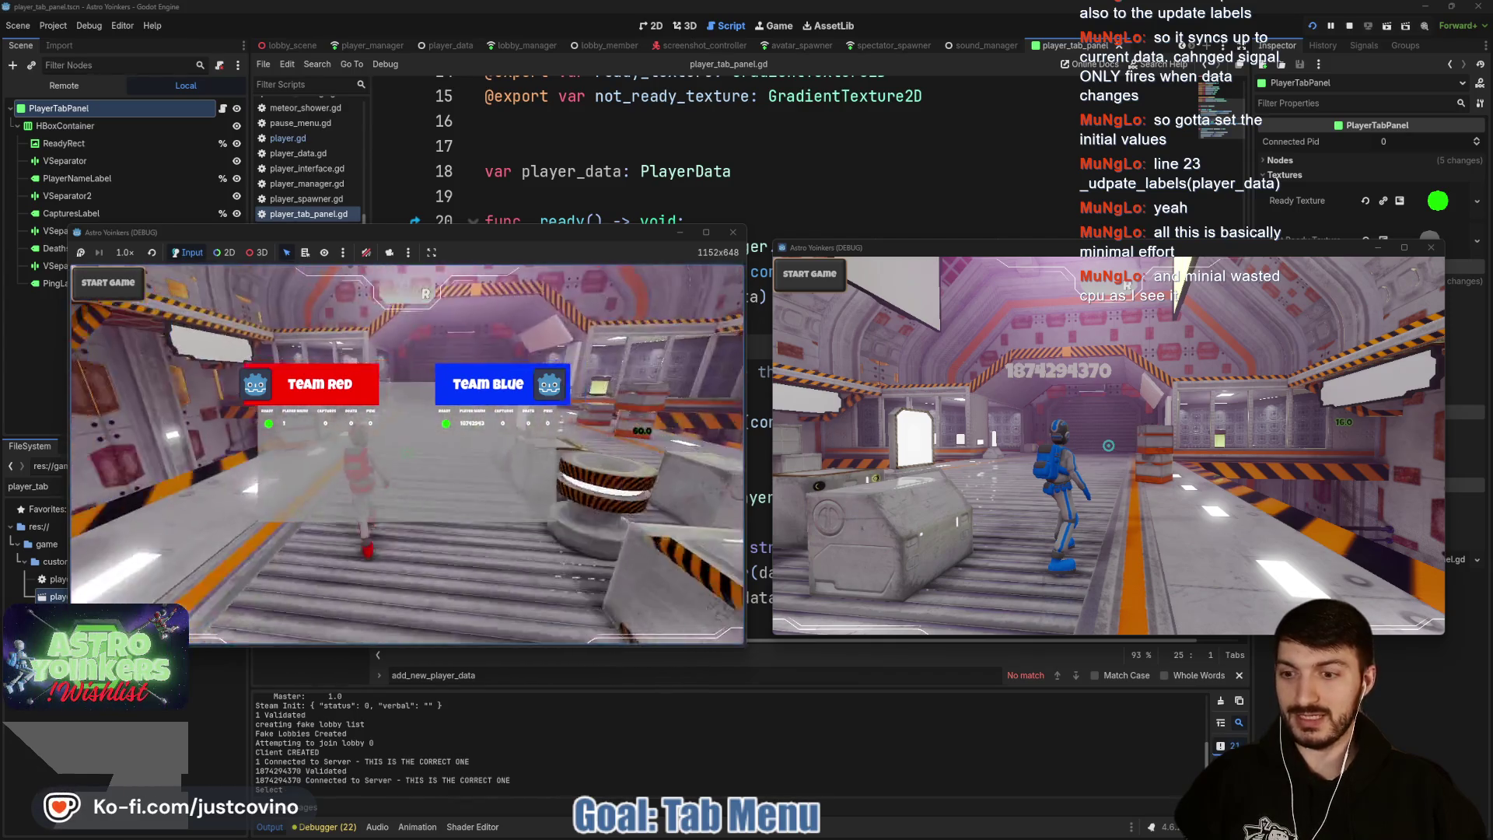
key("Tab")
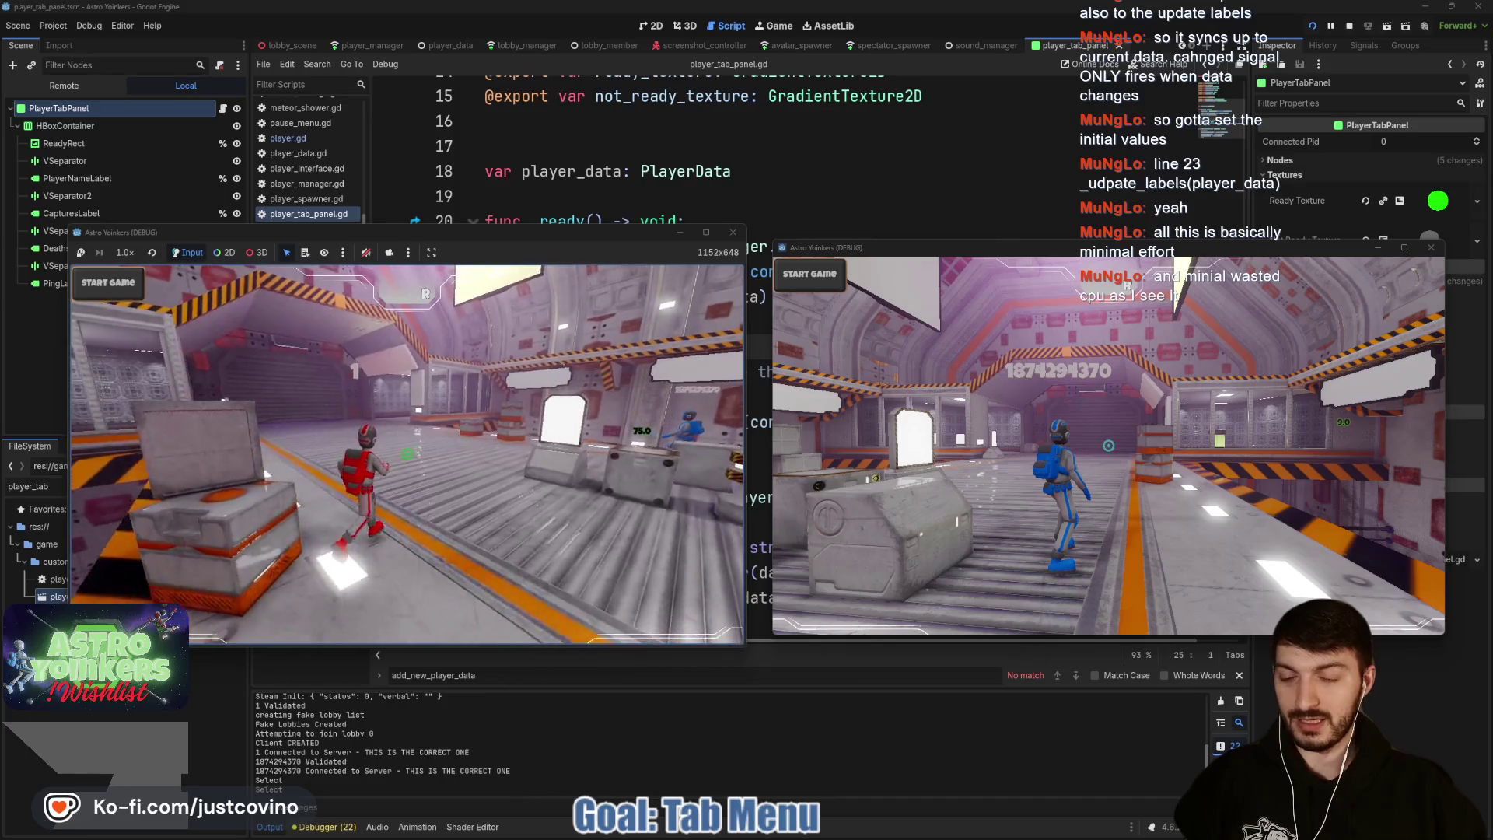
left_click(706, 232)
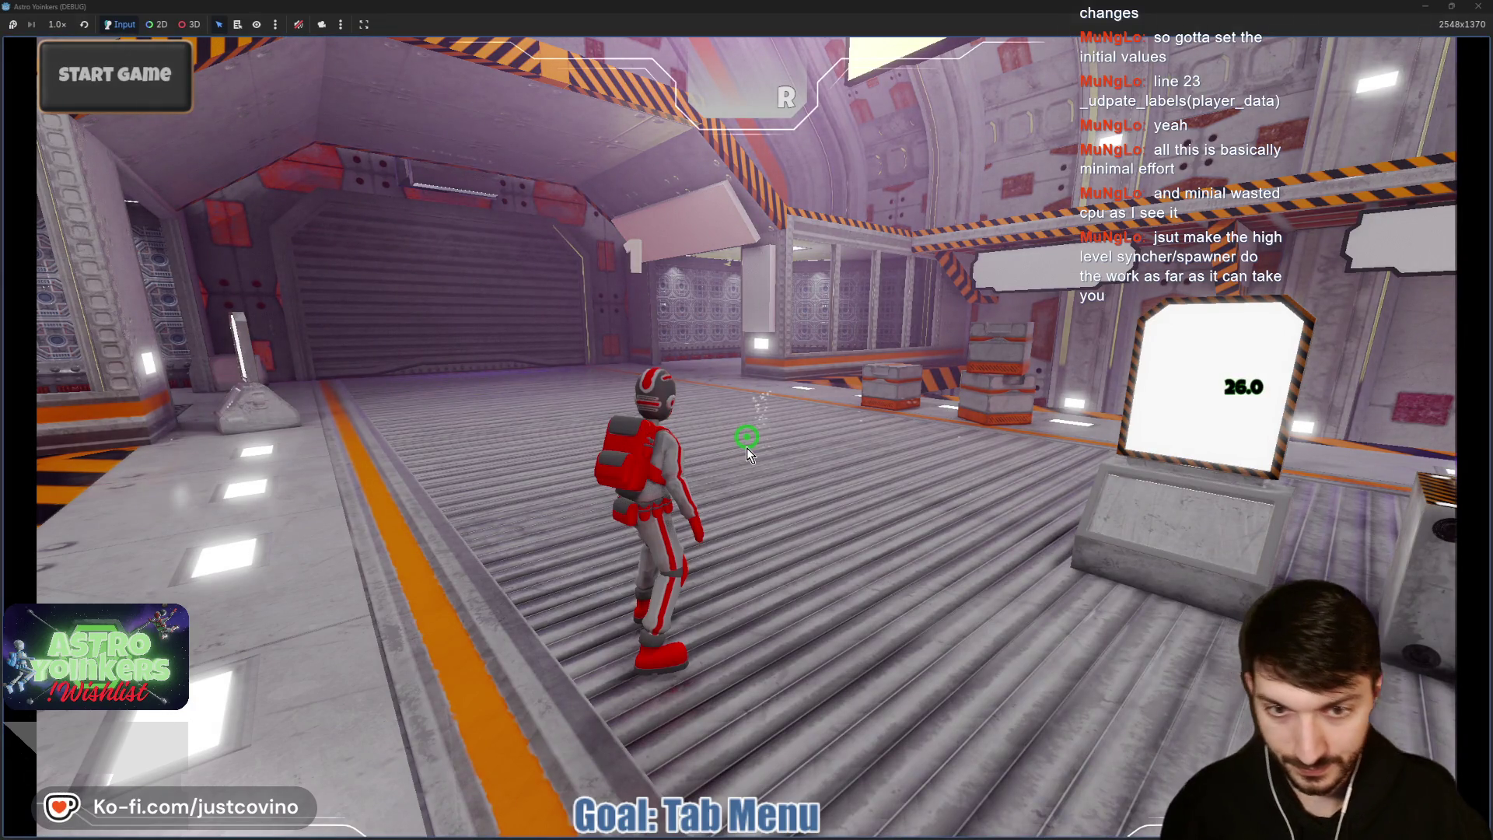
Toggle the team scoreboard a few times, then run and jump the astronaut toward the hall
left_click(763, 343)
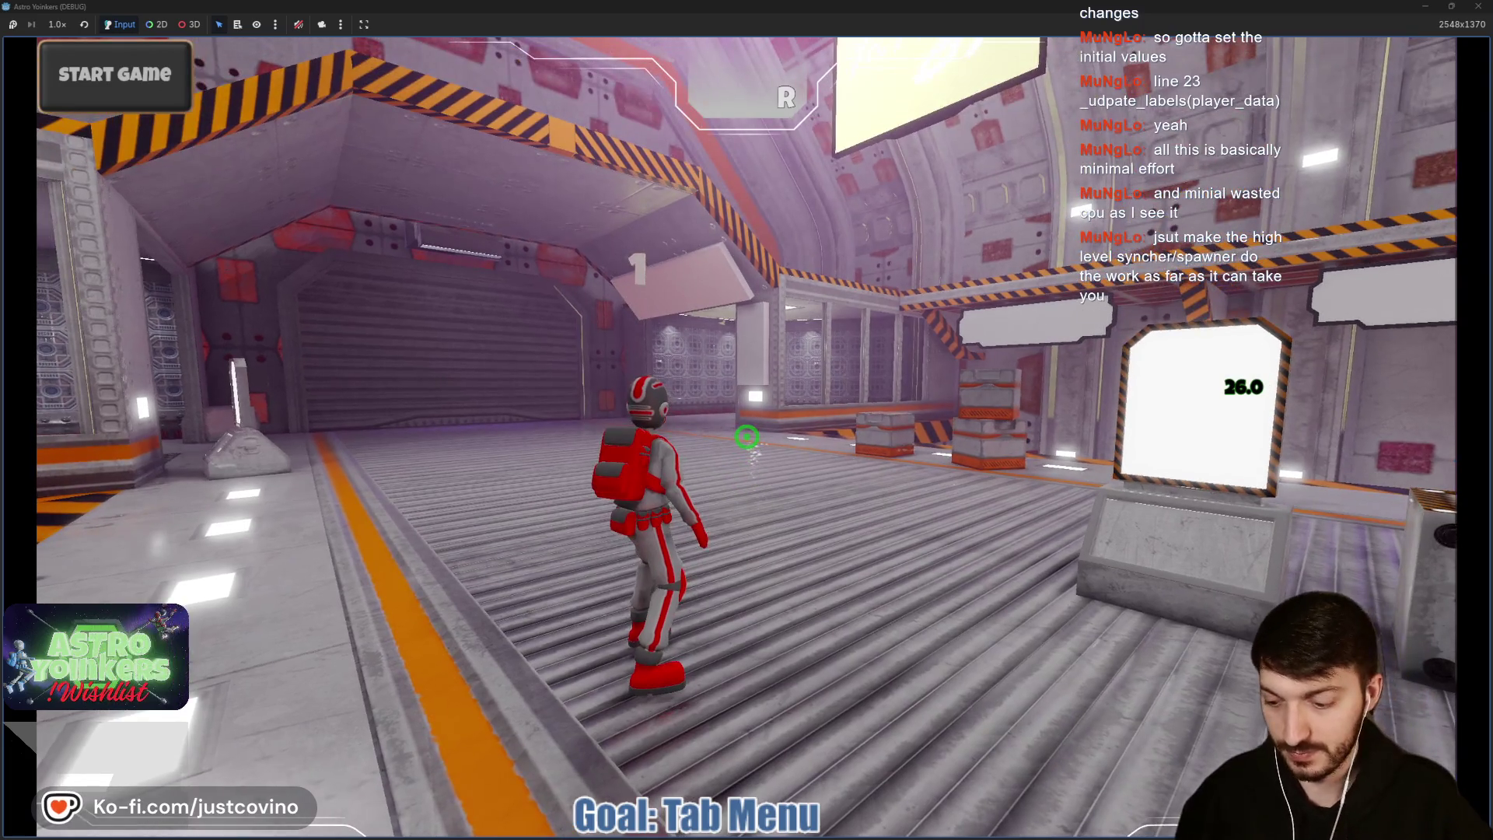
key("Tab")
key("Tab")
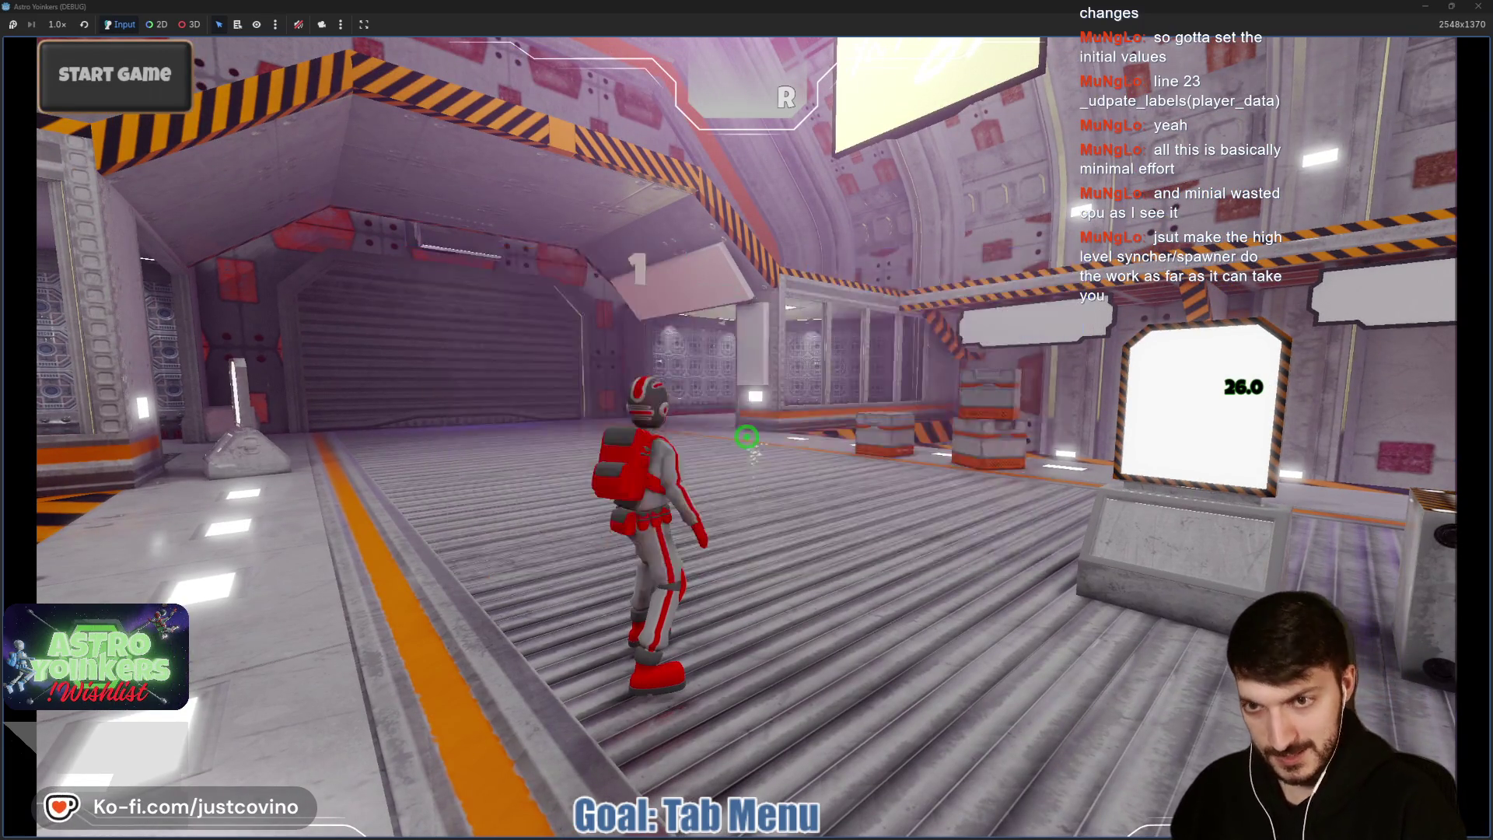
key("Tab")
key("Tab")
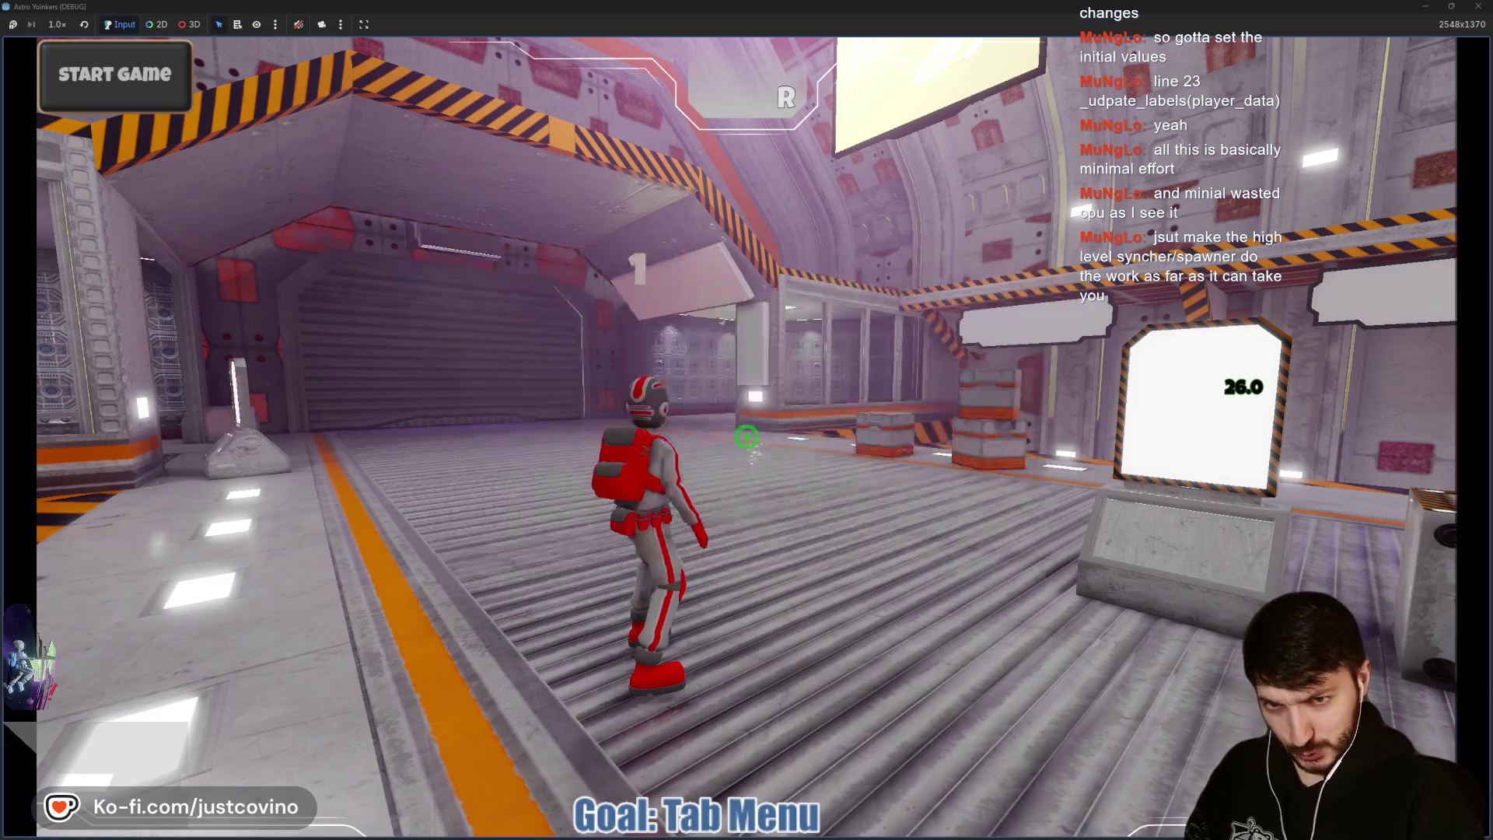
key("Tab")
key("Tab")
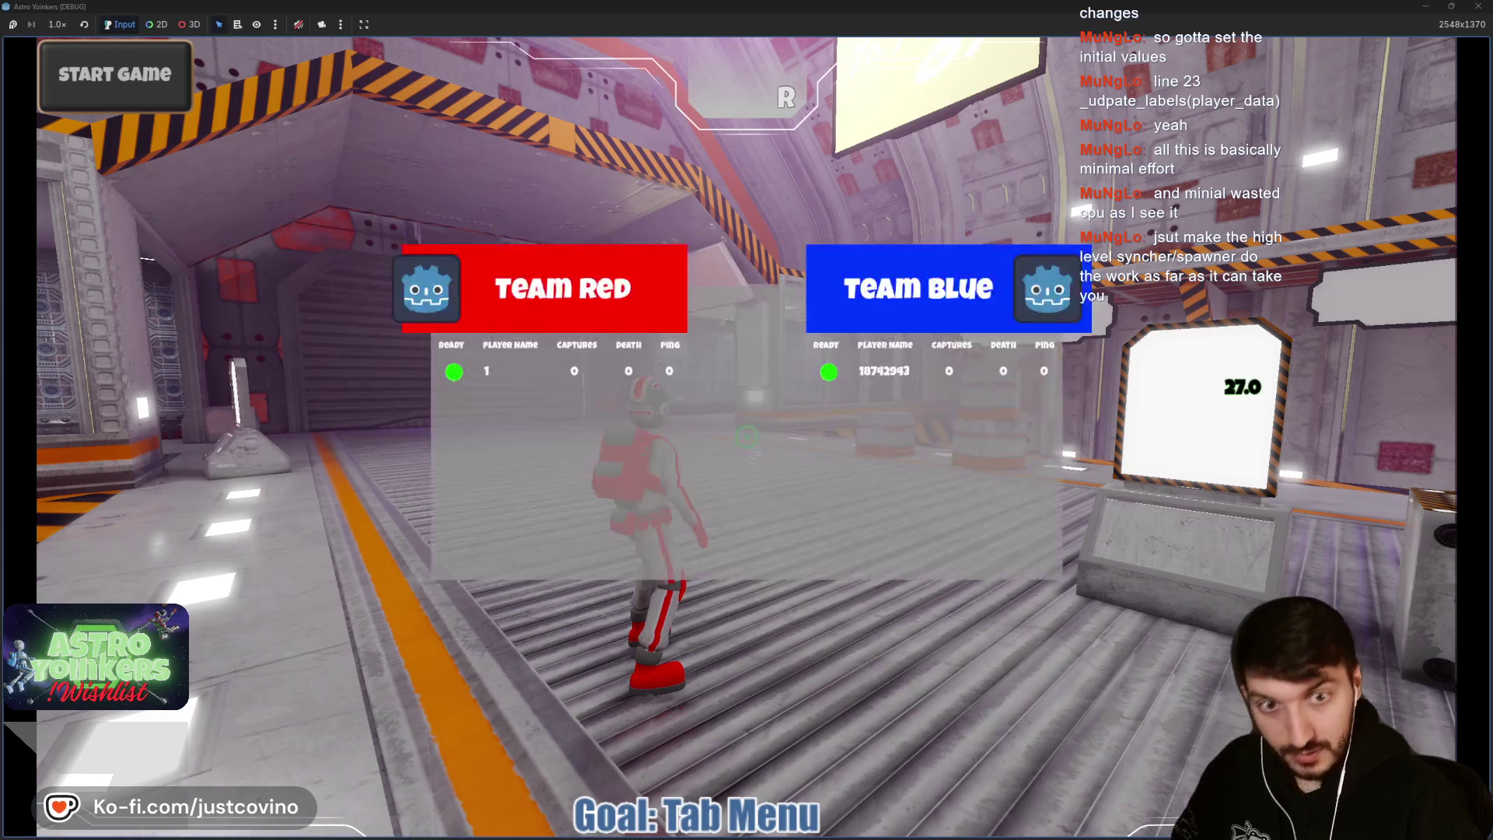
key("Tab")
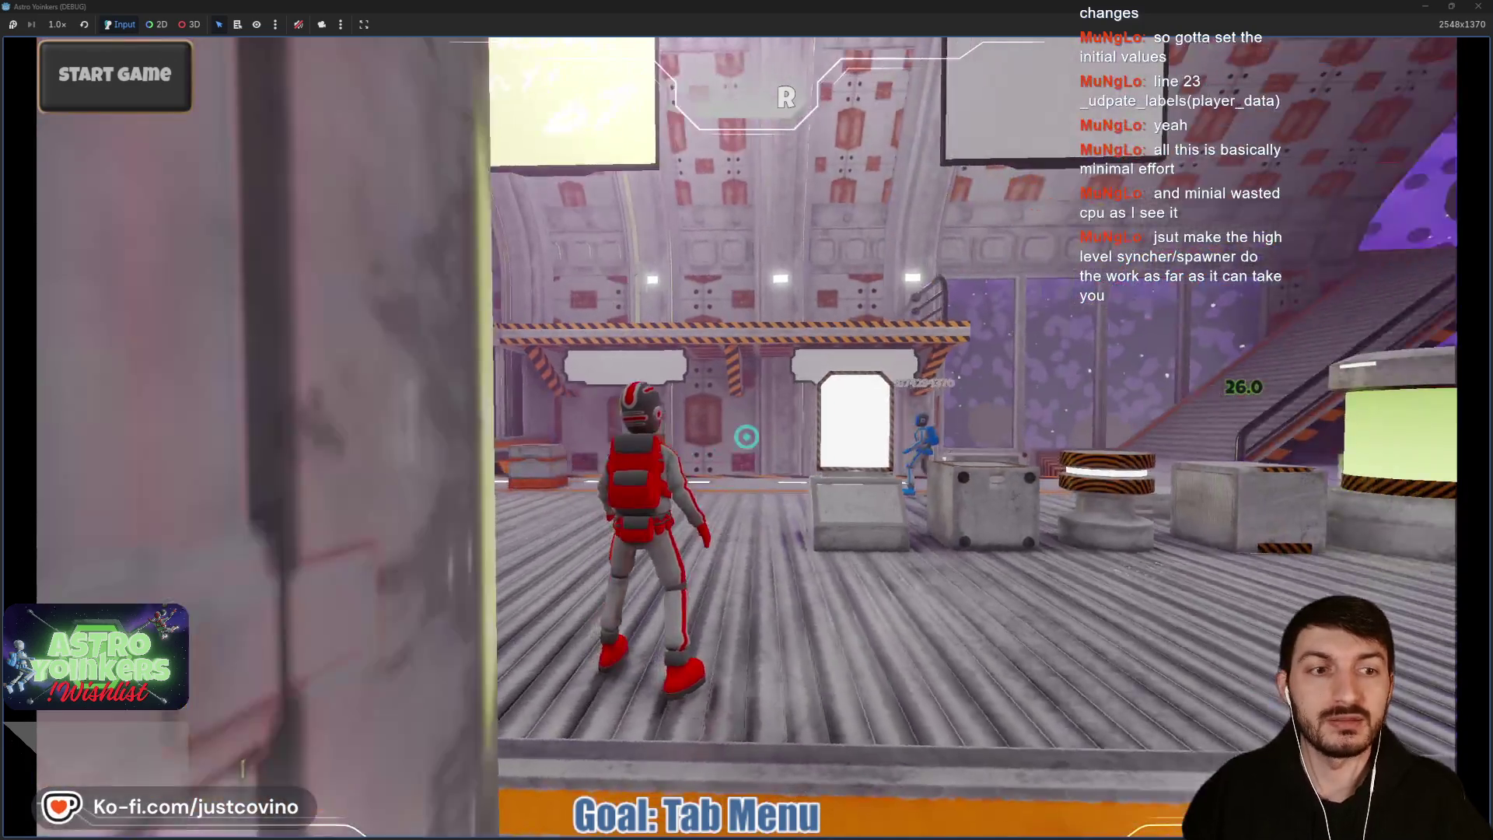
key("w")
key("space")
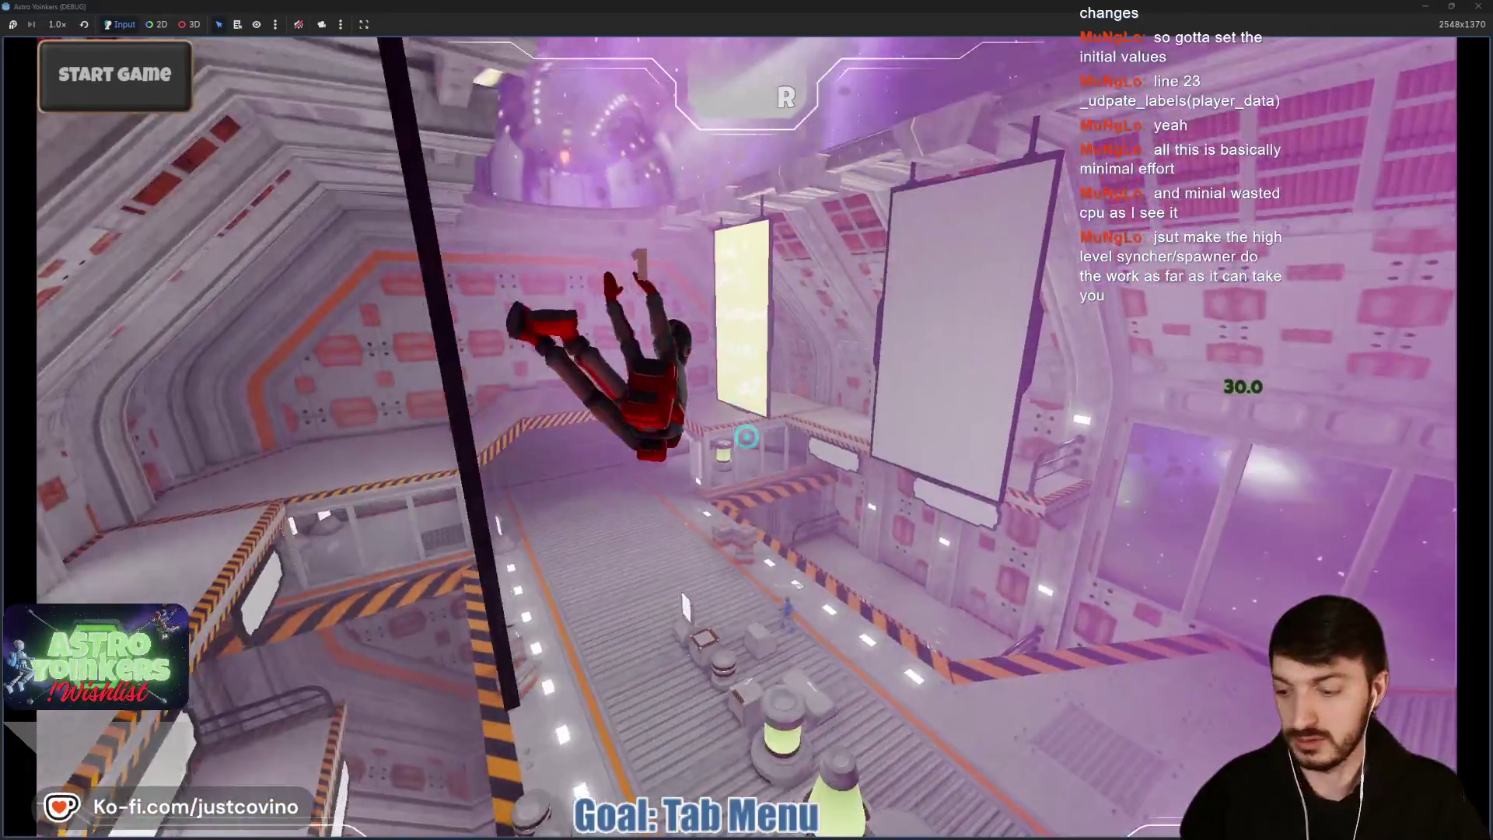
Toggle the team scoreboard repeatedly after landing and while walking
key("Tab")
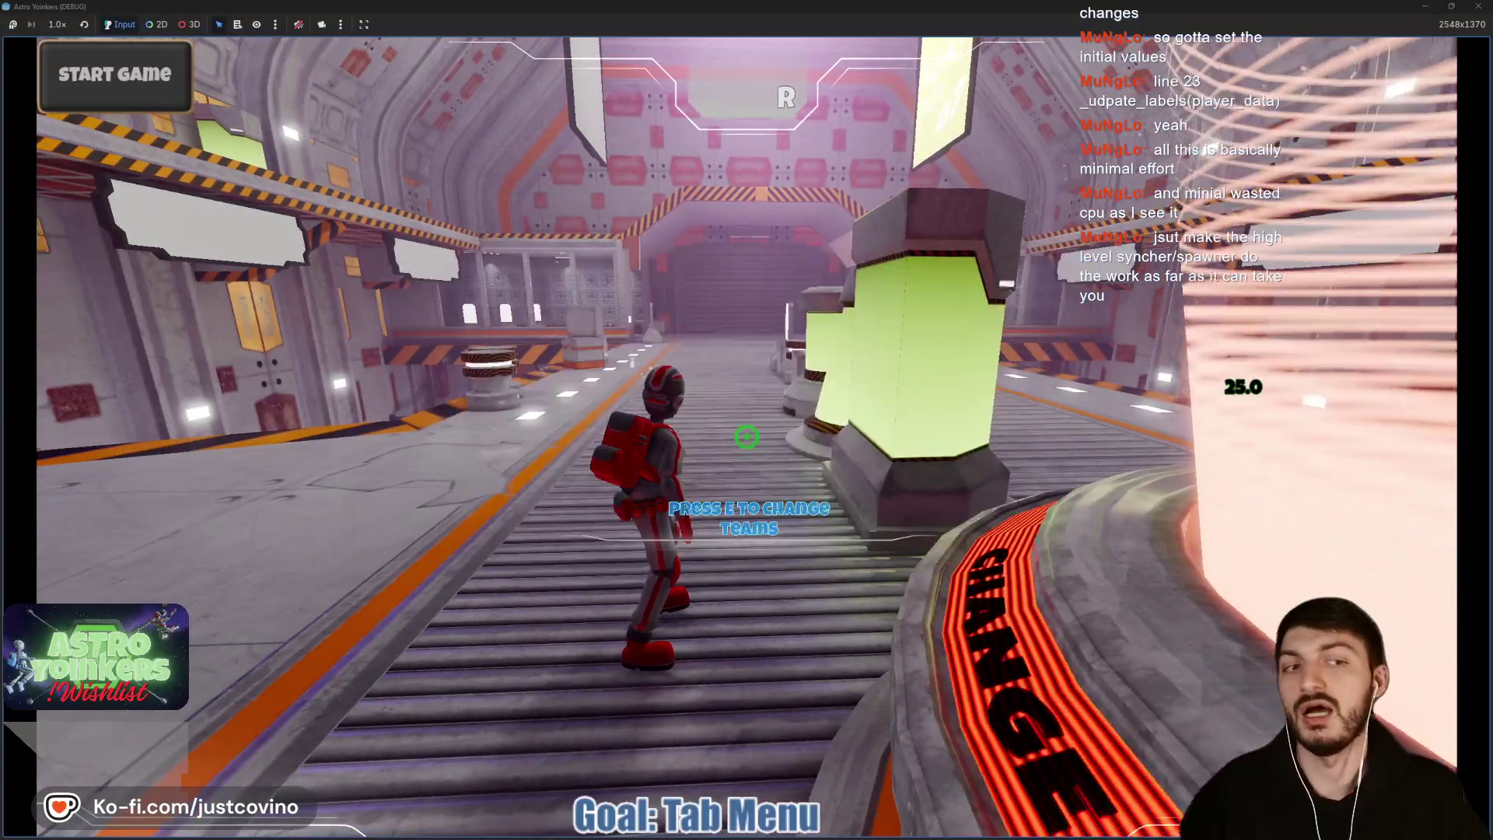
key("Tab")
key("Tab")
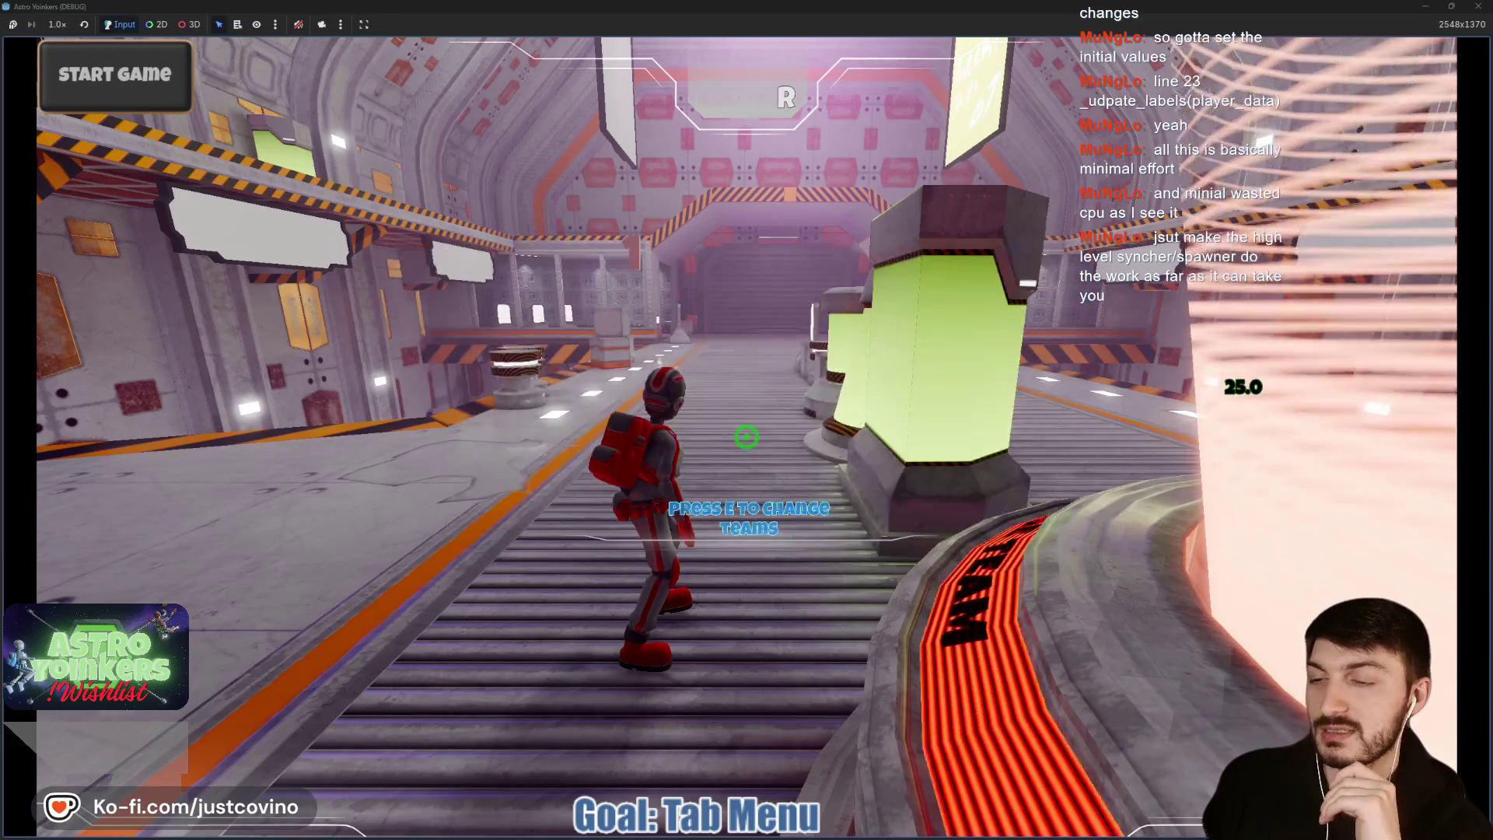
key("Tab")
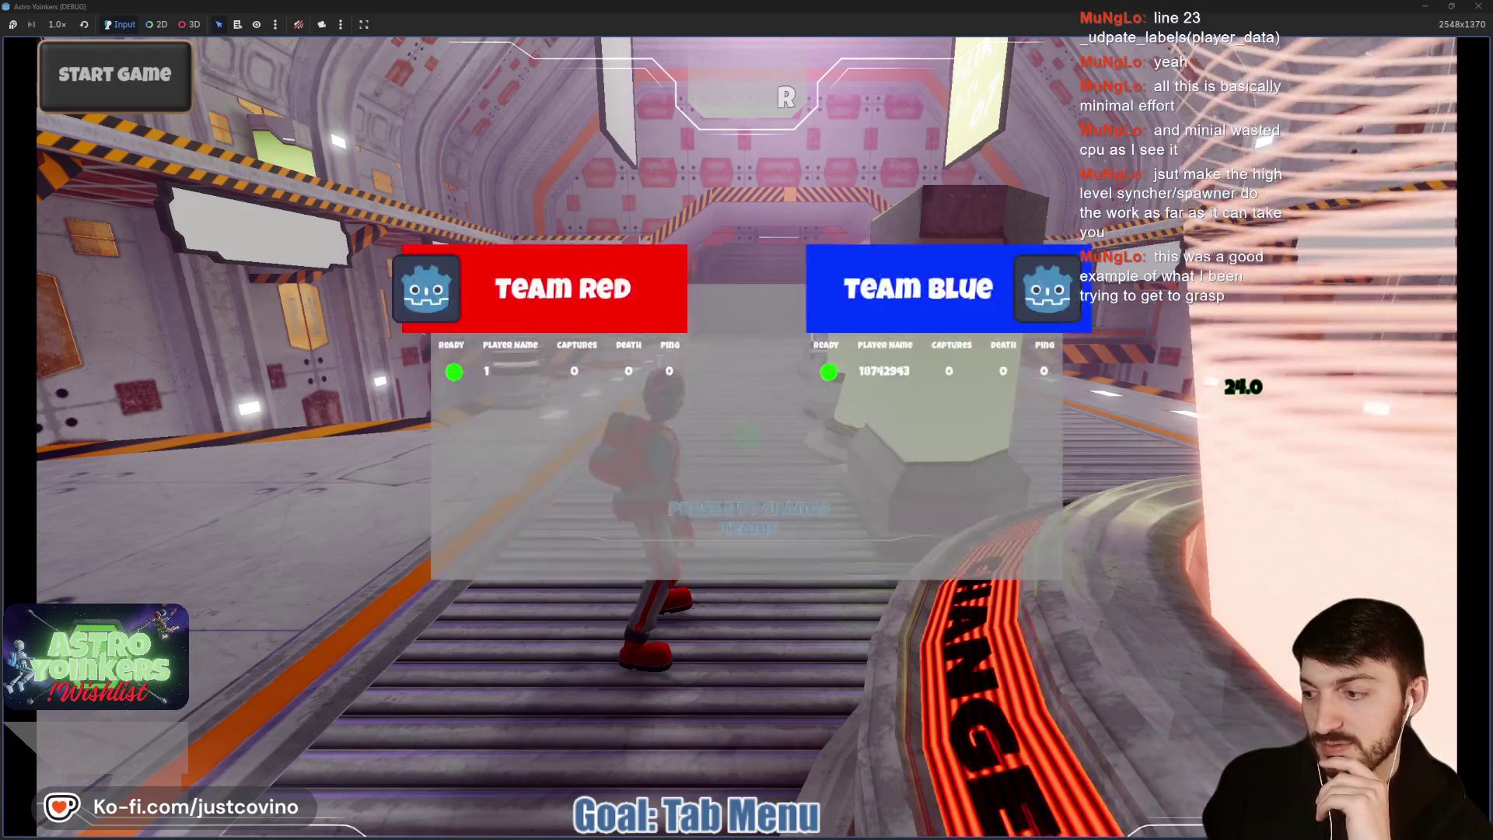
key("Tab")
key("Tab")
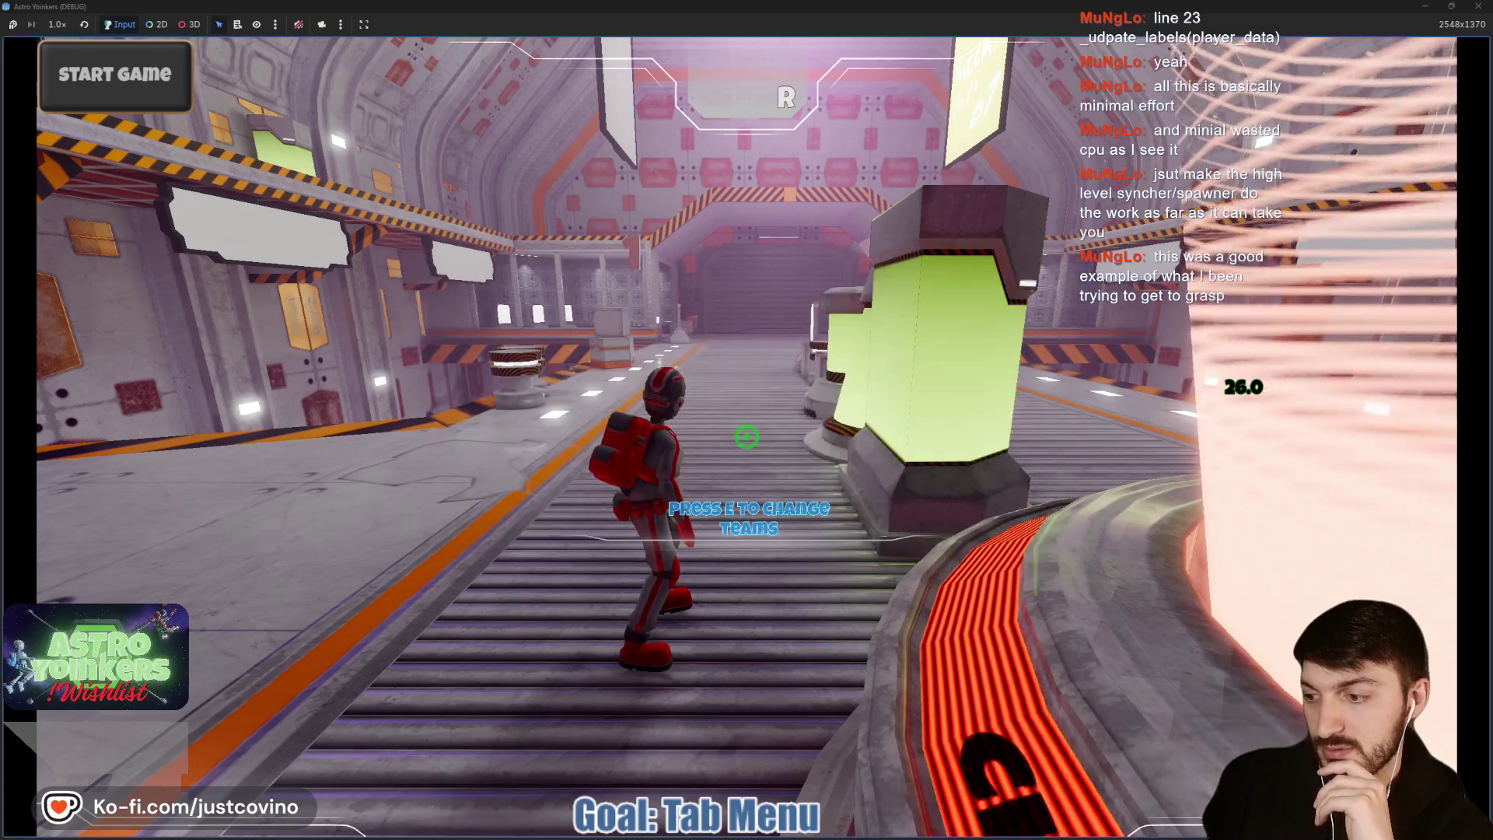
key("Tab")
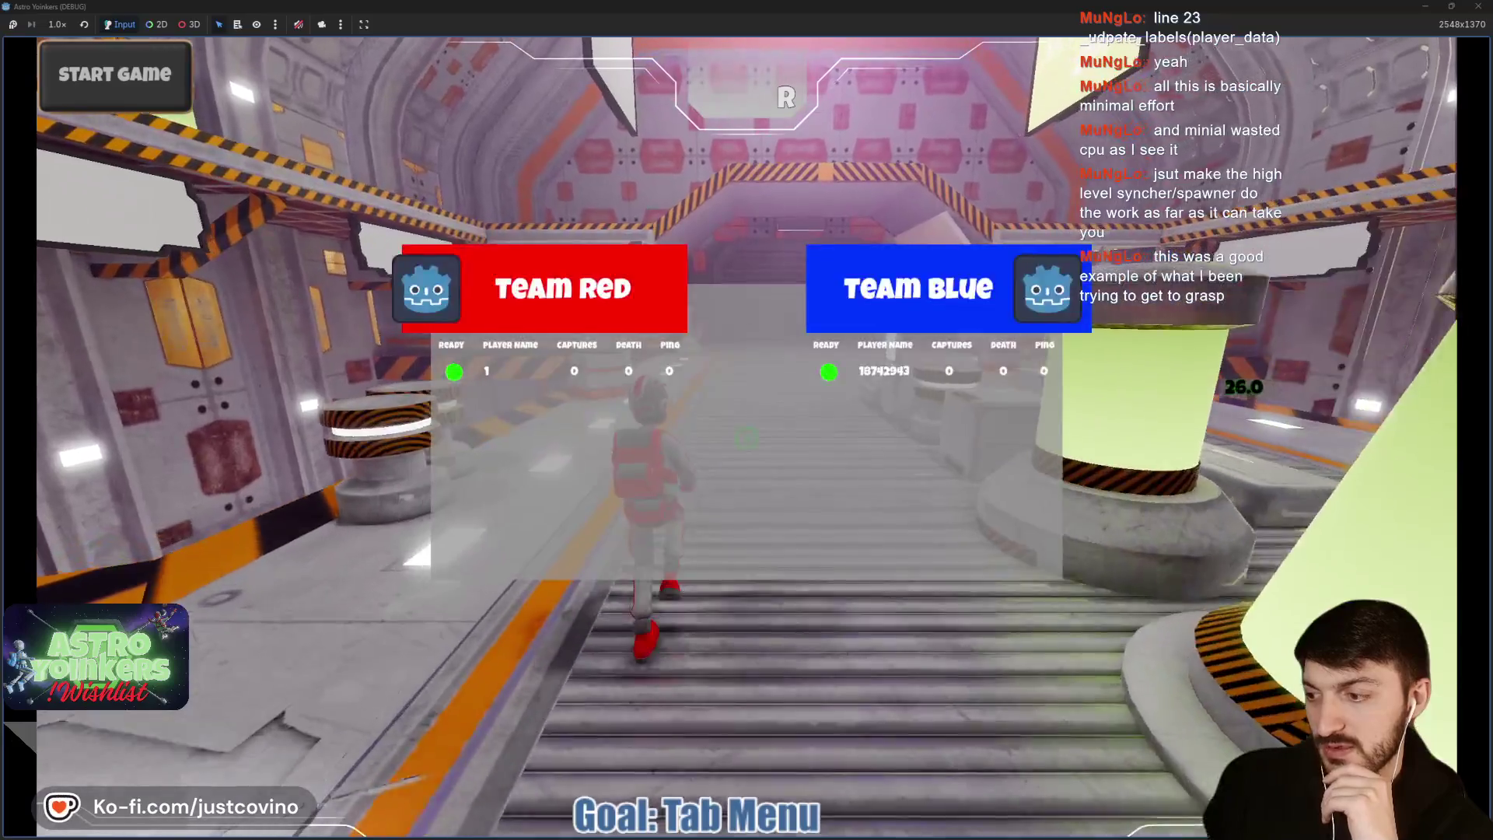
key("Tab")
key("Tab")
key("Tab")
key("Tab")
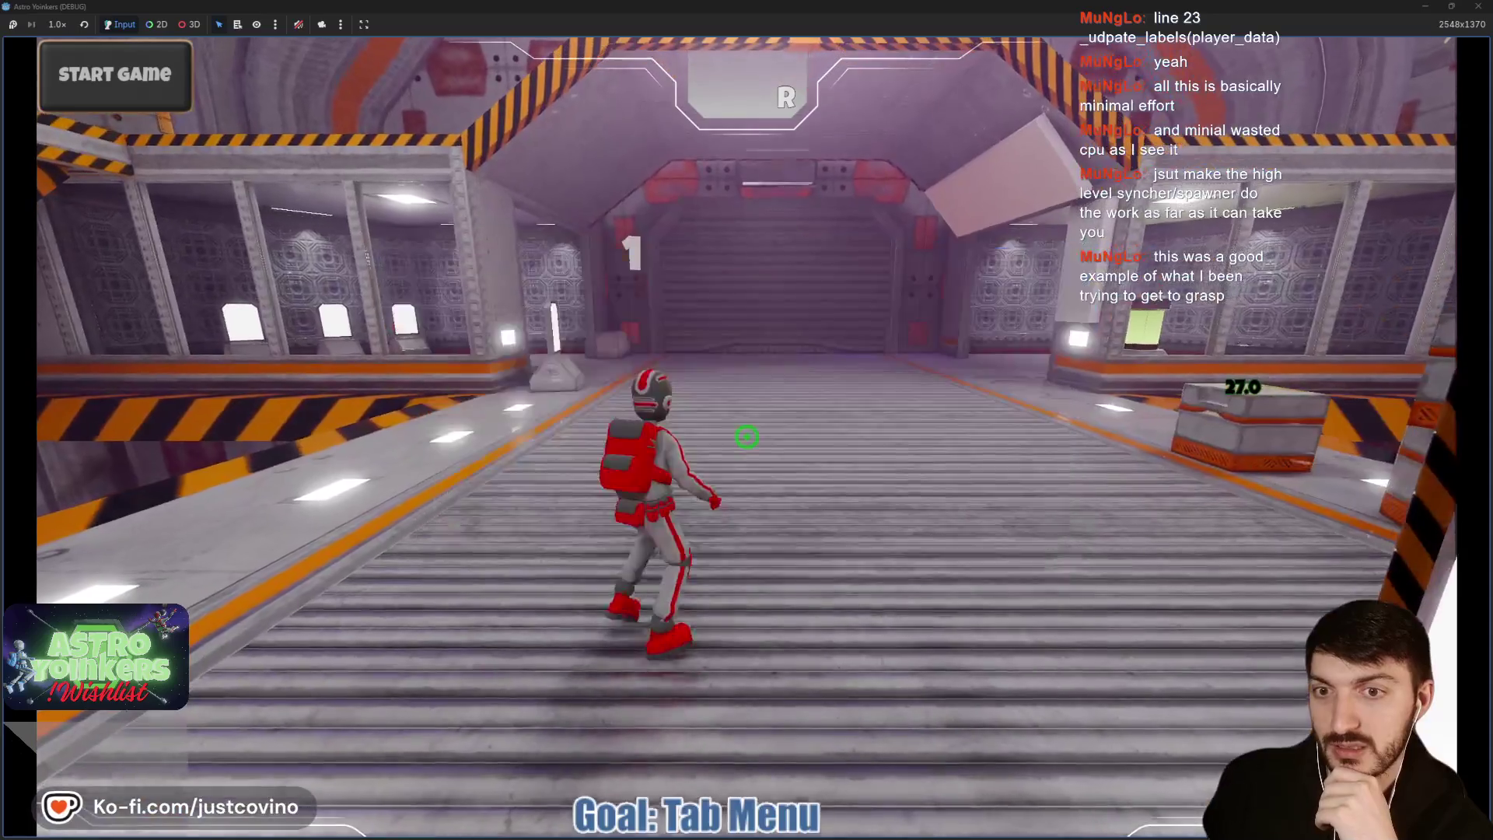
key("Tab")
key("Tab")
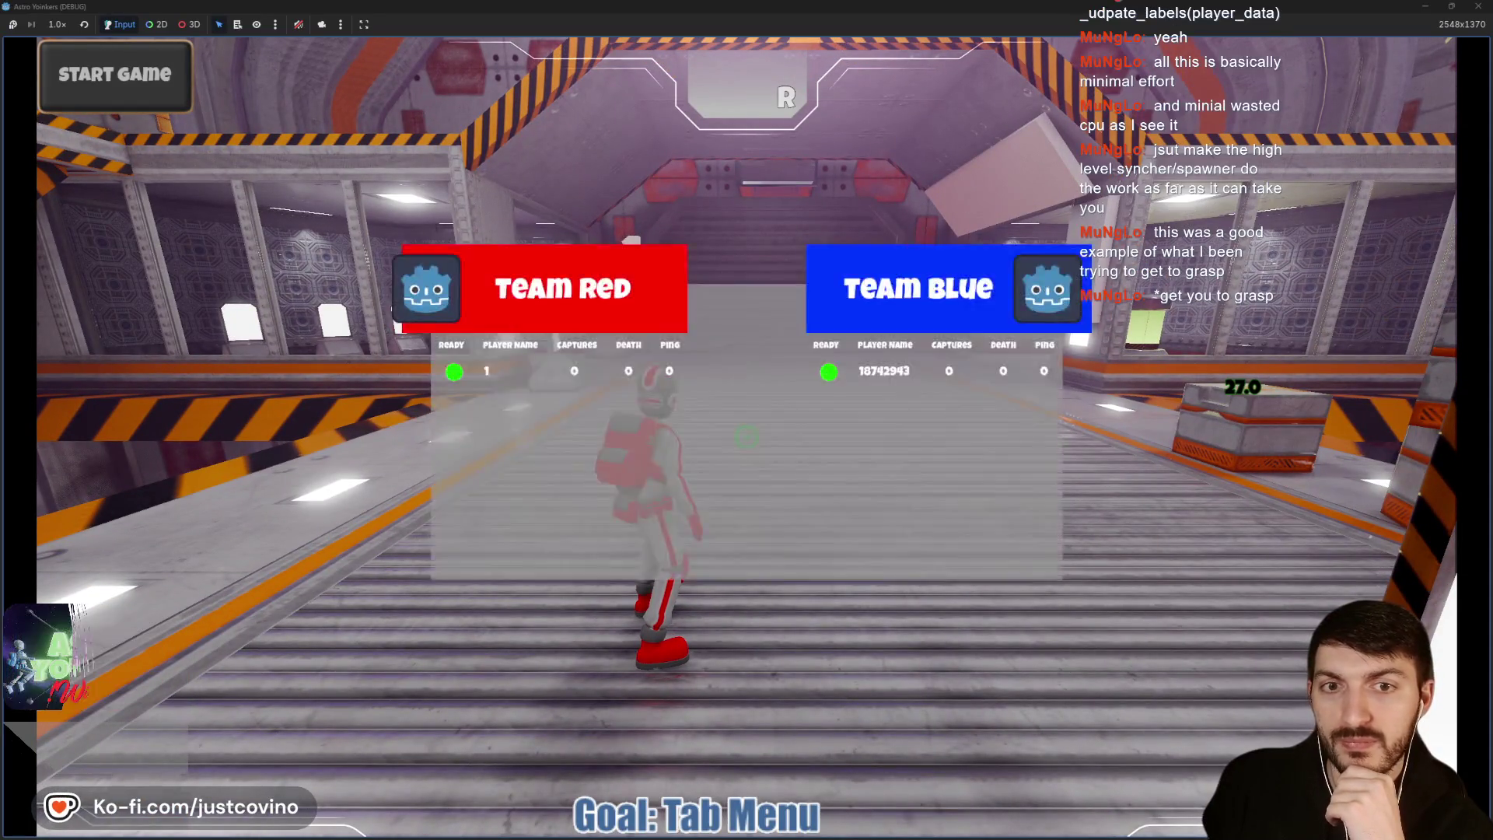
key("Tab")
key("Tab")
key("Tab")
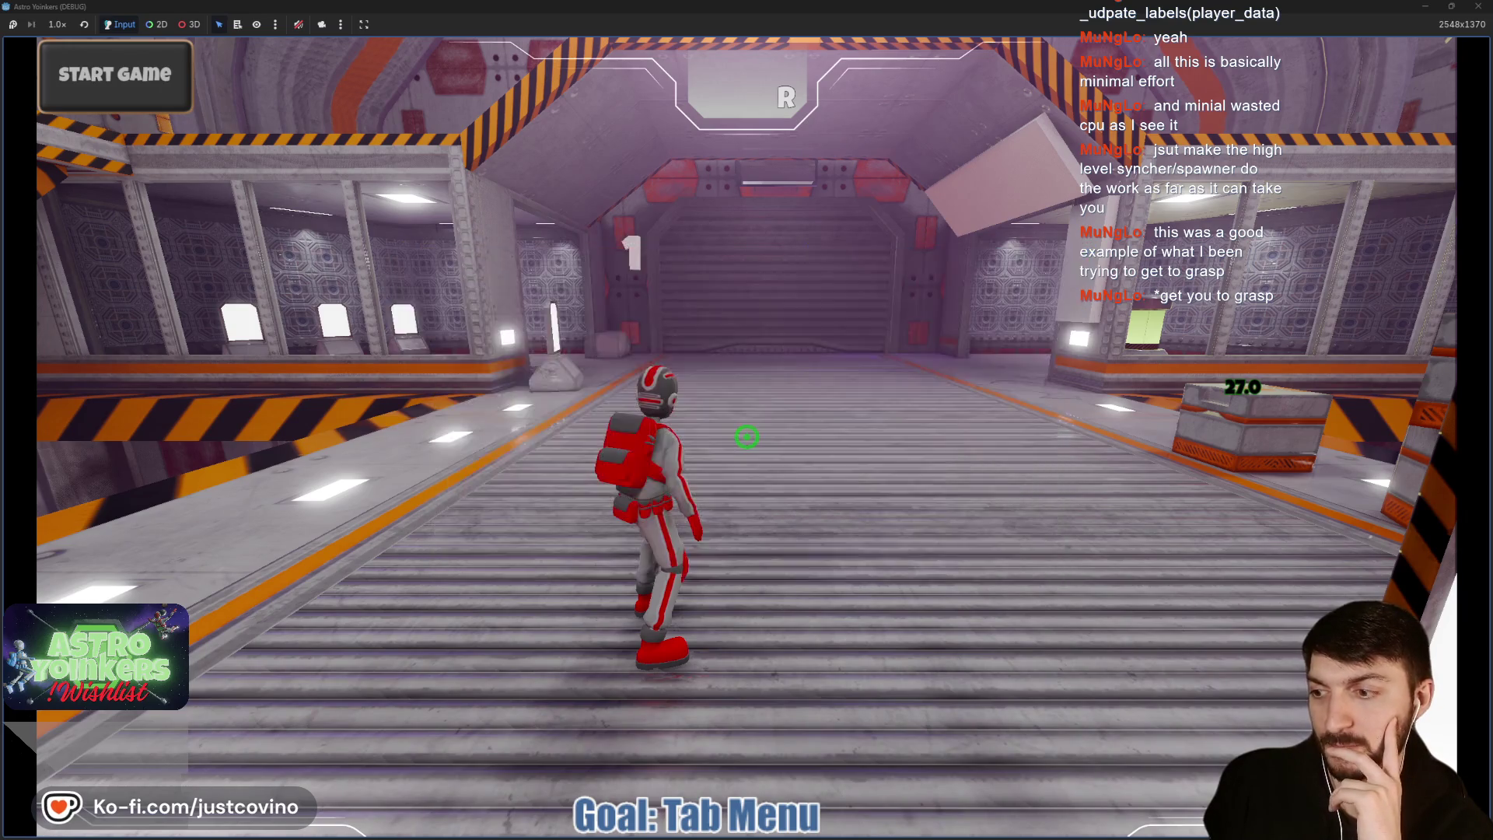
Keep toggling the scoreboard, then stop the running game with F8
key("Tab")
key("Tab")
key("Tab")
key("Tab")
key("Tab")
key("Tab")
key("Tab")
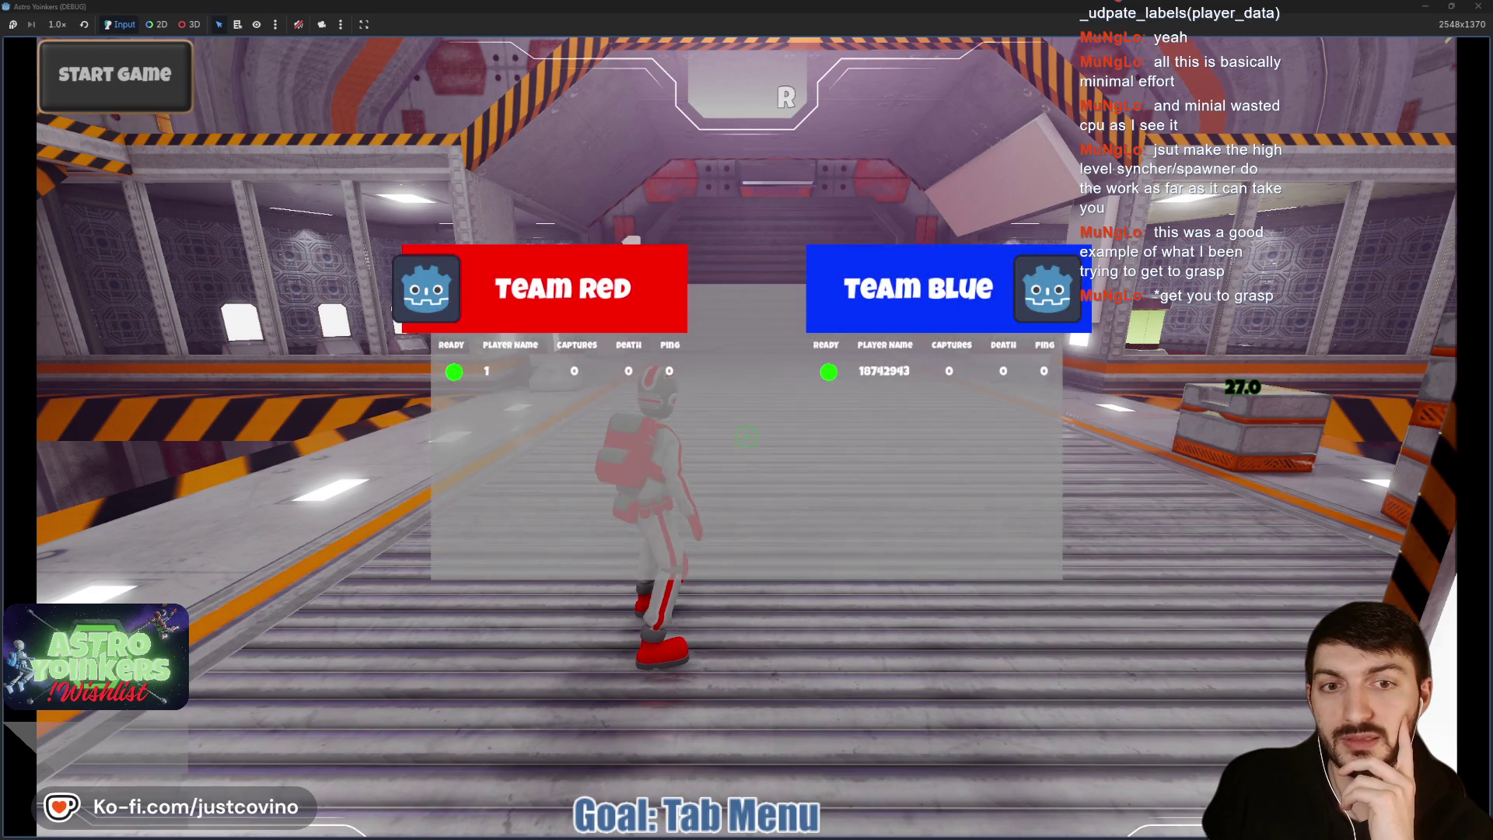
key("Tab")
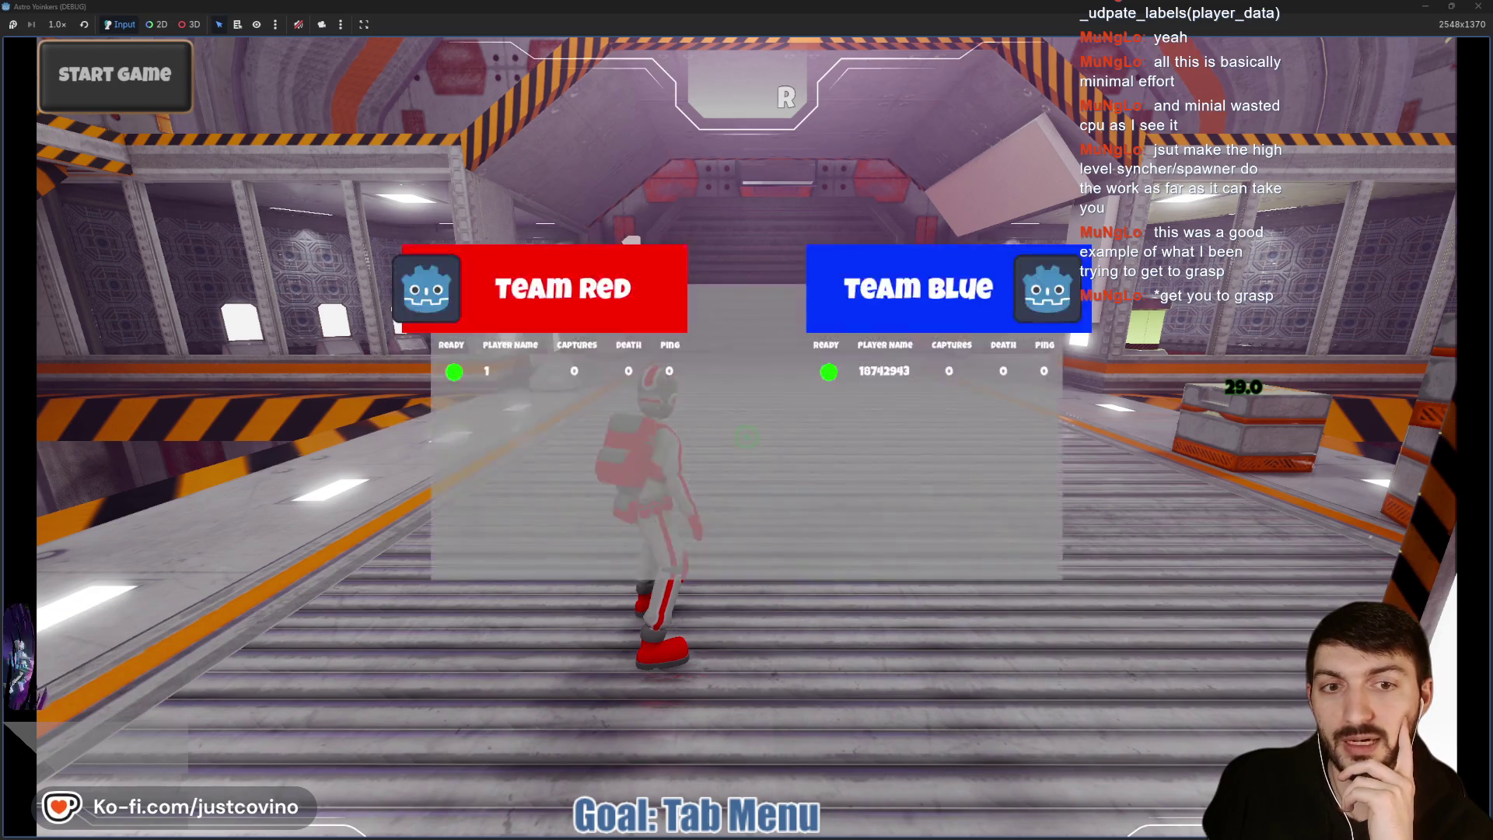
key("Tab")
key("Tab")
key("Tab")
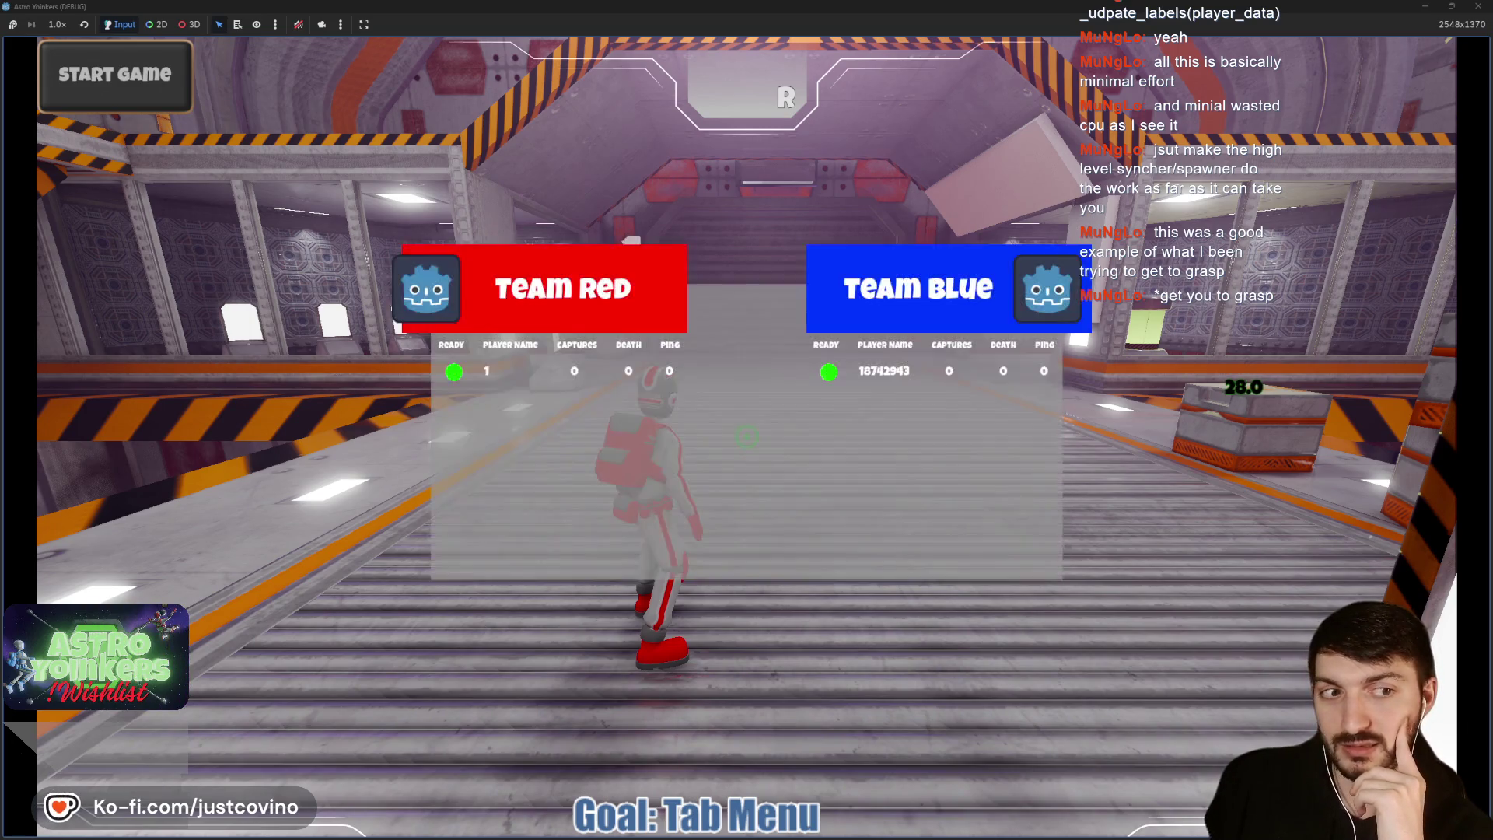
key("Tab")
key("Tab")
key("Tab")
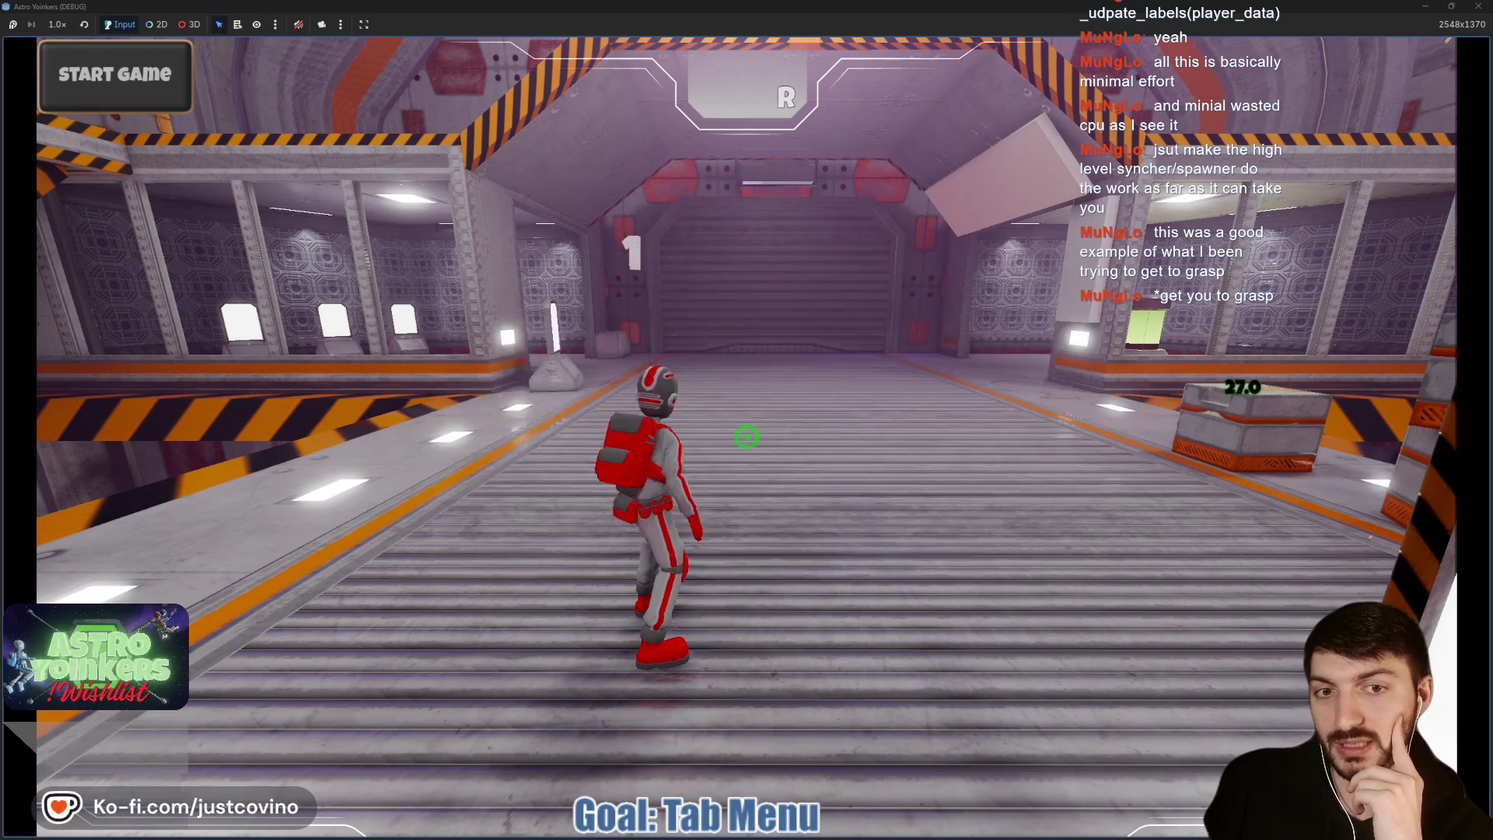
key("Tab")
key("Tab")
key("Tab")
key("Tab")
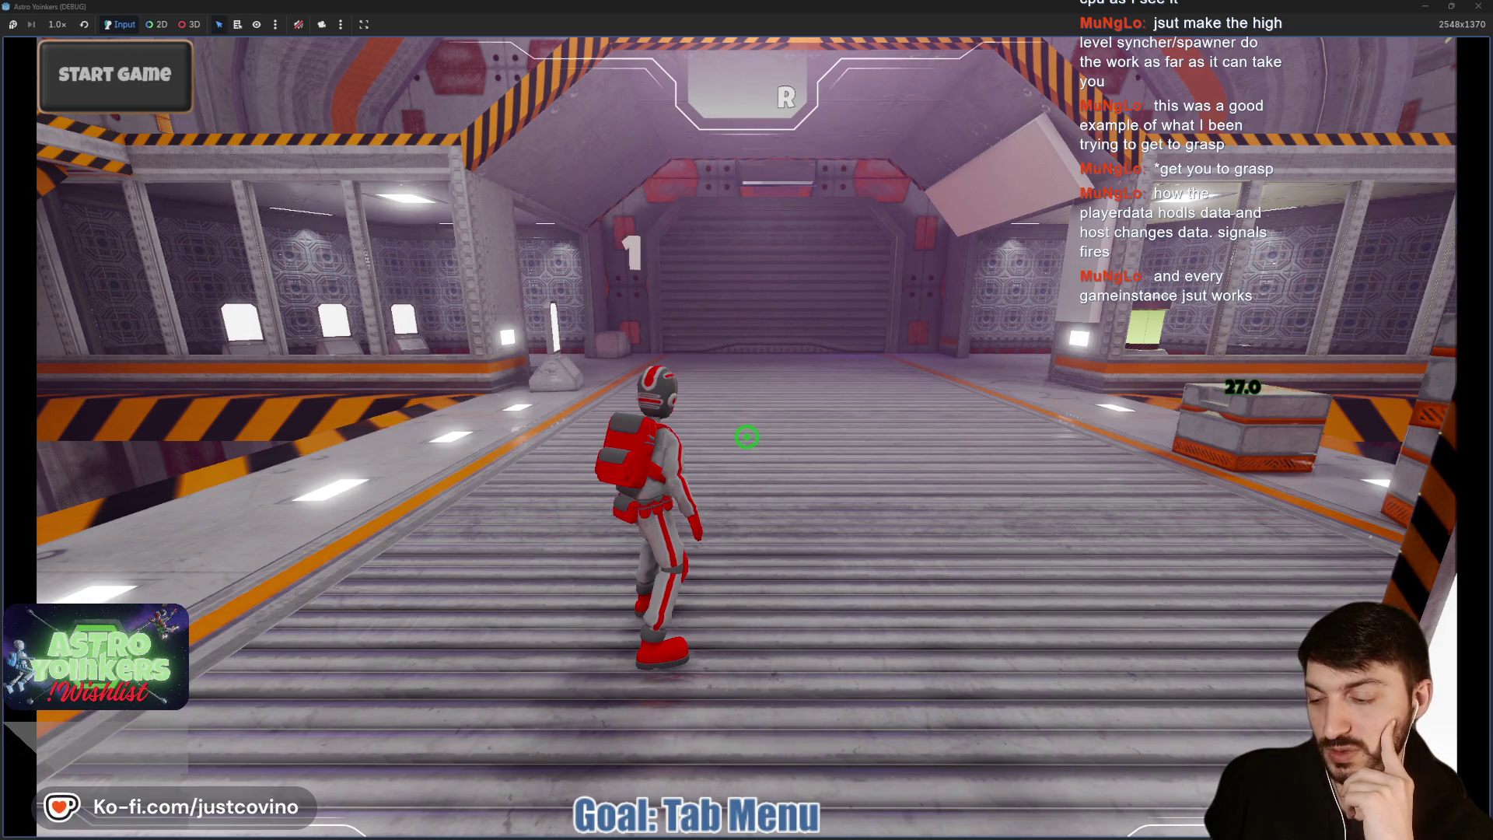
key("Tab")
key("Tab")
key("Tab")
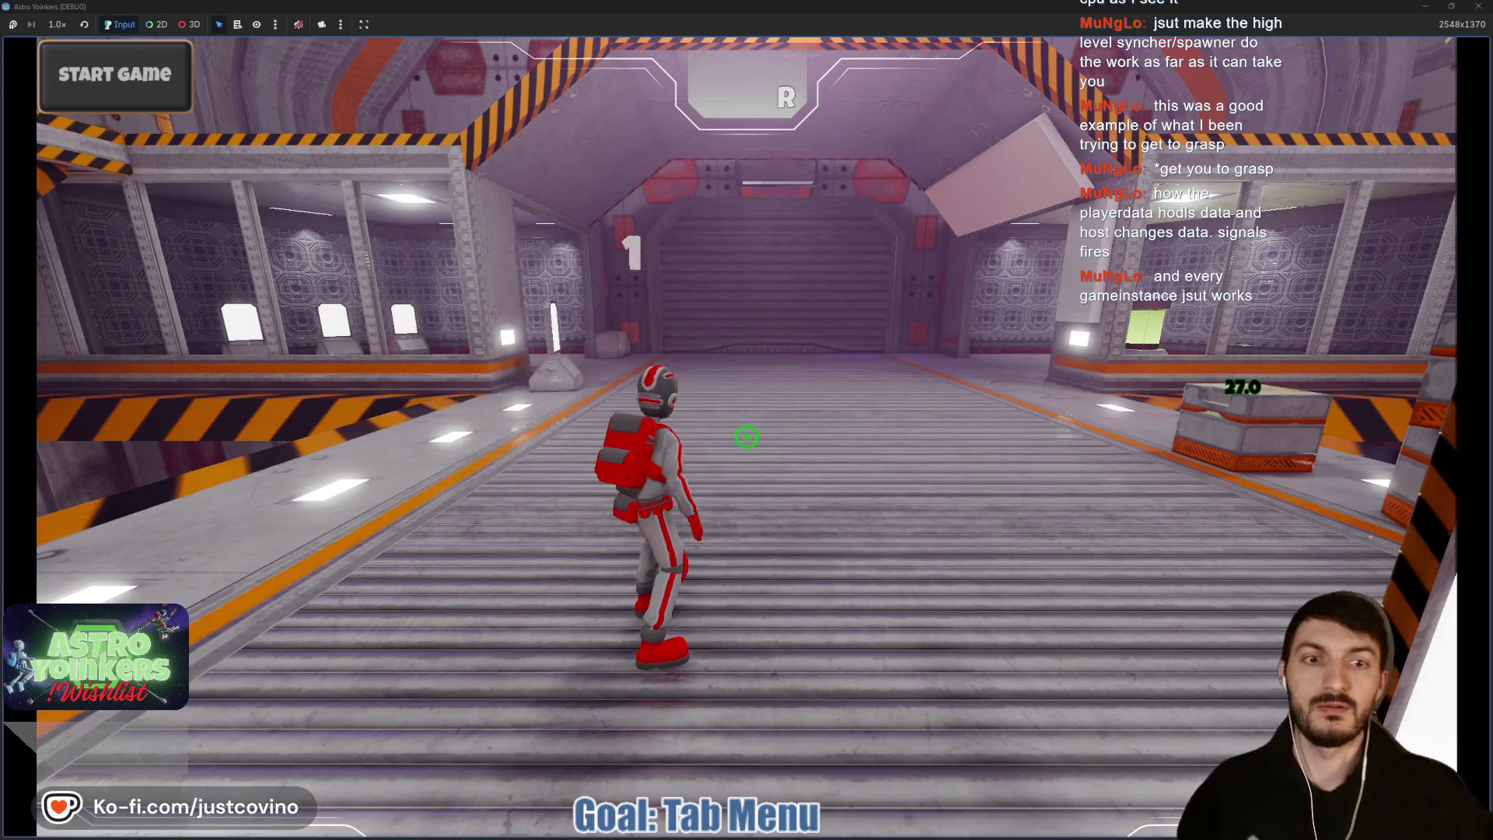
key("Tab")
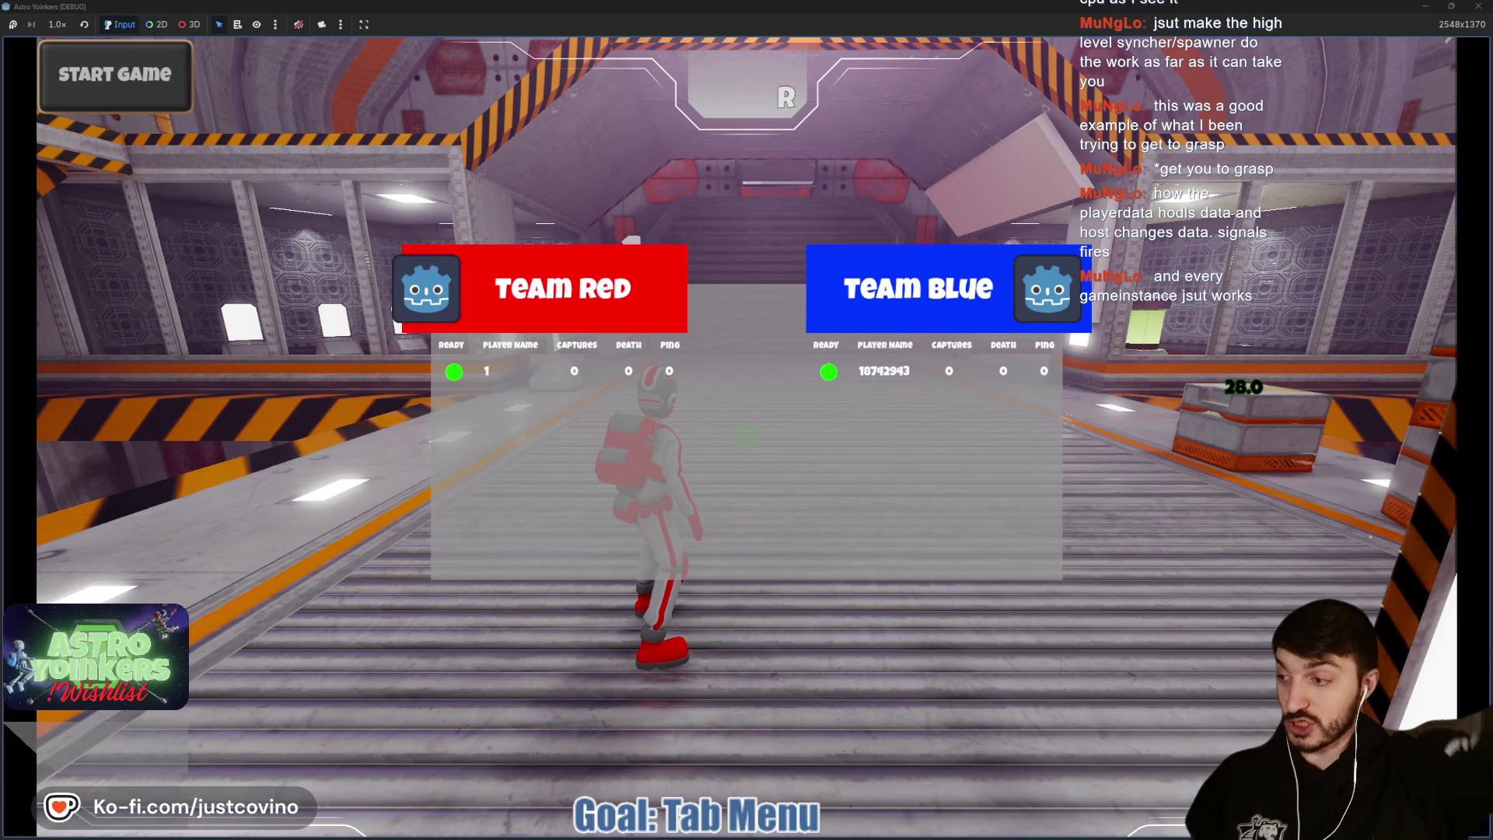
key("F8")
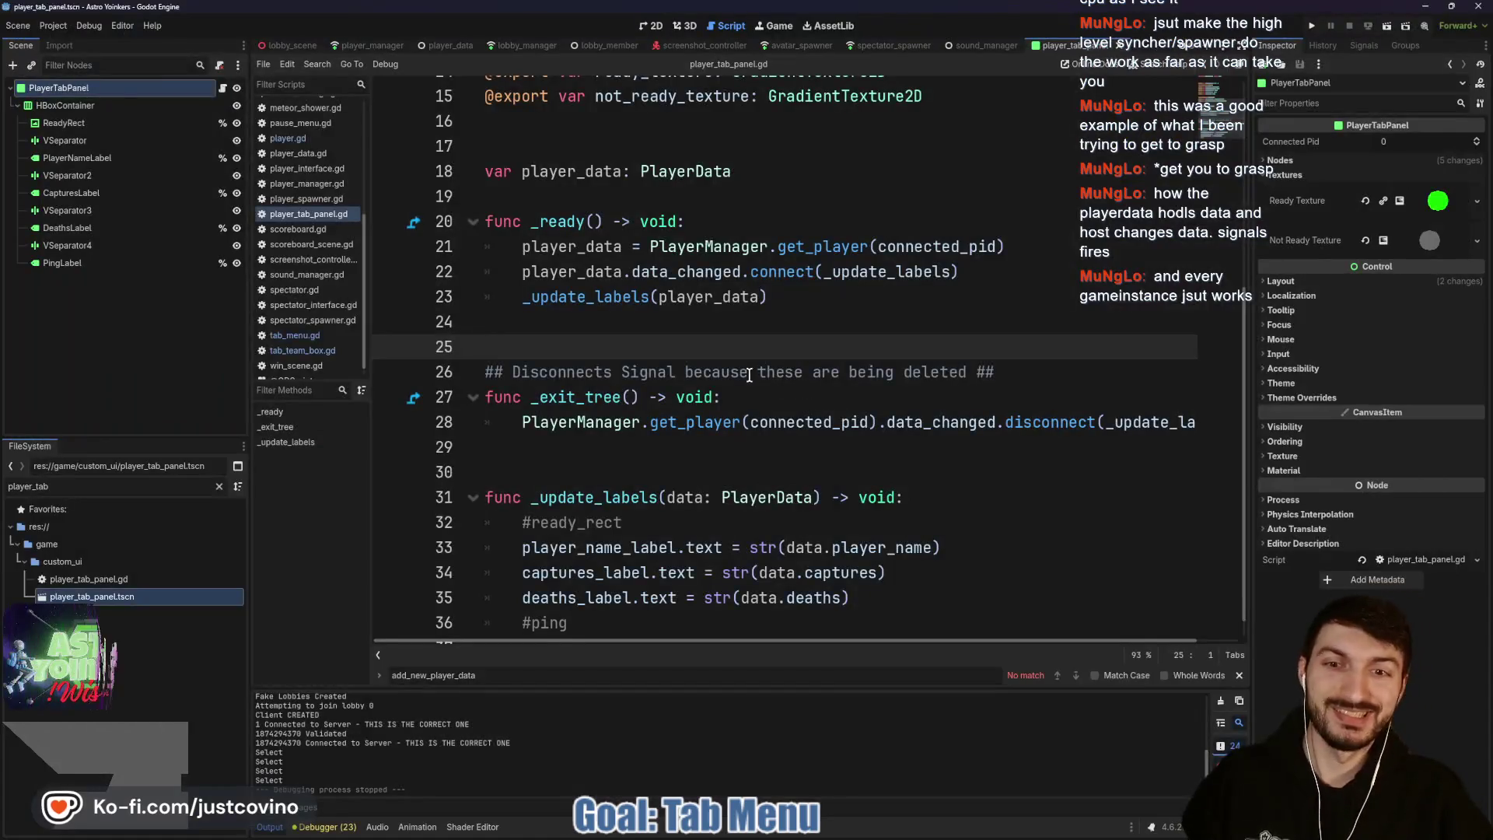
Review _update_labels in player_tab_panel.gd, then open the player_data scene and its script
scroll(656, 442, "down", 1)
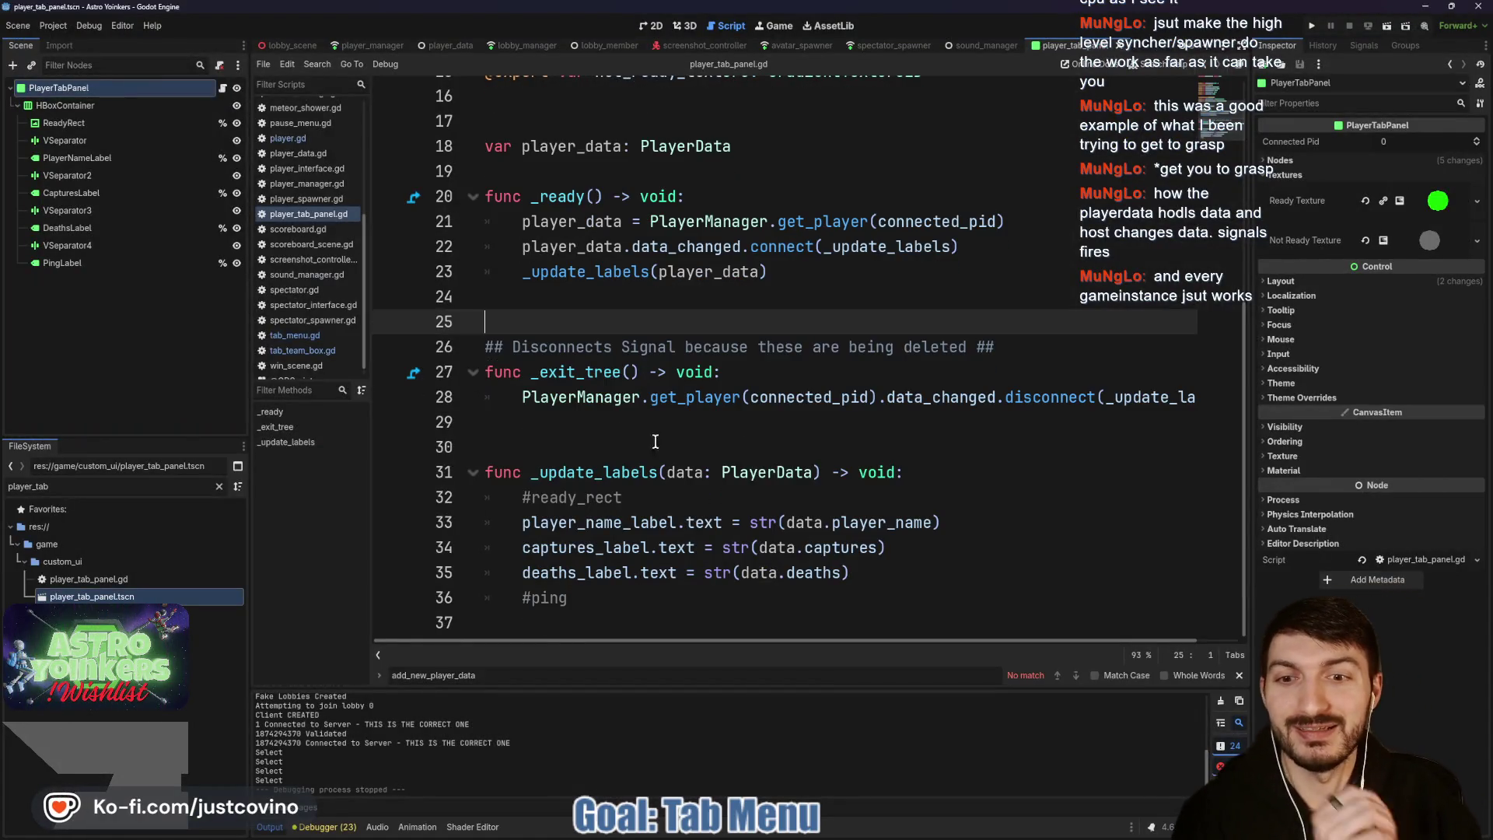
left_click(675, 486)
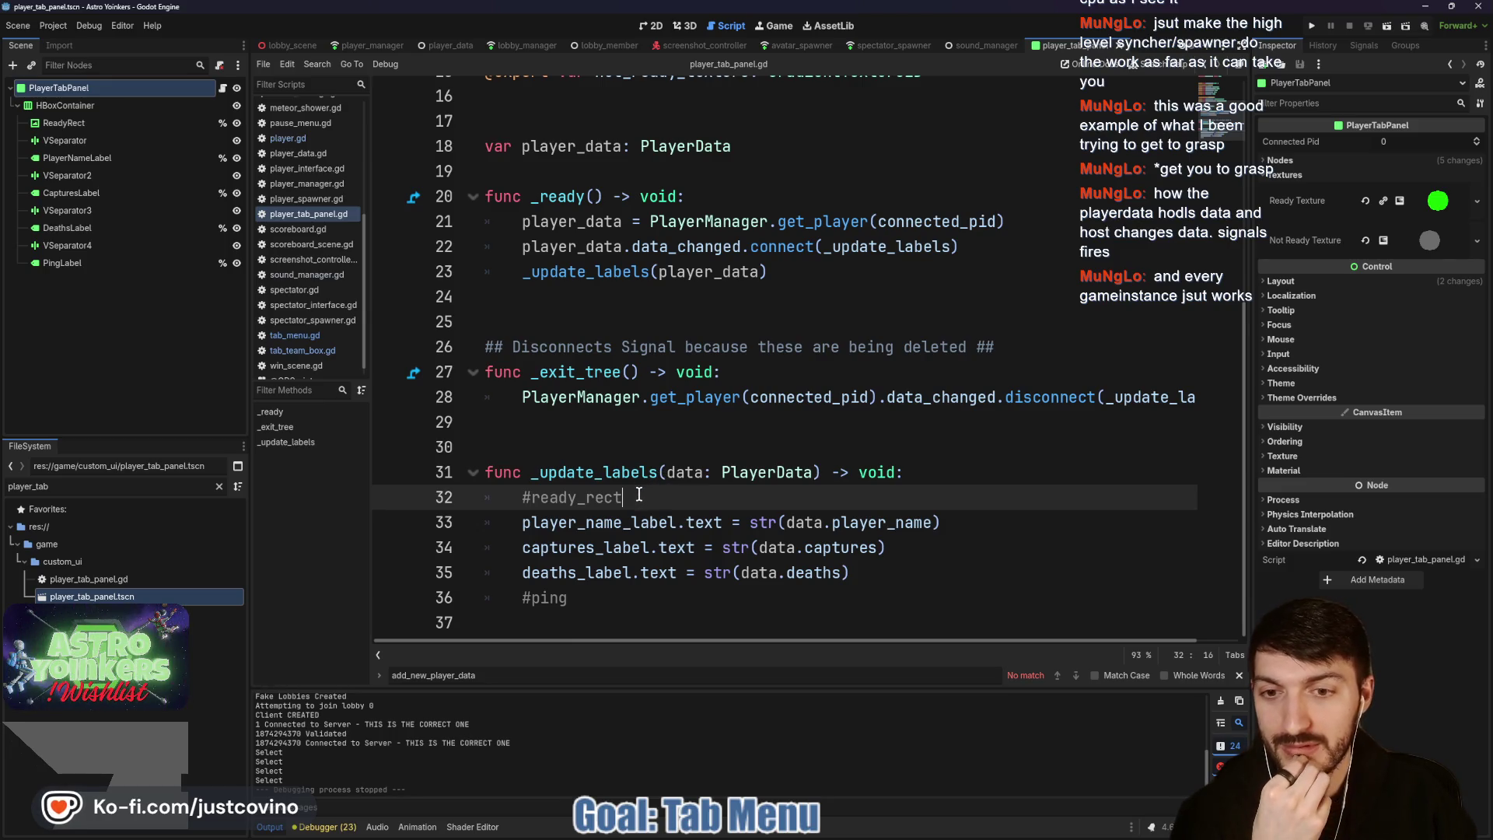
scroll(638, 494, "up", 5)
scroll(639, 494, "down", 5)
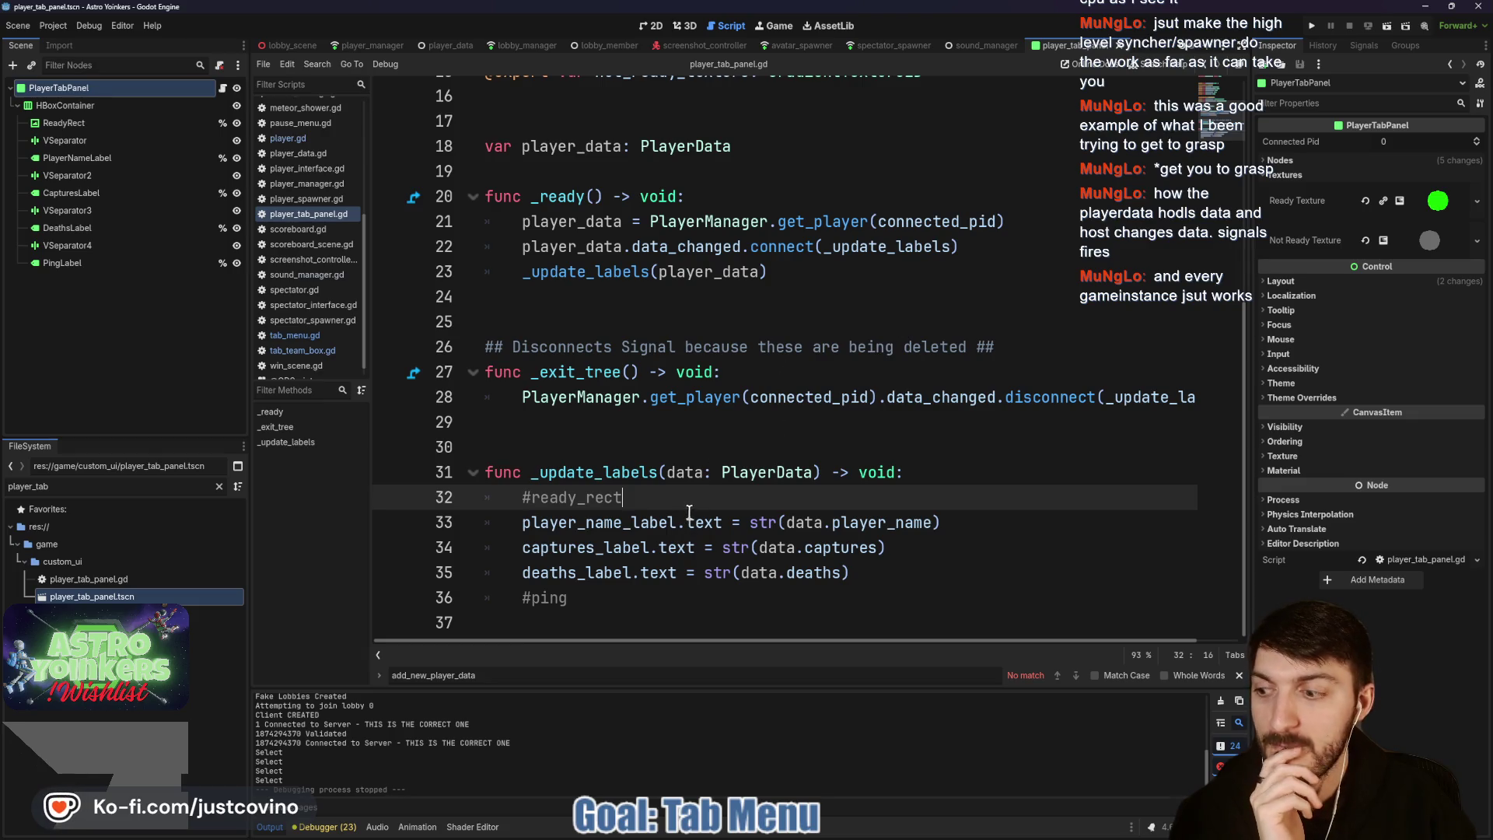
scroll(689, 497, "up", 2)
scroll(688, 491, "down", 2)
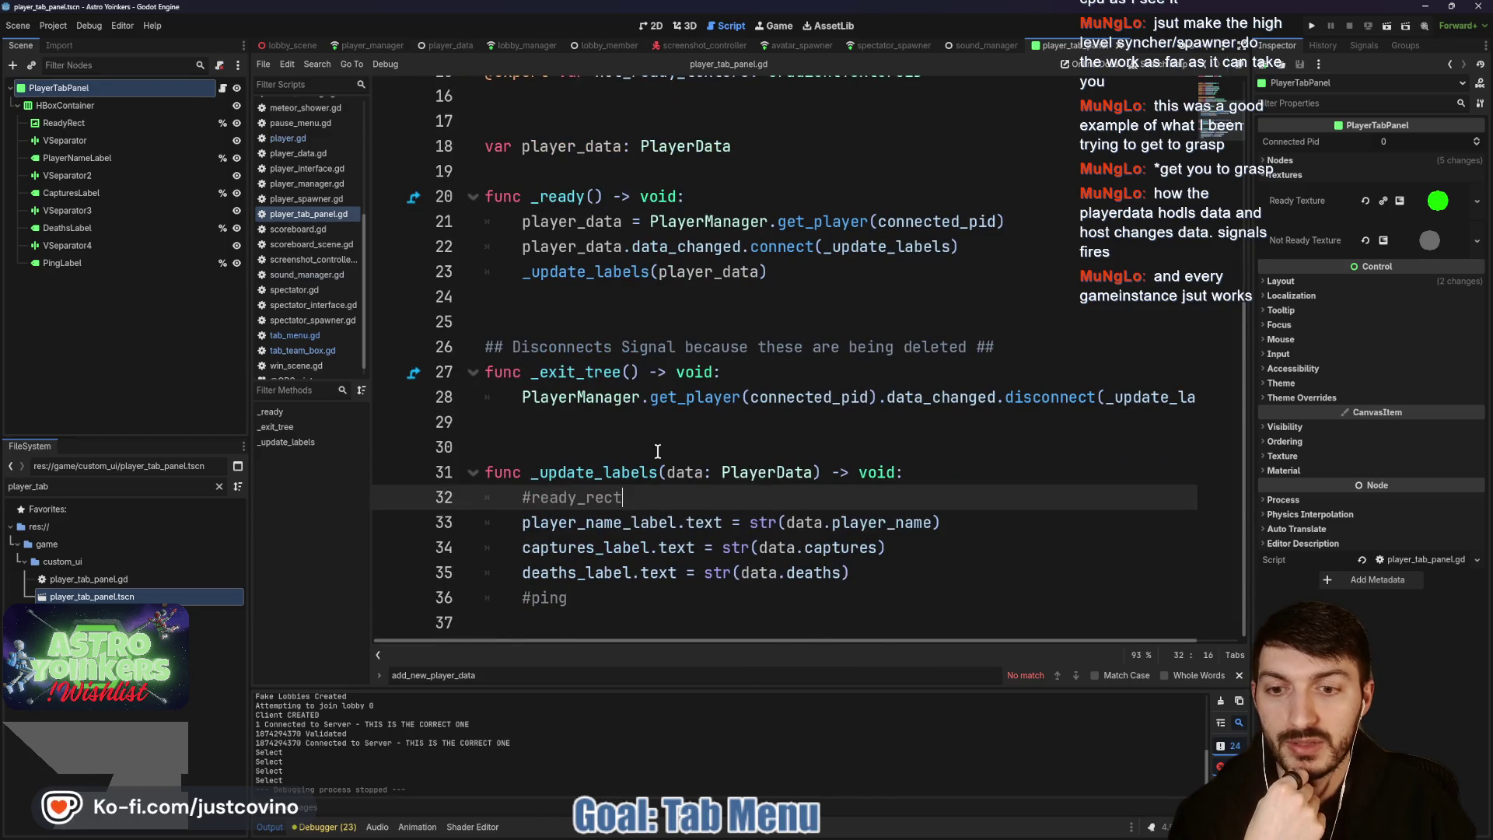
left_click(459, 47)
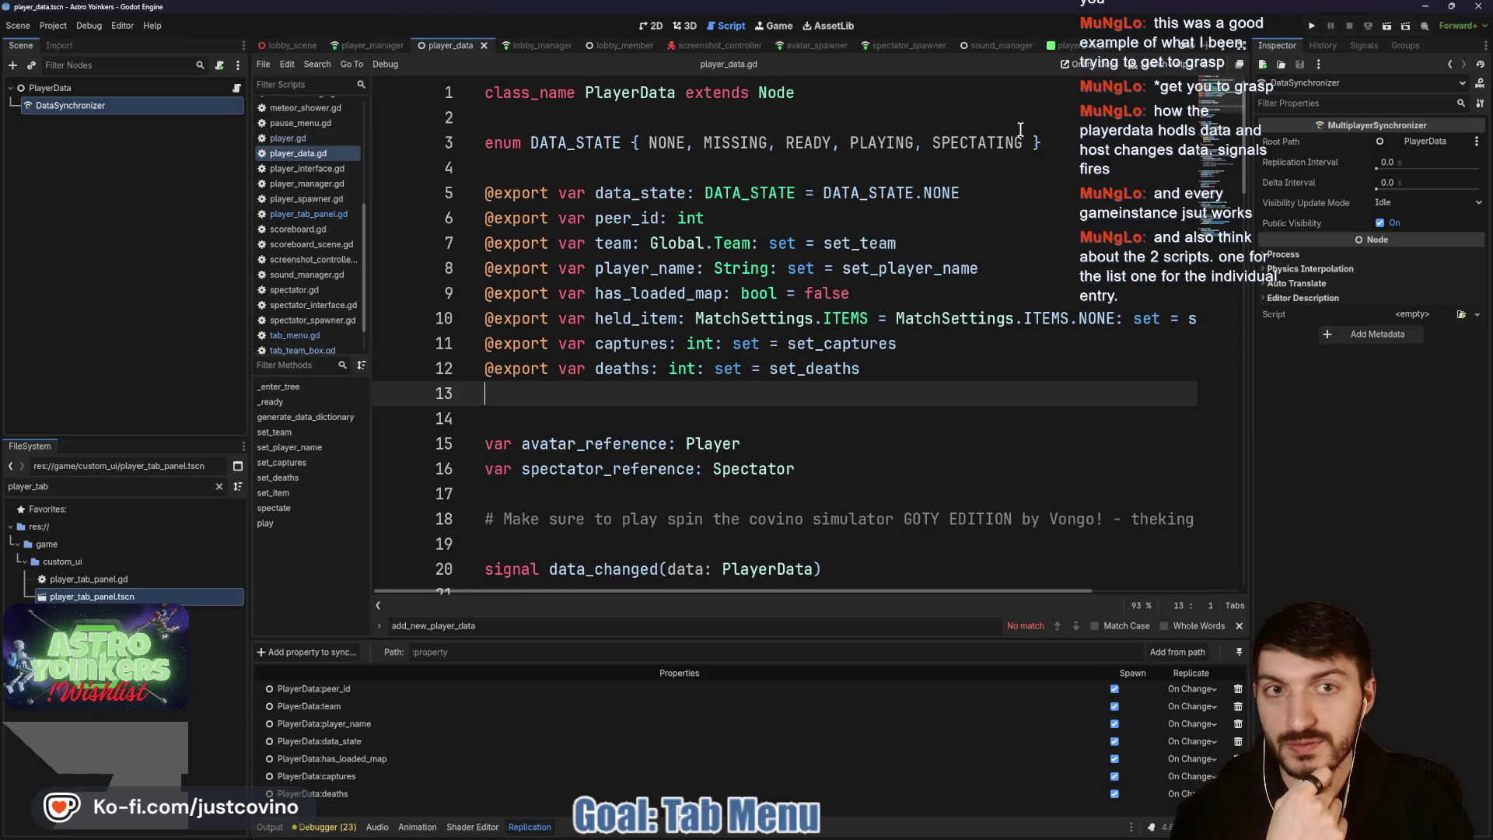
Return to the player_tab_panel script and close the sound_manager script
left_click(1069, 45)
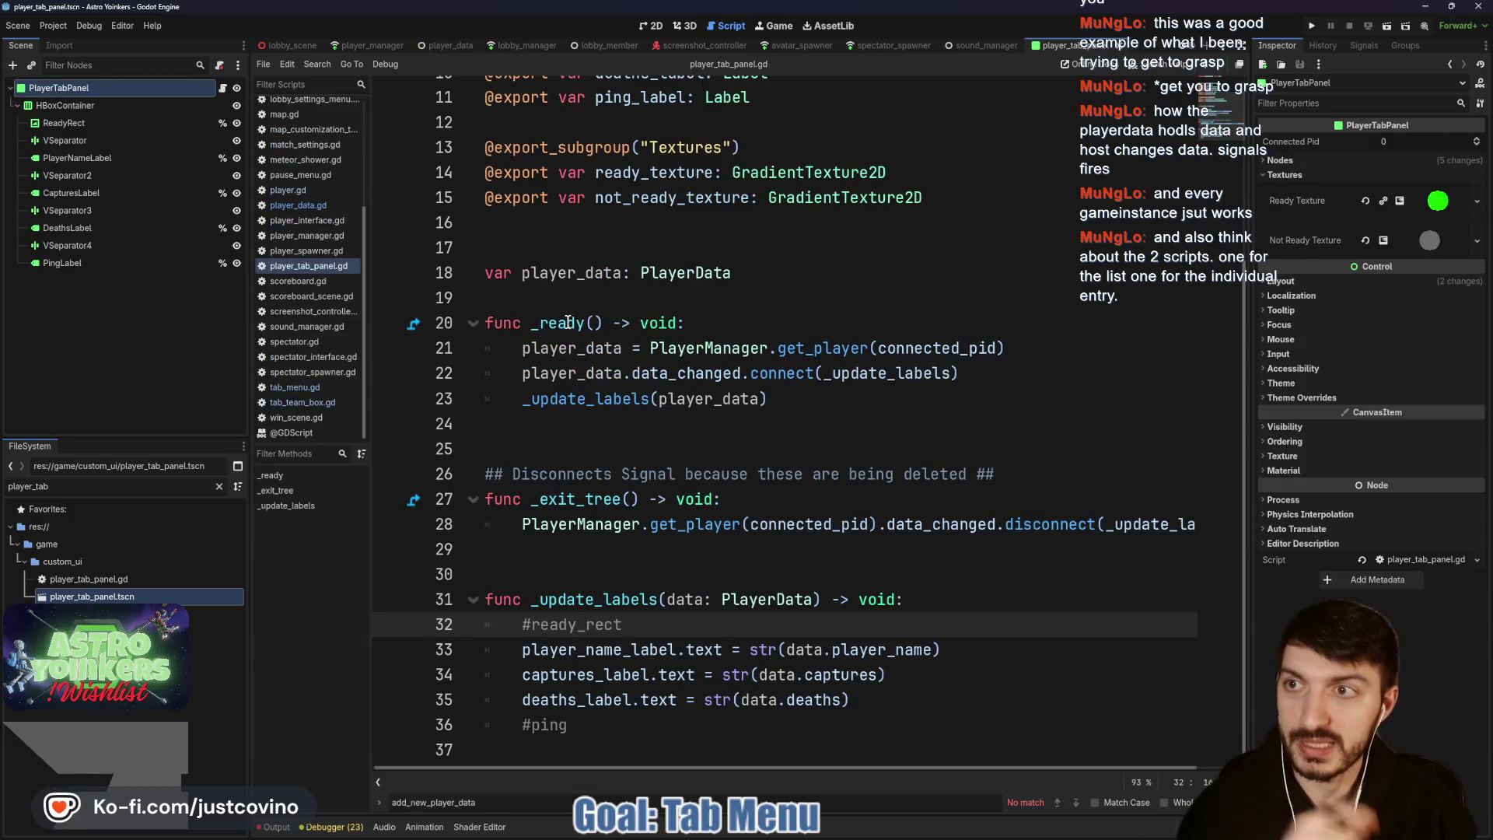
mouse_move(568, 321)
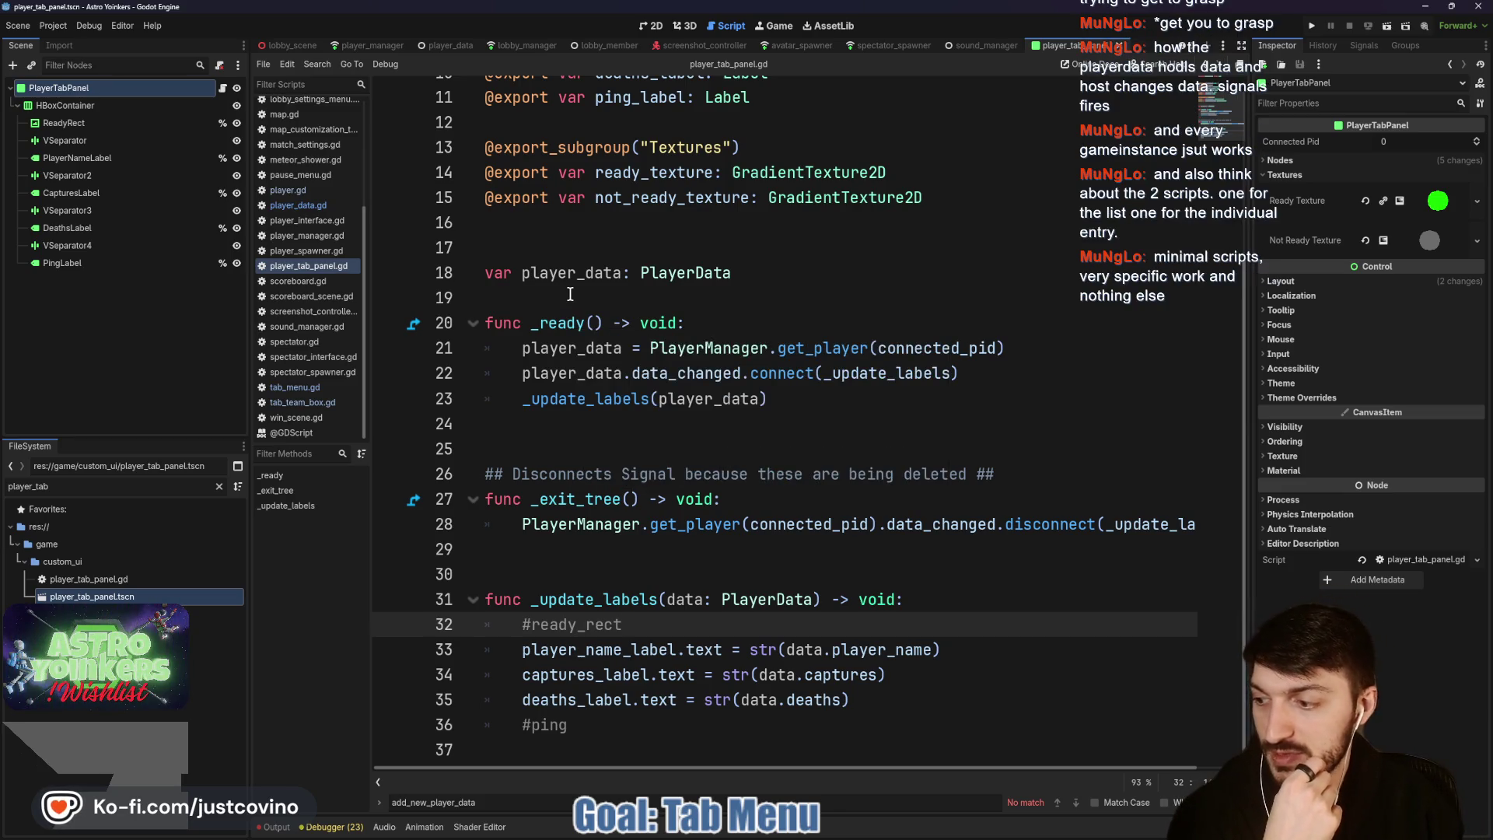
left_click(571, 437)
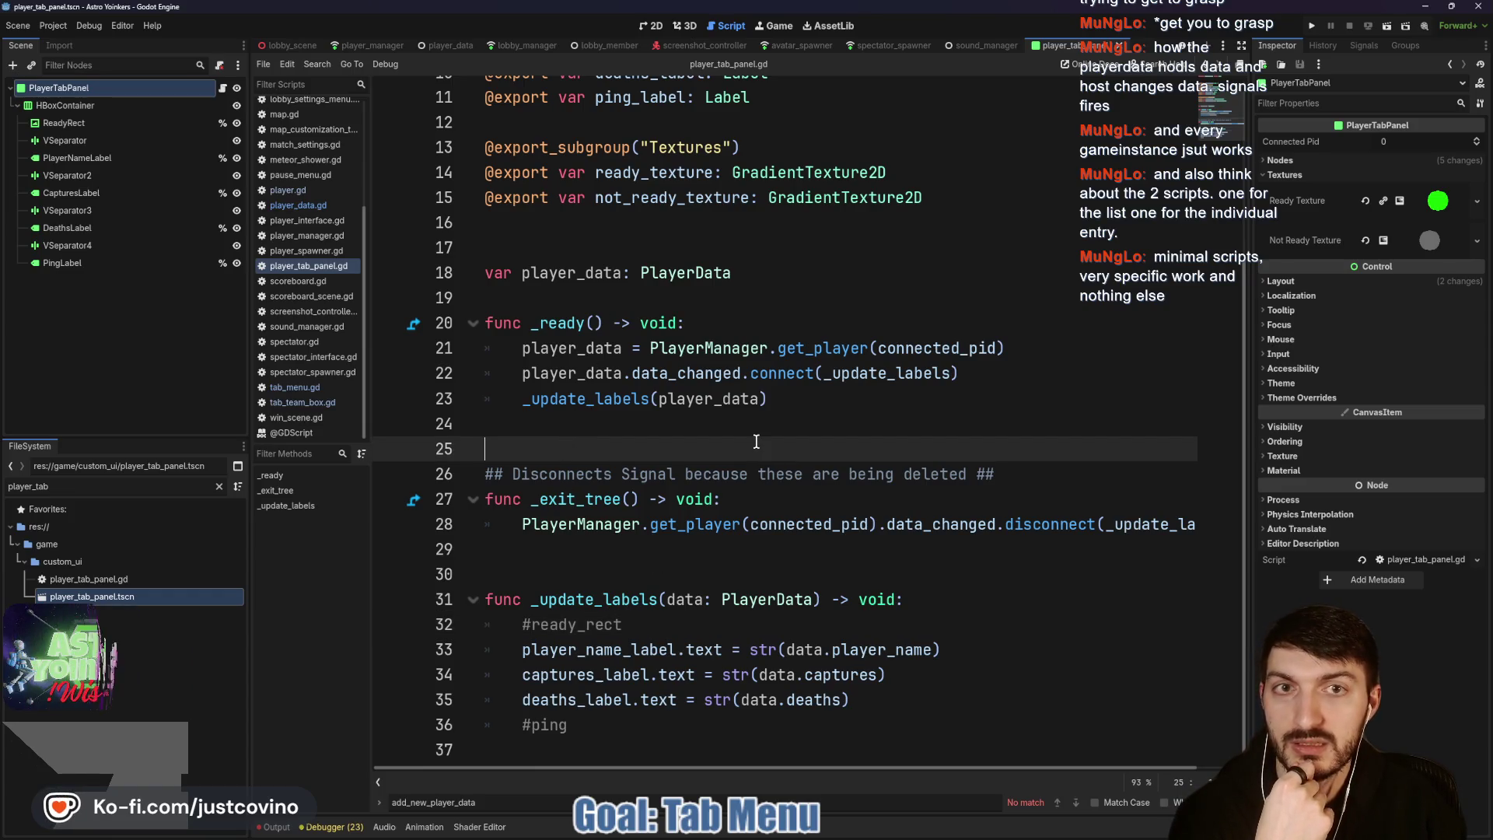
left_click(973, 46)
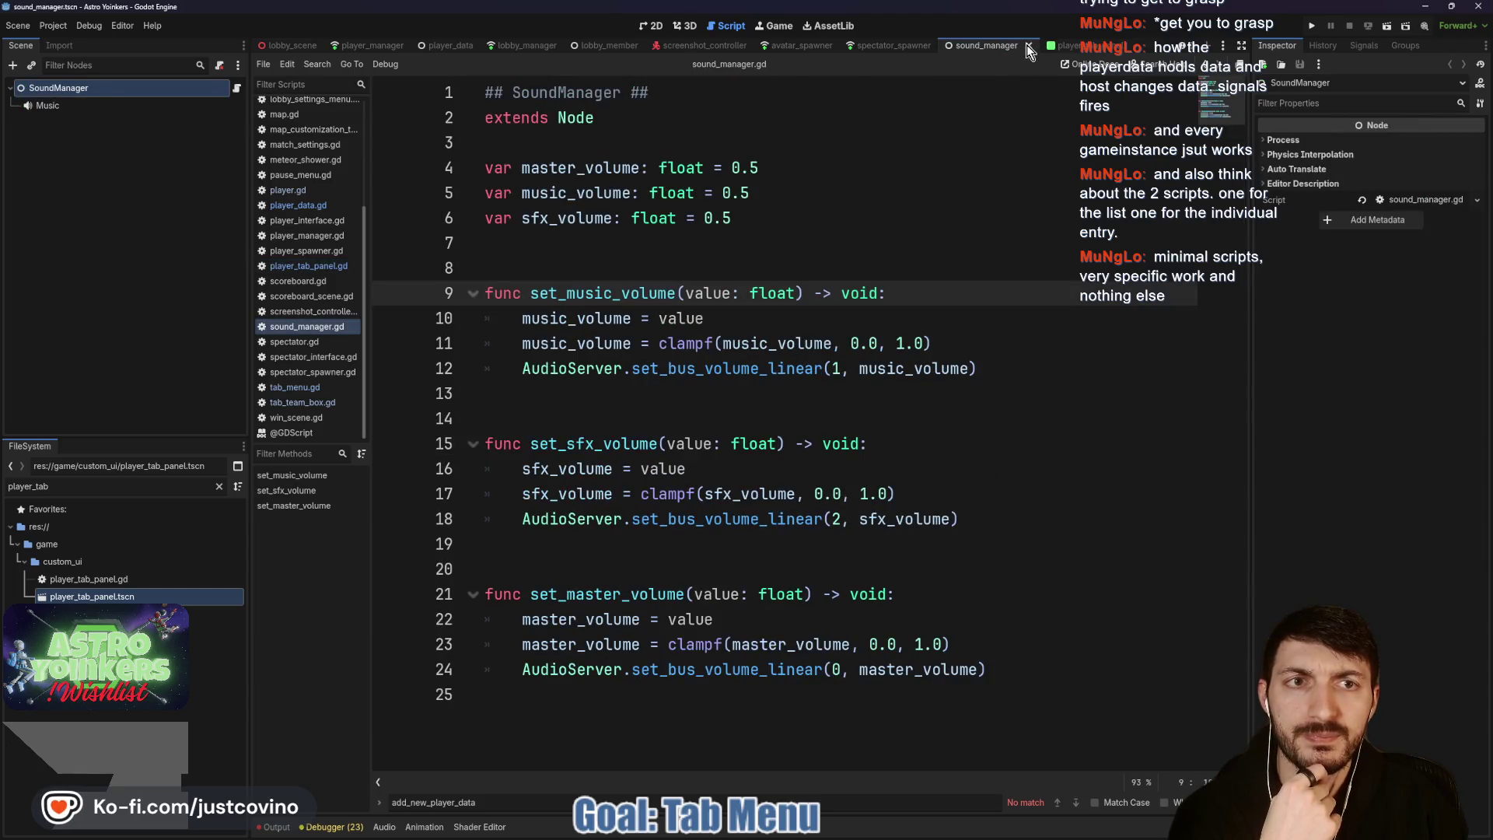
left_click(1028, 46)
Open player_data.gd via lobby_scene, glance at the browser, and return to Godot
left_click(389, 47)
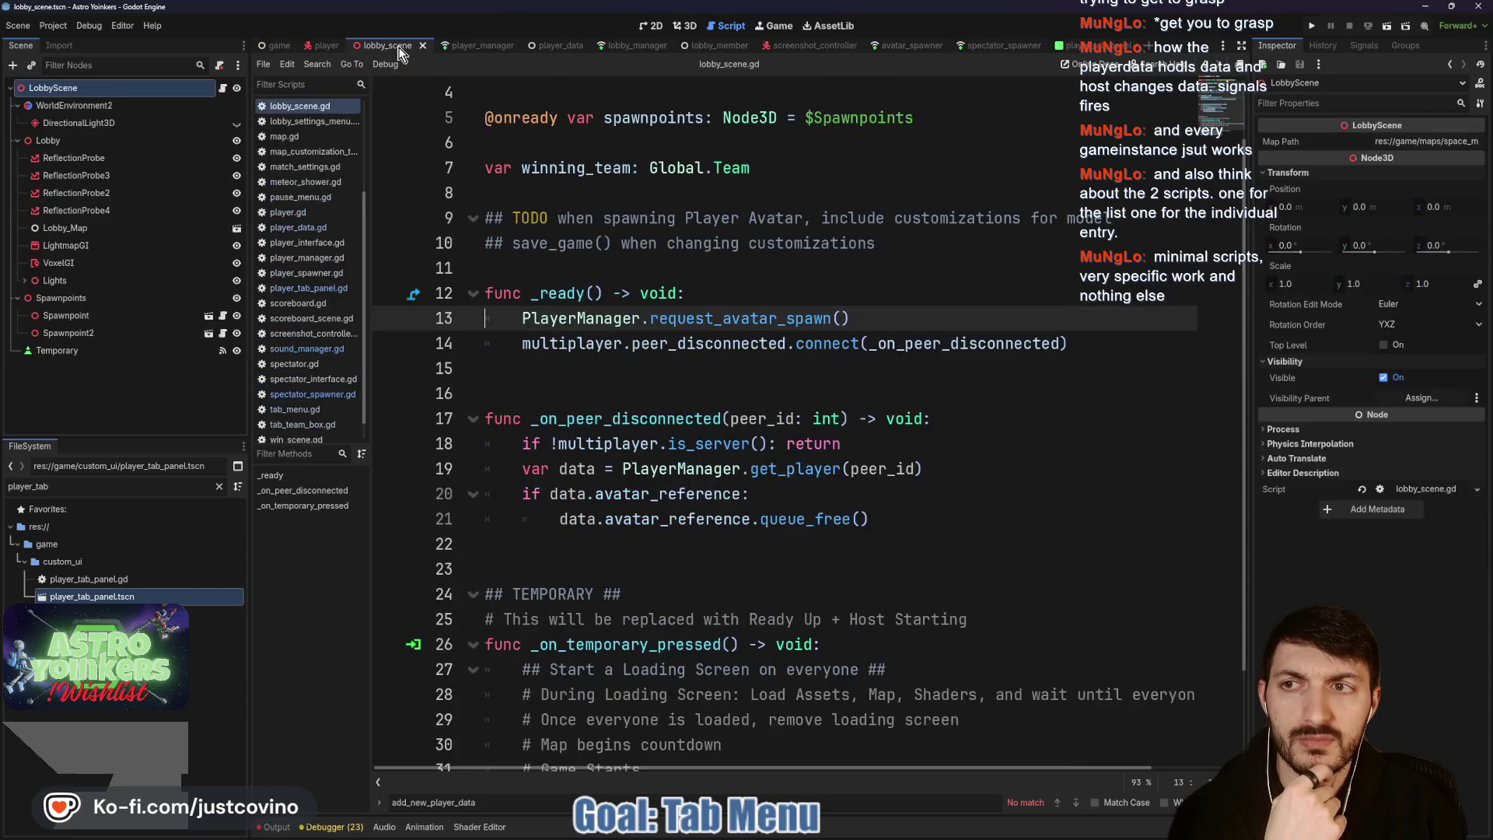
left_click(547, 48)
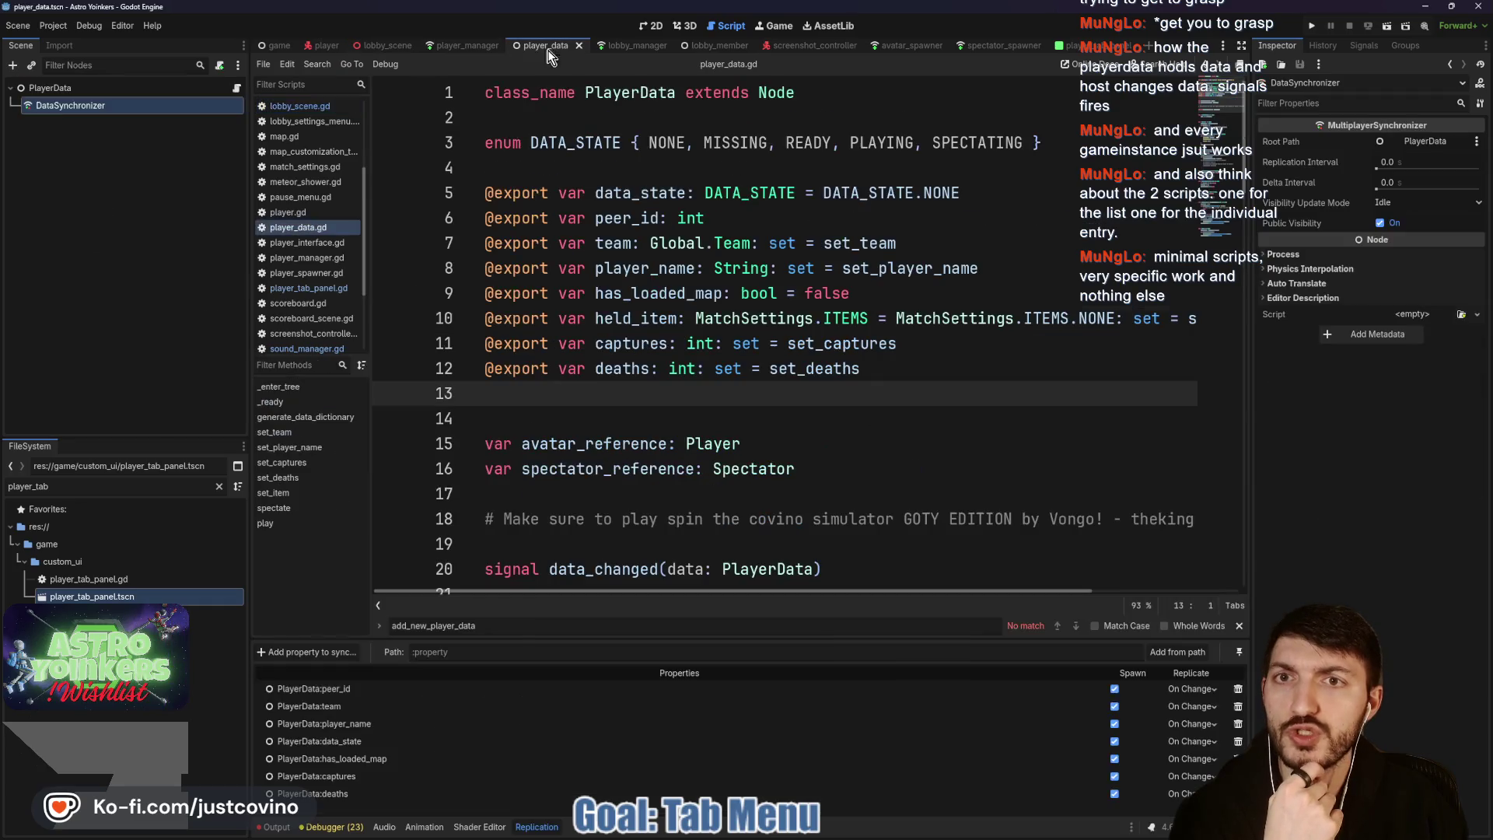
left_click(891, 367)
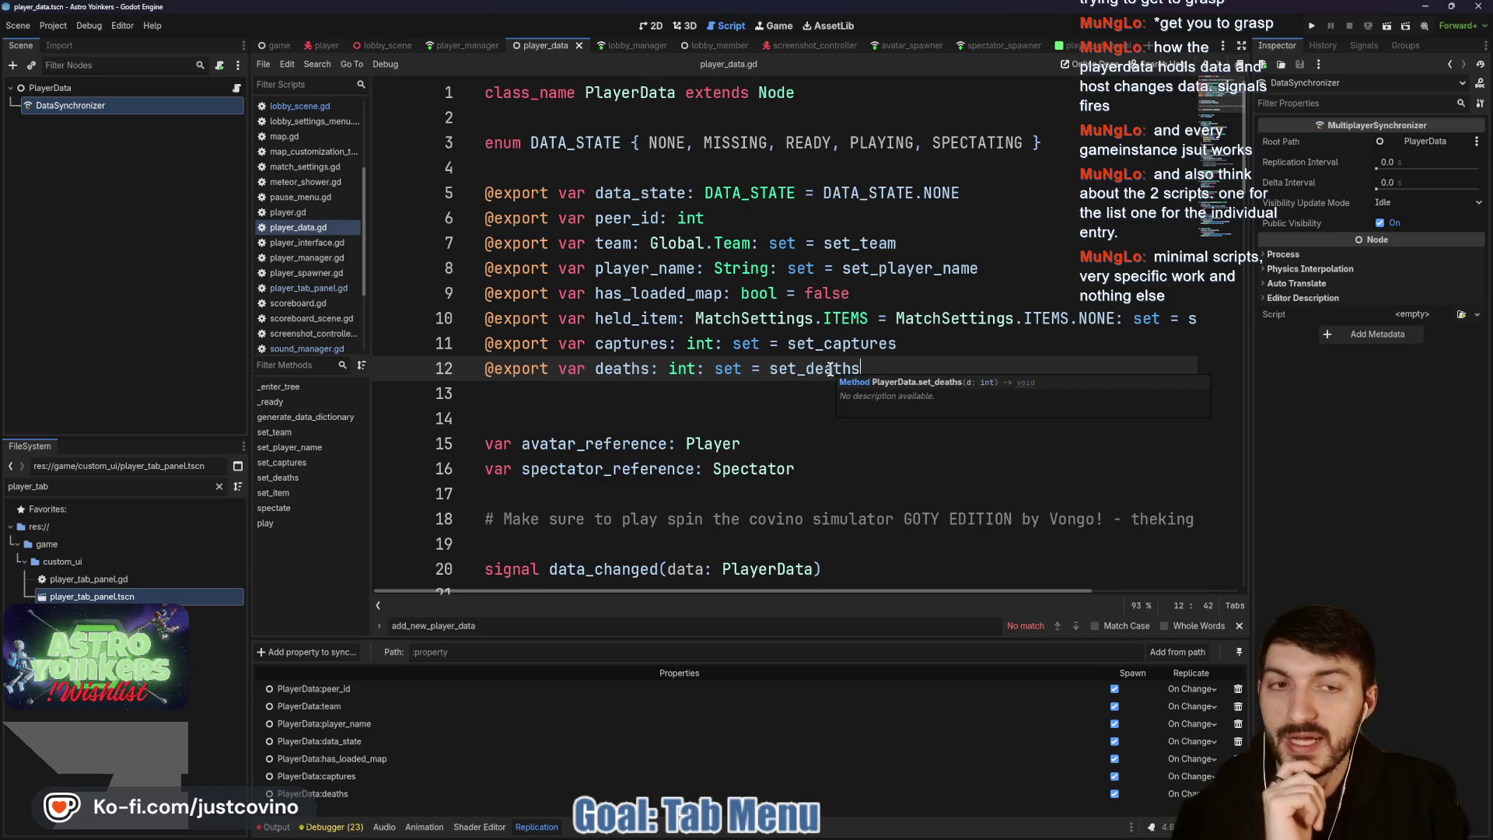
mouse_move(834, 383)
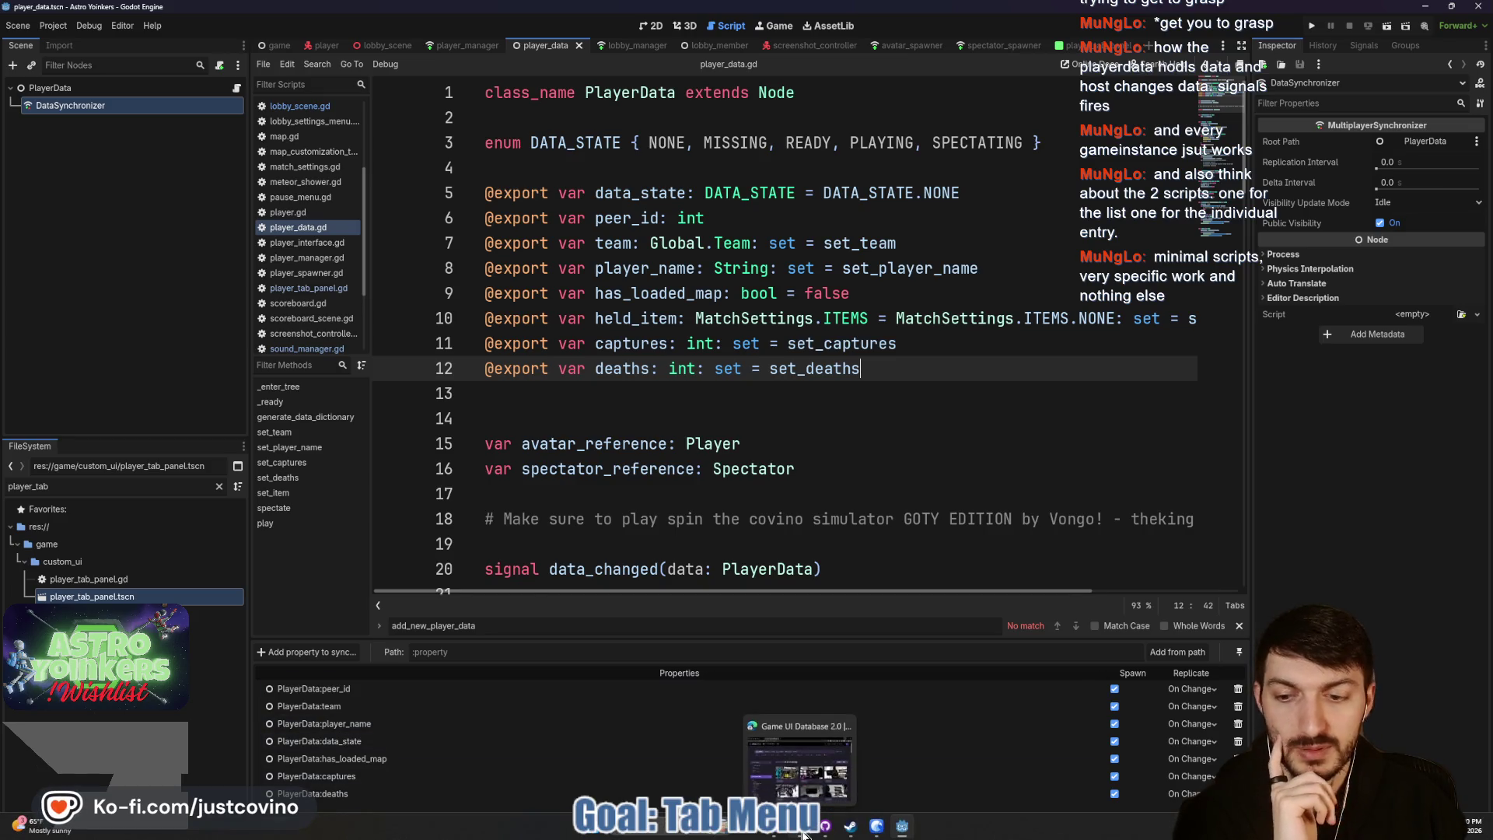
left_click(807, 835)
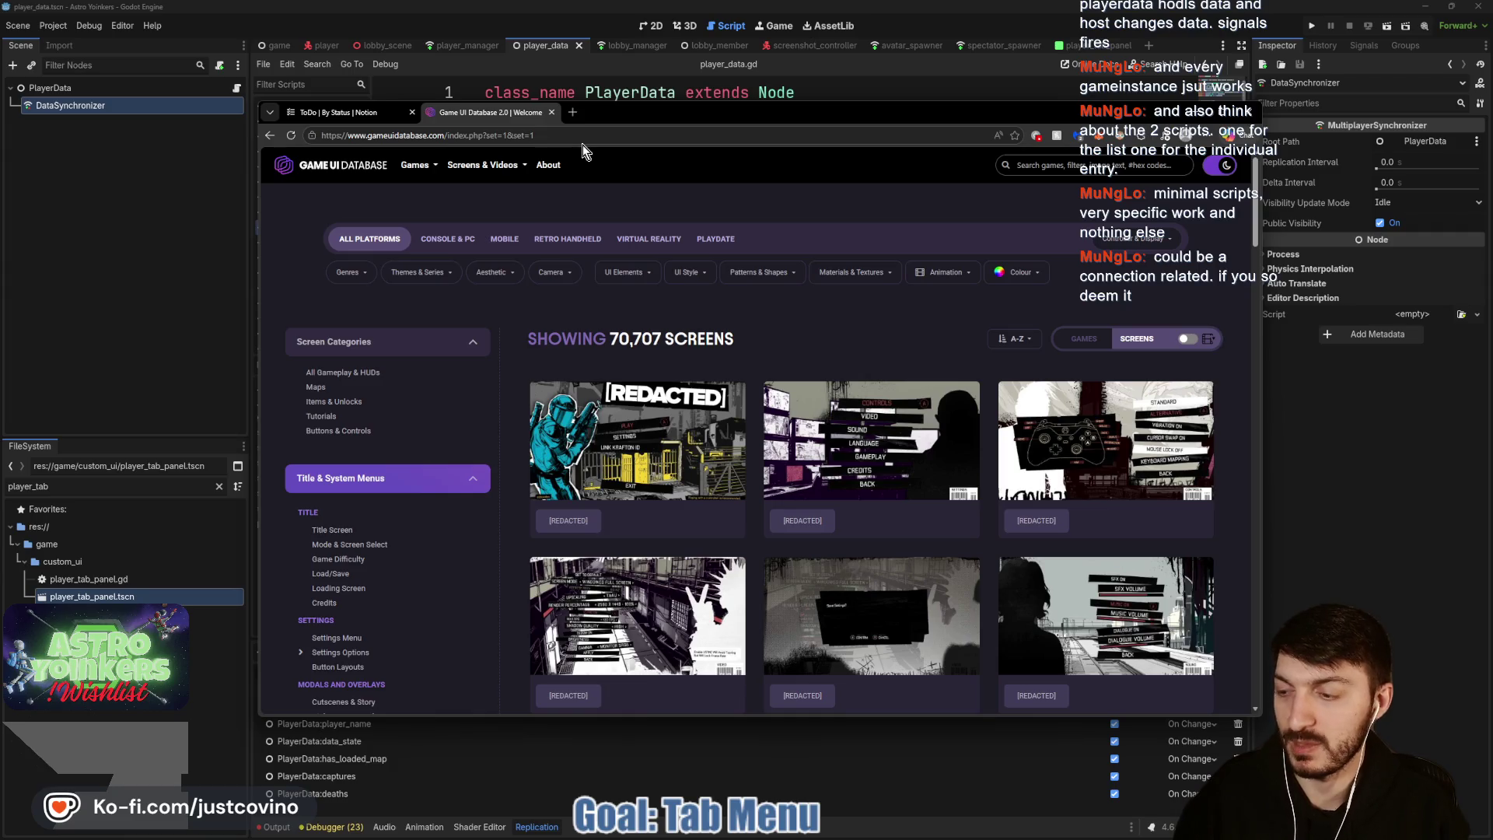
left_click(1451, 426)
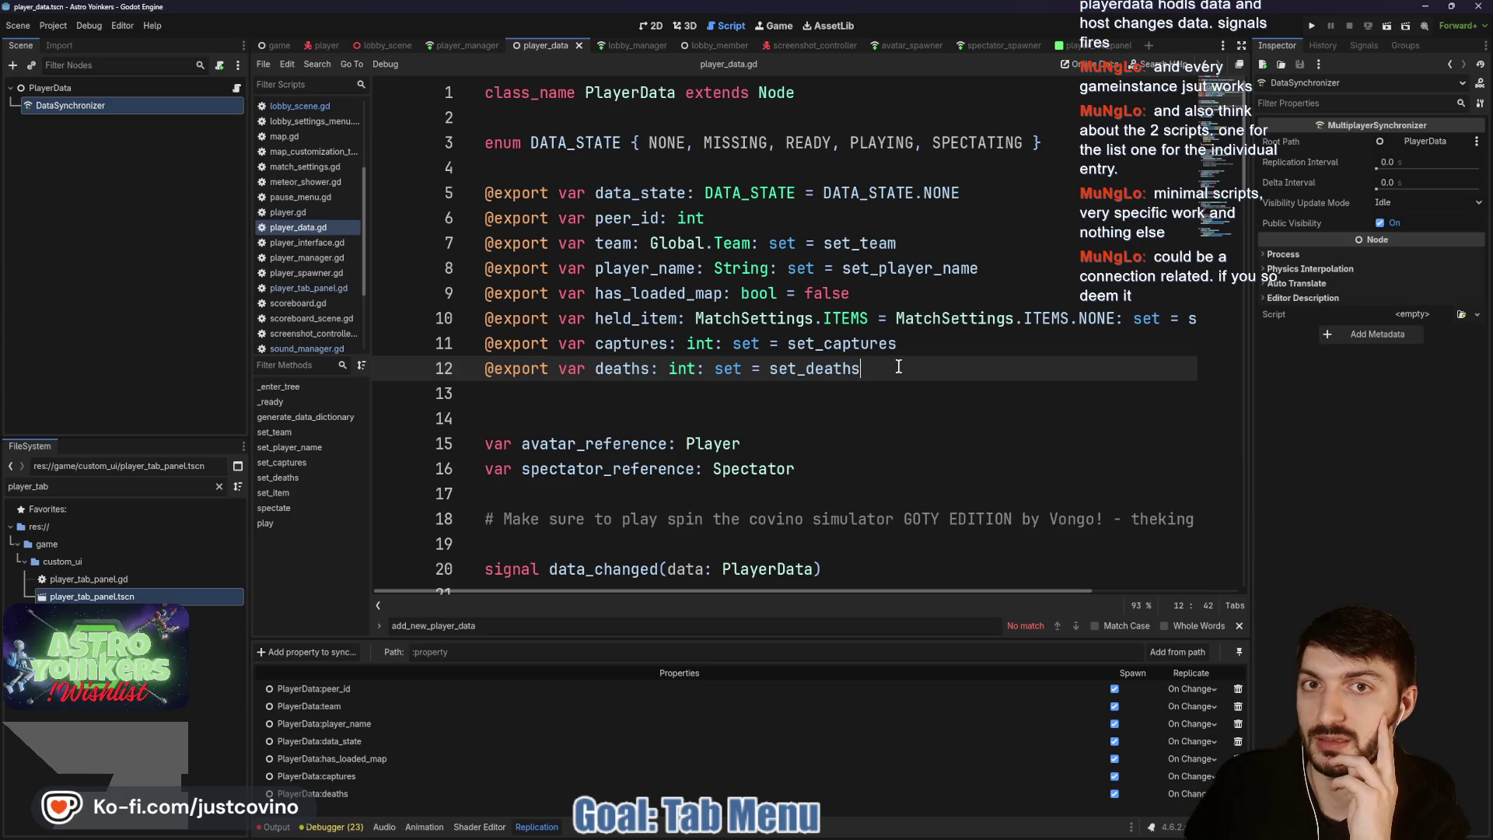
Browse the lobby_member and lobby_manager scripts around lines 51-64
left_click(702, 46)
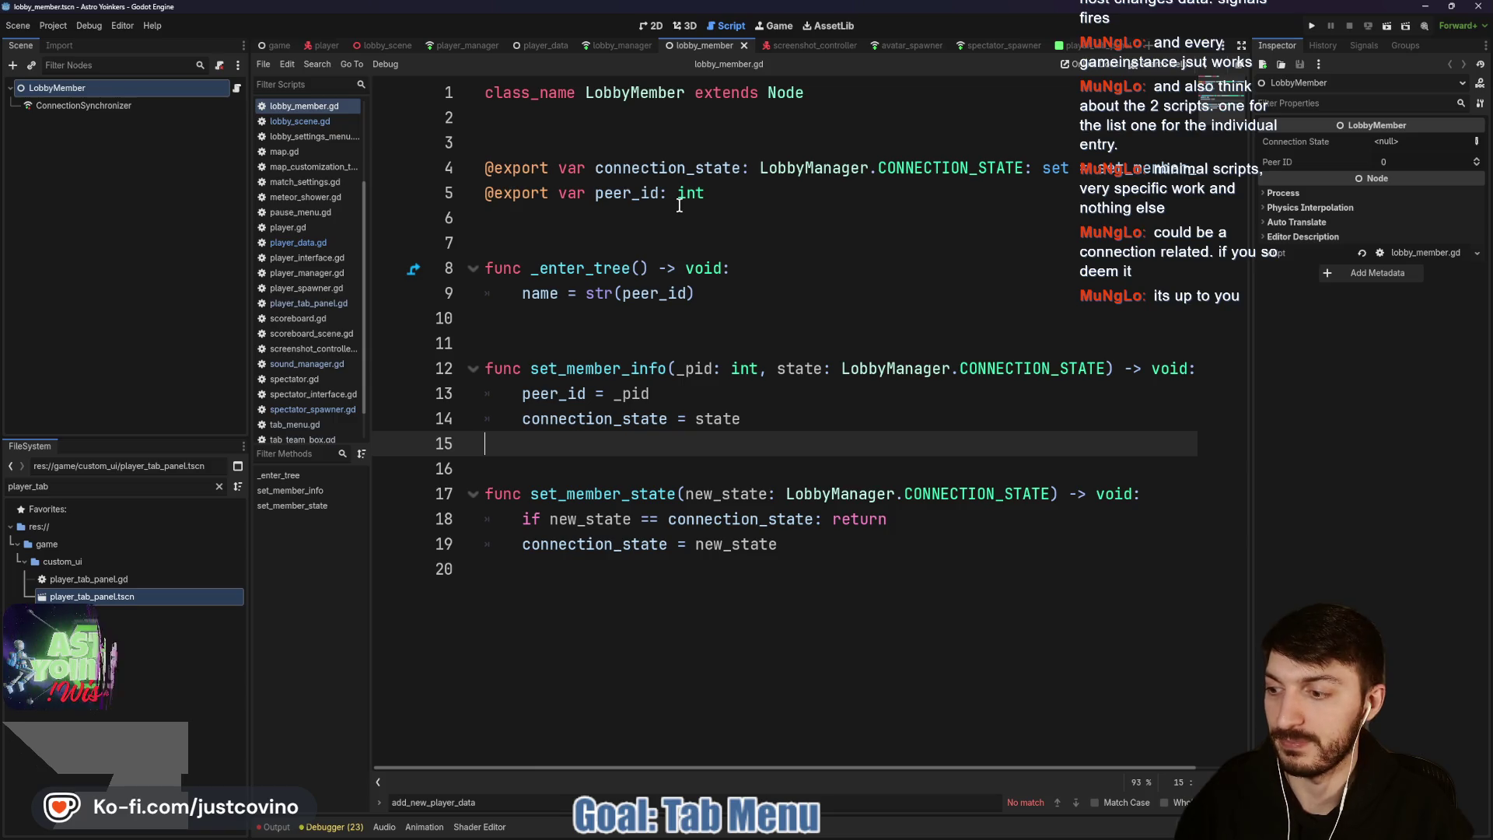
left_click(620, 48)
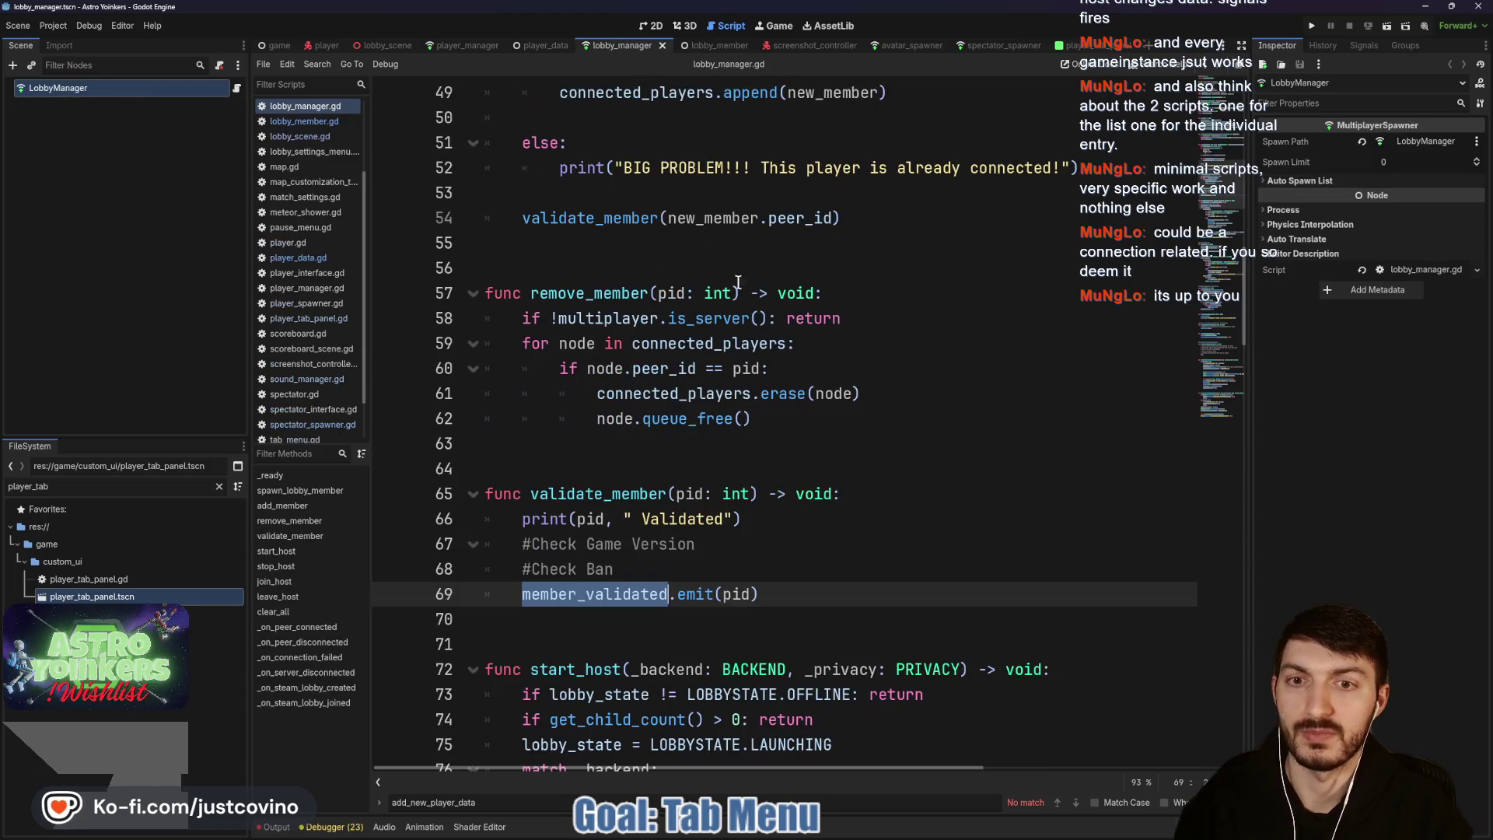
left_click(693, 459)
scroll(661, 442, "up", 4)
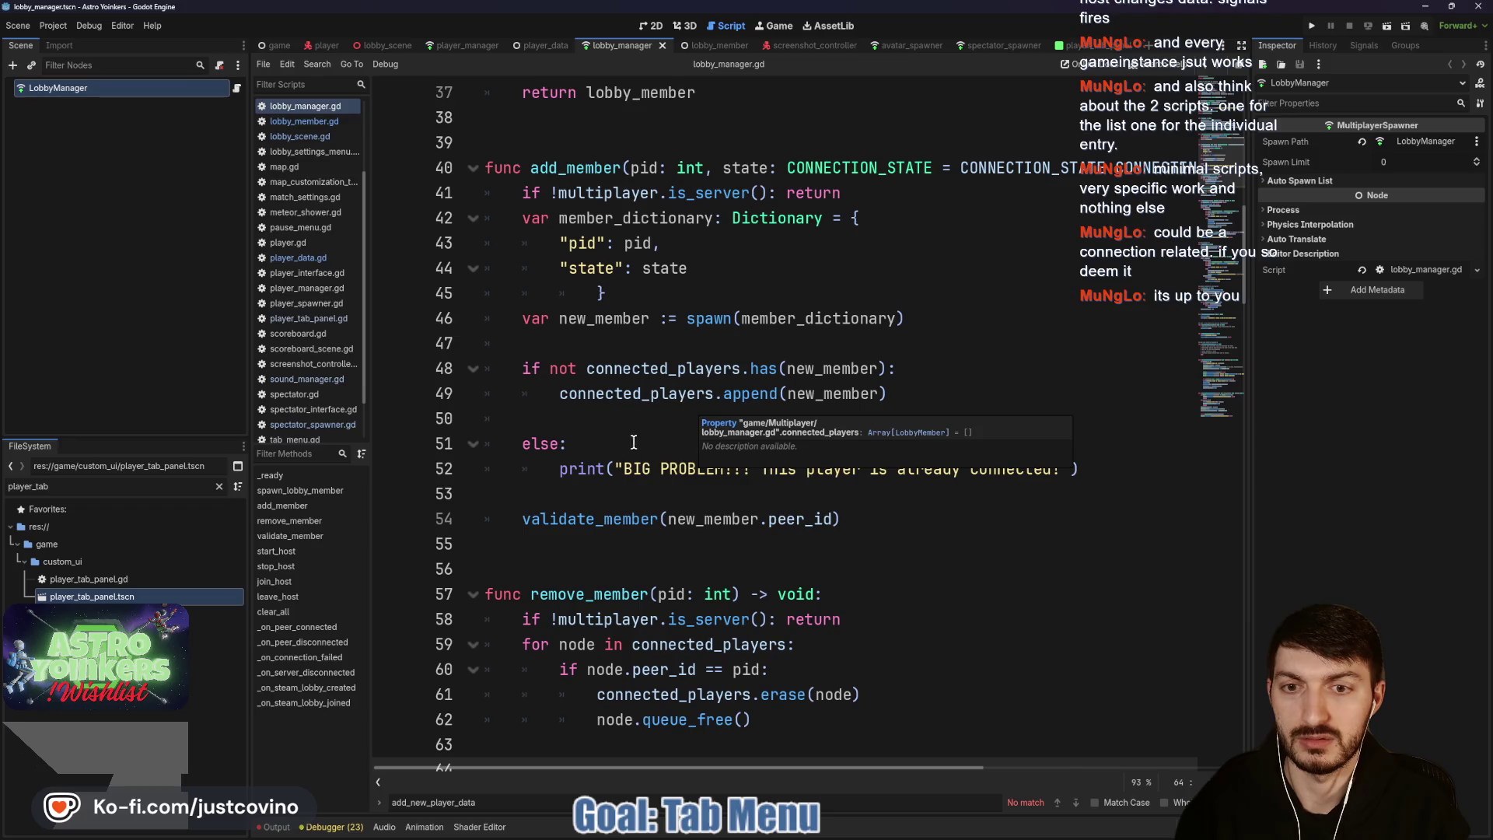
left_click(634, 442)
scroll(736, 292, "up", 5)
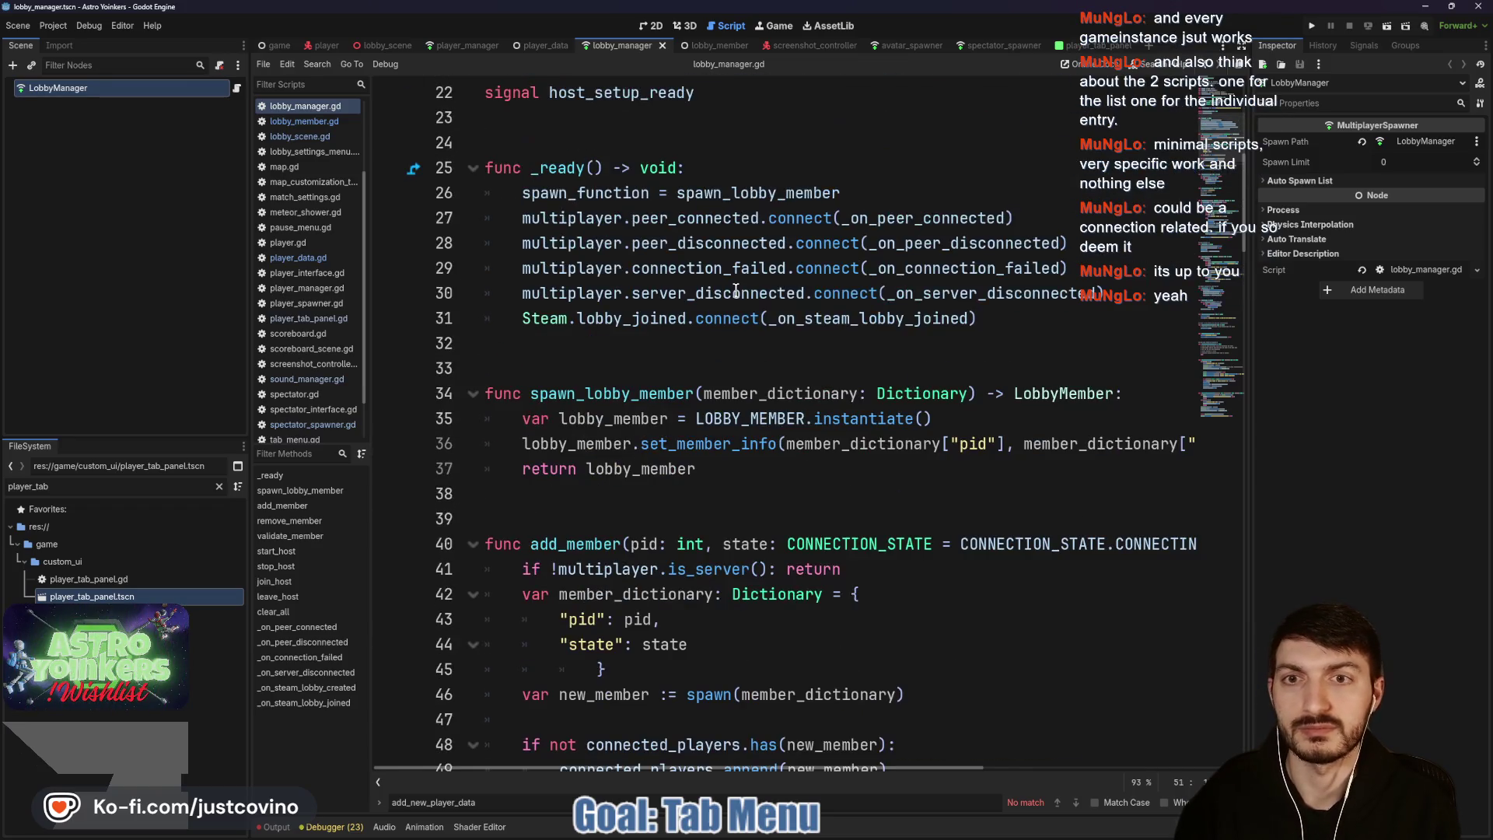
scroll(735, 291, "up", 4)
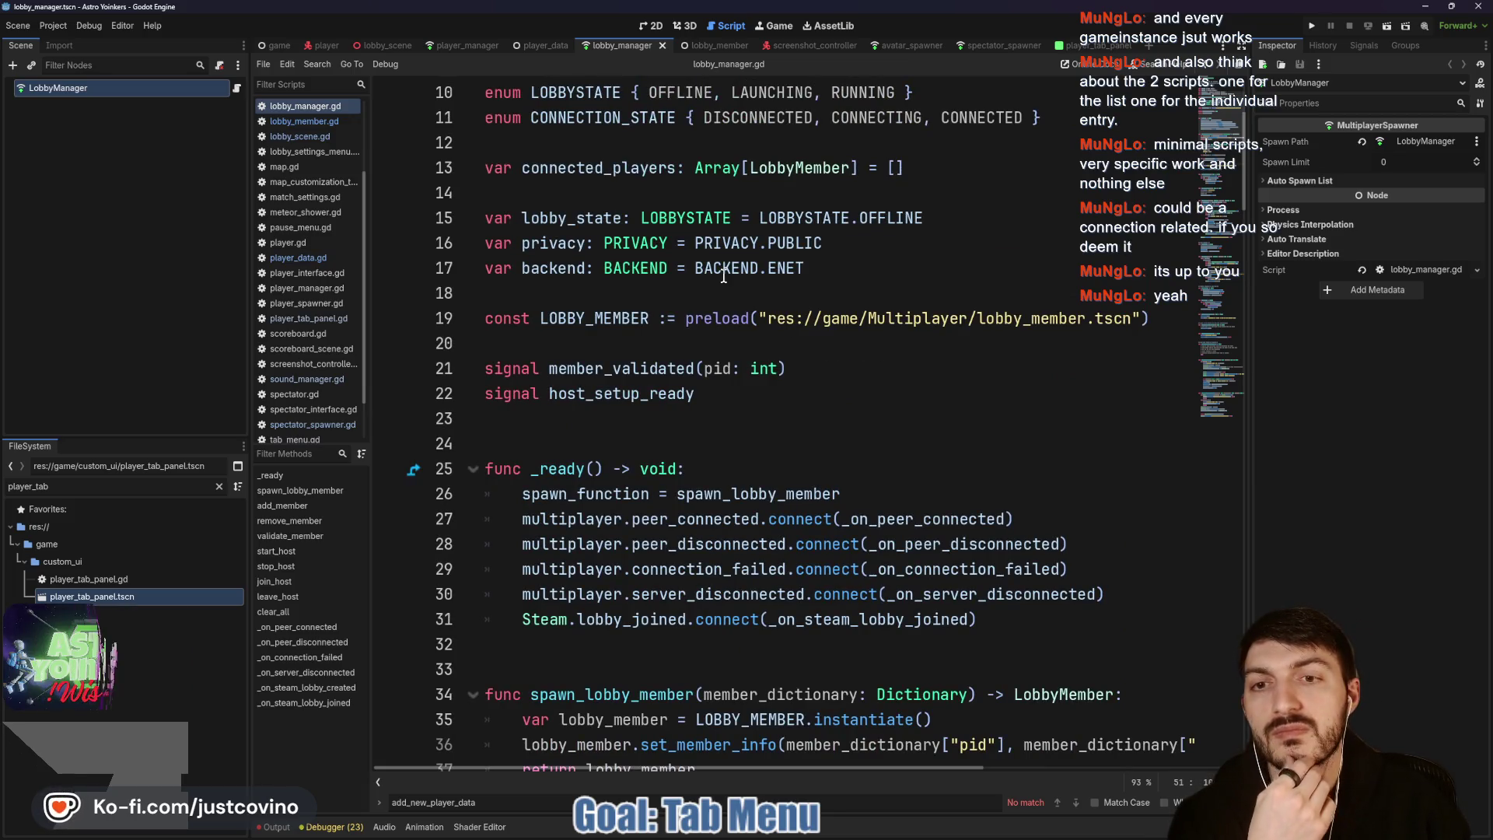
Scroll through player_data.gd again, then bring the browser to the front
left_click(549, 47)
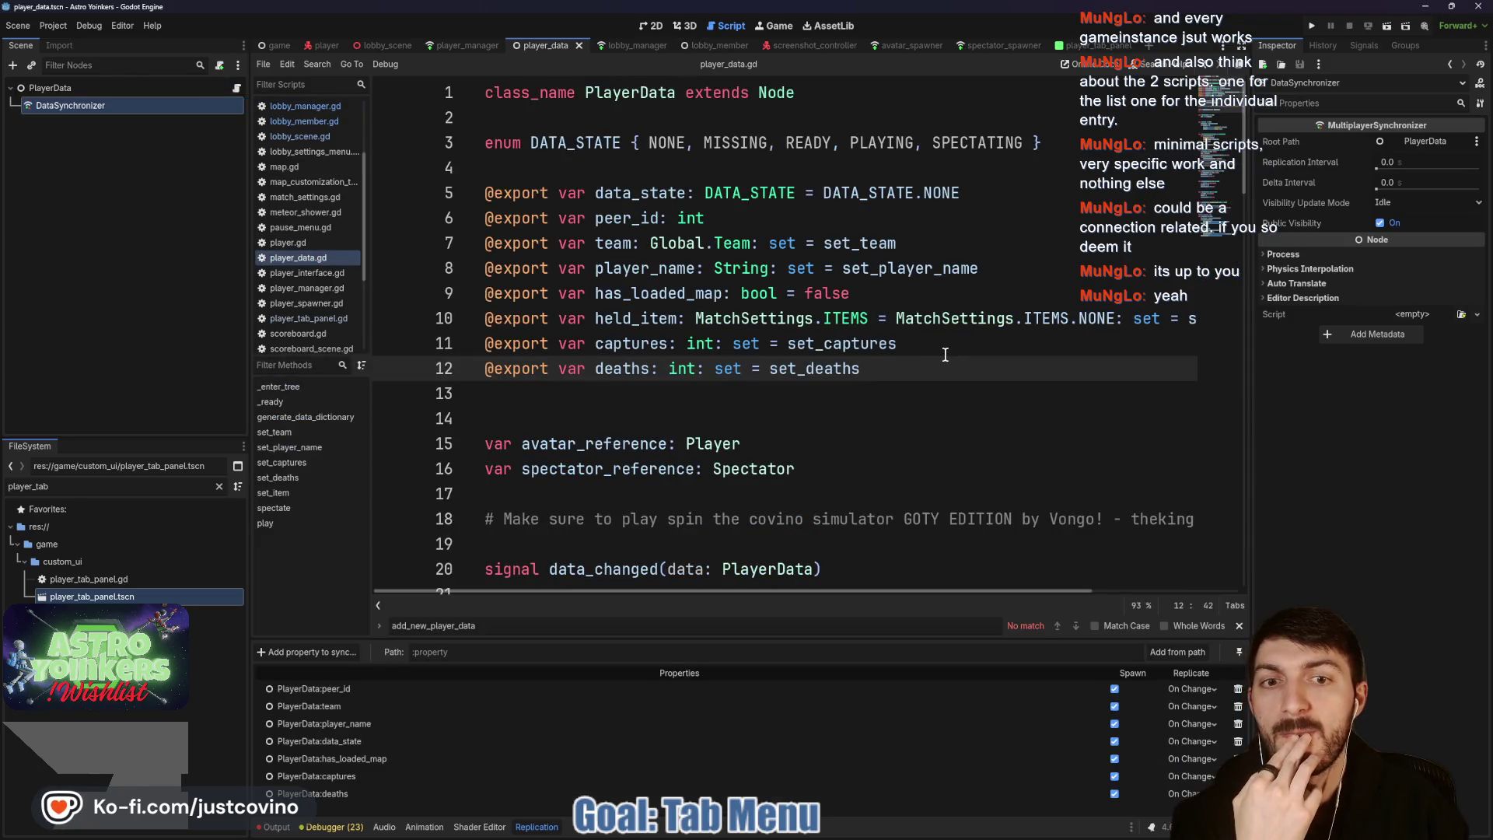
scroll(945, 354, "down", 2)
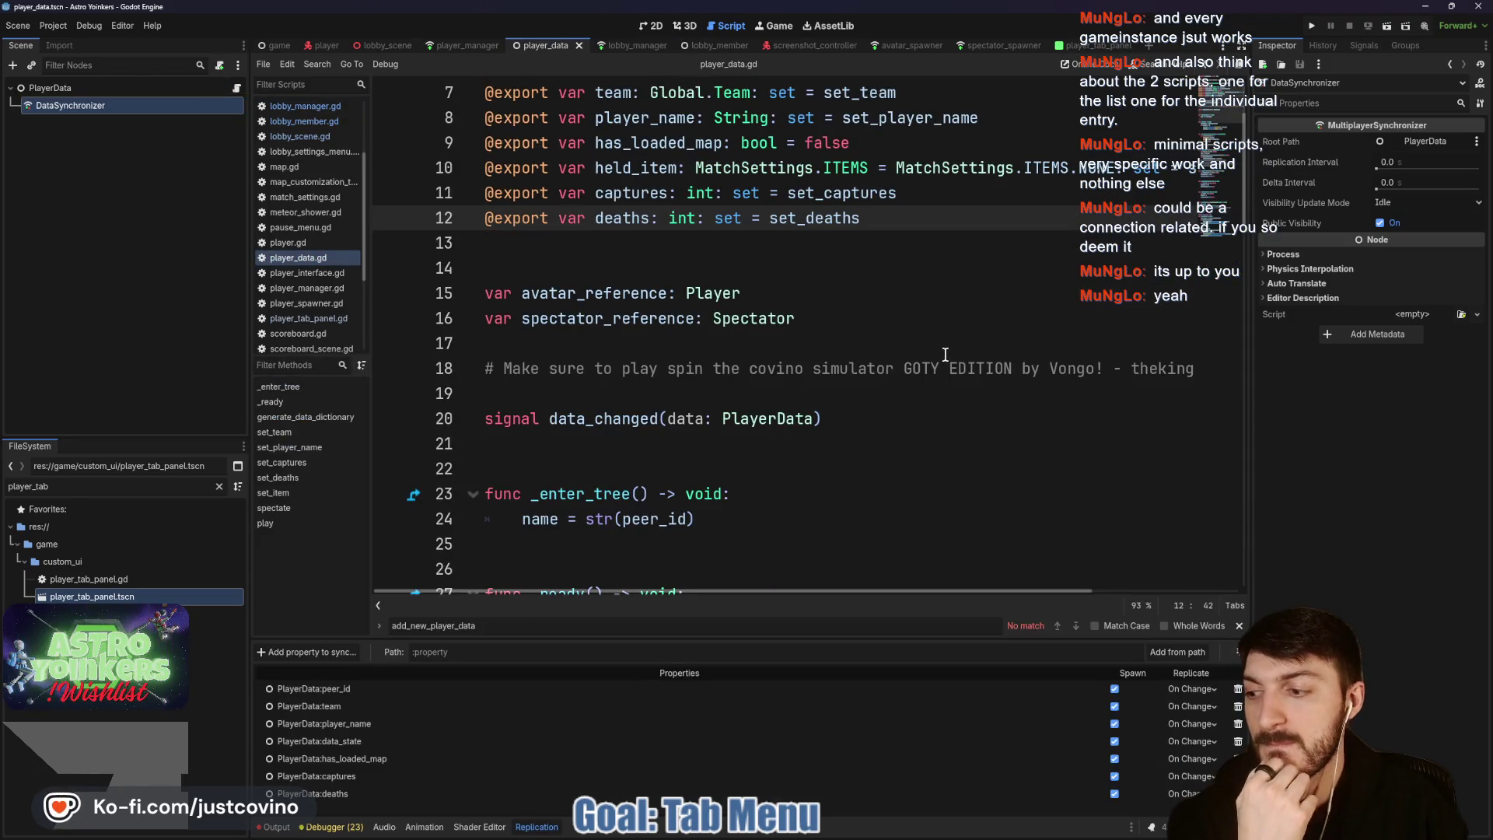
scroll(942, 354, "down", 3)
scroll(942, 353, "down", 1)
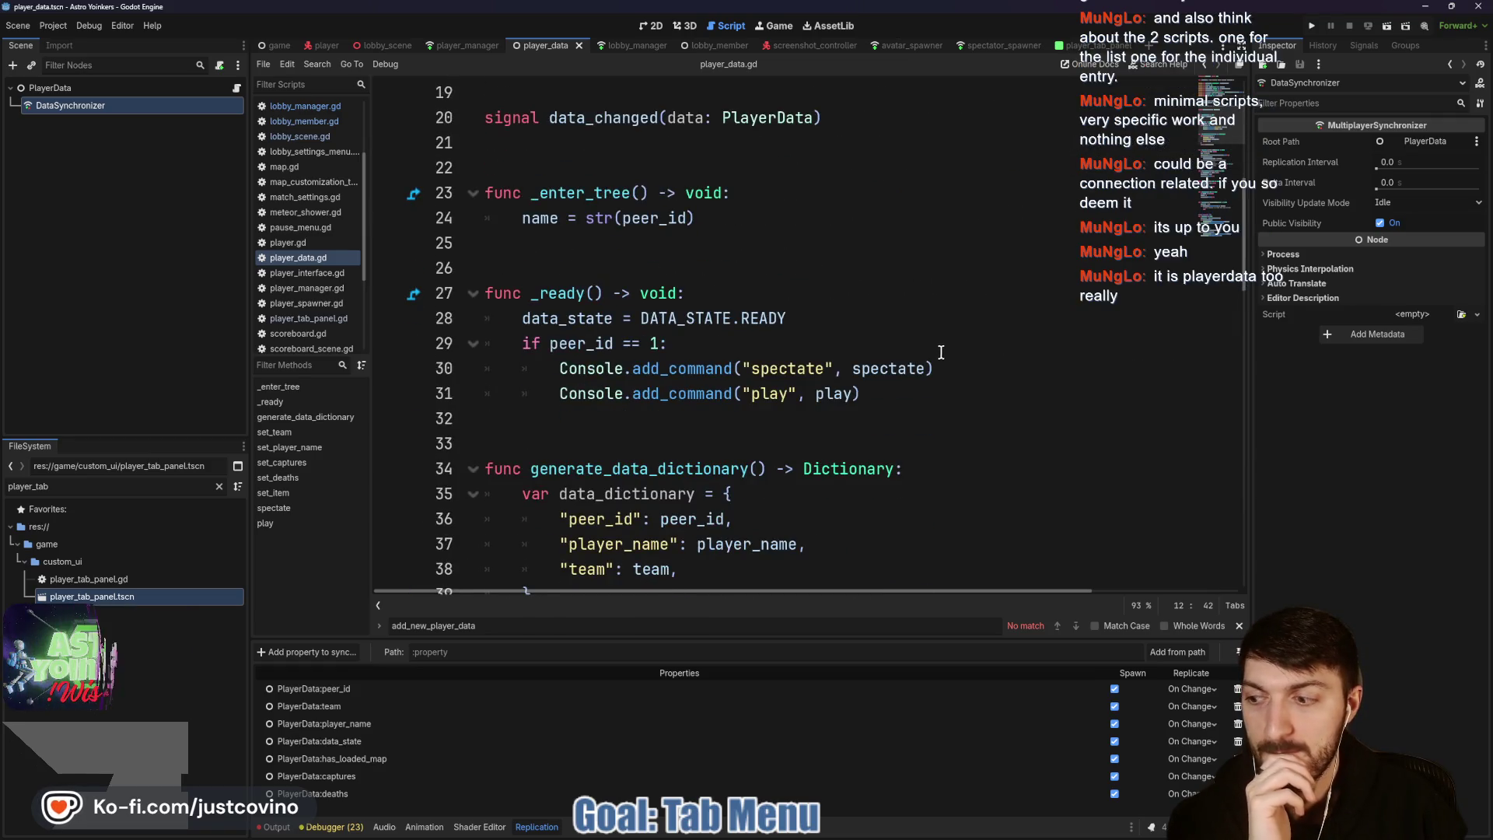
scroll(939, 352, "up", 3)
scroll(940, 351, "up", 1)
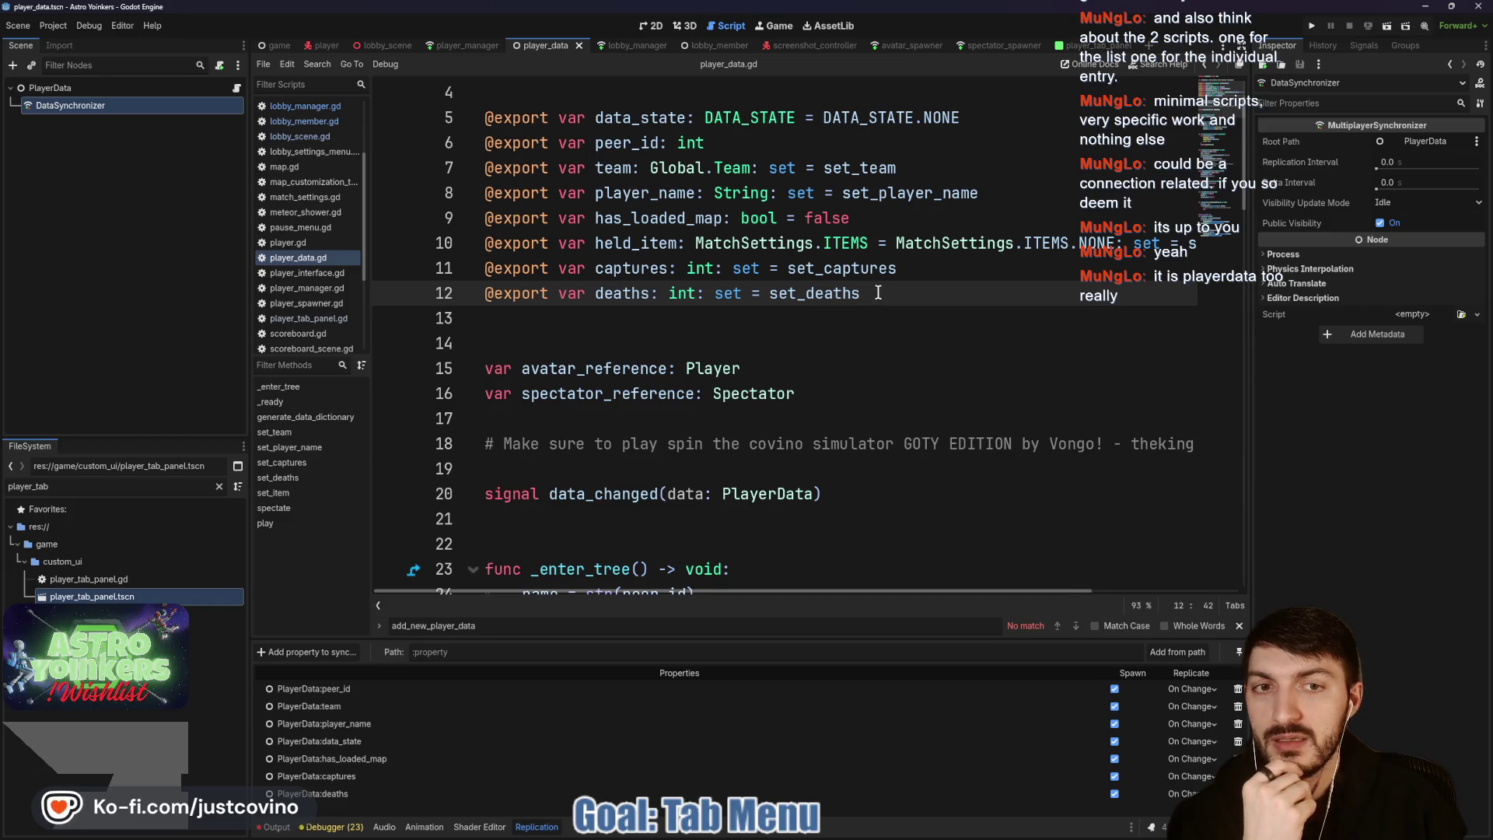
key("alt+Tab")
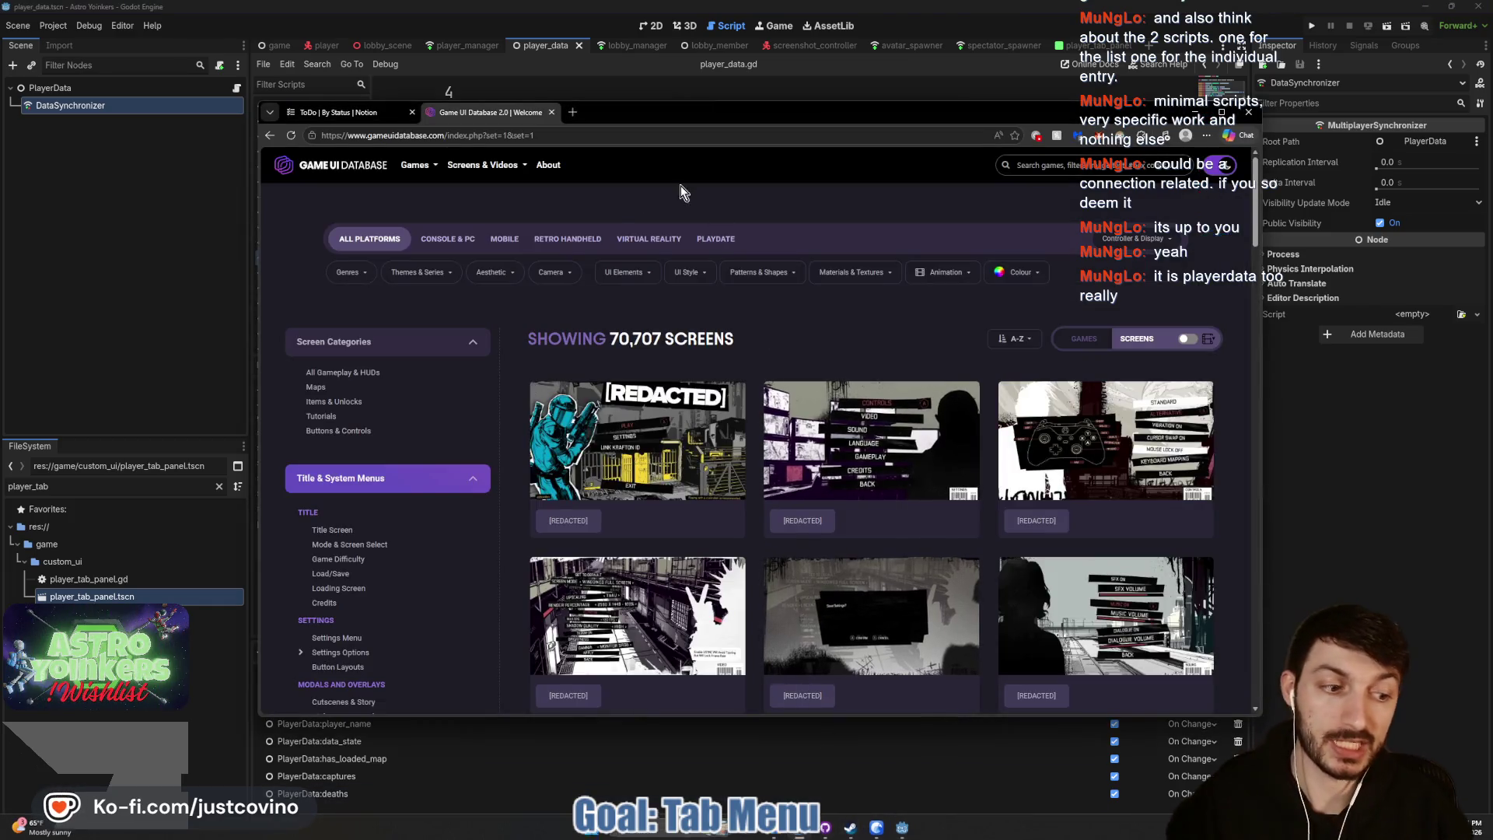
left_click(572, 116)
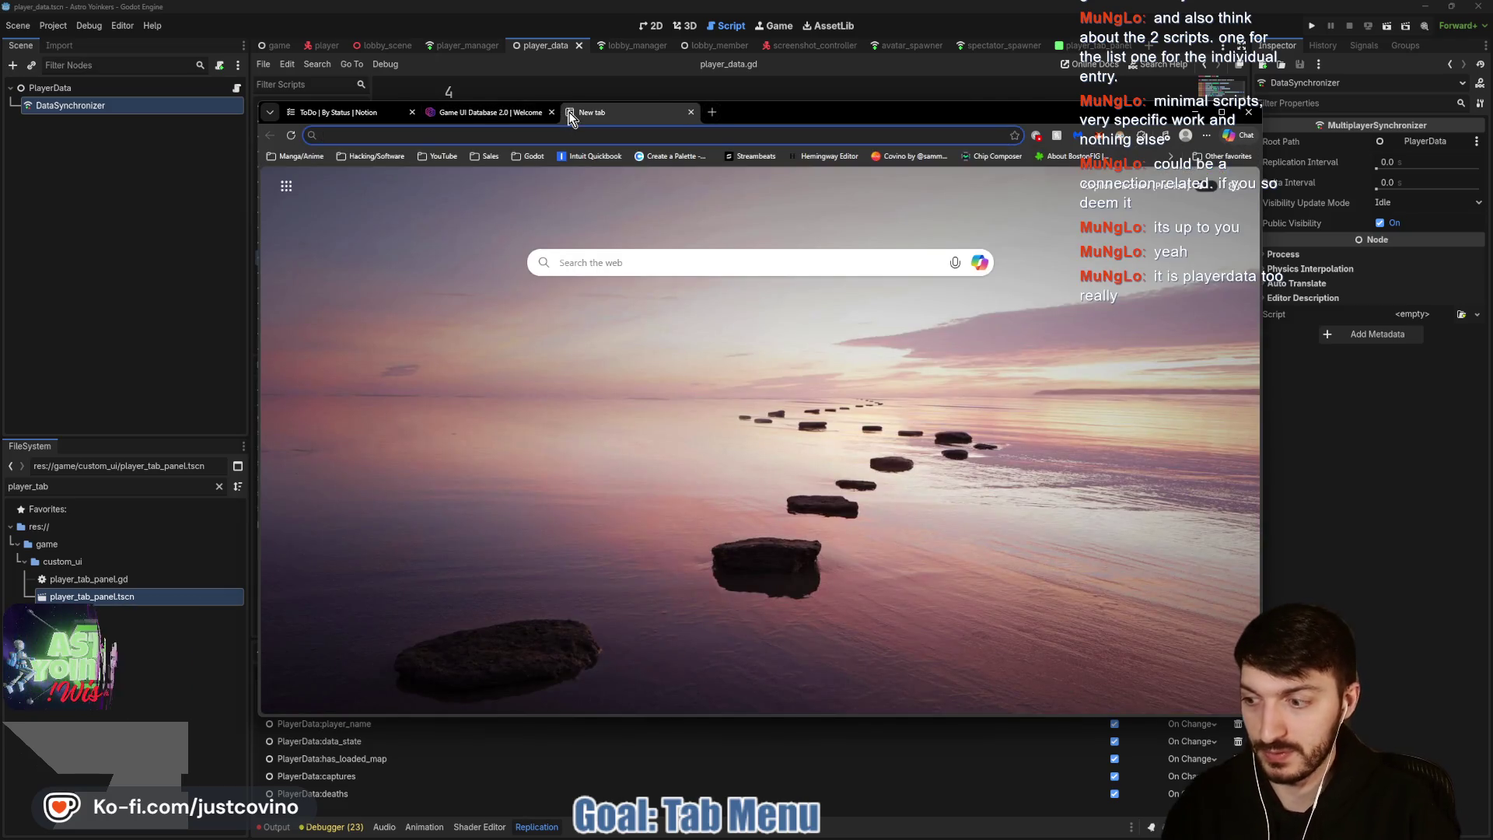
type("godot docs")
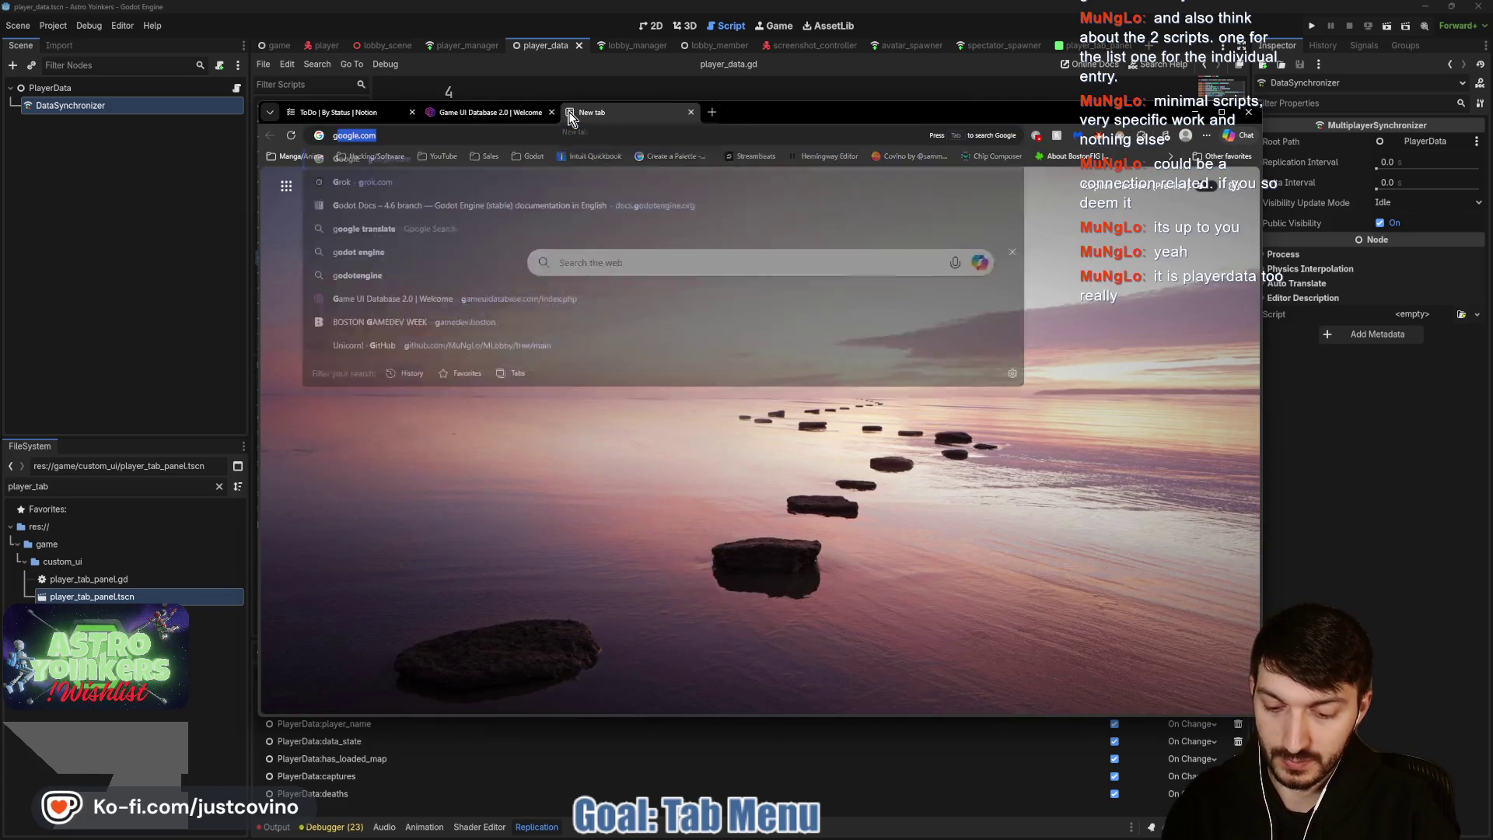
key("Return")
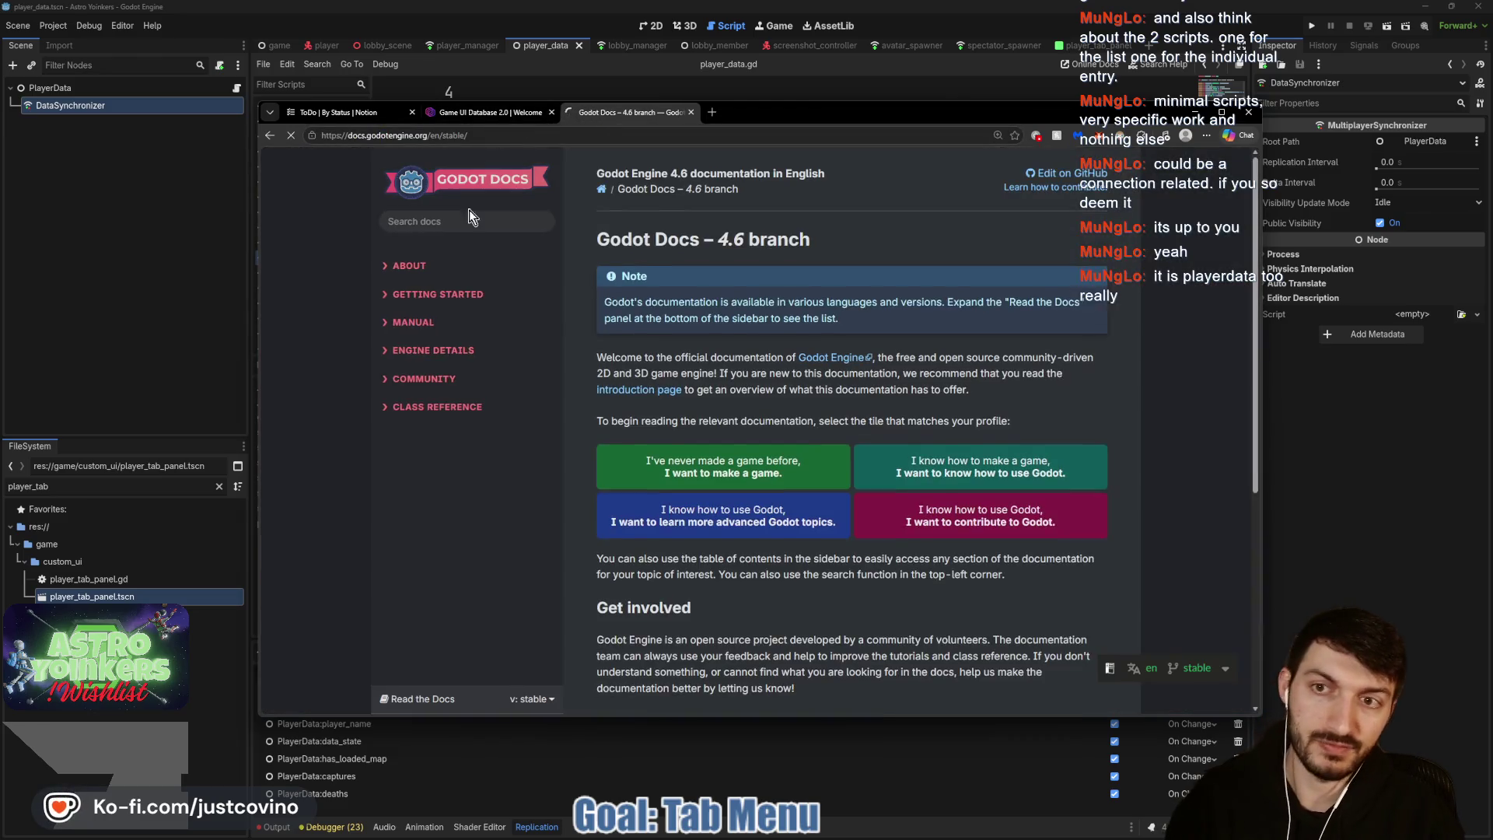
left_click(469, 218)
type("ping")
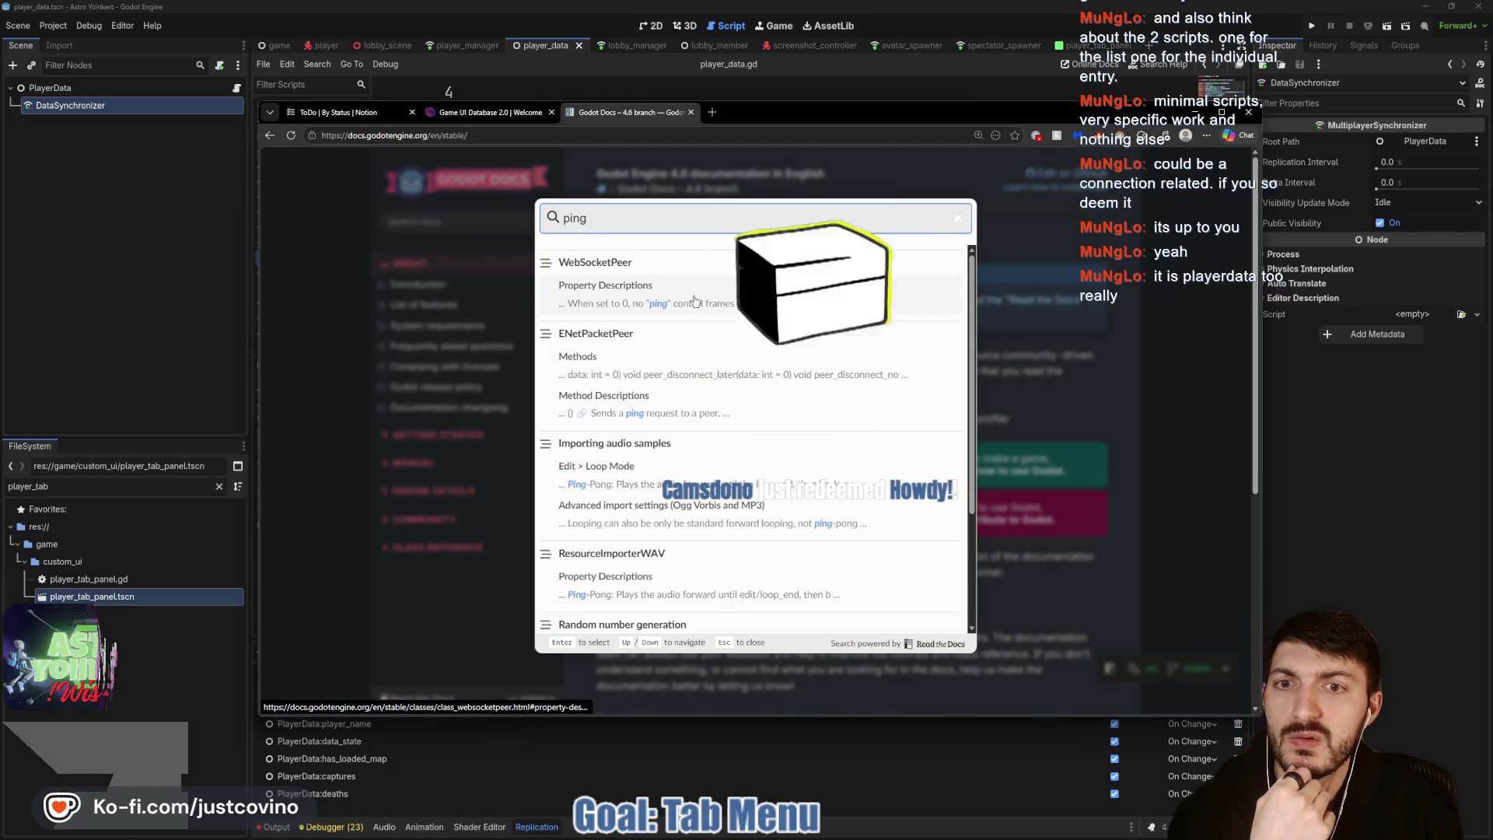
left_click(694, 299)
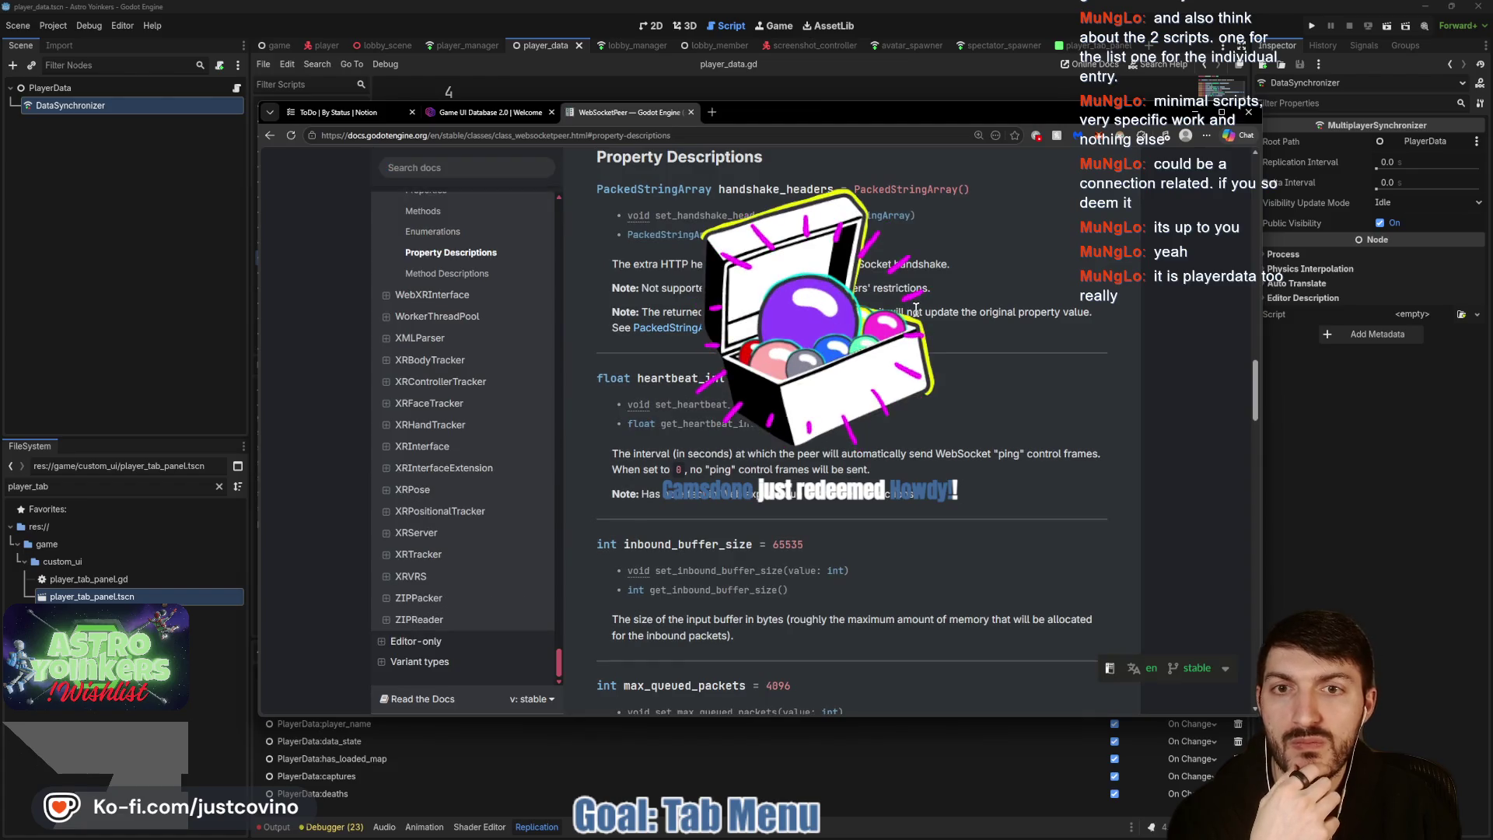
scroll(916, 313, "down", 3)
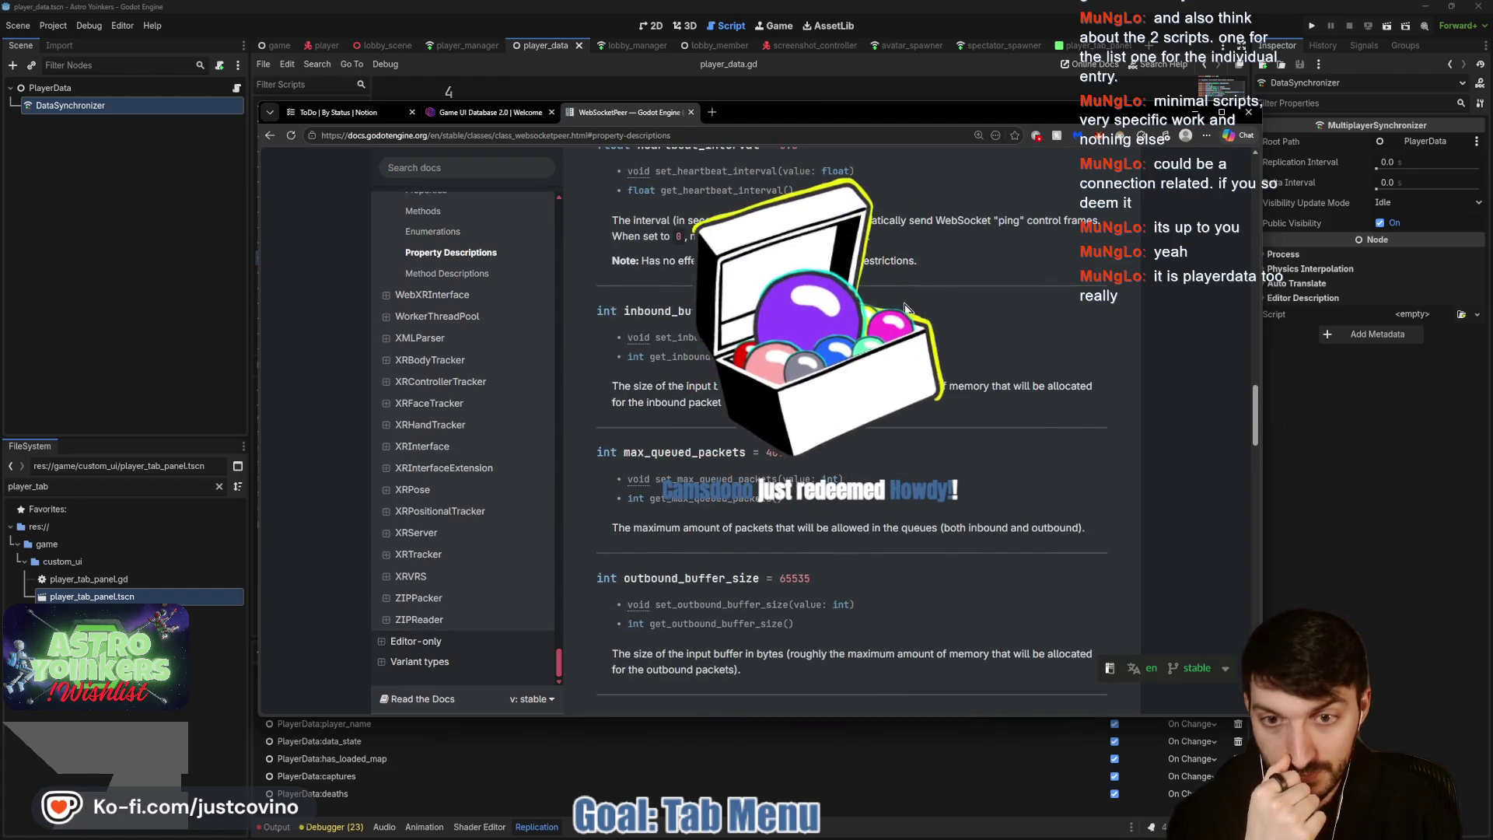
scroll(902, 302, "down", 3)
scroll(479, 337, "up", 3)
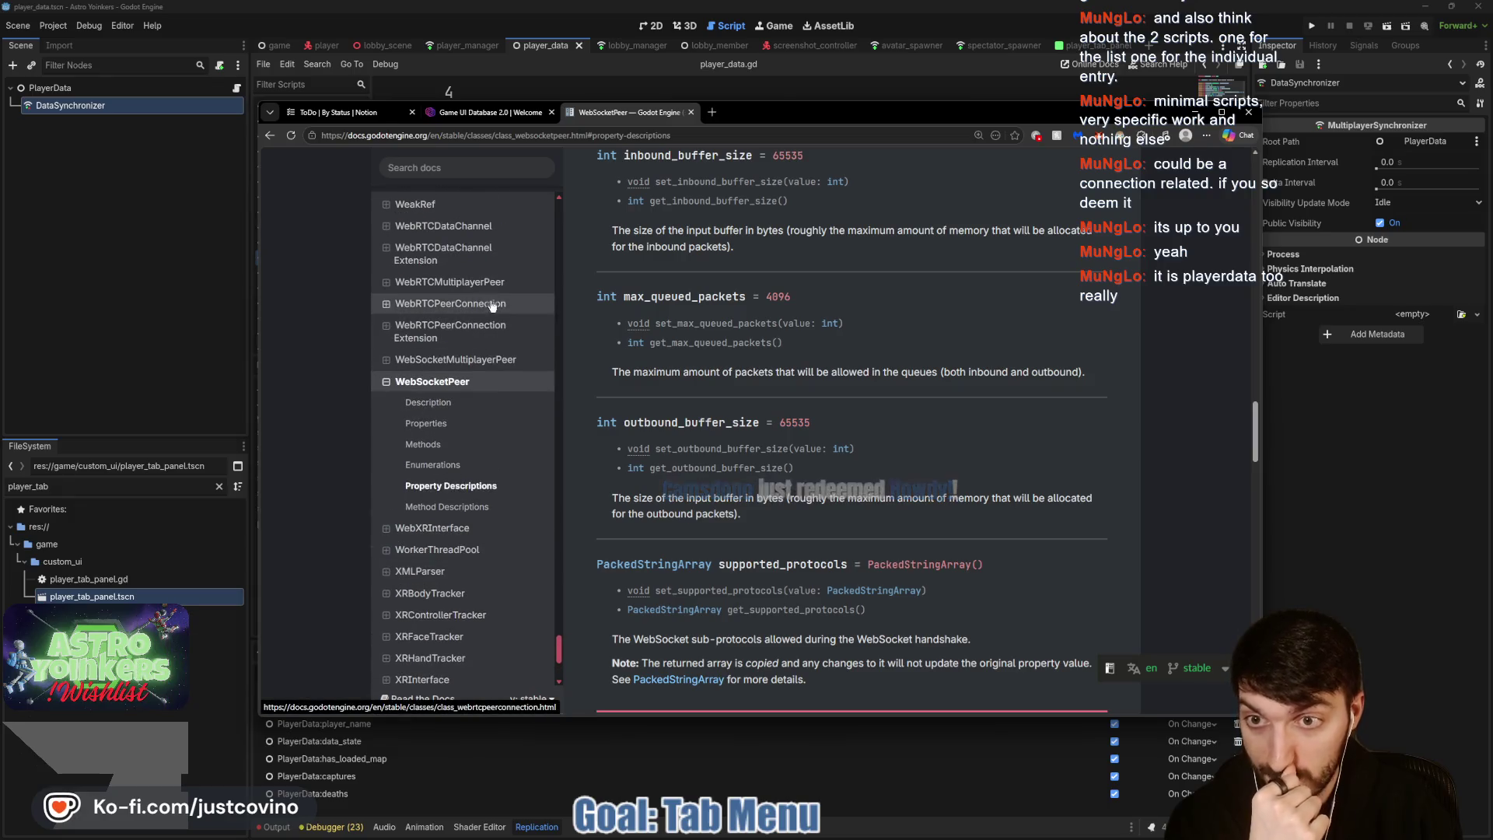
left_click(690, 113)
left_click(169, 296)
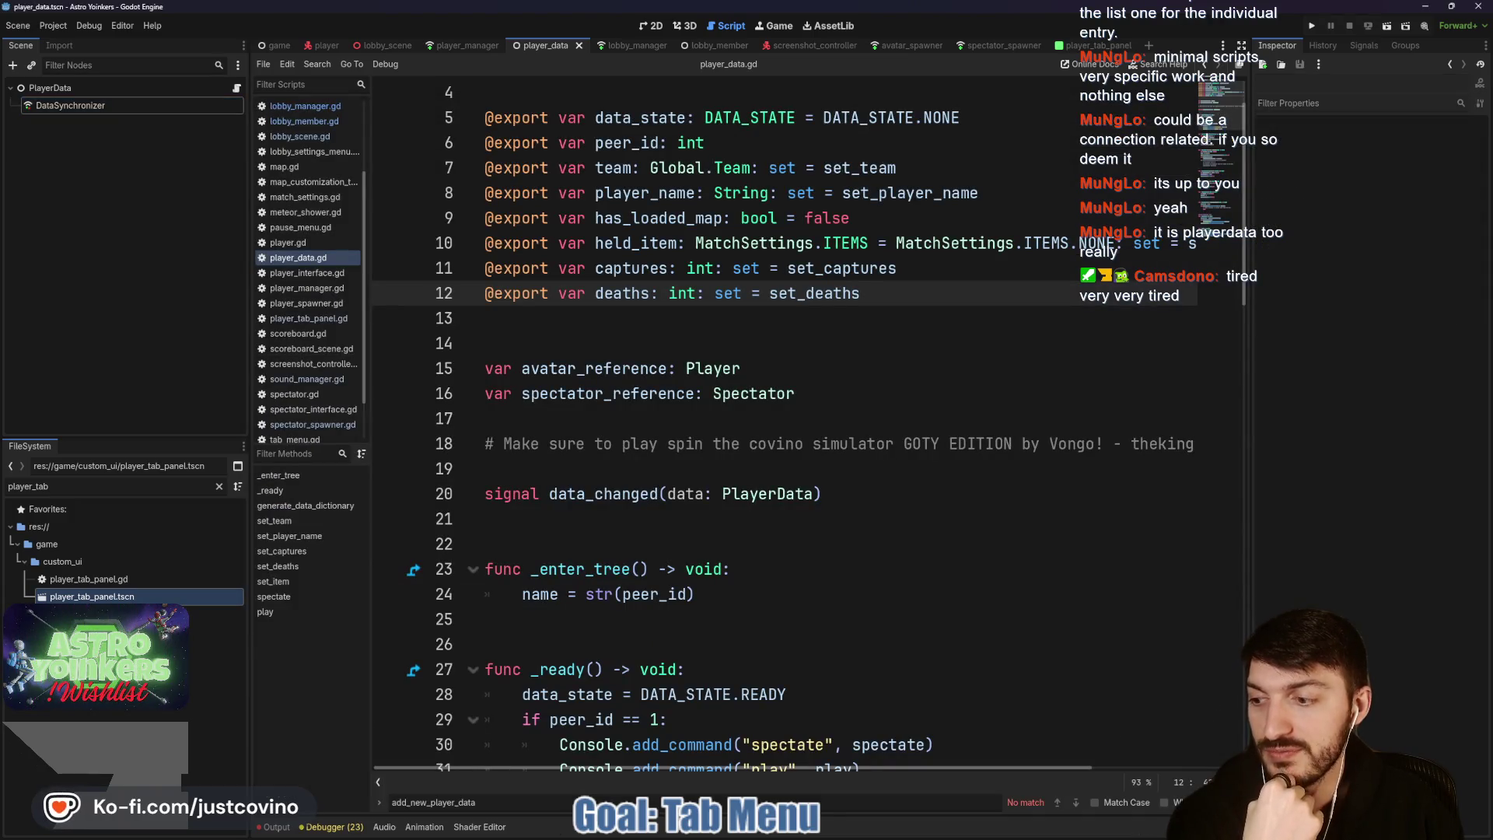
Move between blank lines 13-14 in player_data.gd, then scroll down to line 93 after play()
key("Down")
key("Down")
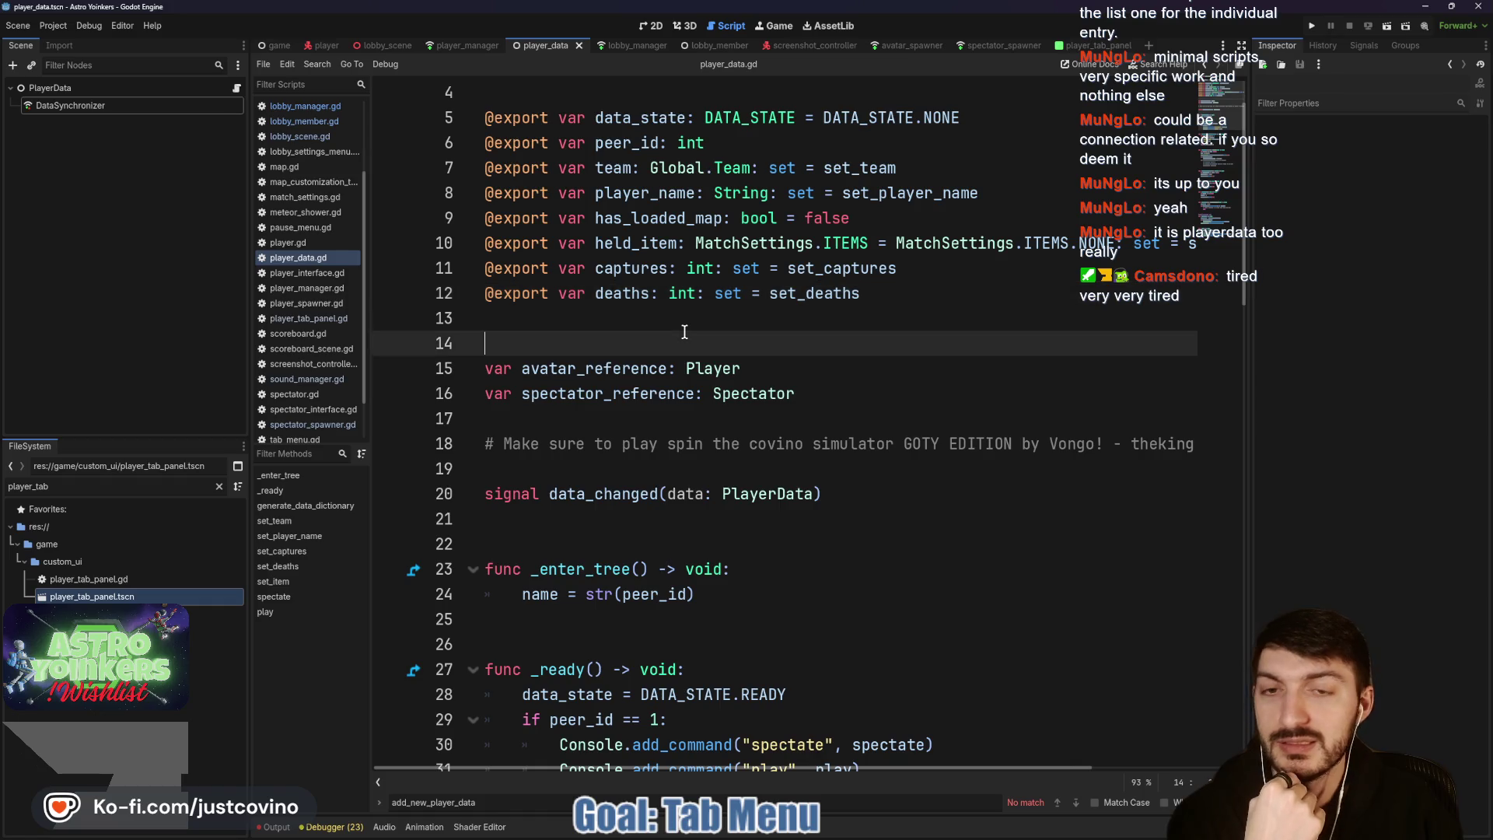
key("Up")
key("Up")
key("Down")
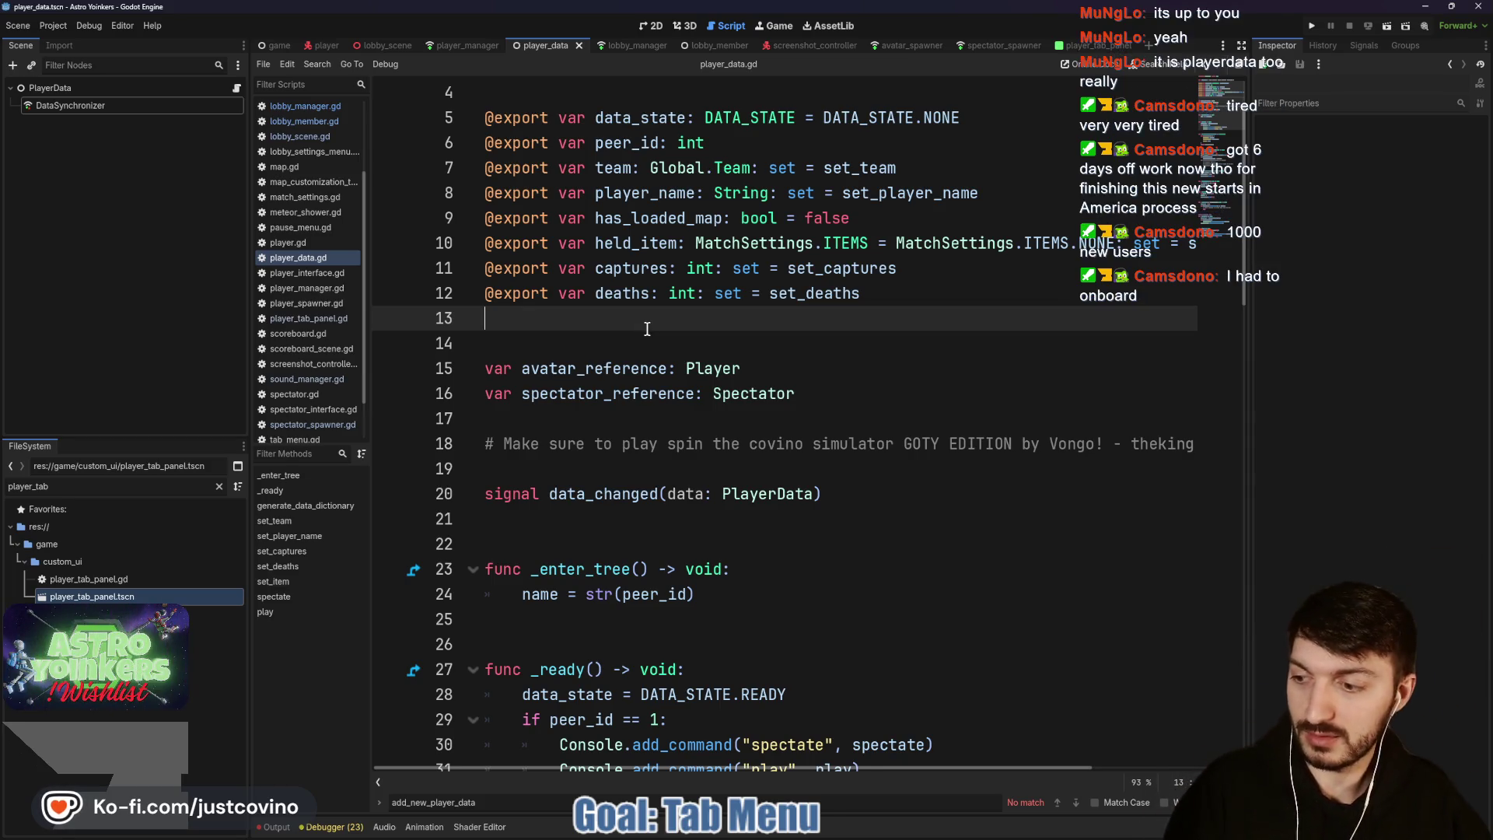
left_click(568, 341)
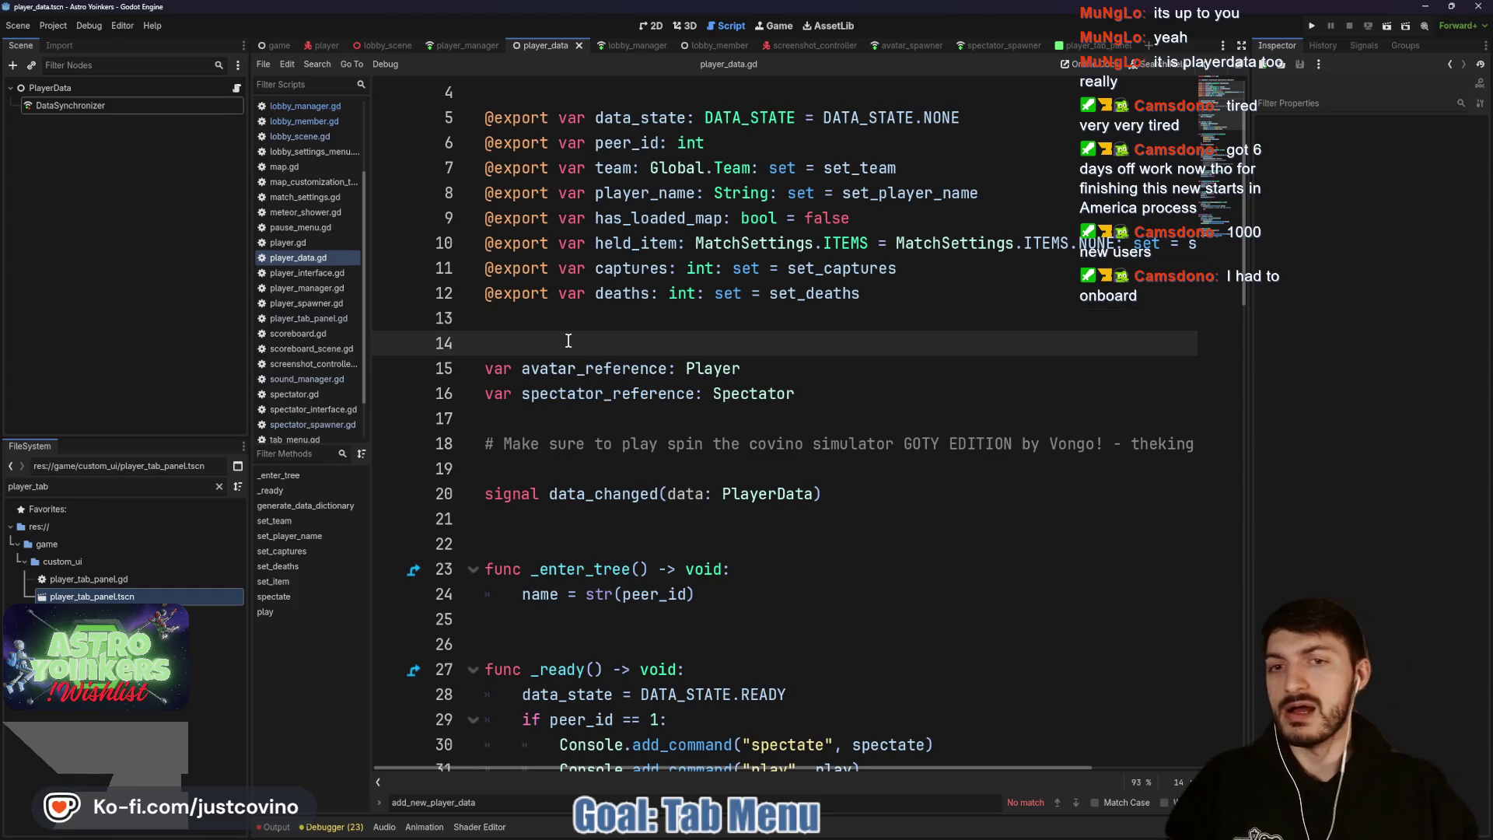
left_click(592, 323)
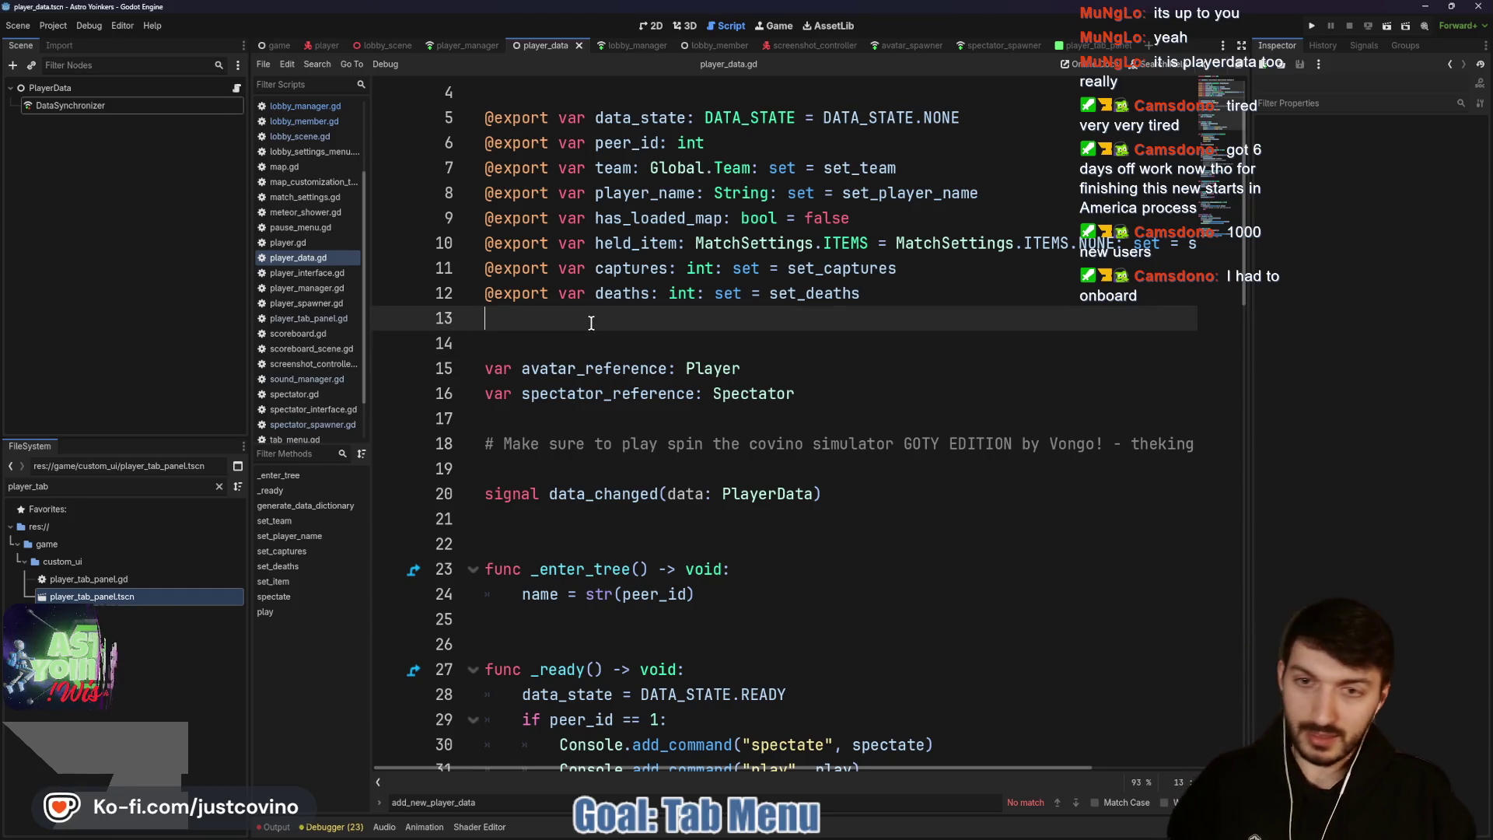
scroll(591, 323, "down", 2)
scroll(591, 322, "down", 11)
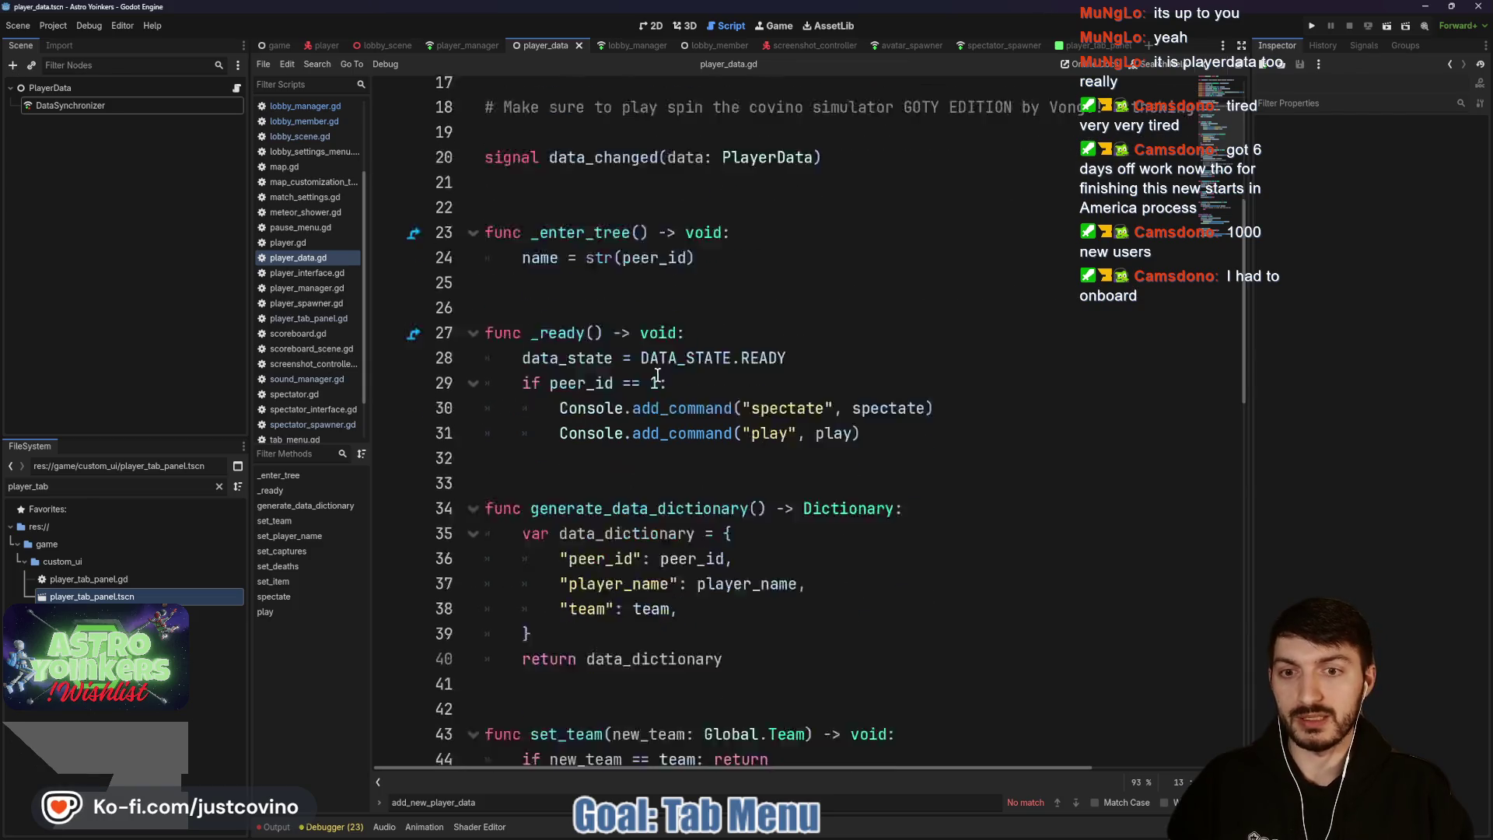
scroll(704, 487, "down", 8)
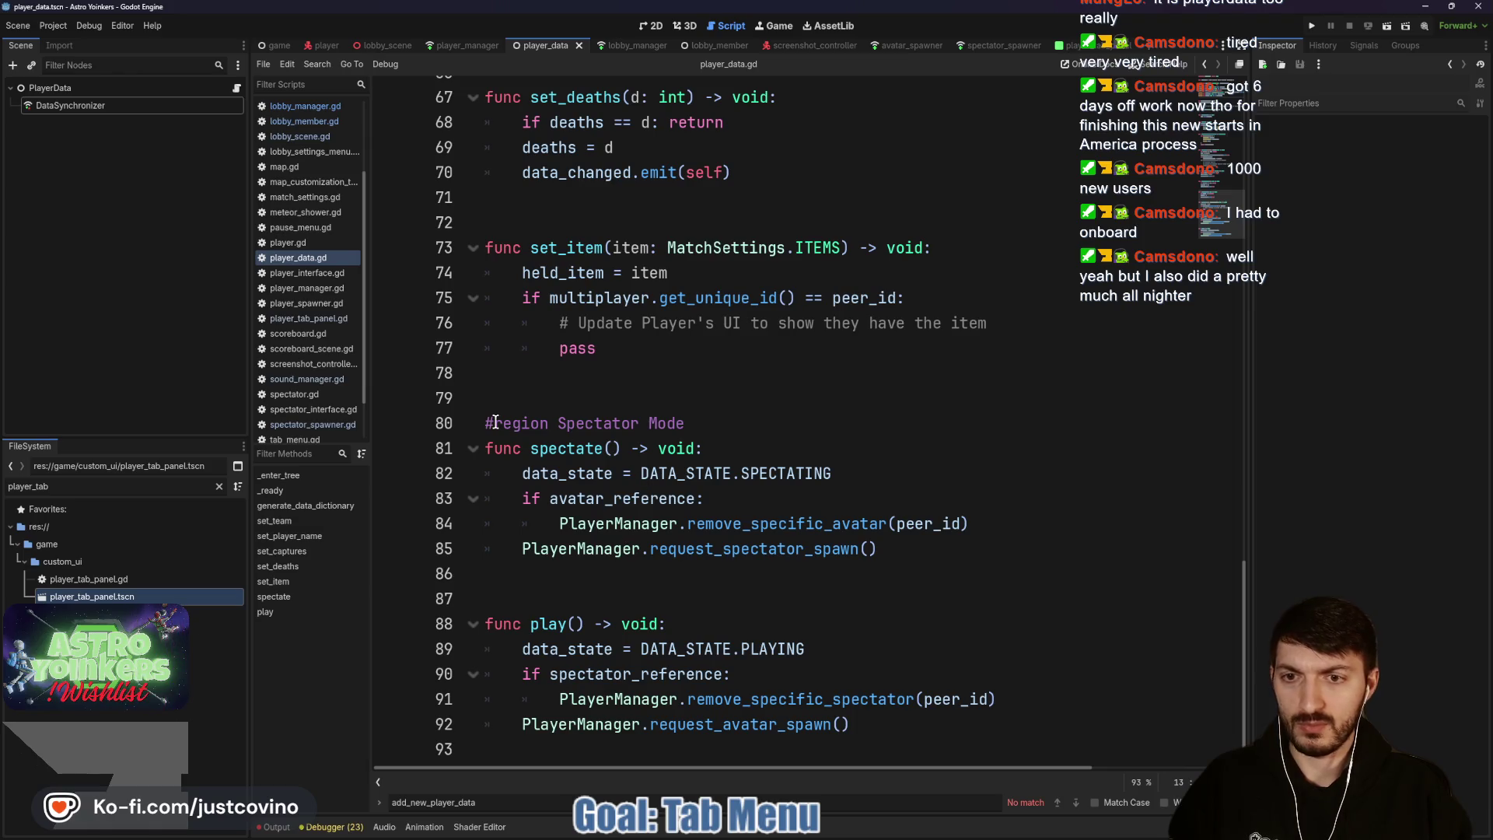
left_click(549, 749)
Close the Spectator Mode region with #endregion, save, and fold the region
type("endregion")
key("ctrl+s")
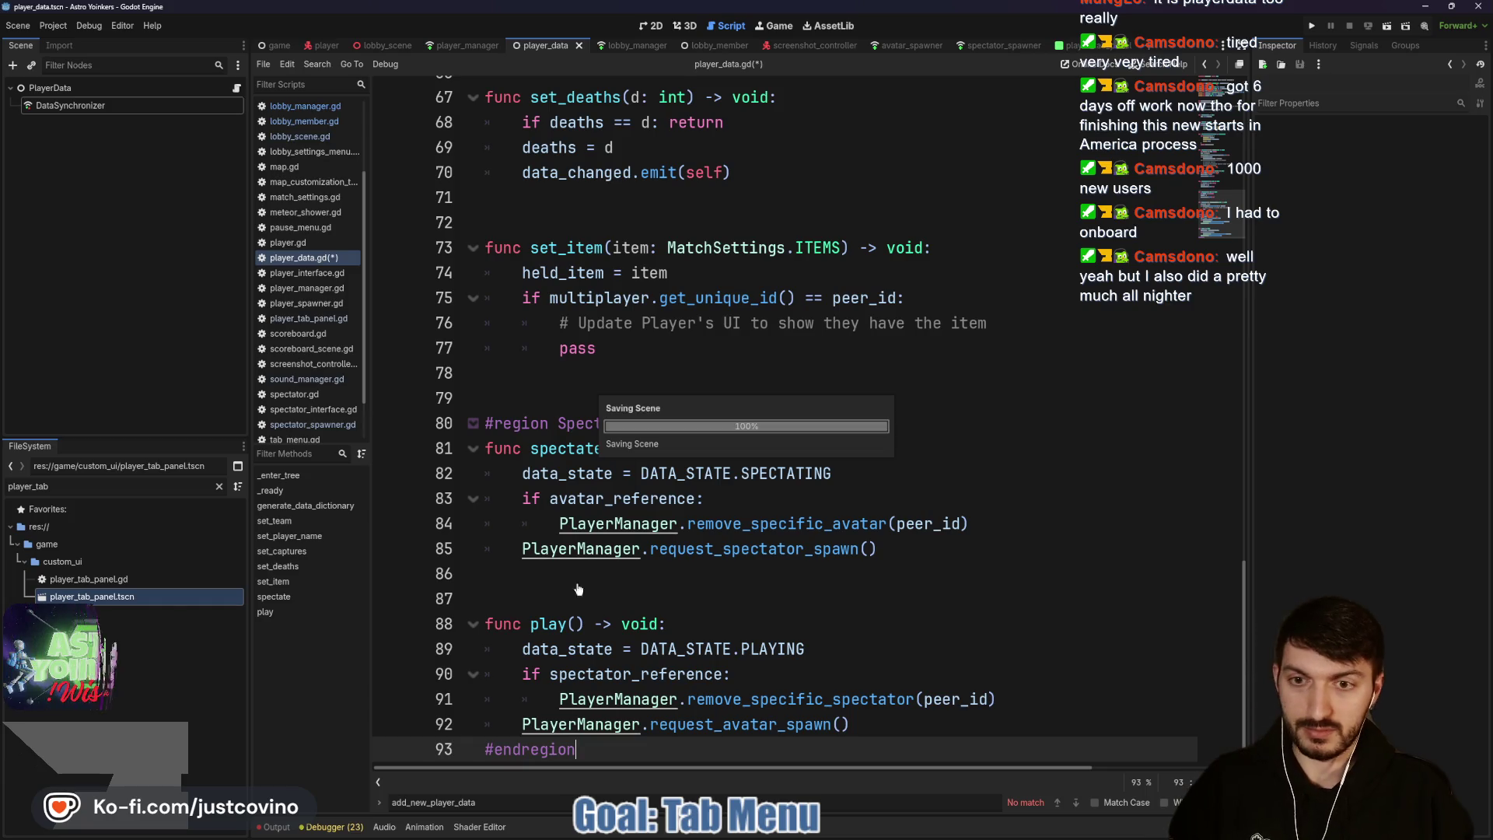
left_click(473, 423)
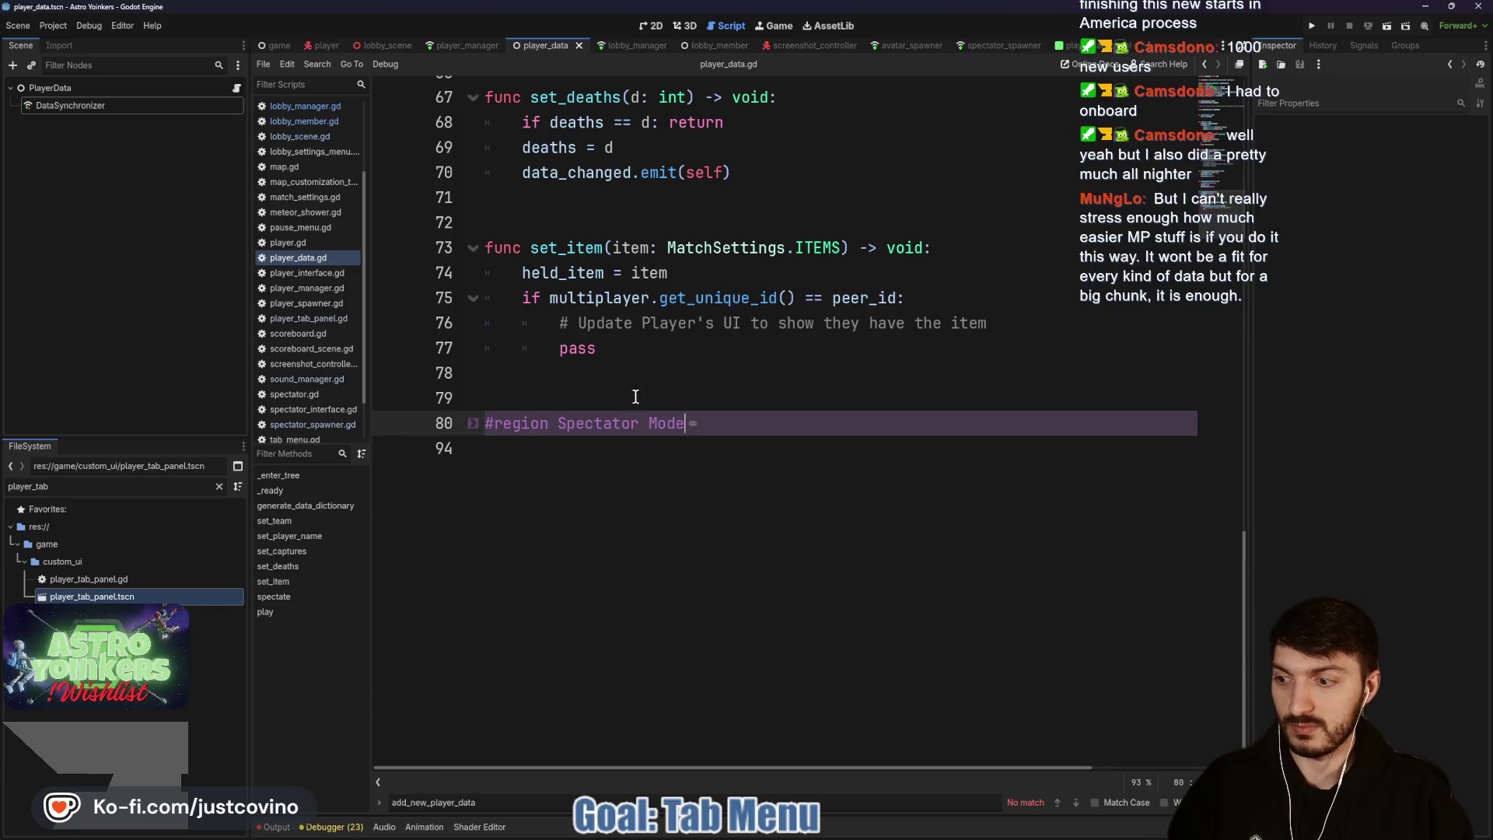
Review player_data.gd up through set_team, _enter_tree and the exports, then open player.gd
left_click(613, 384)
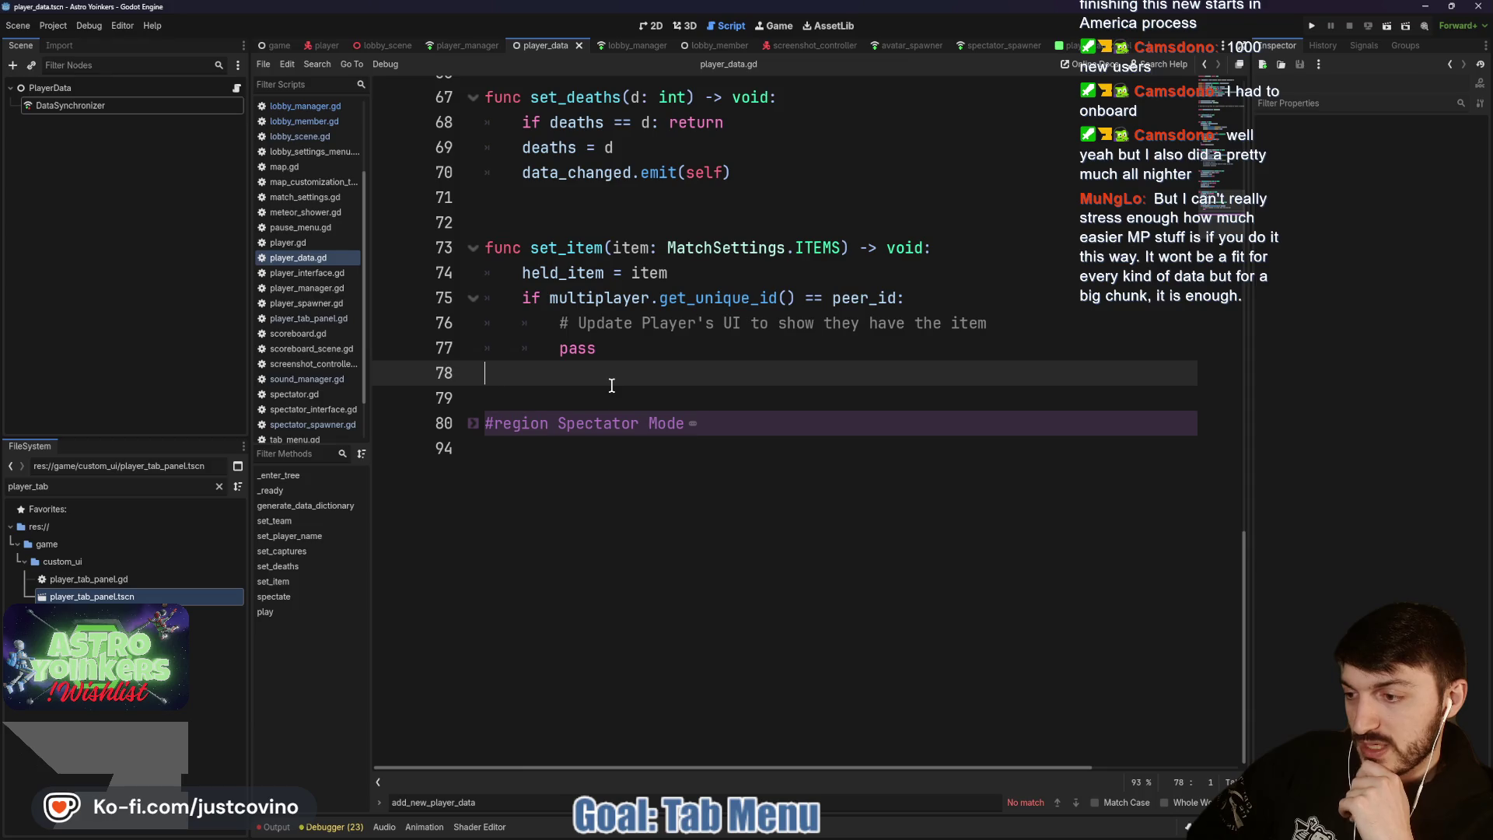
scroll(612, 385, "up", 8)
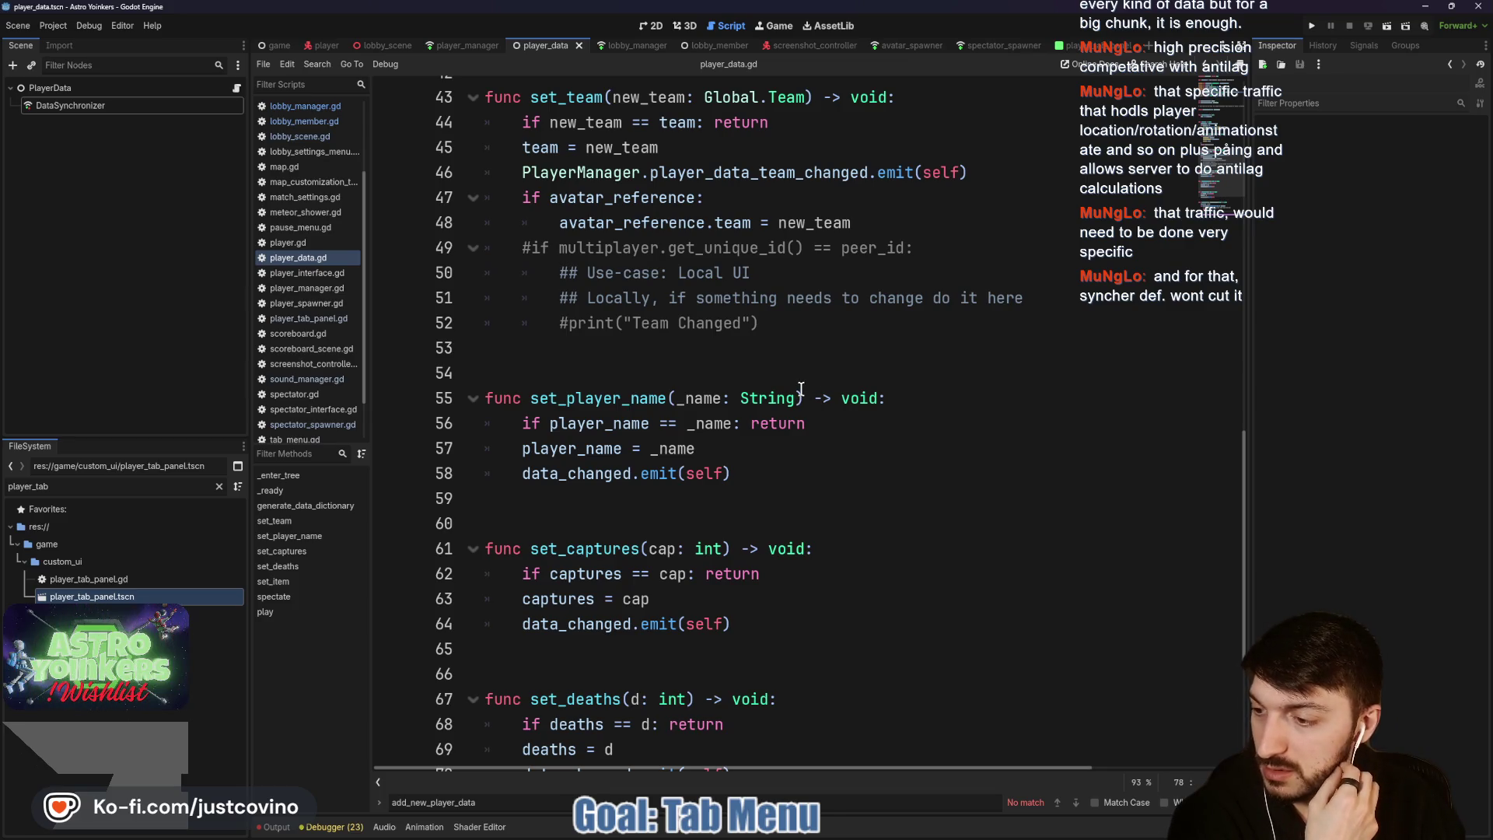
left_click(654, 355)
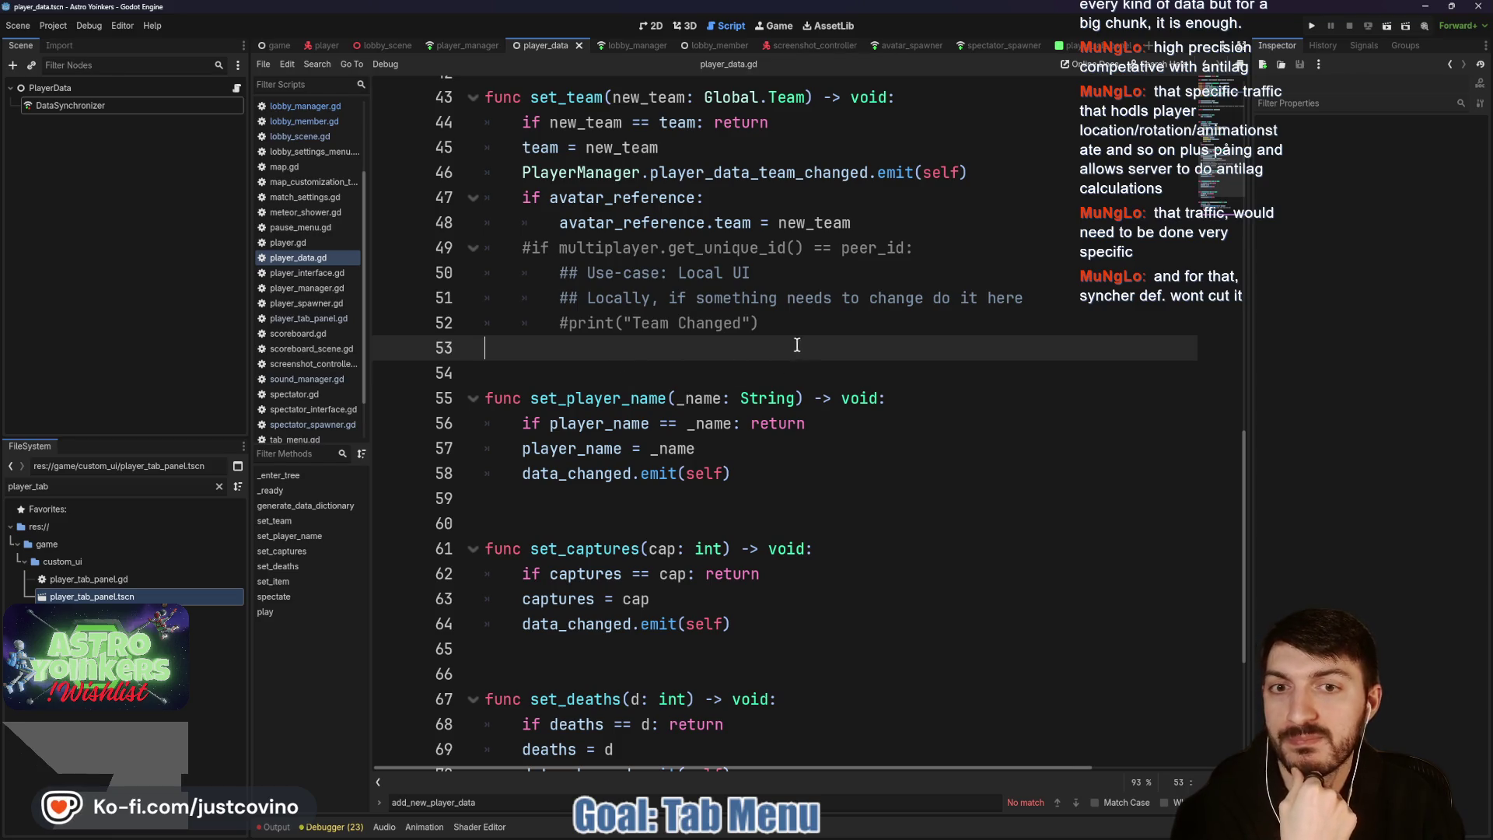
scroll(618, 367, "up", 1)
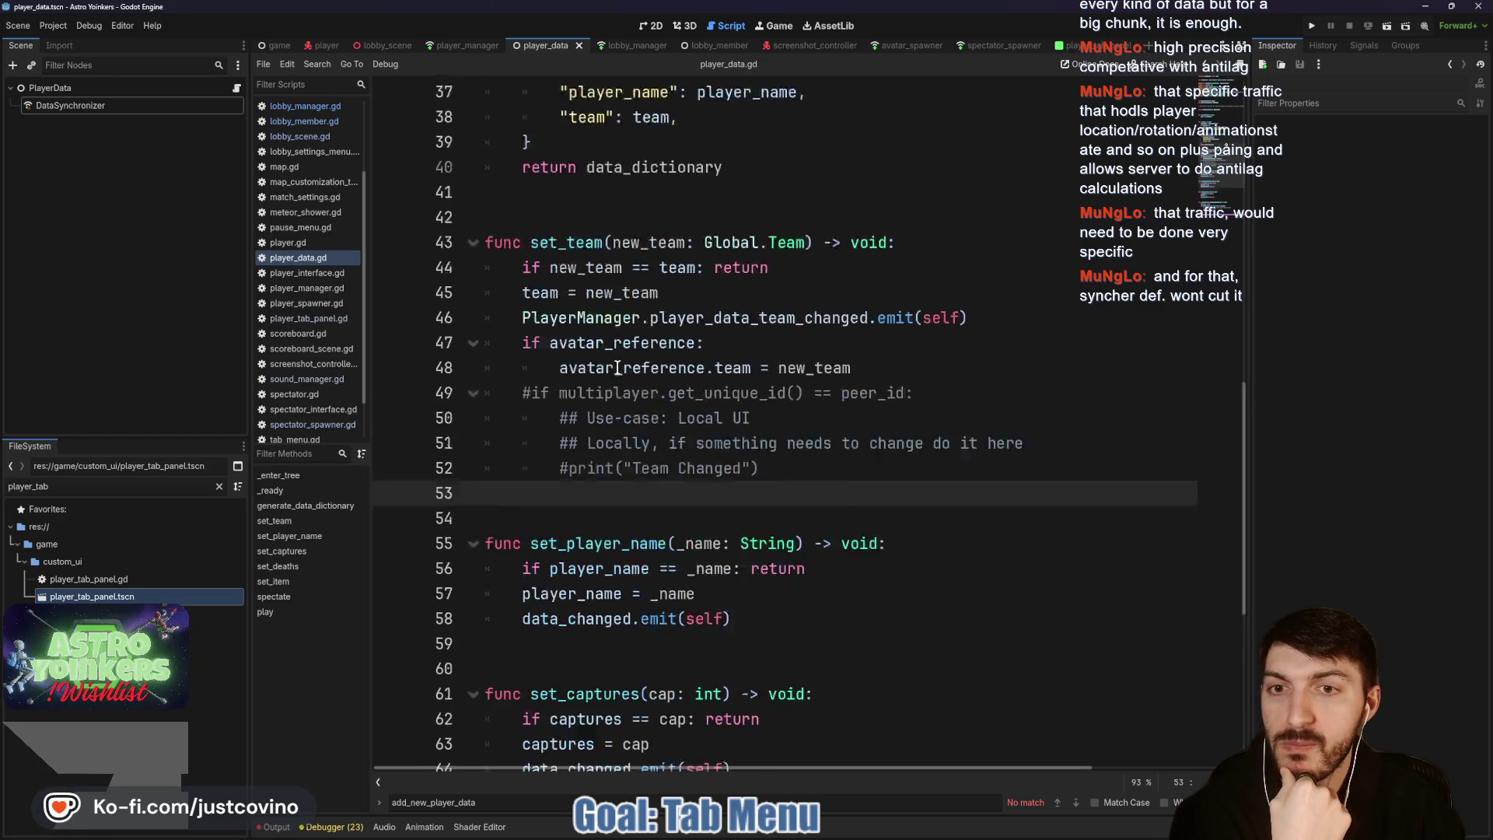
scroll(594, 370, "up", 3)
scroll(595, 371, "up", 3)
left_click(554, 426)
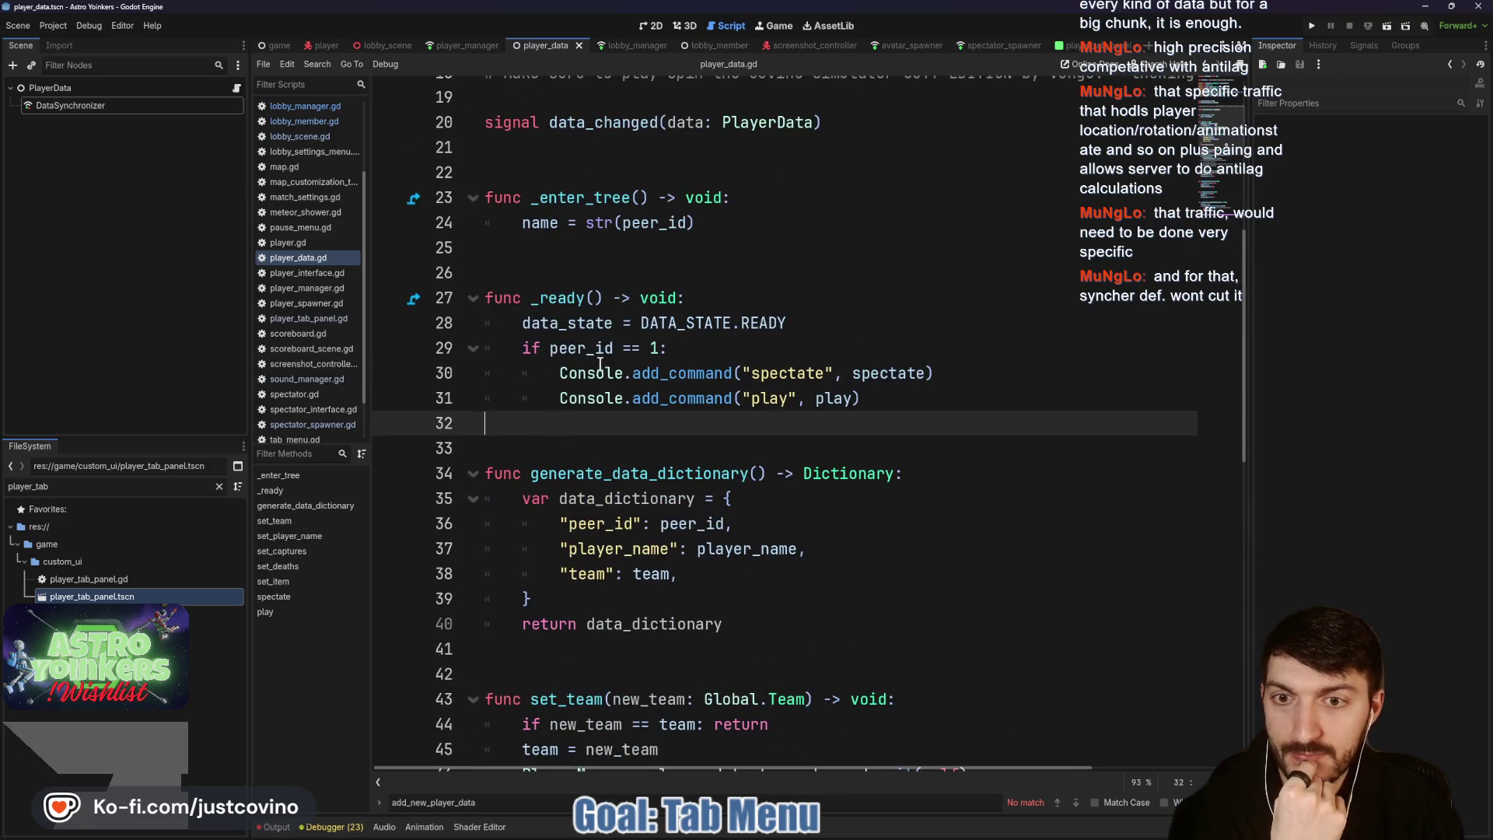
left_click(562, 268)
scroll(575, 295, "up", 5)
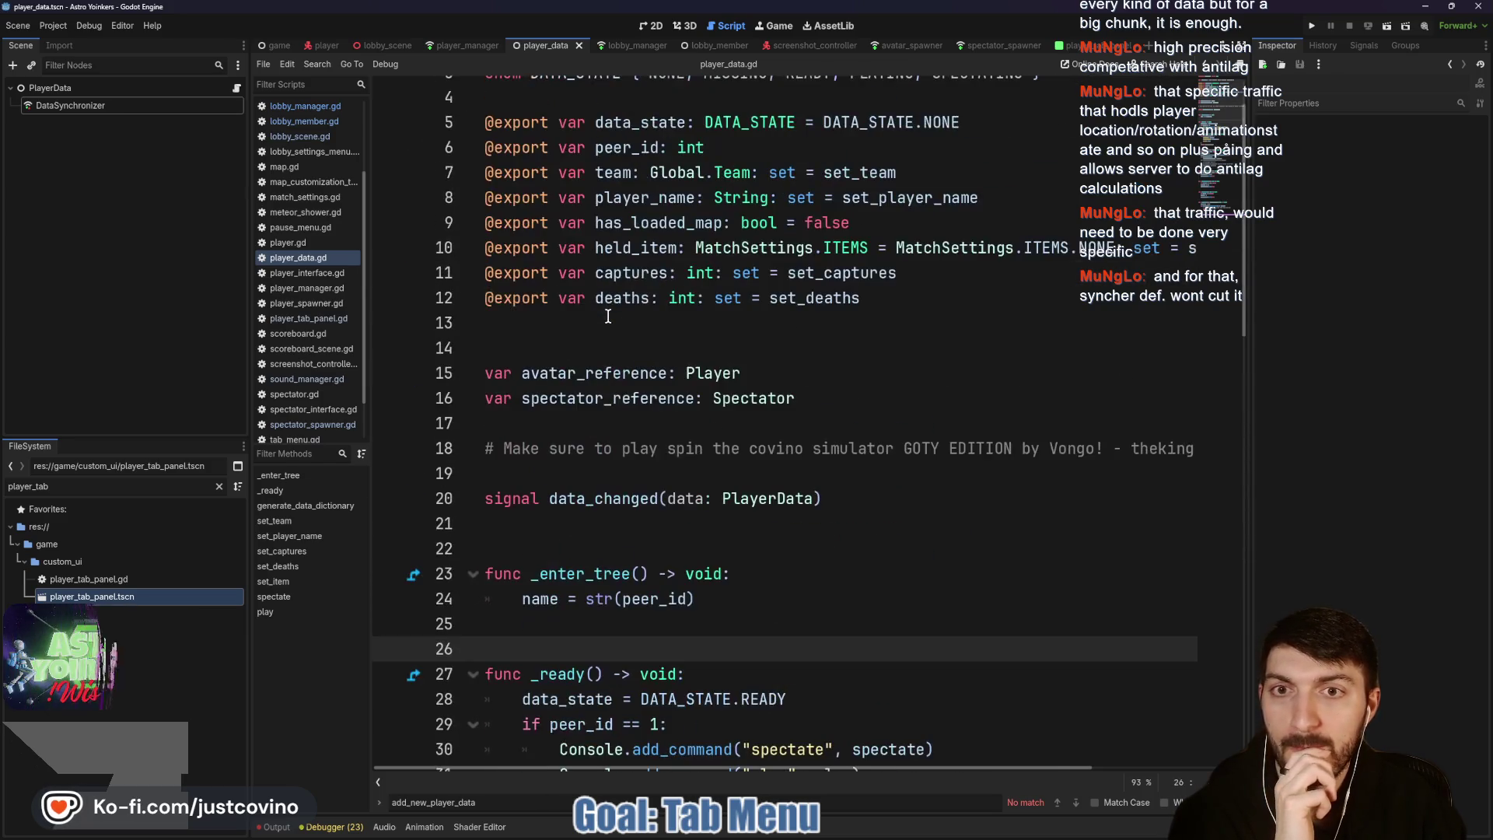
left_click(607, 342)
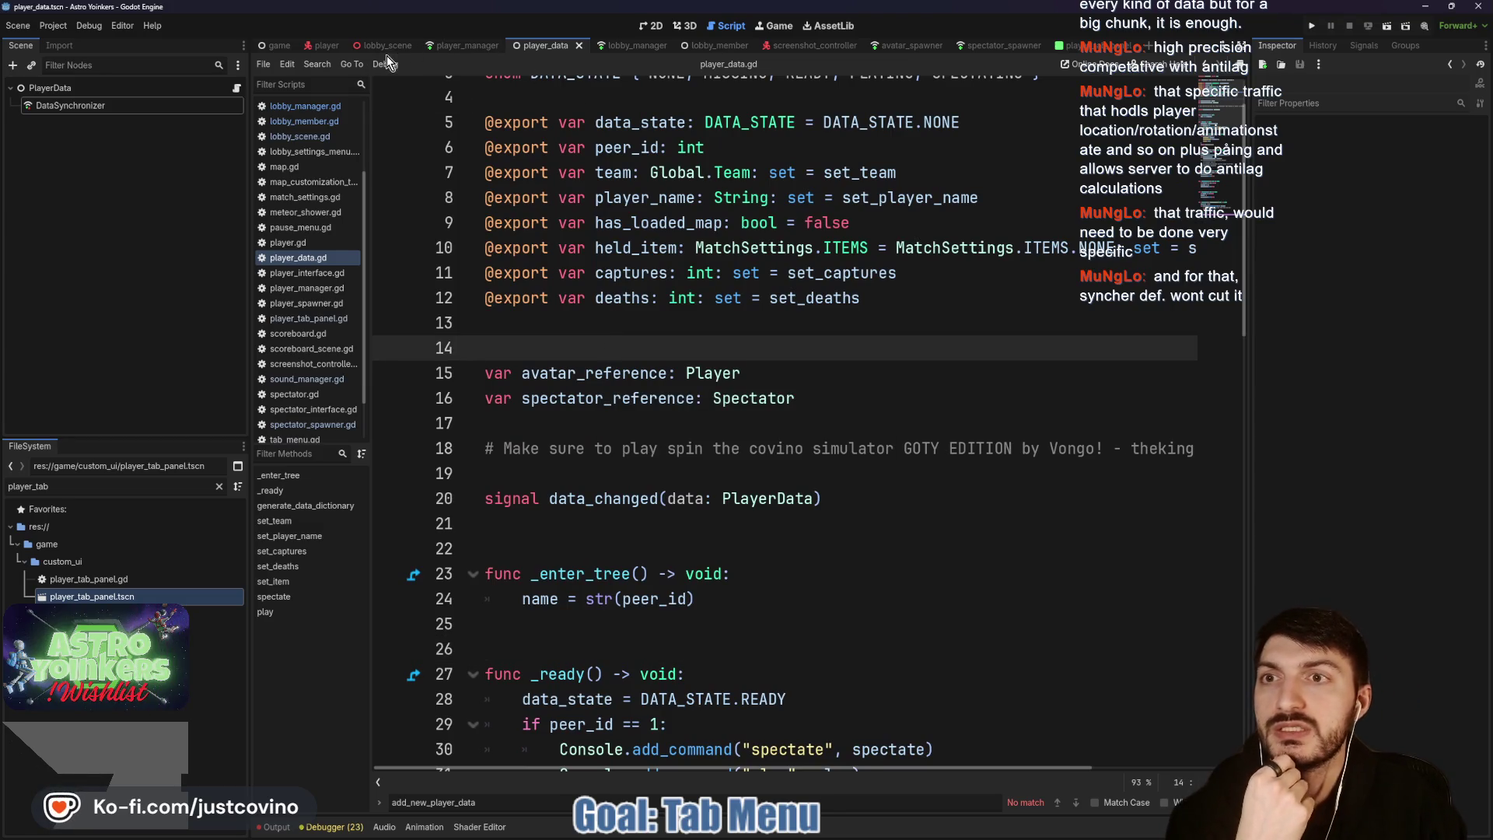
left_click(325, 45)
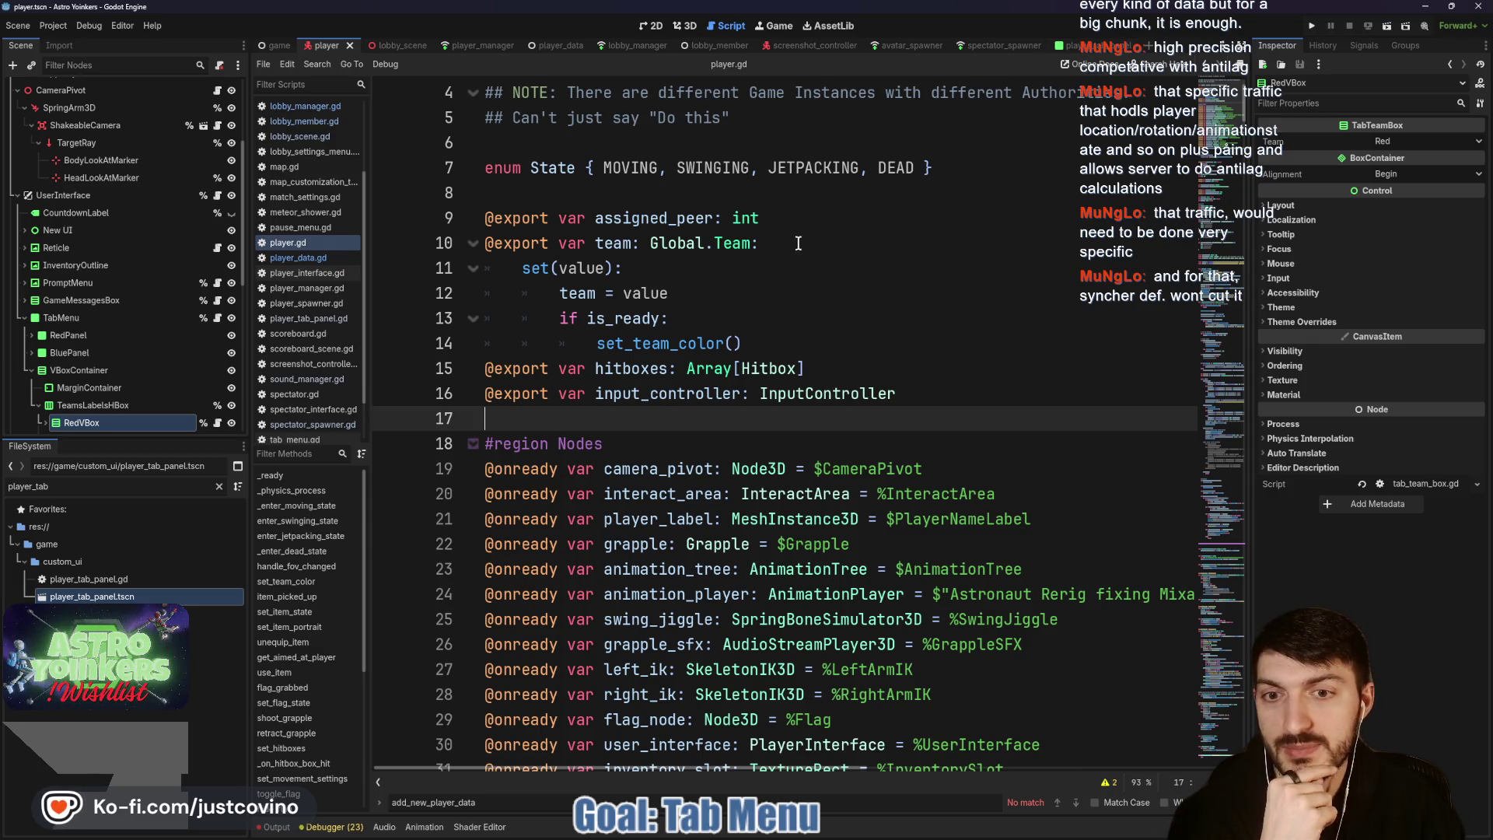
scroll(781, 255, "down", 3)
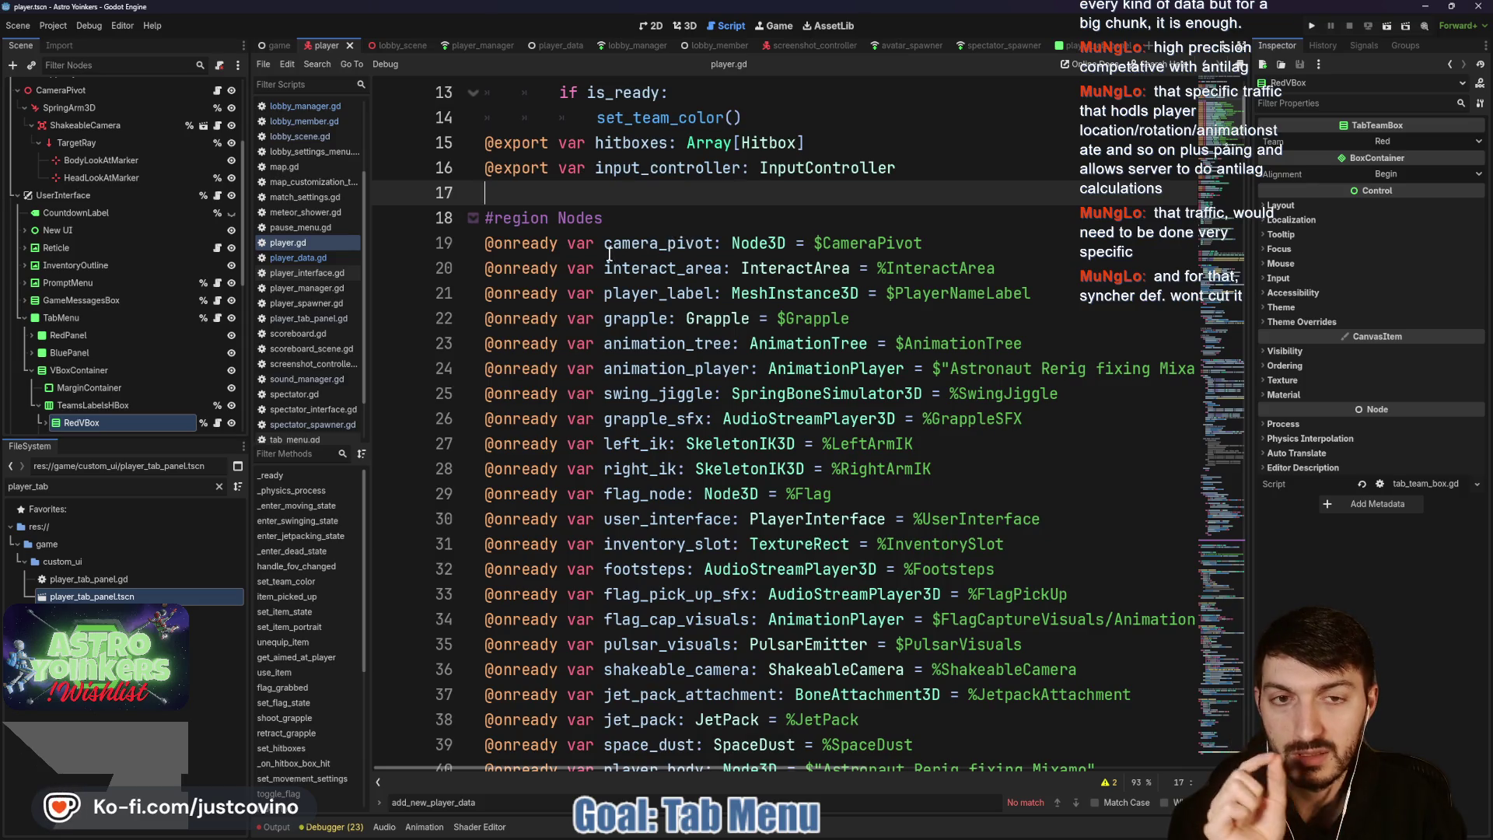
double_click(462, 243)
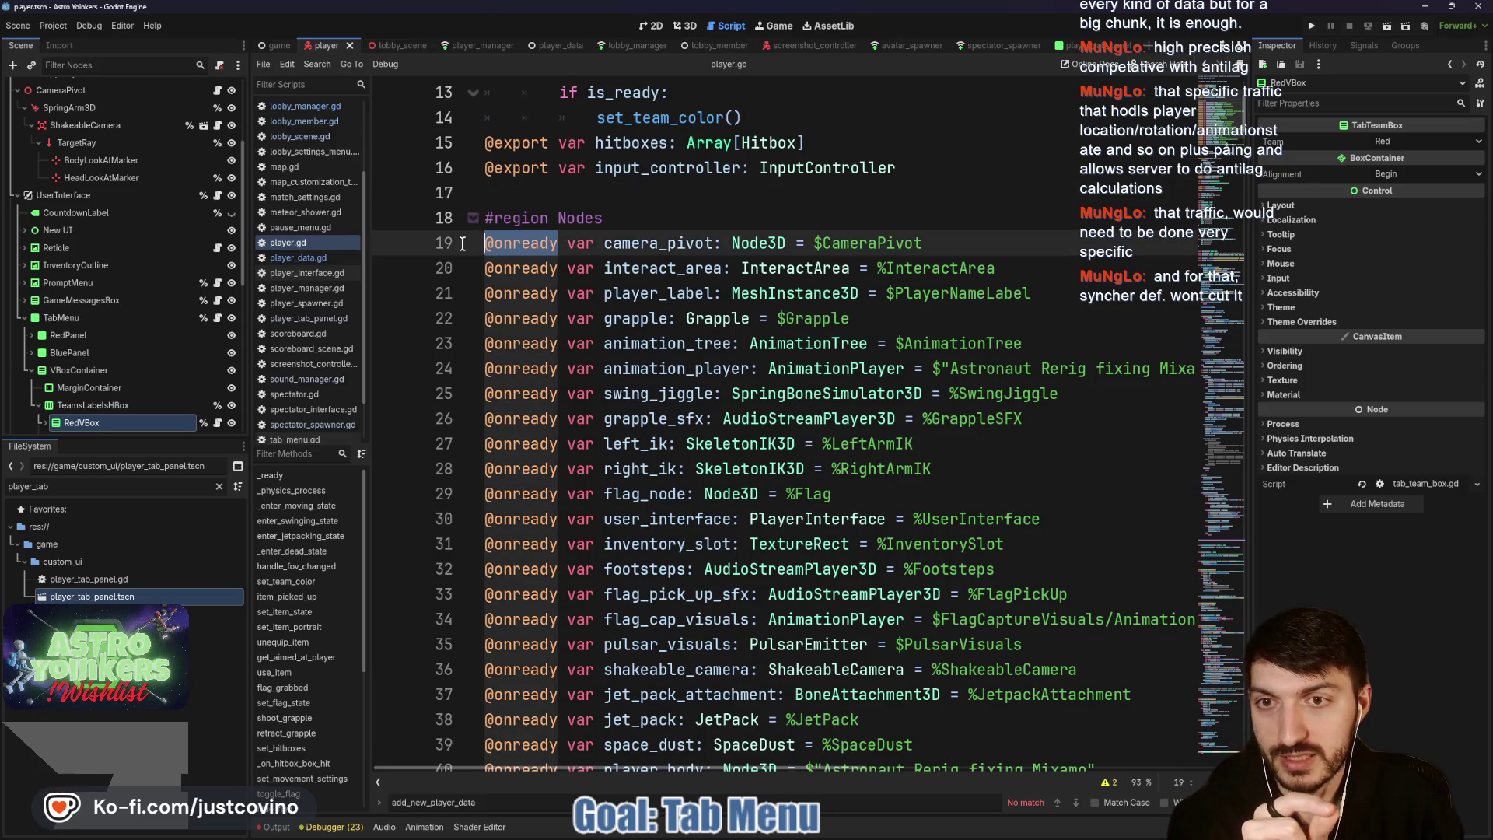
scroll(498, 271, "down", 5)
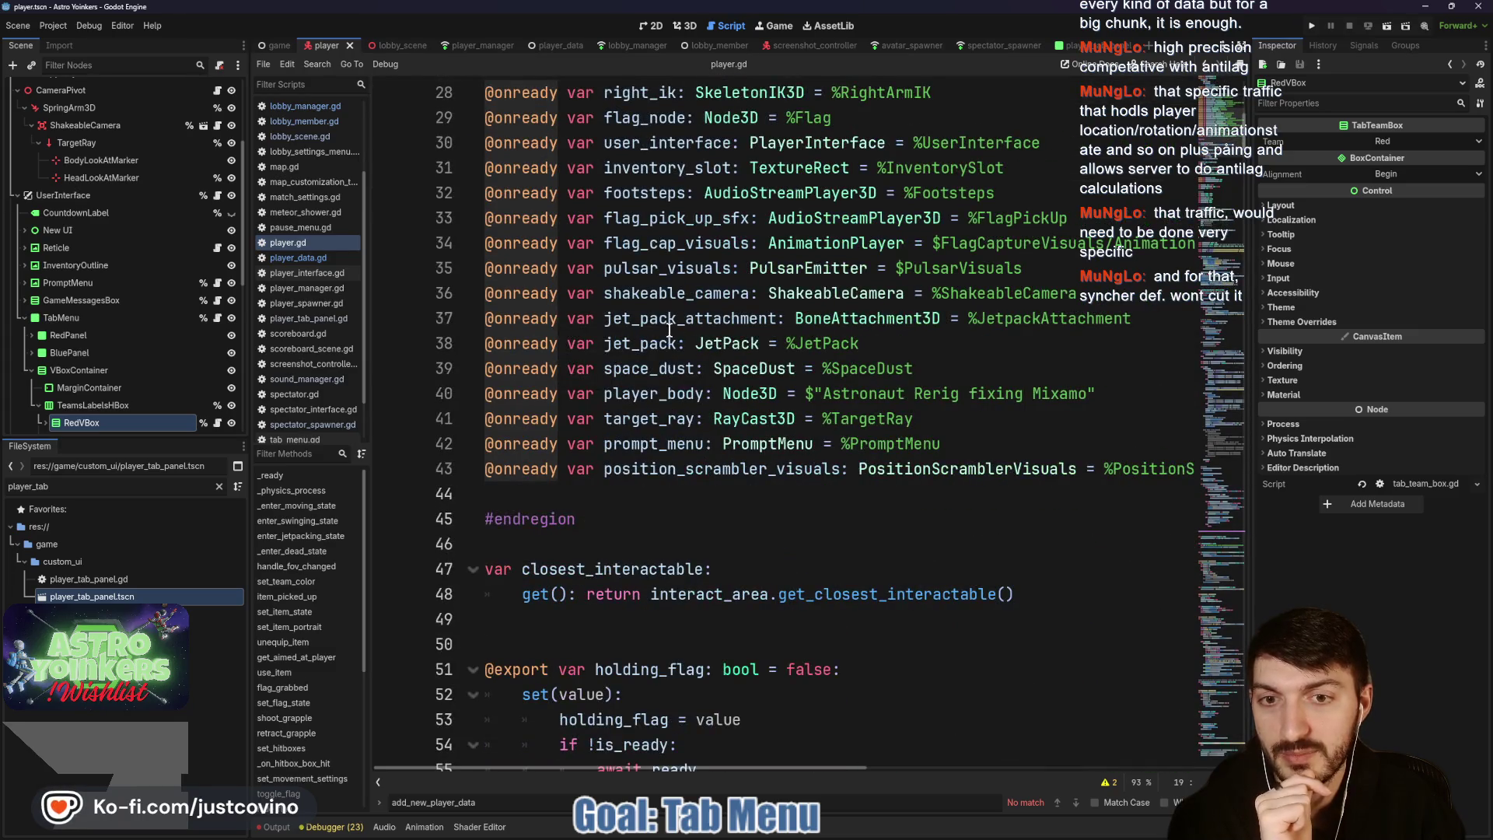
scroll(670, 412, "up", 3)
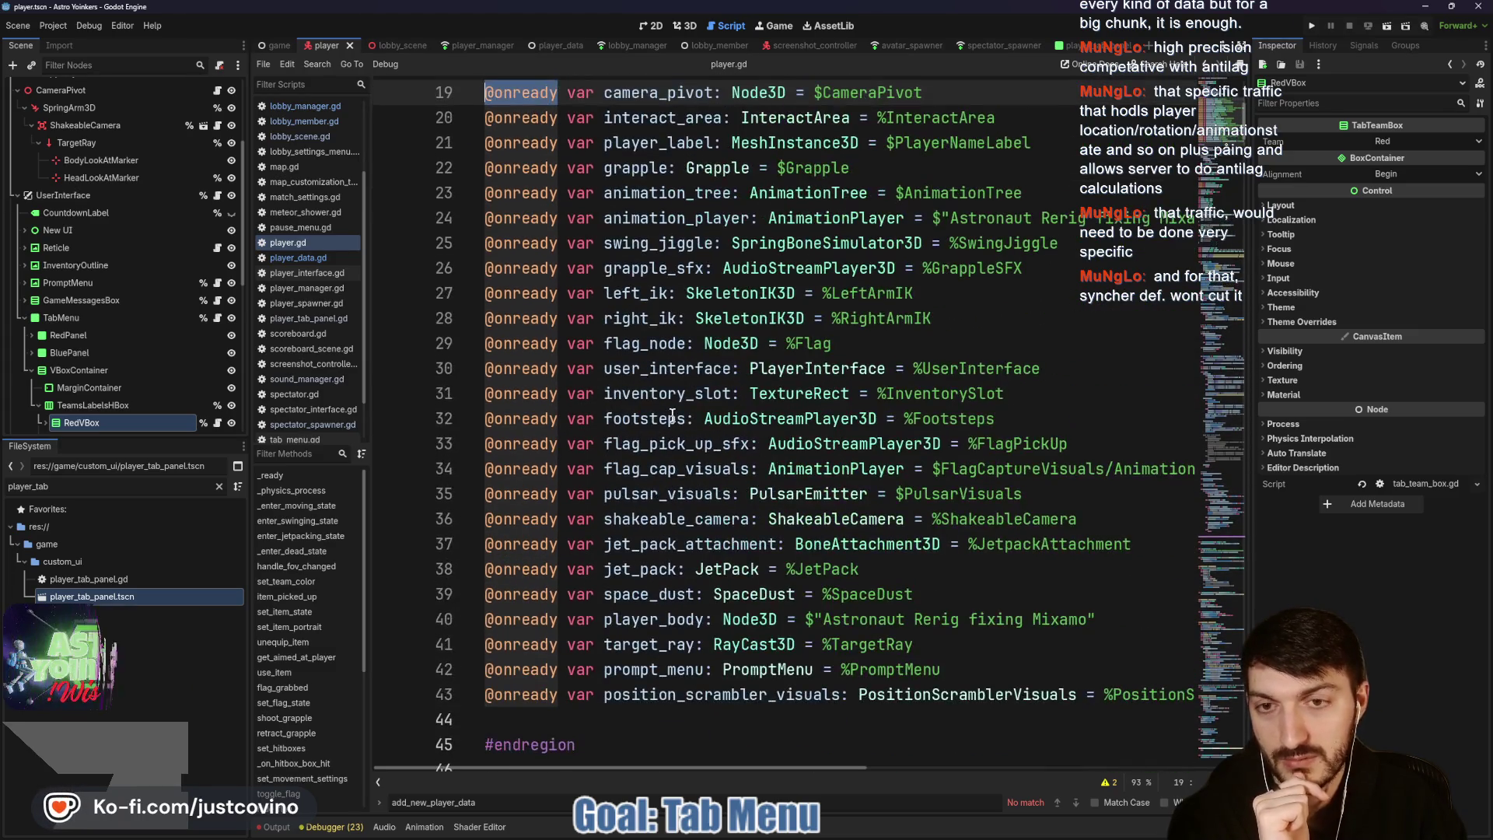
scroll(672, 415, "up", 2)
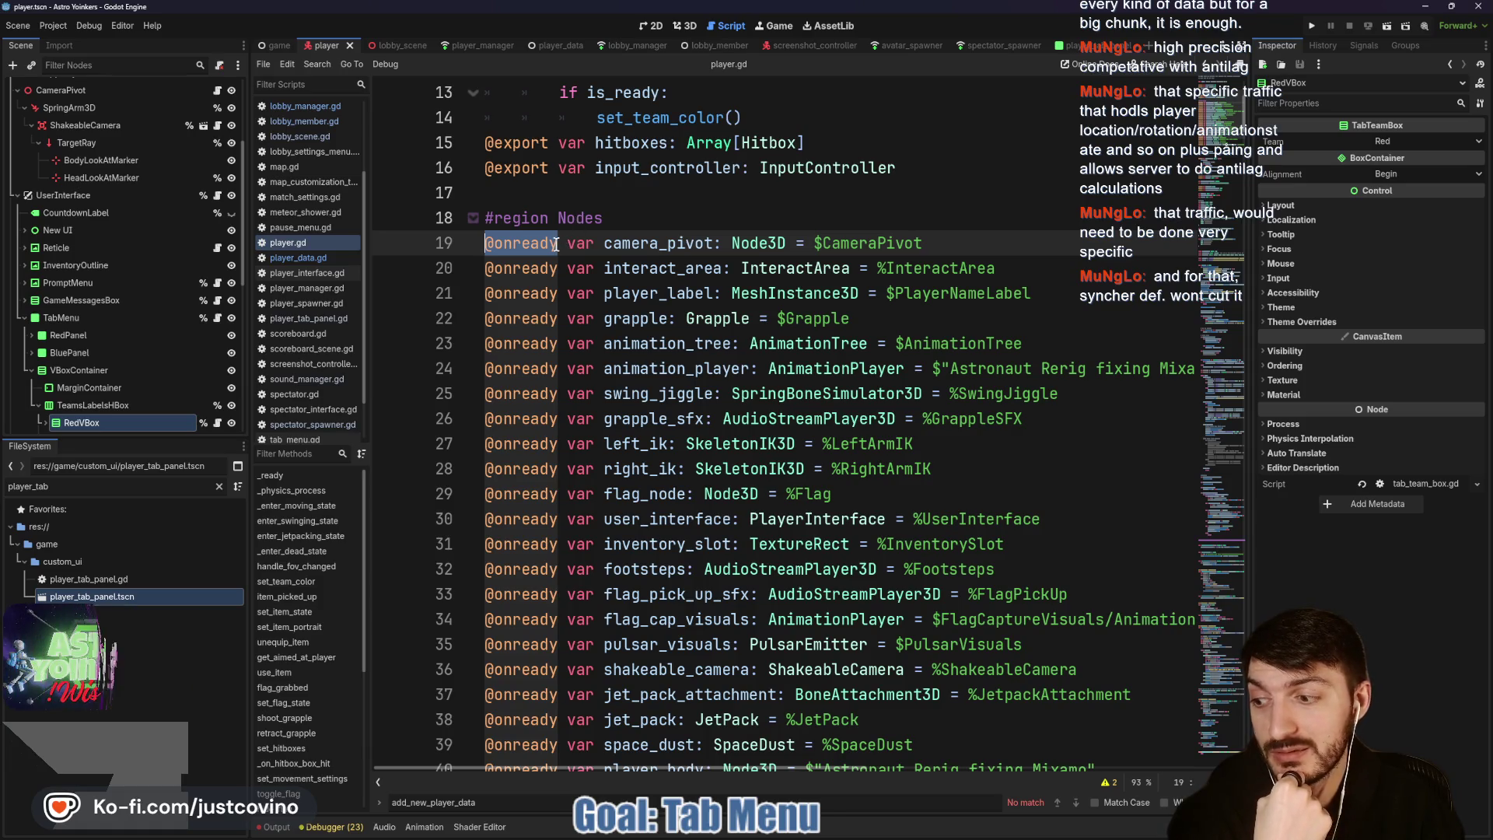
scroll(161, 304, "up", 3)
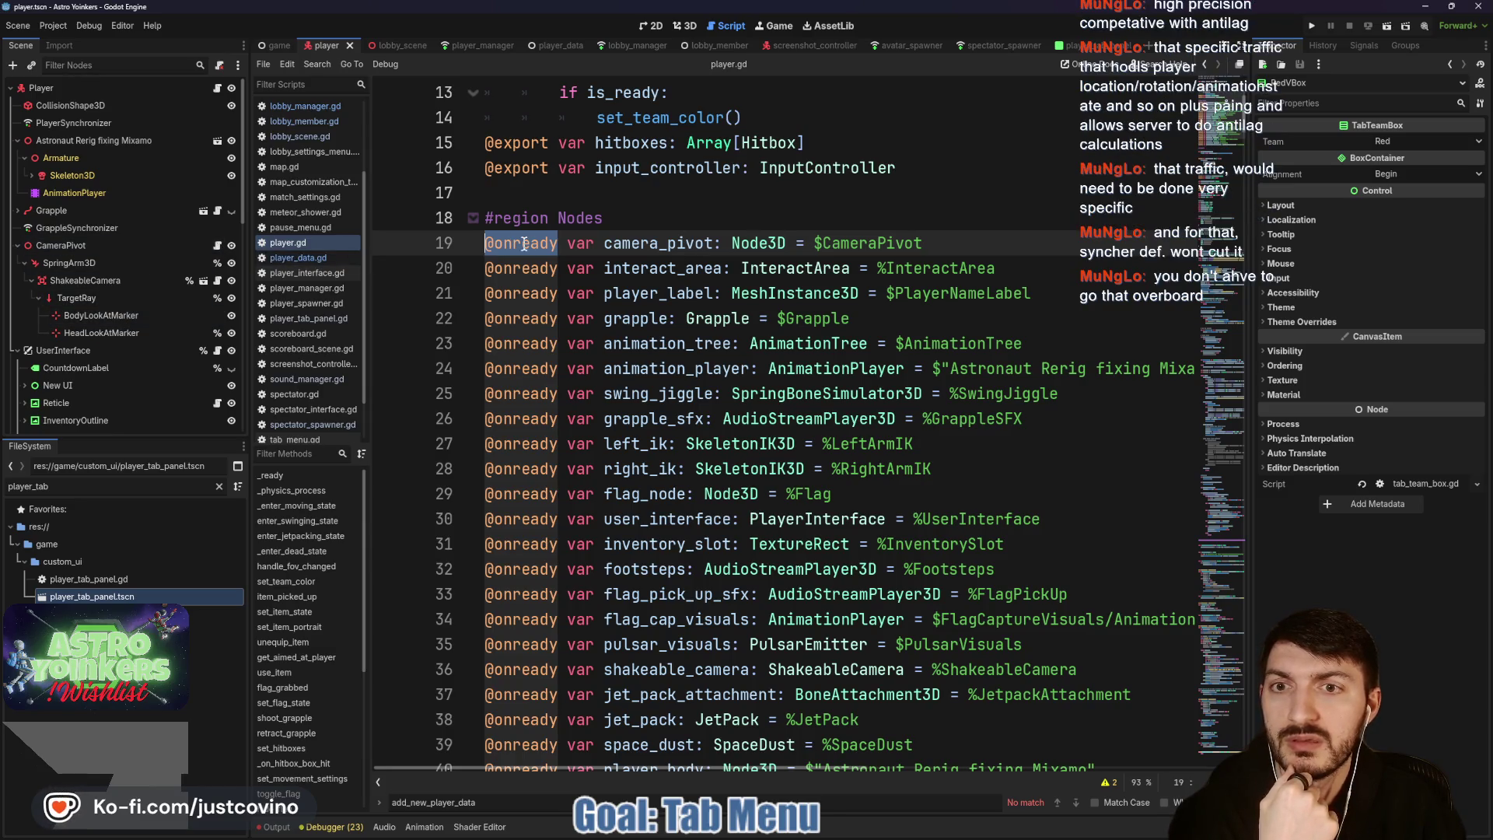
mouse_move(561, 255)
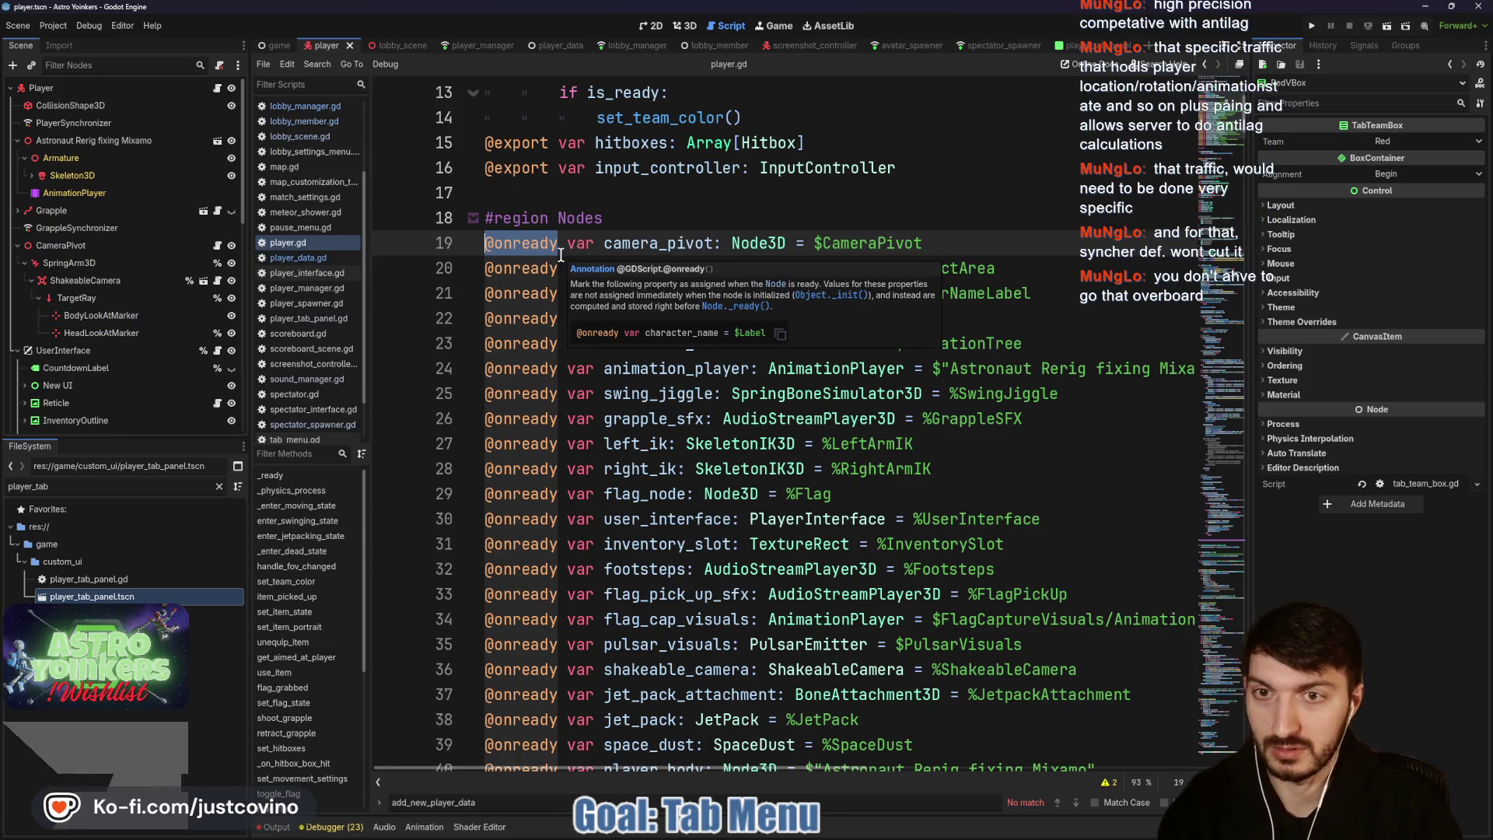
left_click(558, 244)
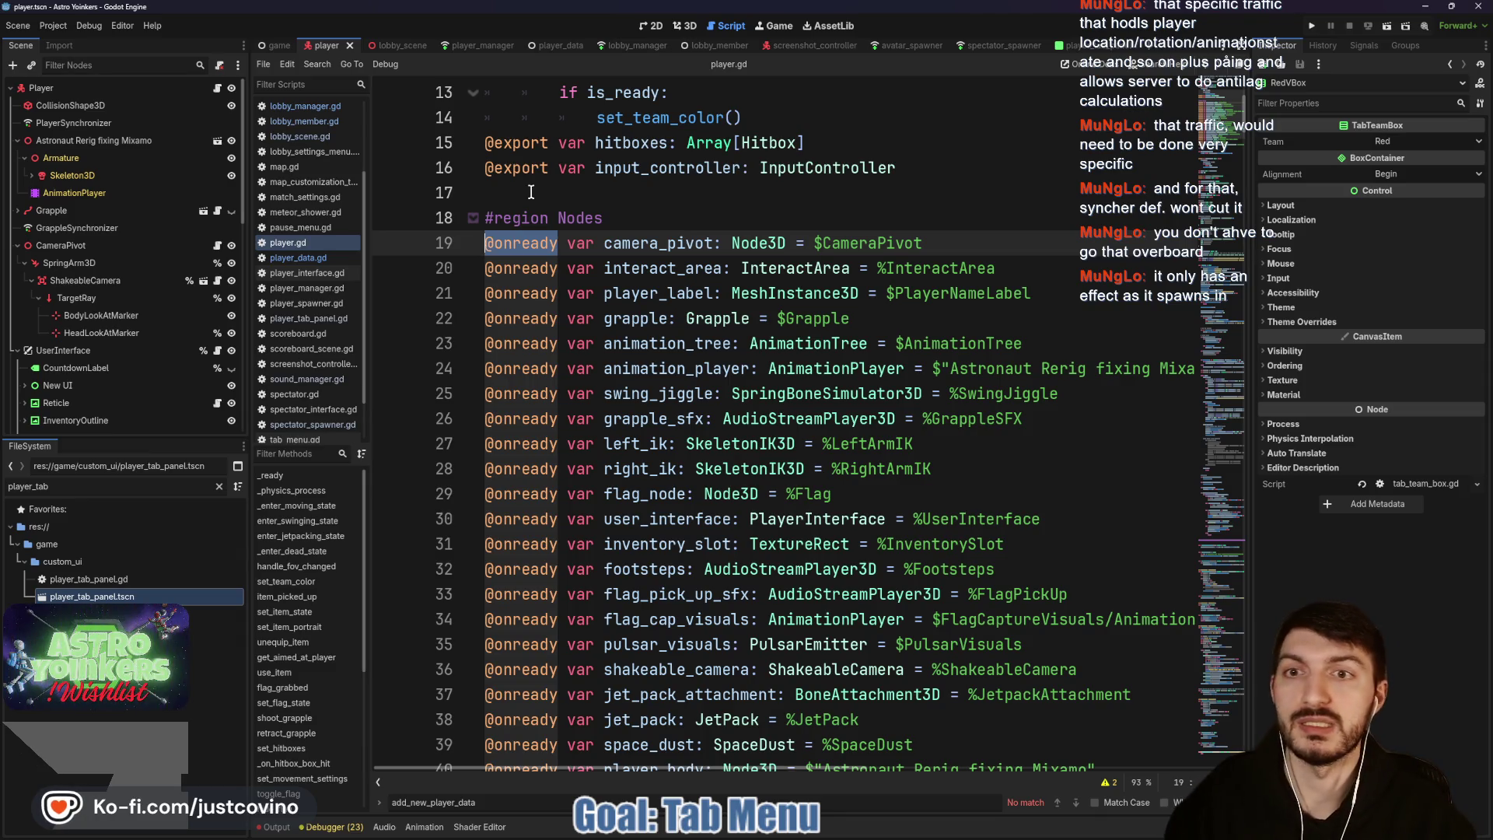
left_click(531, 192)
left_click(473, 218)
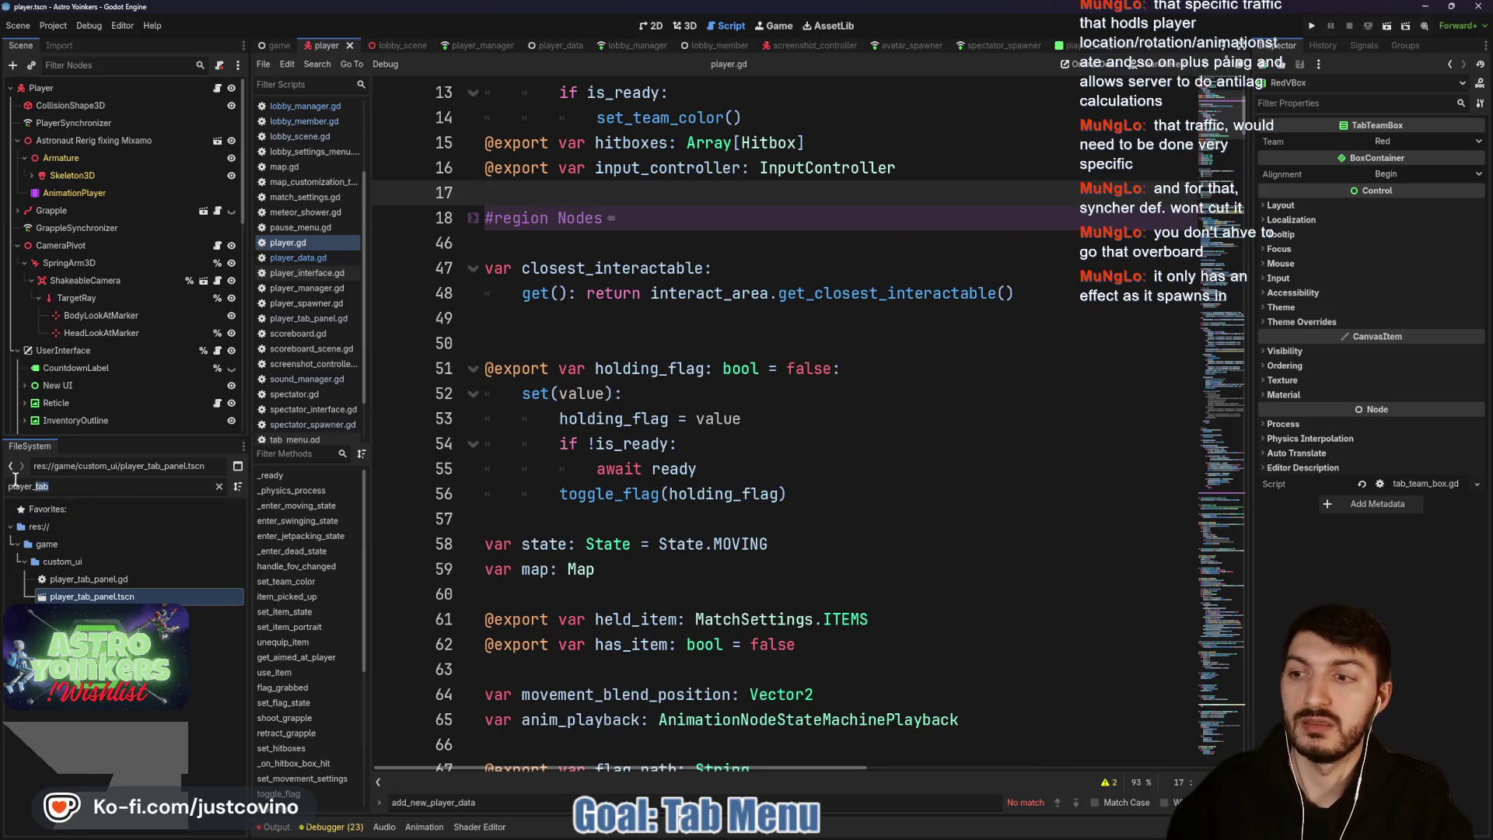
Filter the FileSystem dock by 'asteroid' and open asteroid2.tscn
type("asteroid")
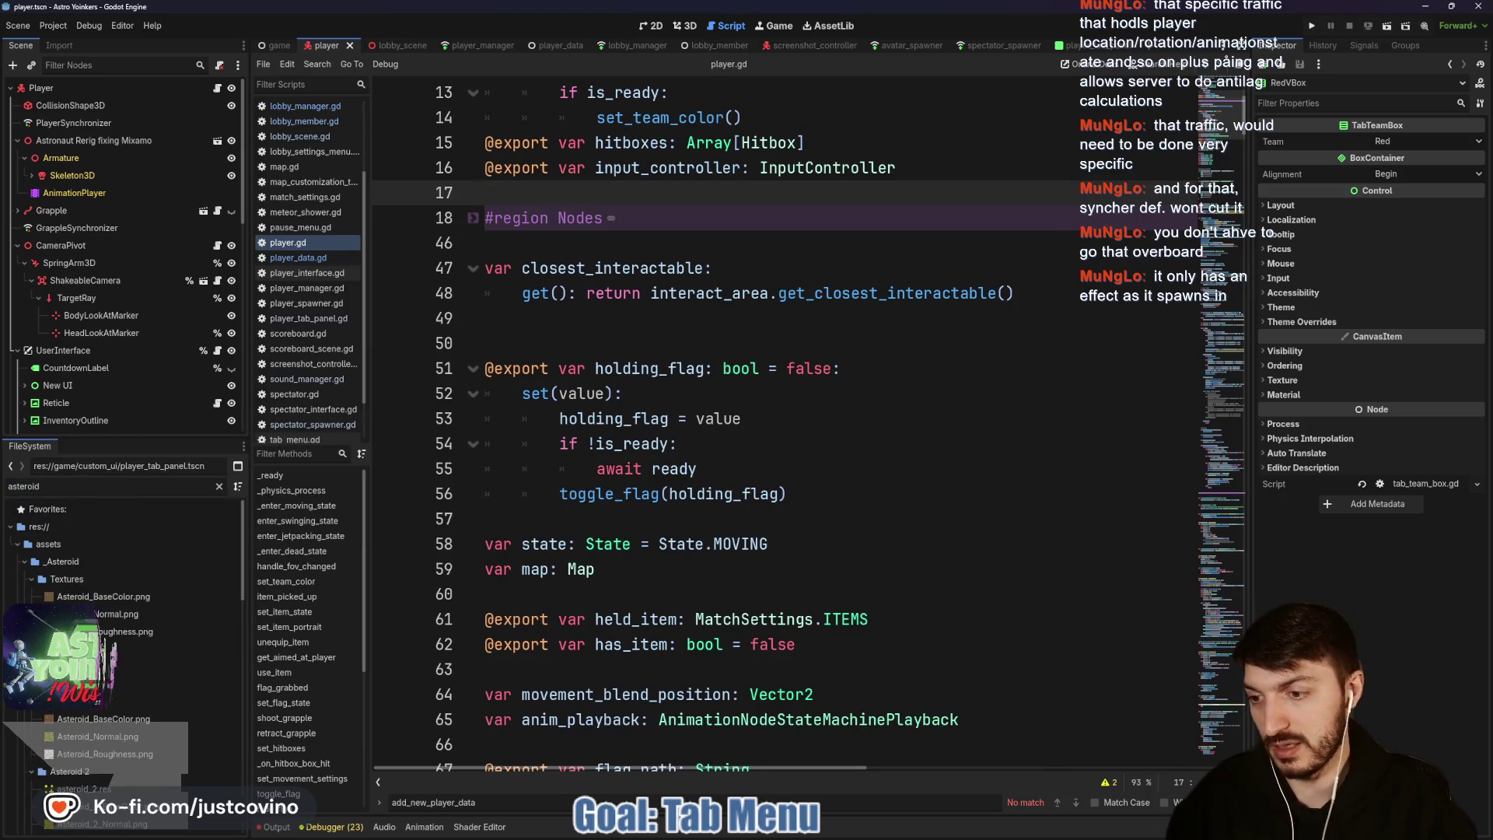
scroll(121, 622, "down", 10)
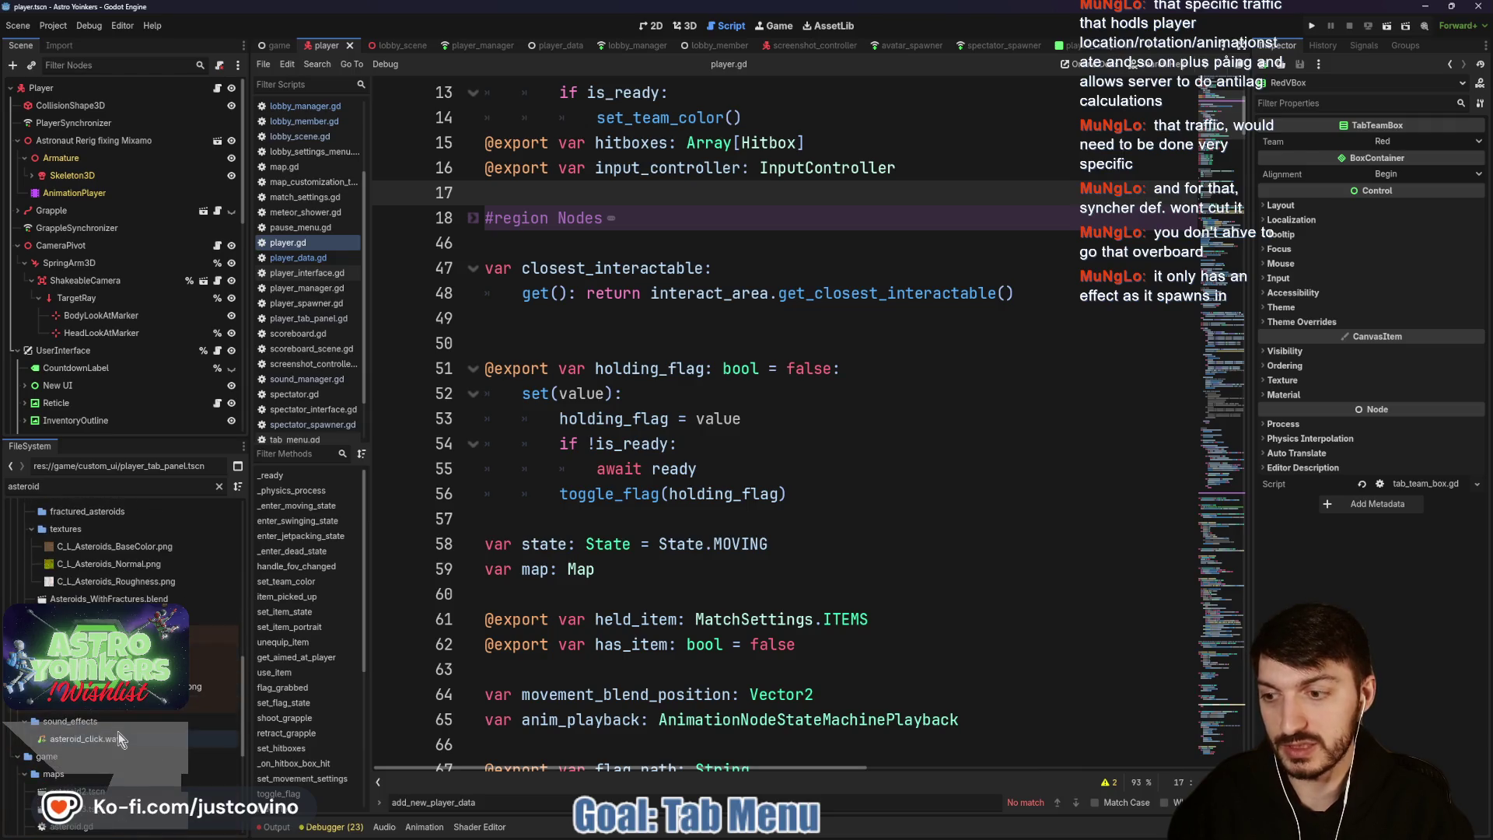
scroll(120, 591, "down", 2)
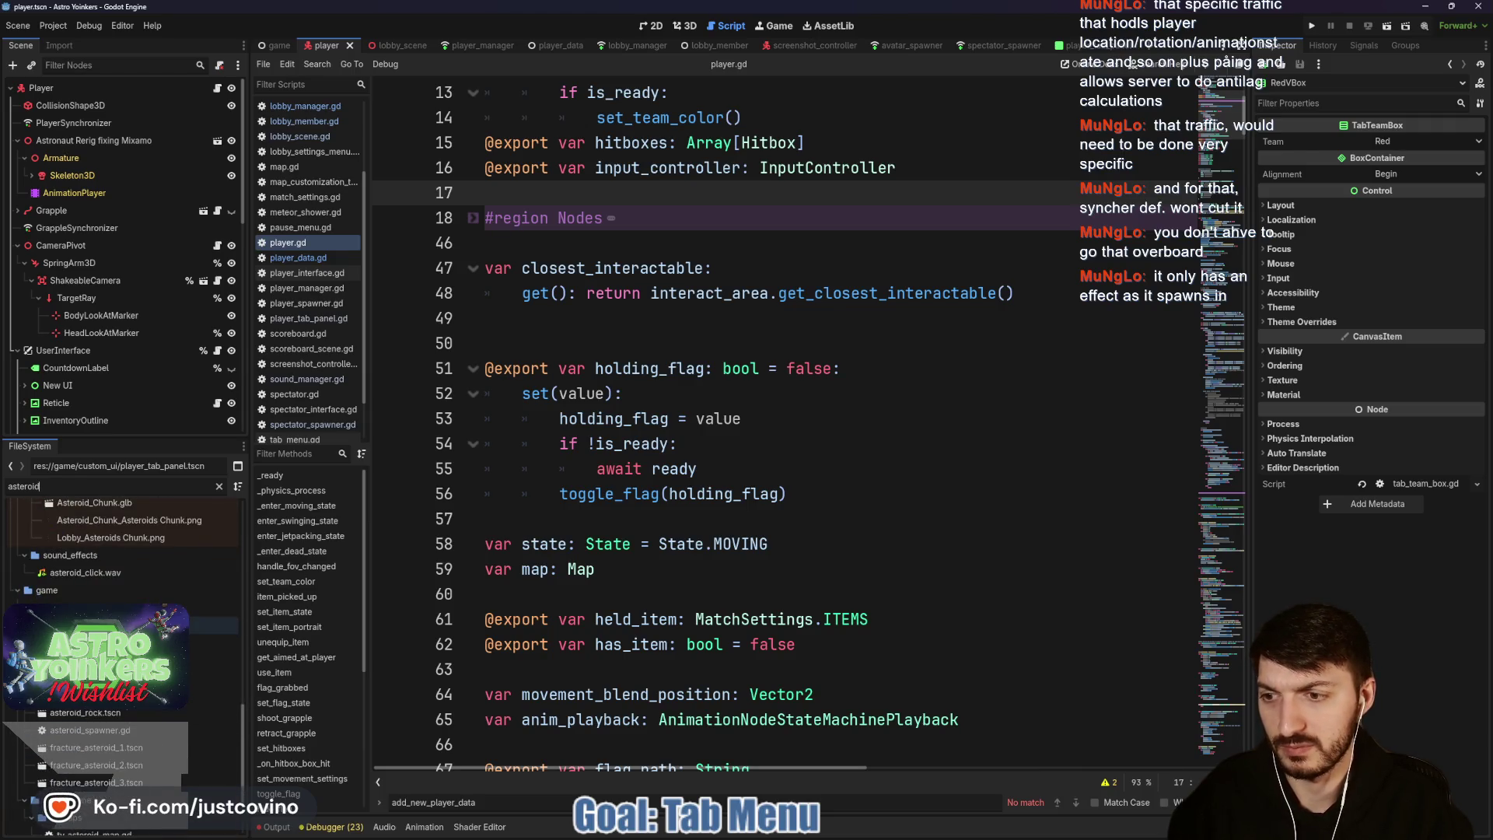
double_click(91, 627)
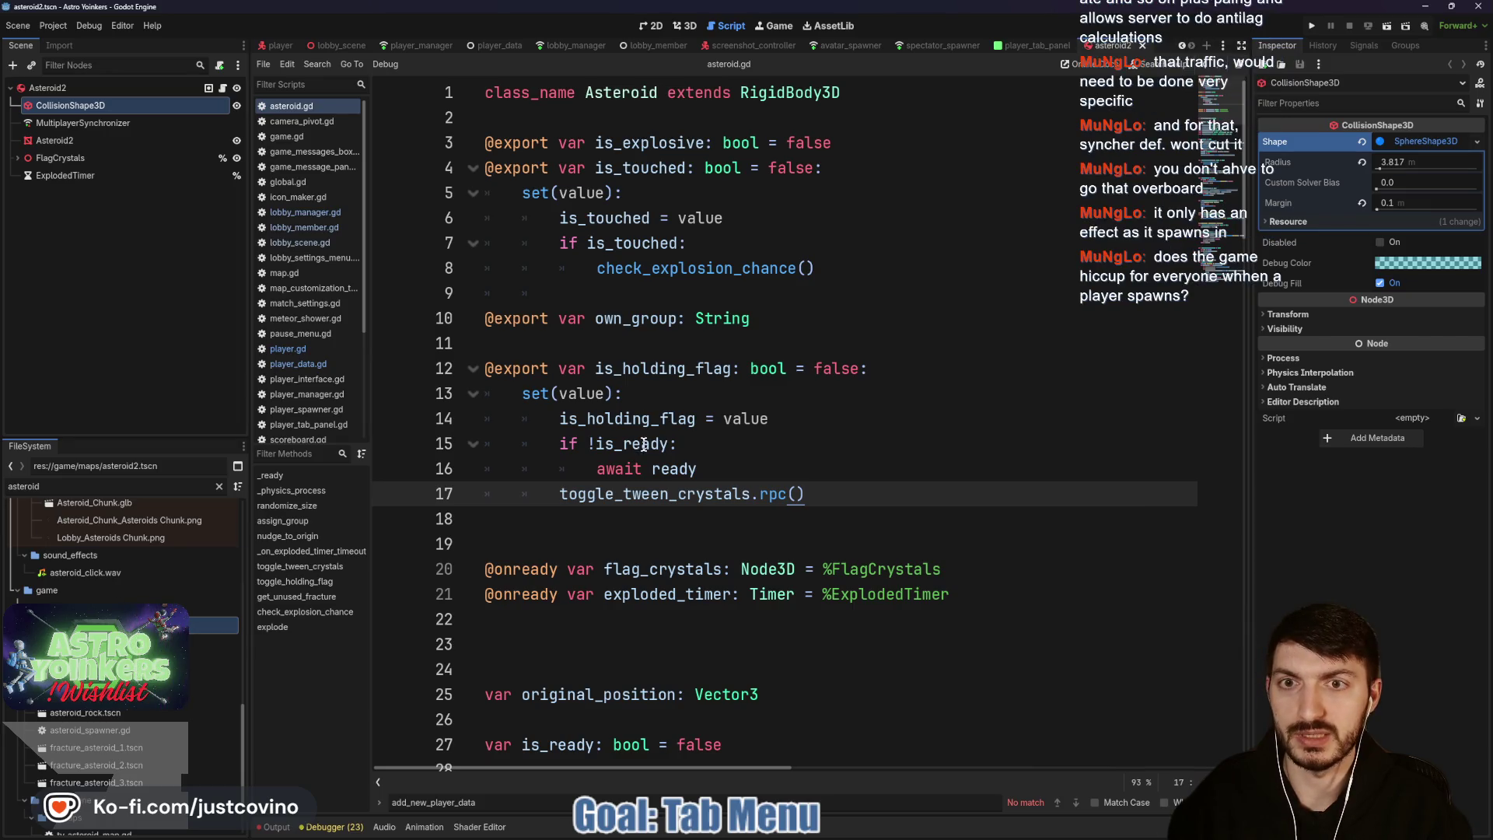
scroll(777, 350, "down", 3)
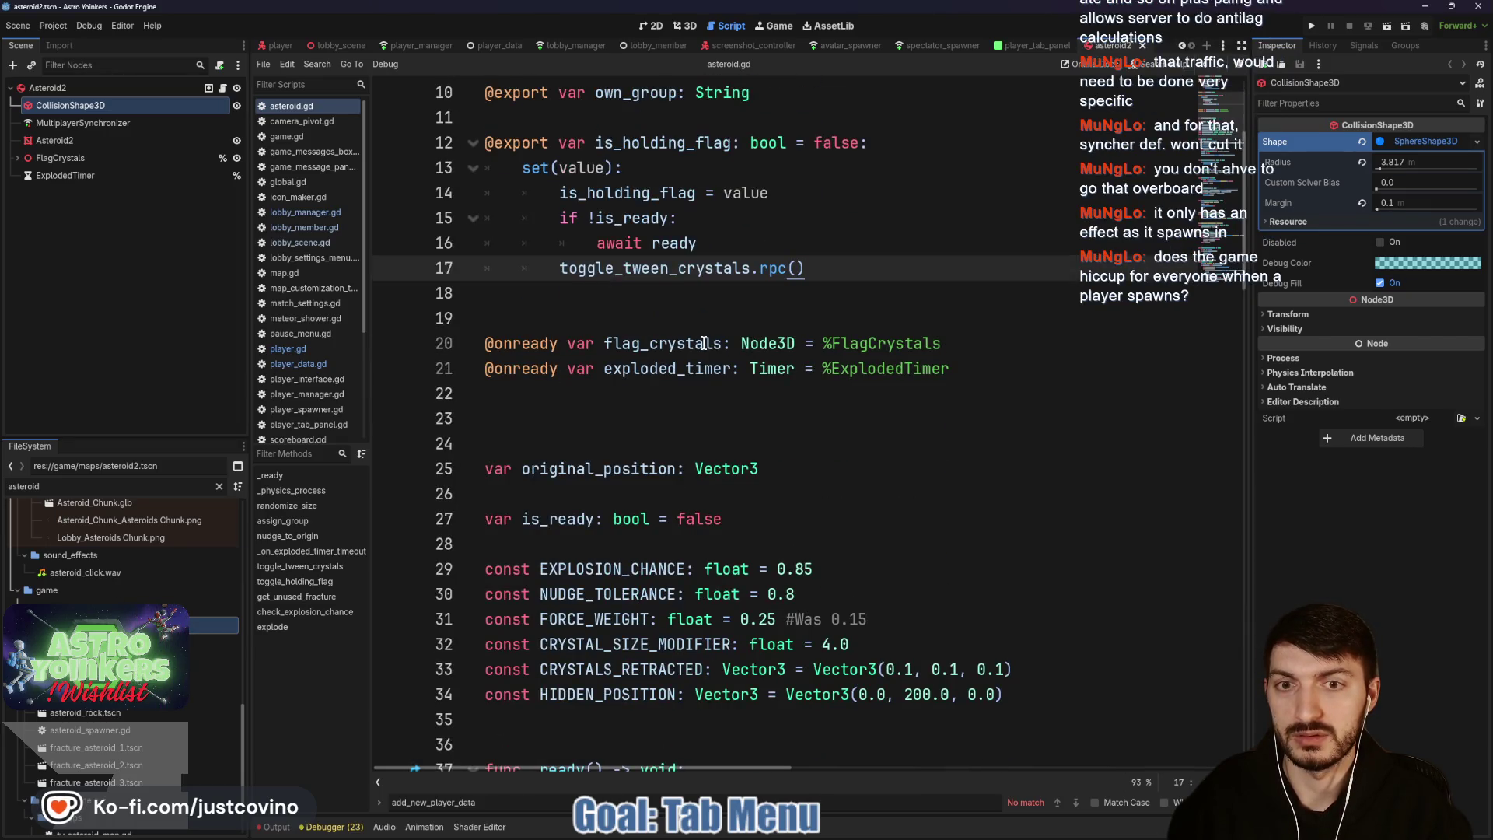
left_click(978, 364)
key("shift+Up")
key("shift+Home")
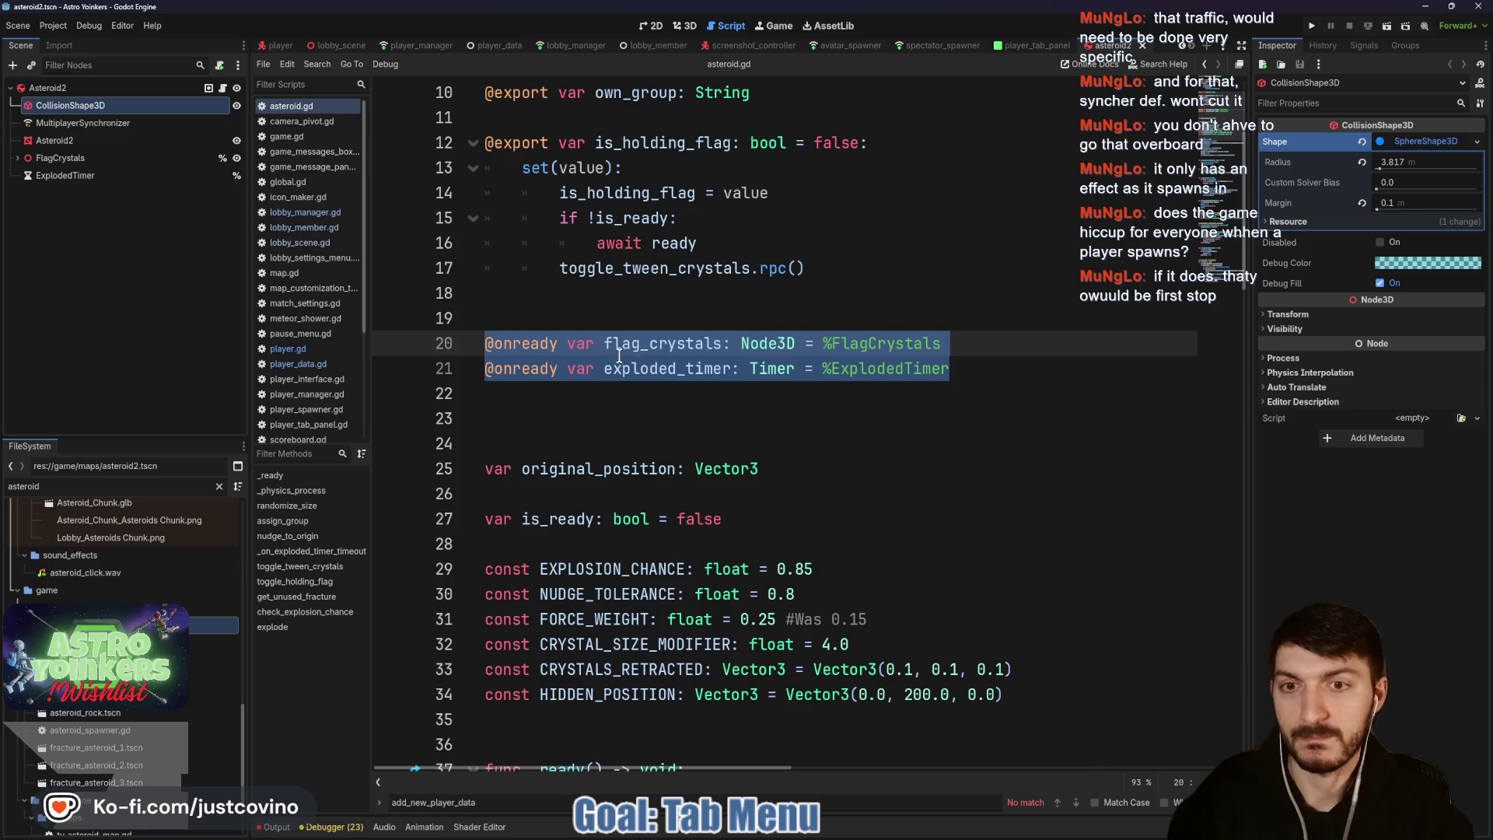
left_click(555, 345)
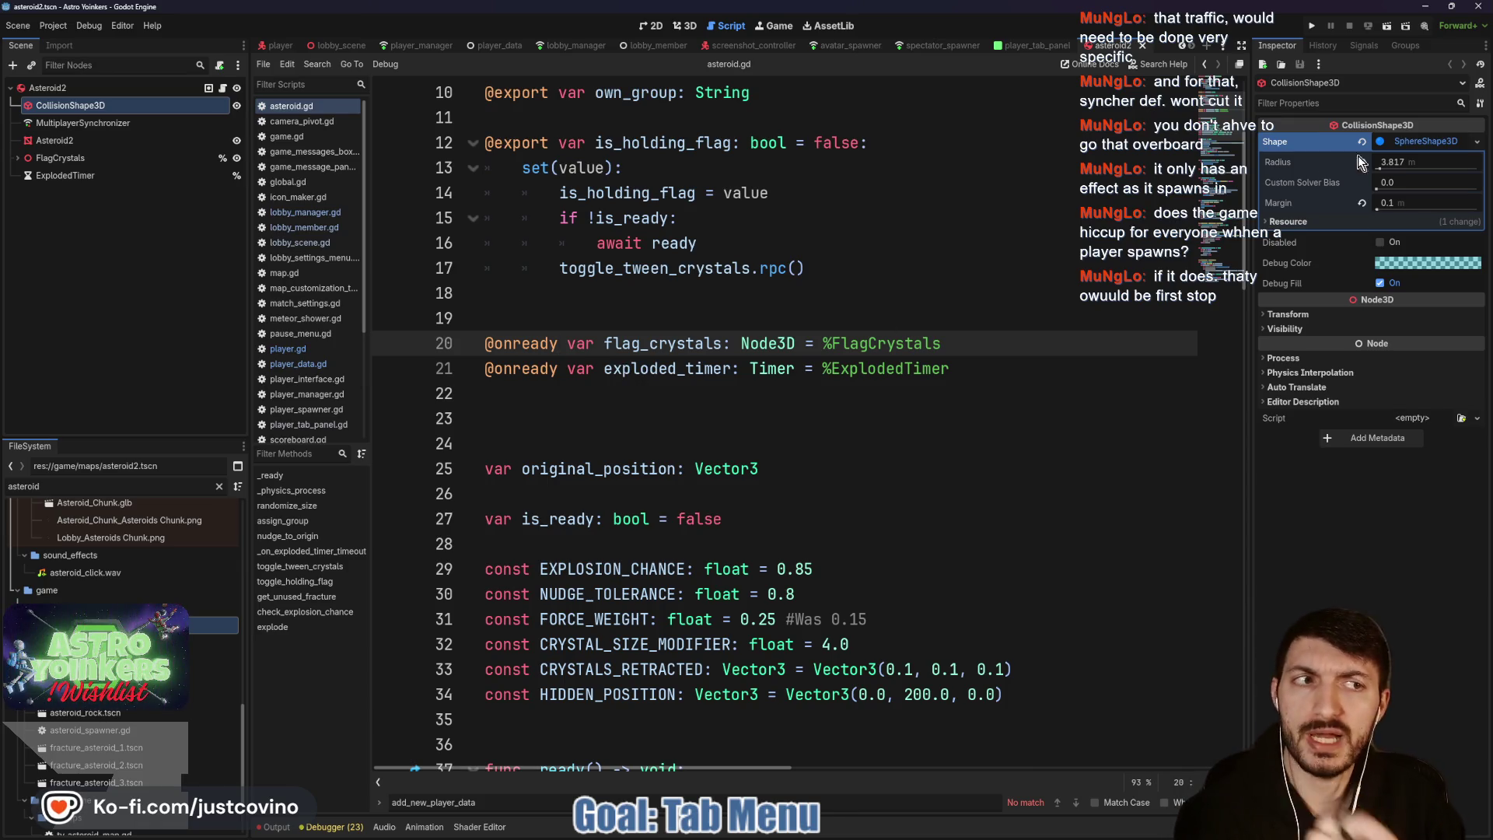
left_click(1430, 146)
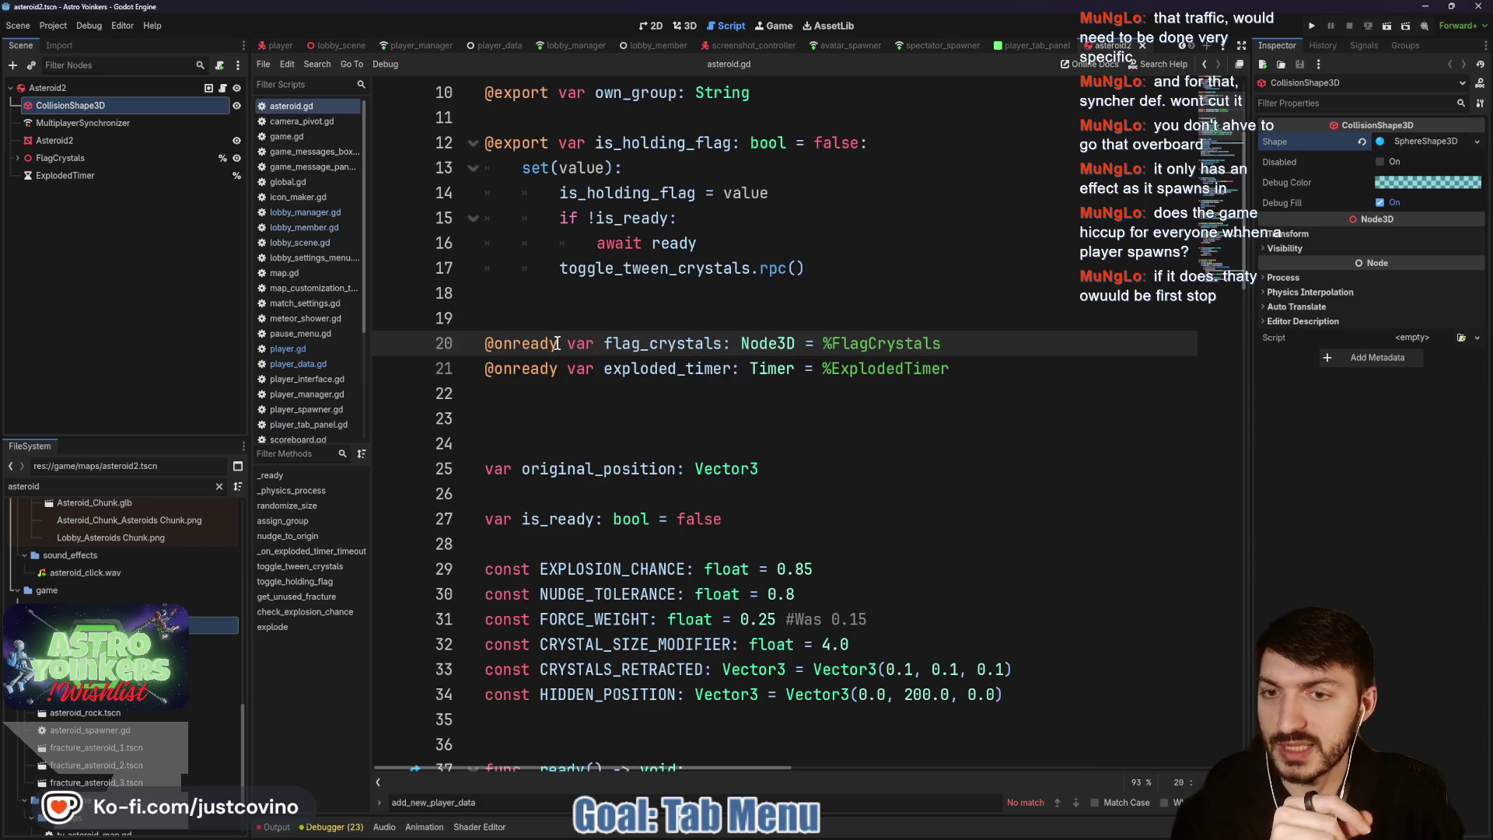
mouse_move(547, 339)
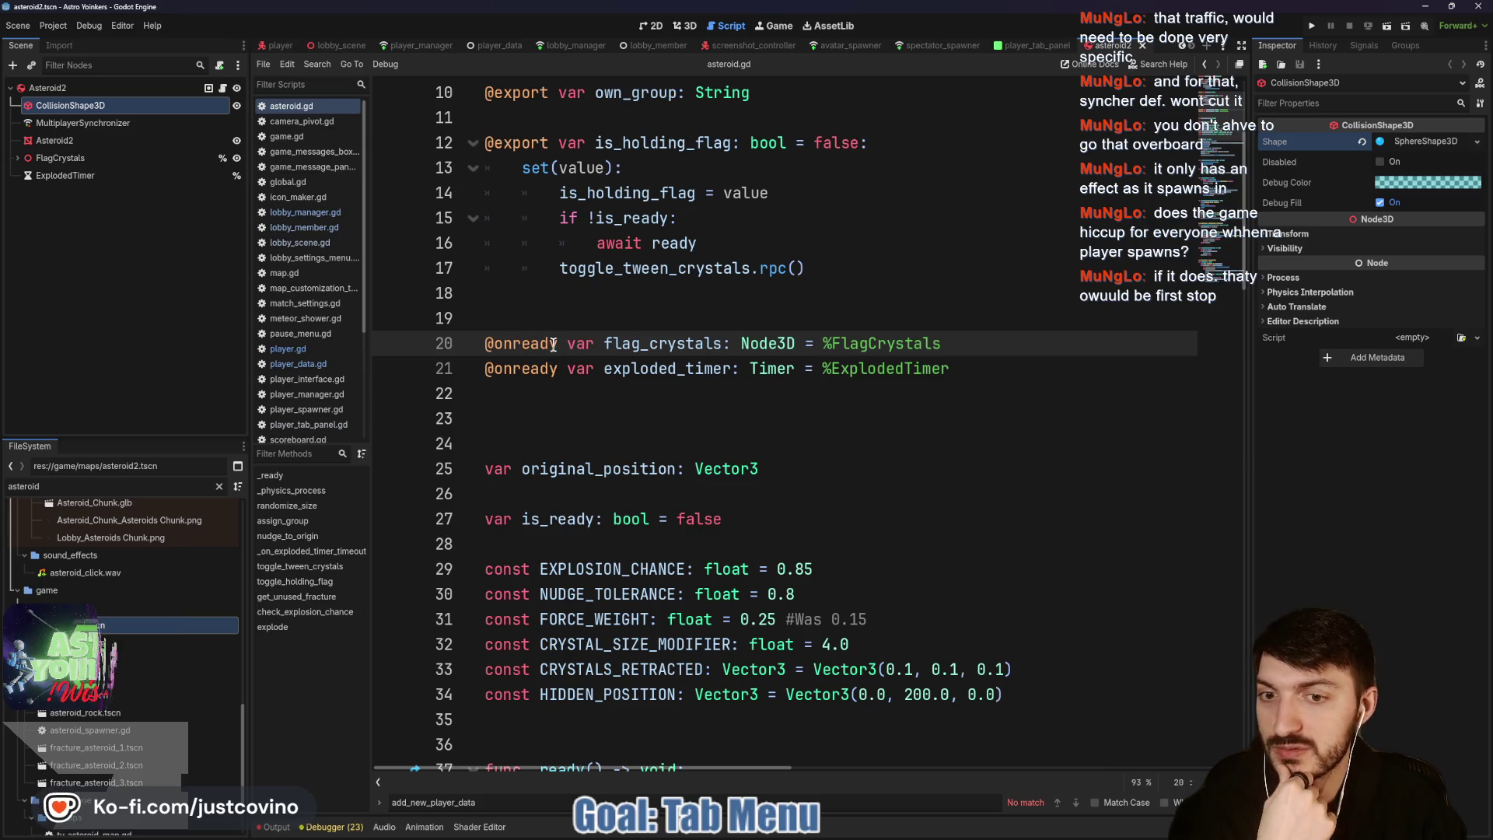
scroll(553, 344, "down", 3)
scroll(554, 345, "up", 3)
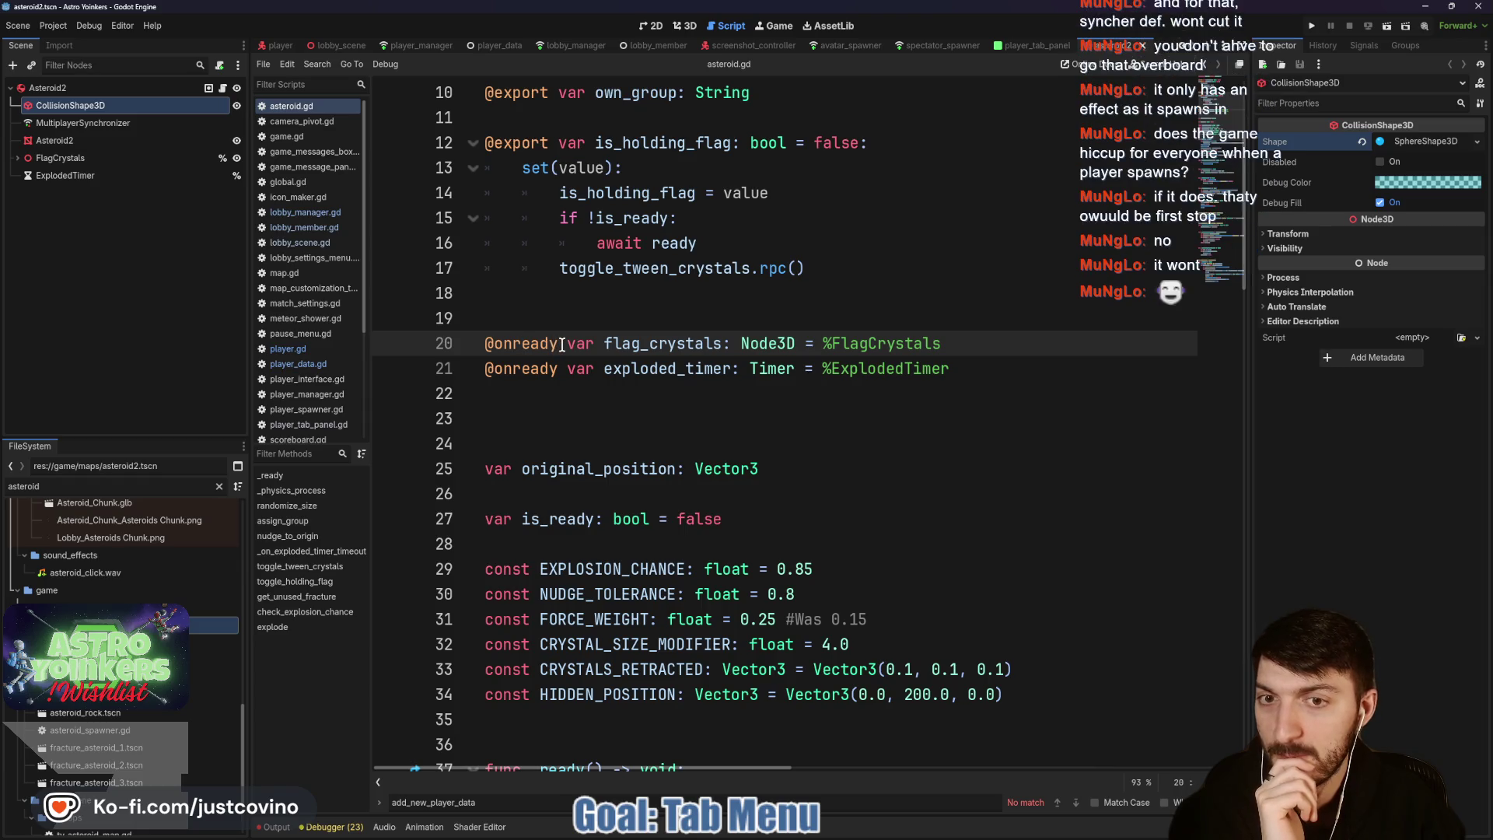
double_click(493, 339)
mouse_move(497, 340)
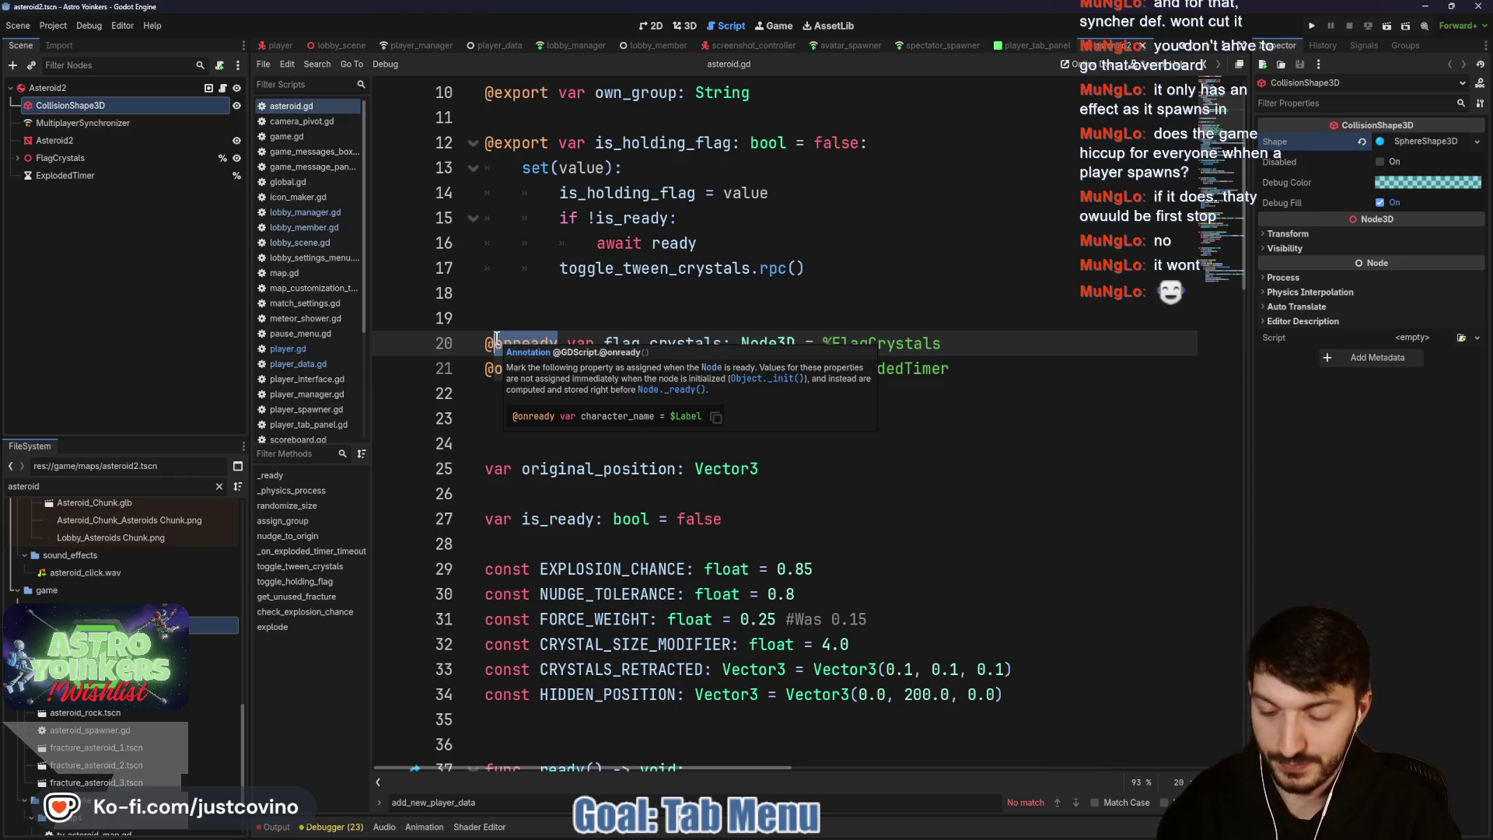
key("ctrl+d")
type("export")
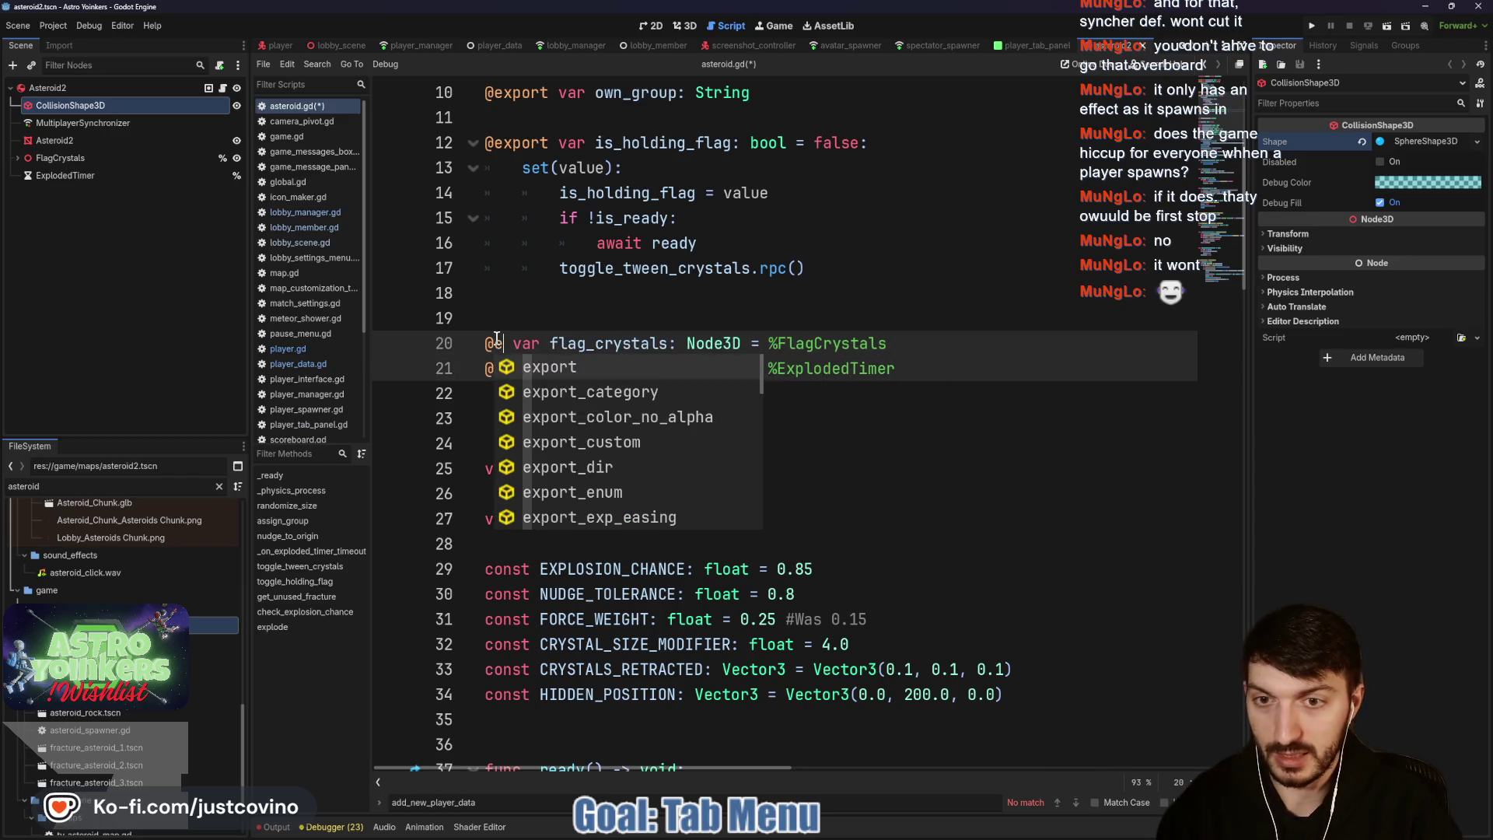
key("Escape")
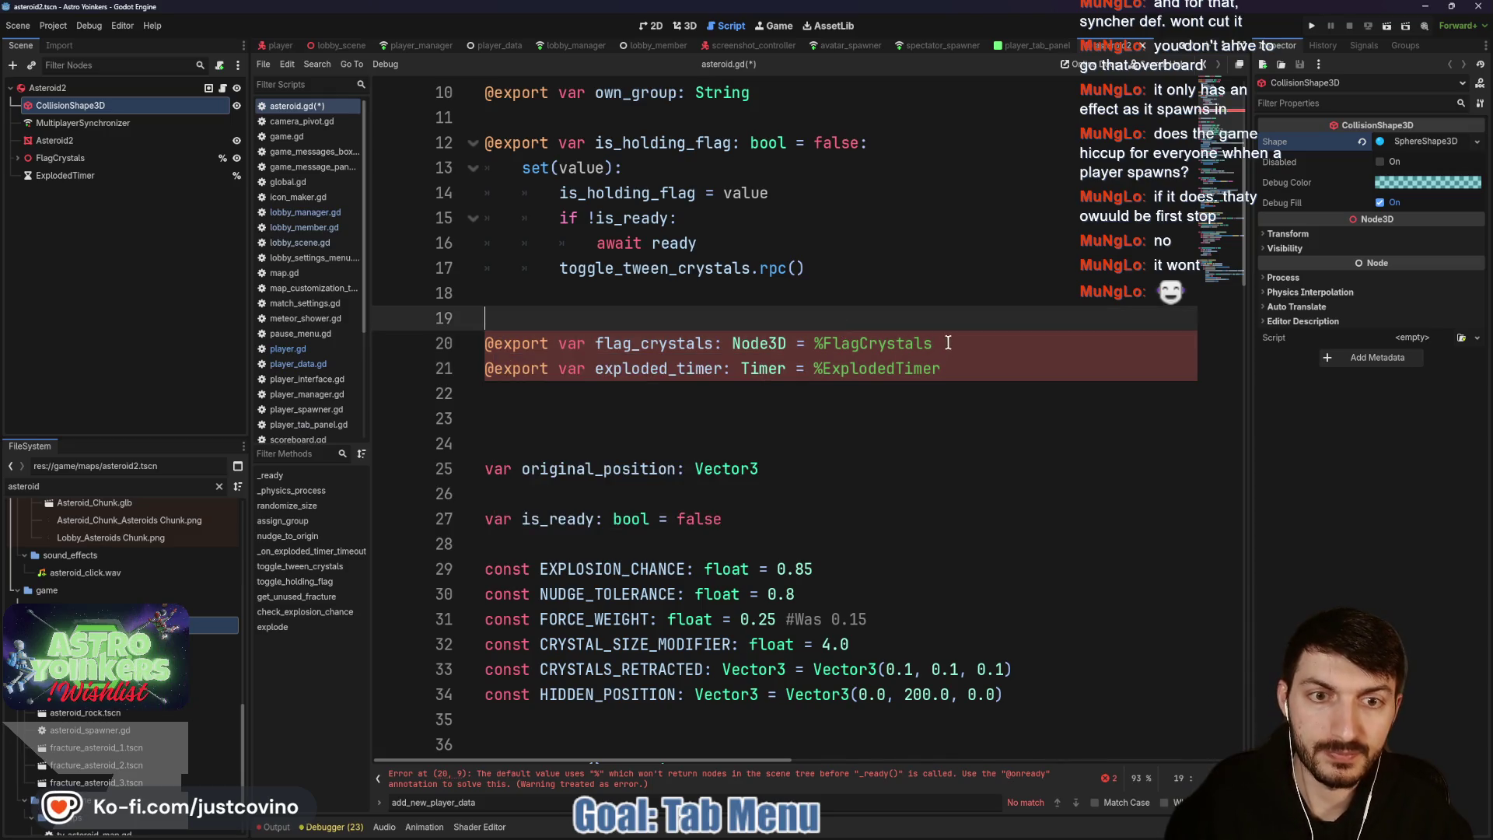
left_click_drag(947, 343, 807, 340)
key("BackSpace")
left_click_drag(942, 369, 790, 369)
key("BackSpace")
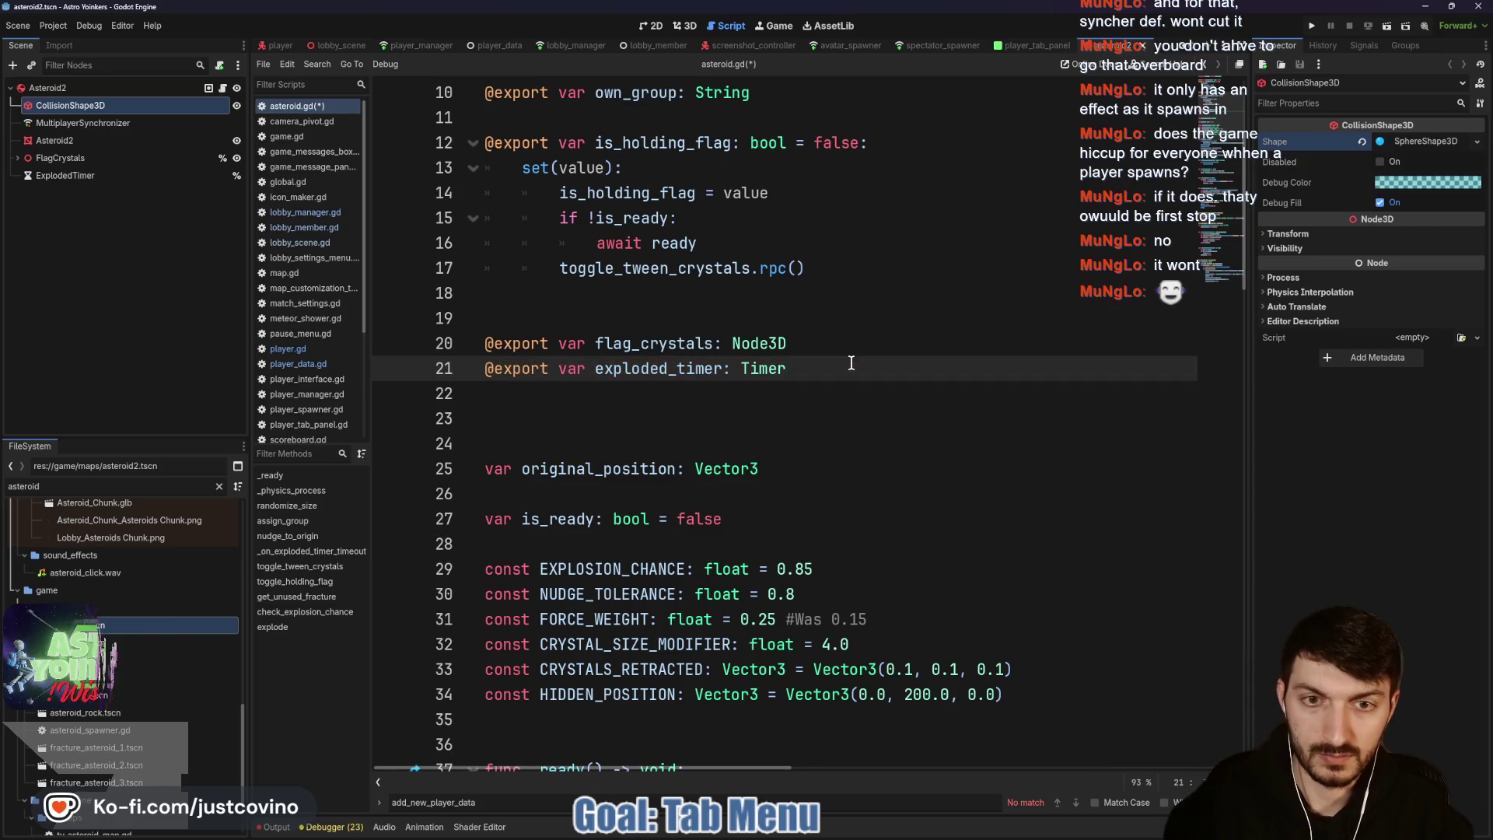
key("ctrl+s")
left_click(523, 319)
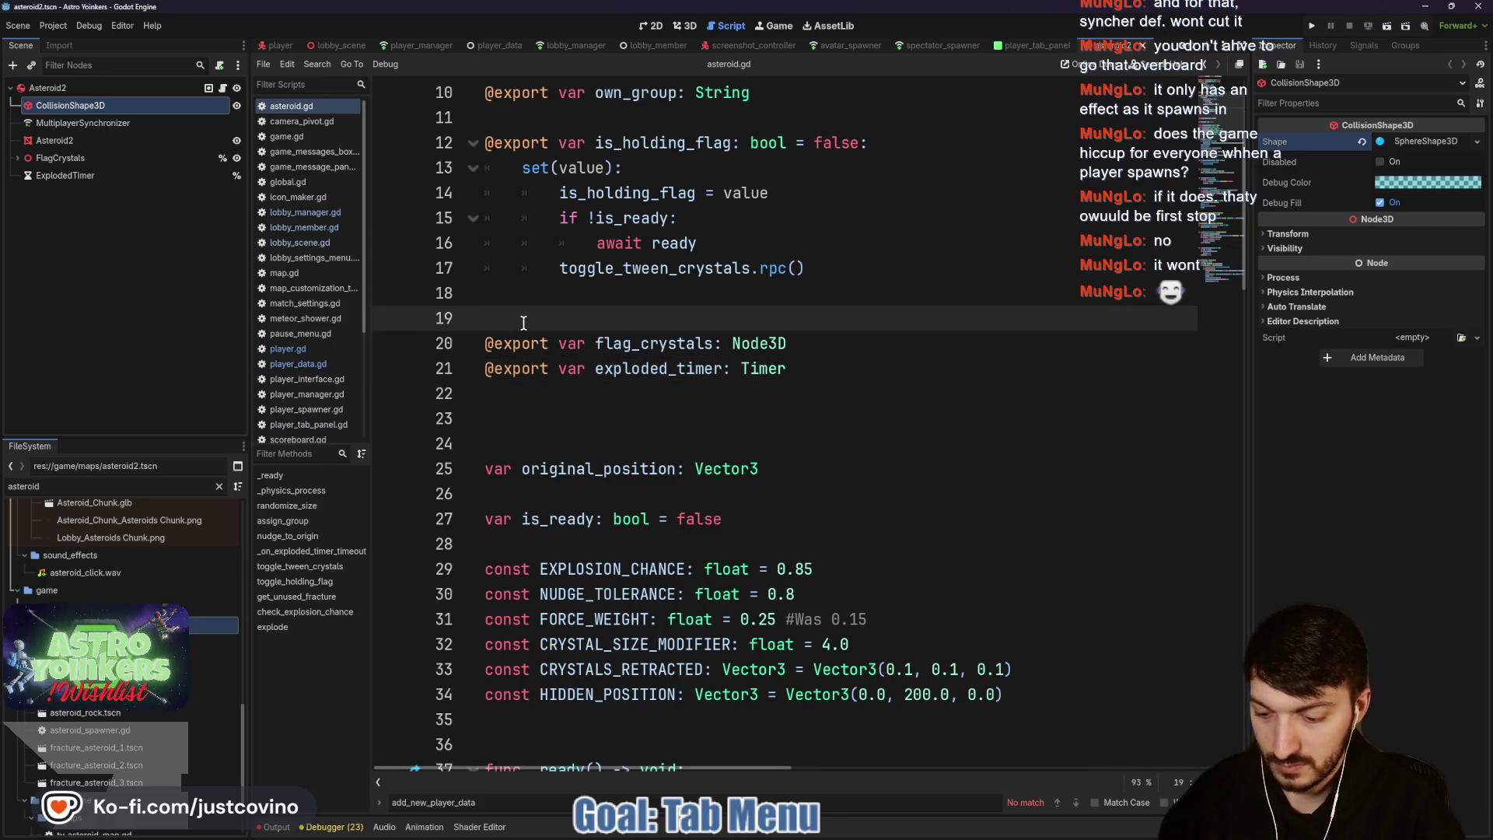
type("@export_sub")
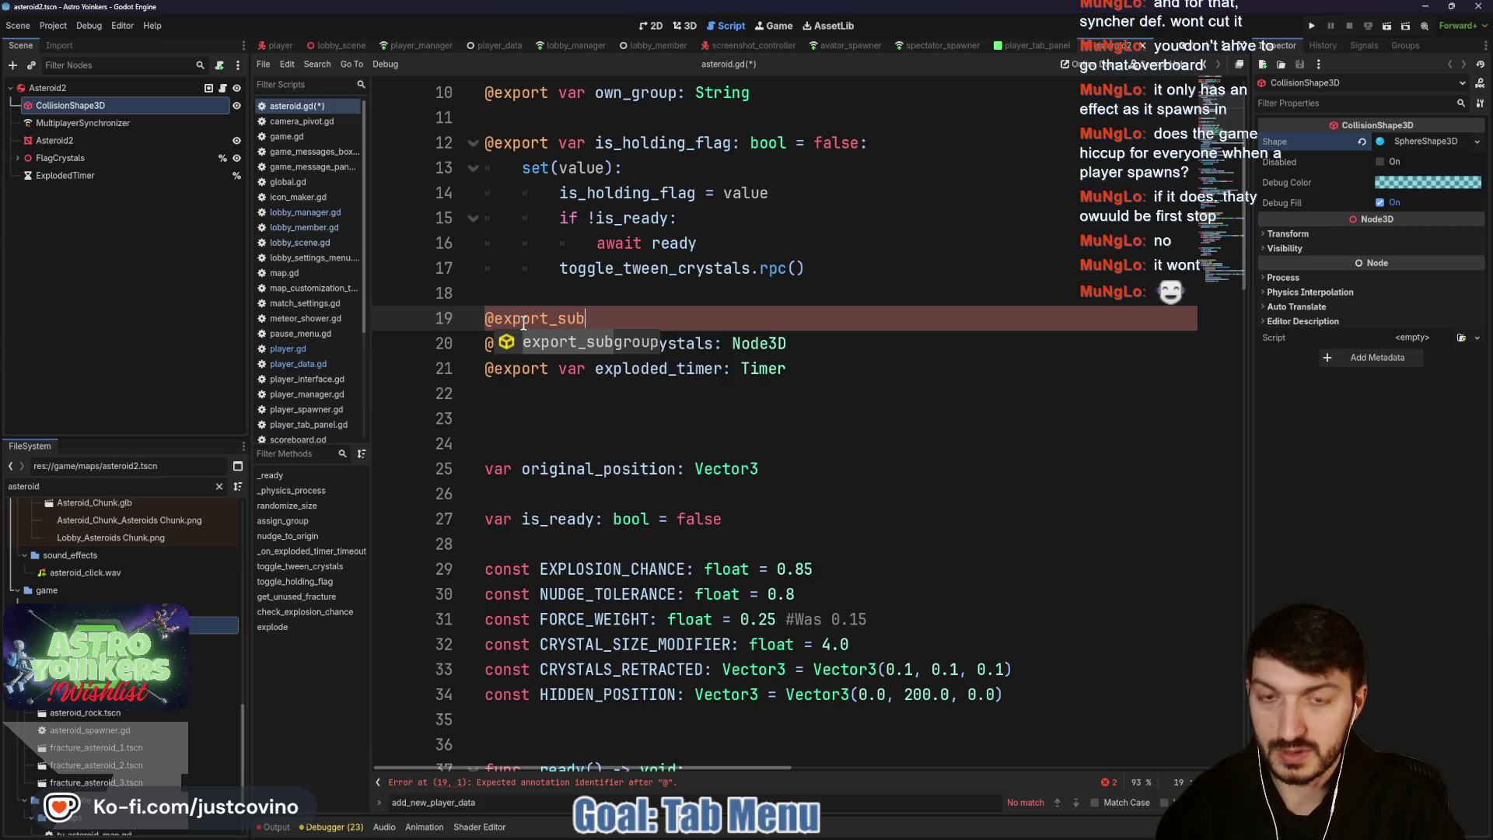
key("Return")
type("\"Nodes\")")
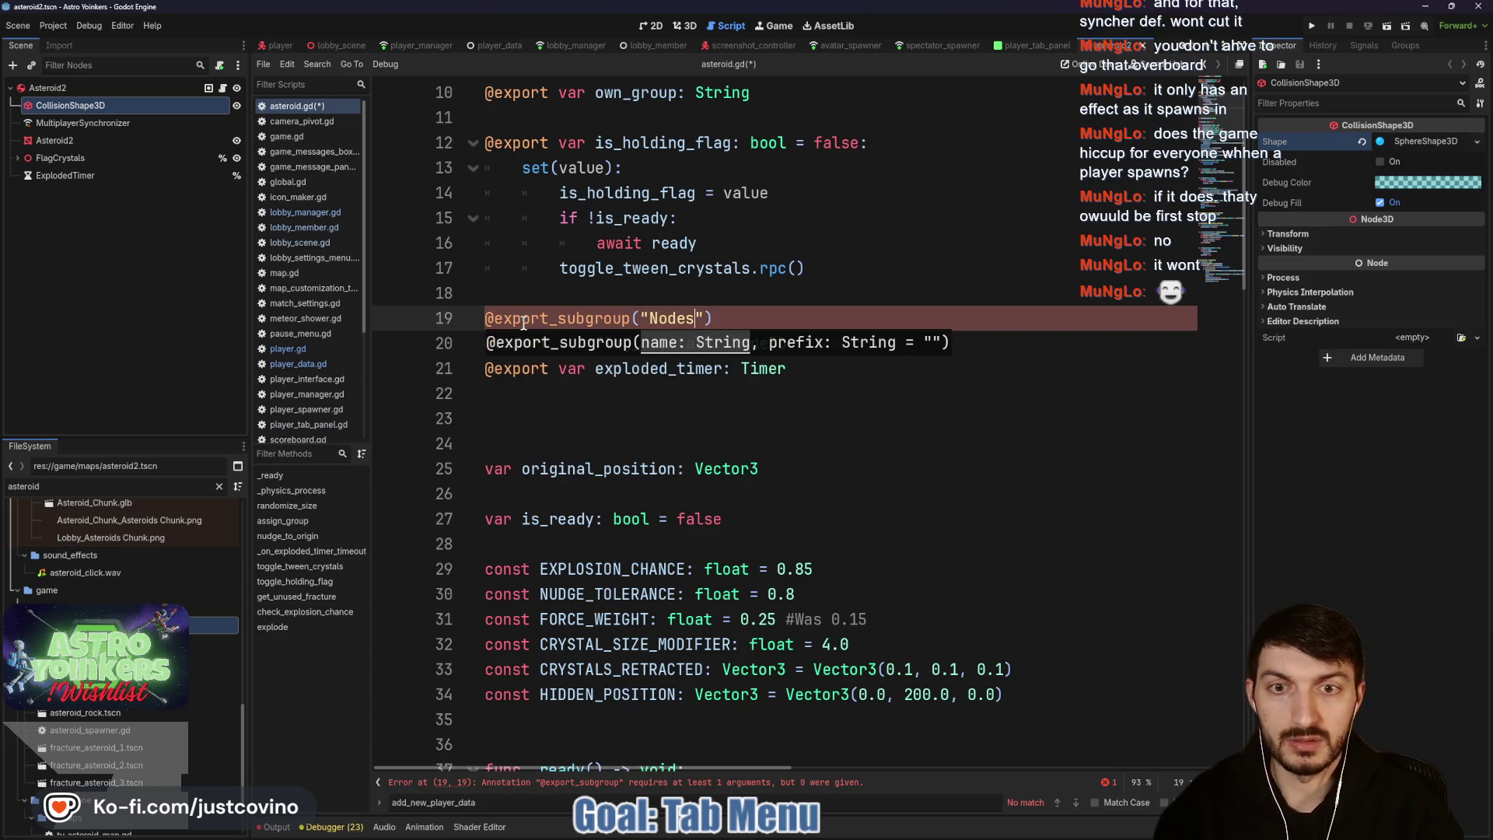
left_click(653, 393)
key("ctrl+s")
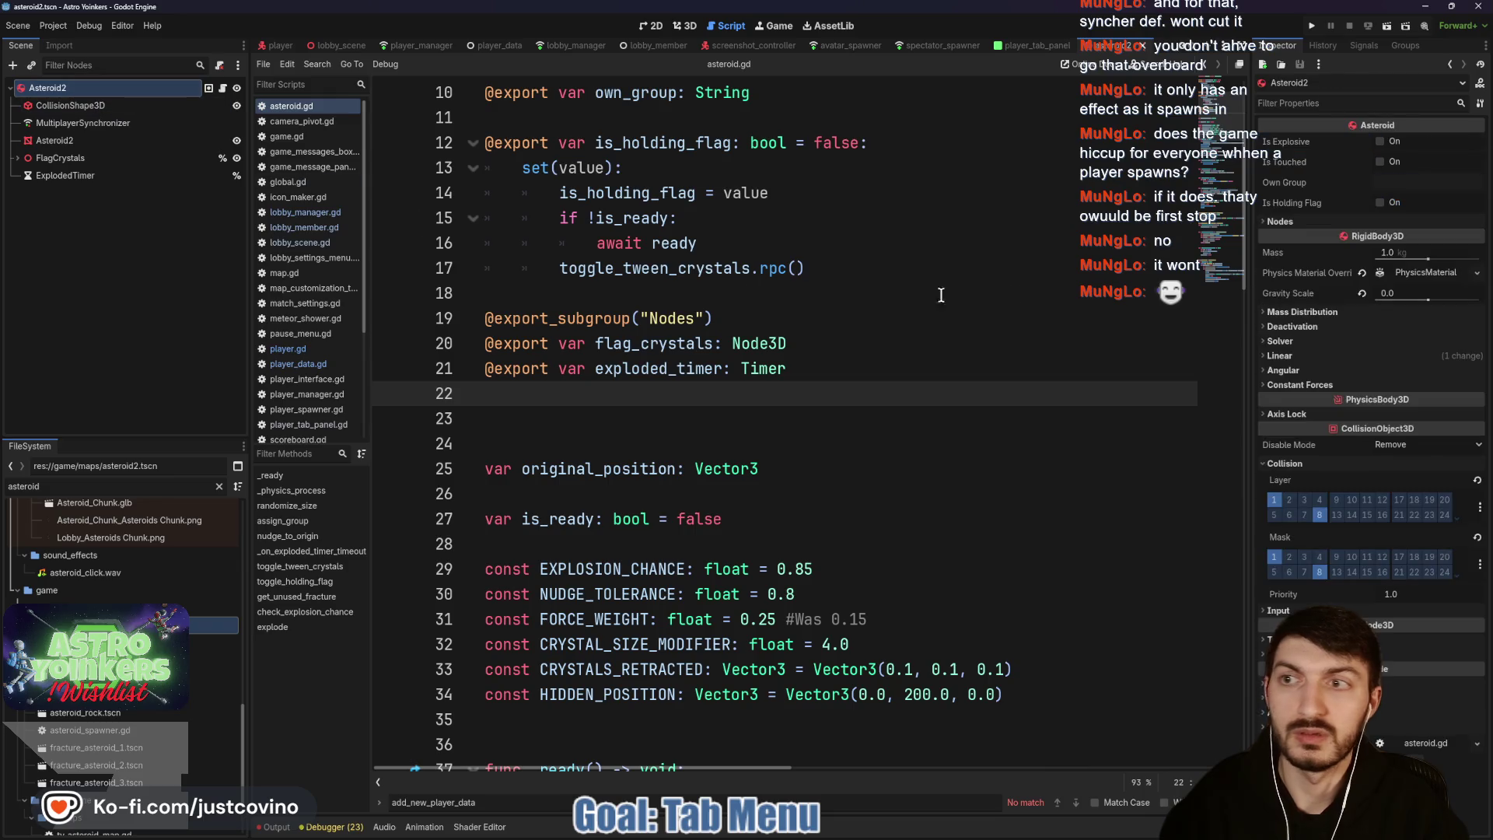
In Asteroid2, assign FlagCrystals to Flag Crystals and ExplodedTimer to Exploded Timer
left_click(1279, 221)
left_click(1406, 238)
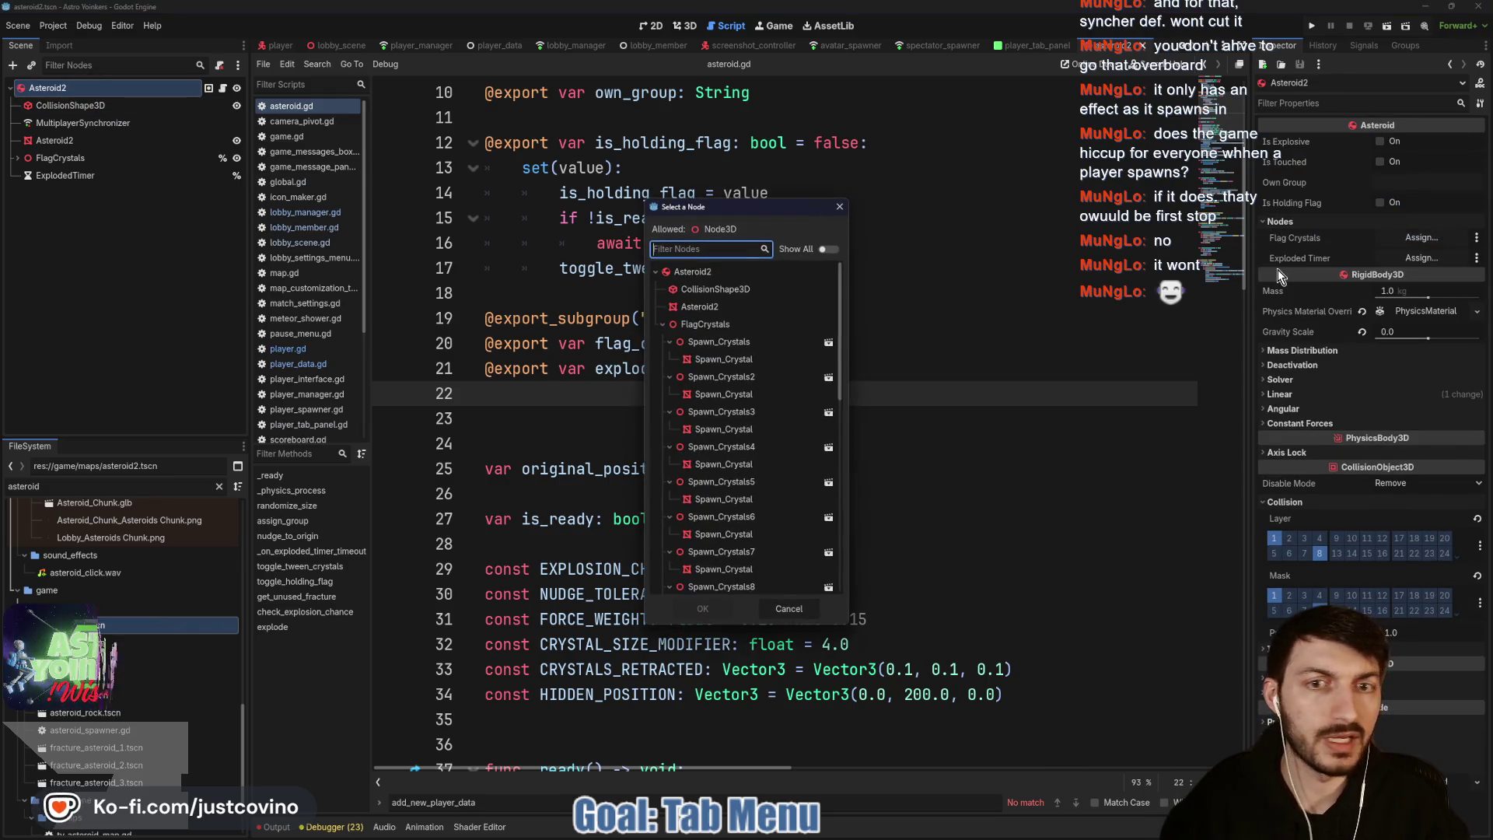
left_click(743, 327)
left_click(709, 603)
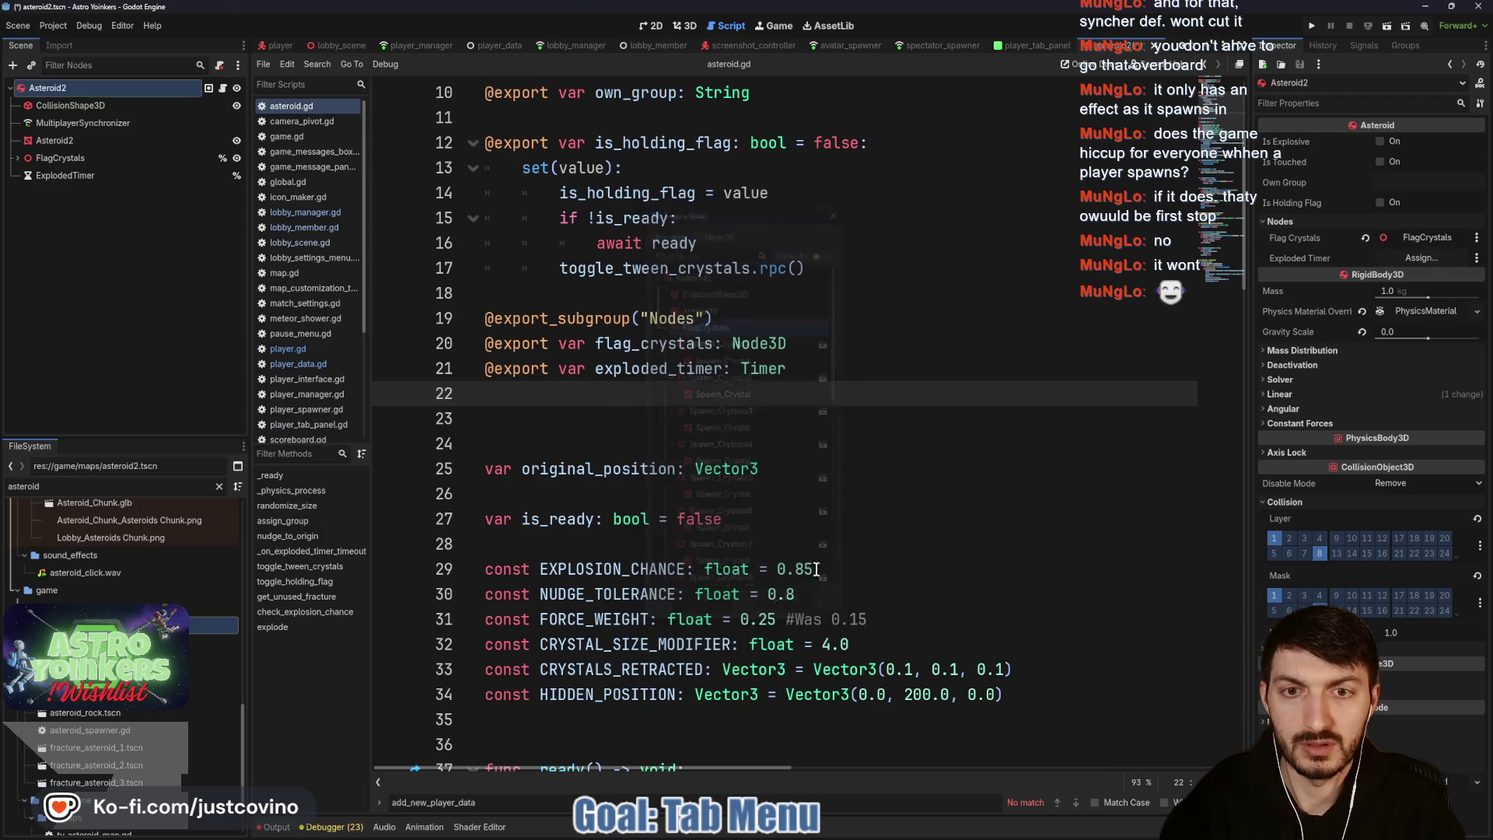
left_click(1422, 257)
left_click(700, 290)
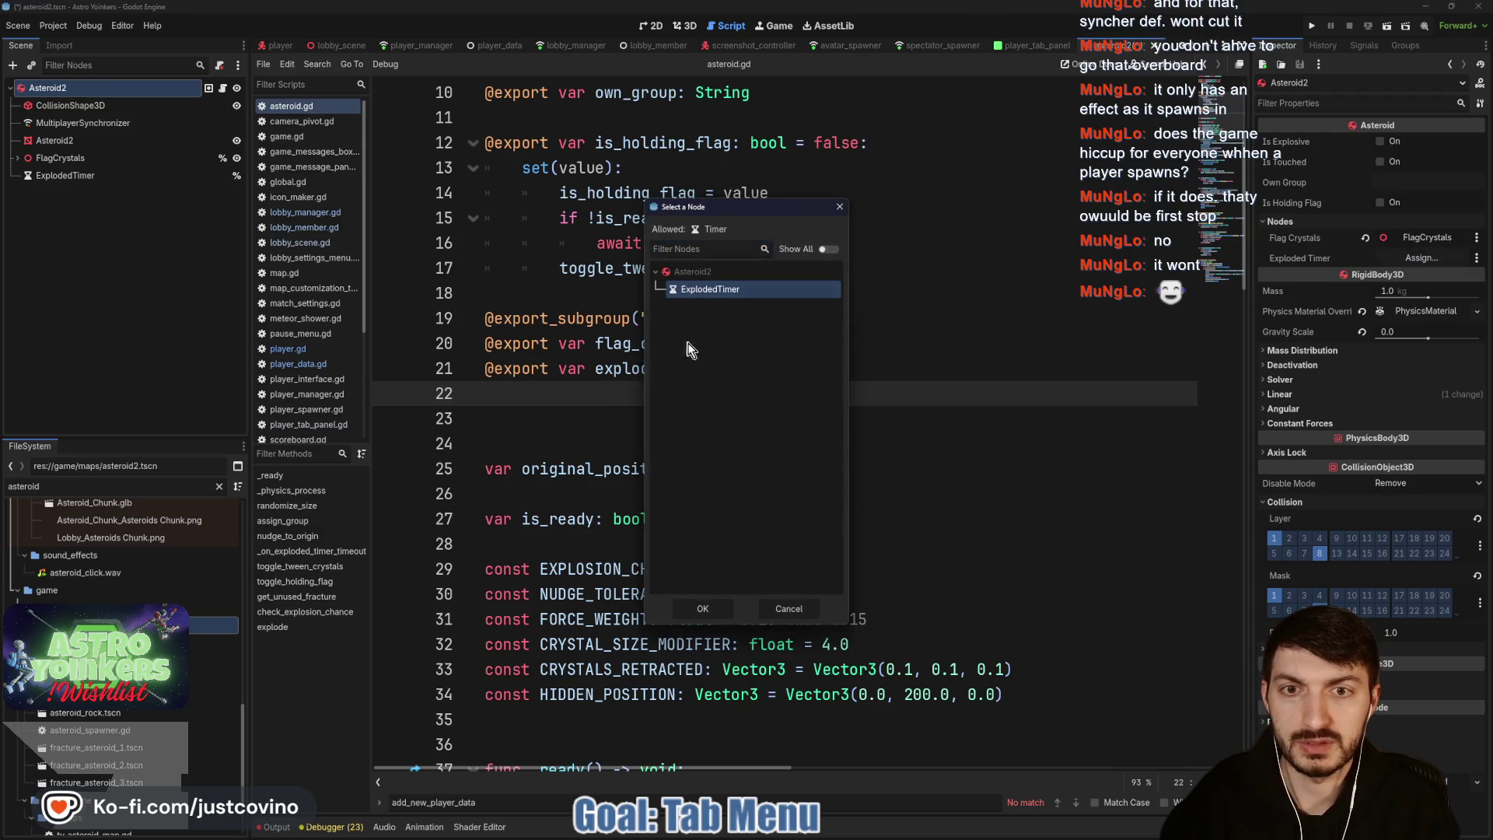
left_click(703, 605)
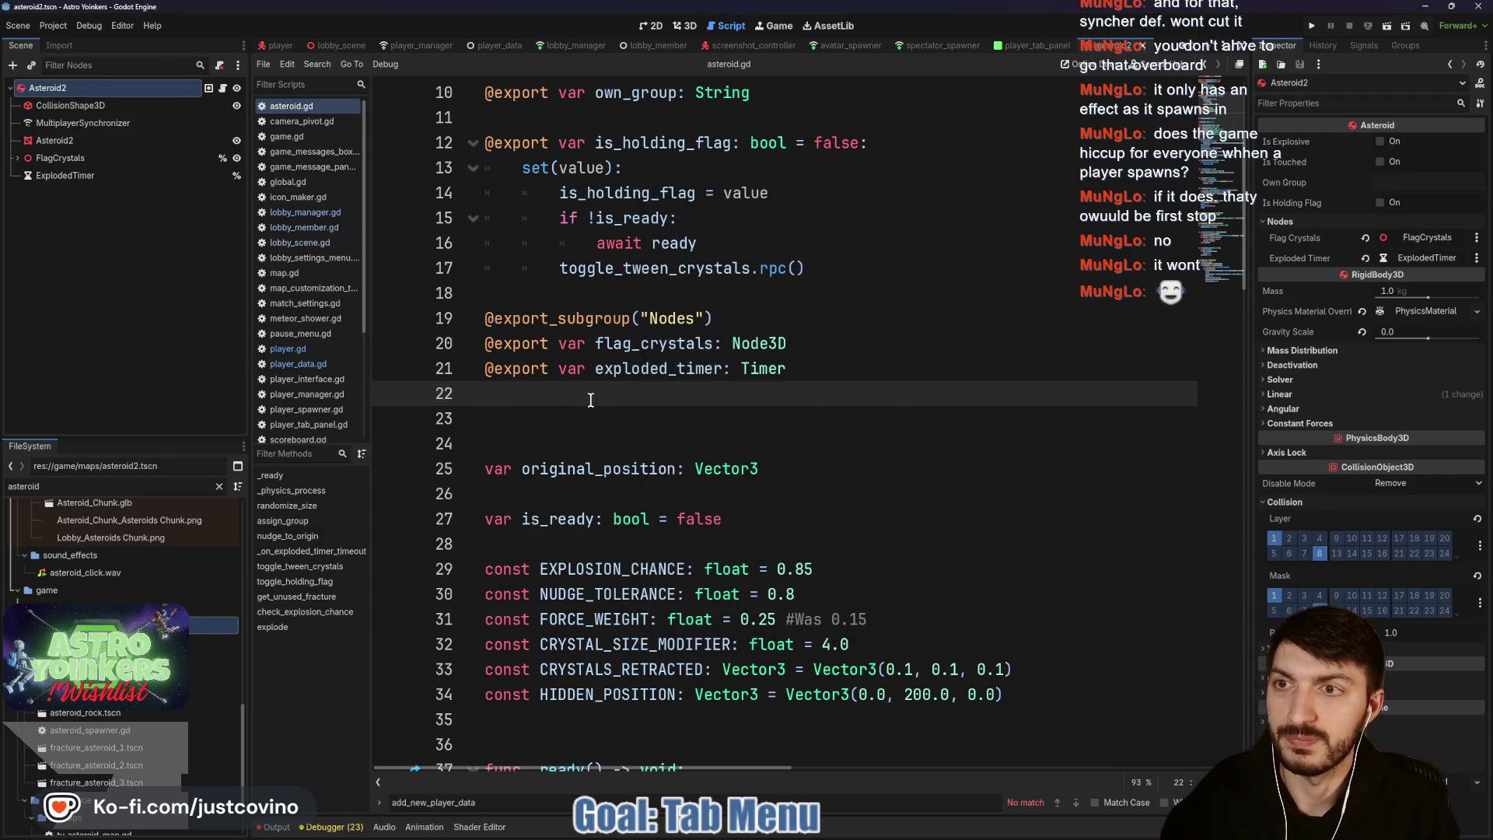
In the Asteroid3 scene, link Flag Crystals and Exploded Timer to their nodes and save
double_click(210, 642)
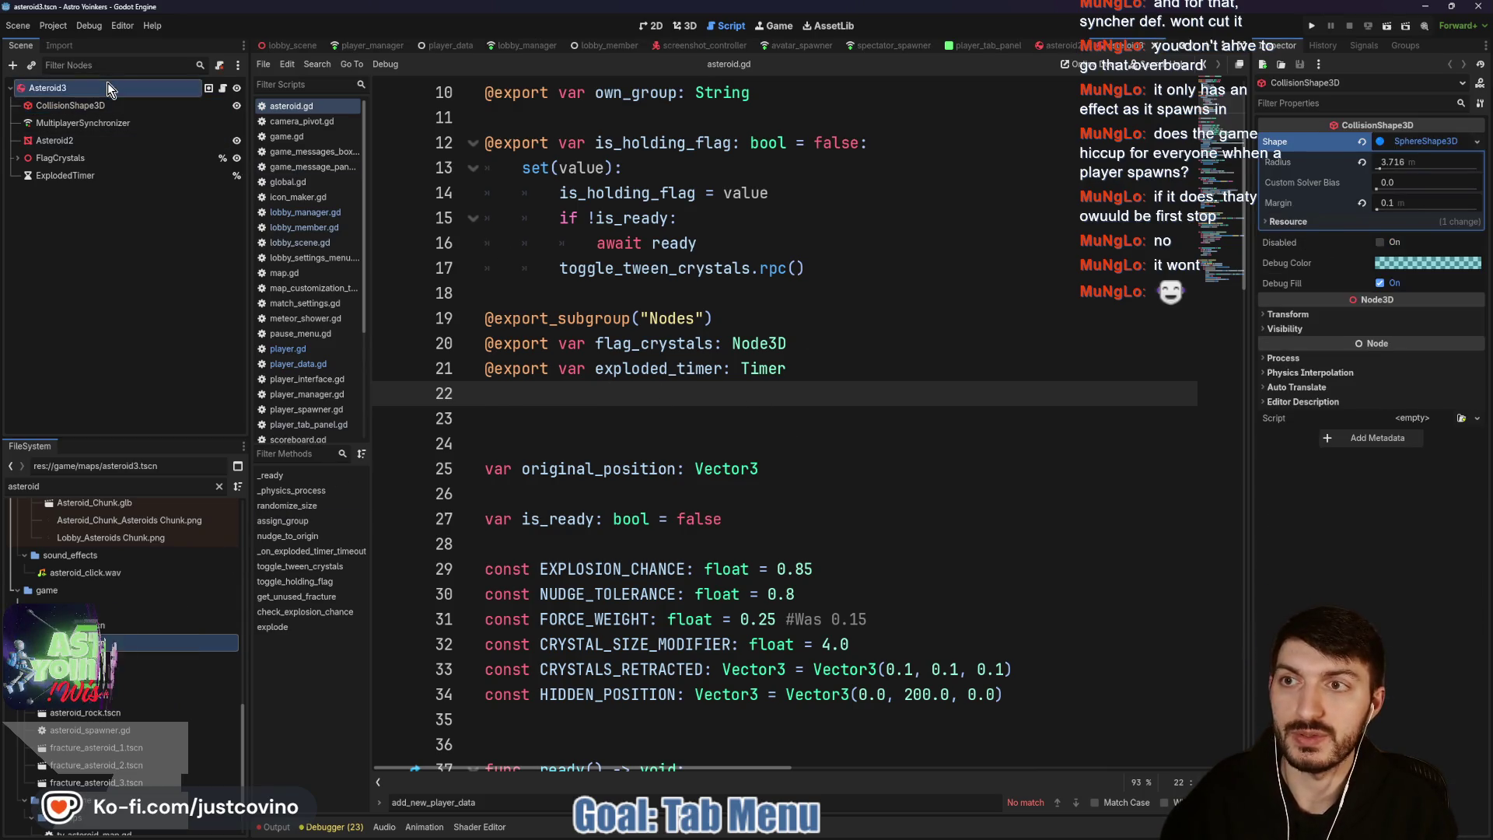
left_click(107, 84)
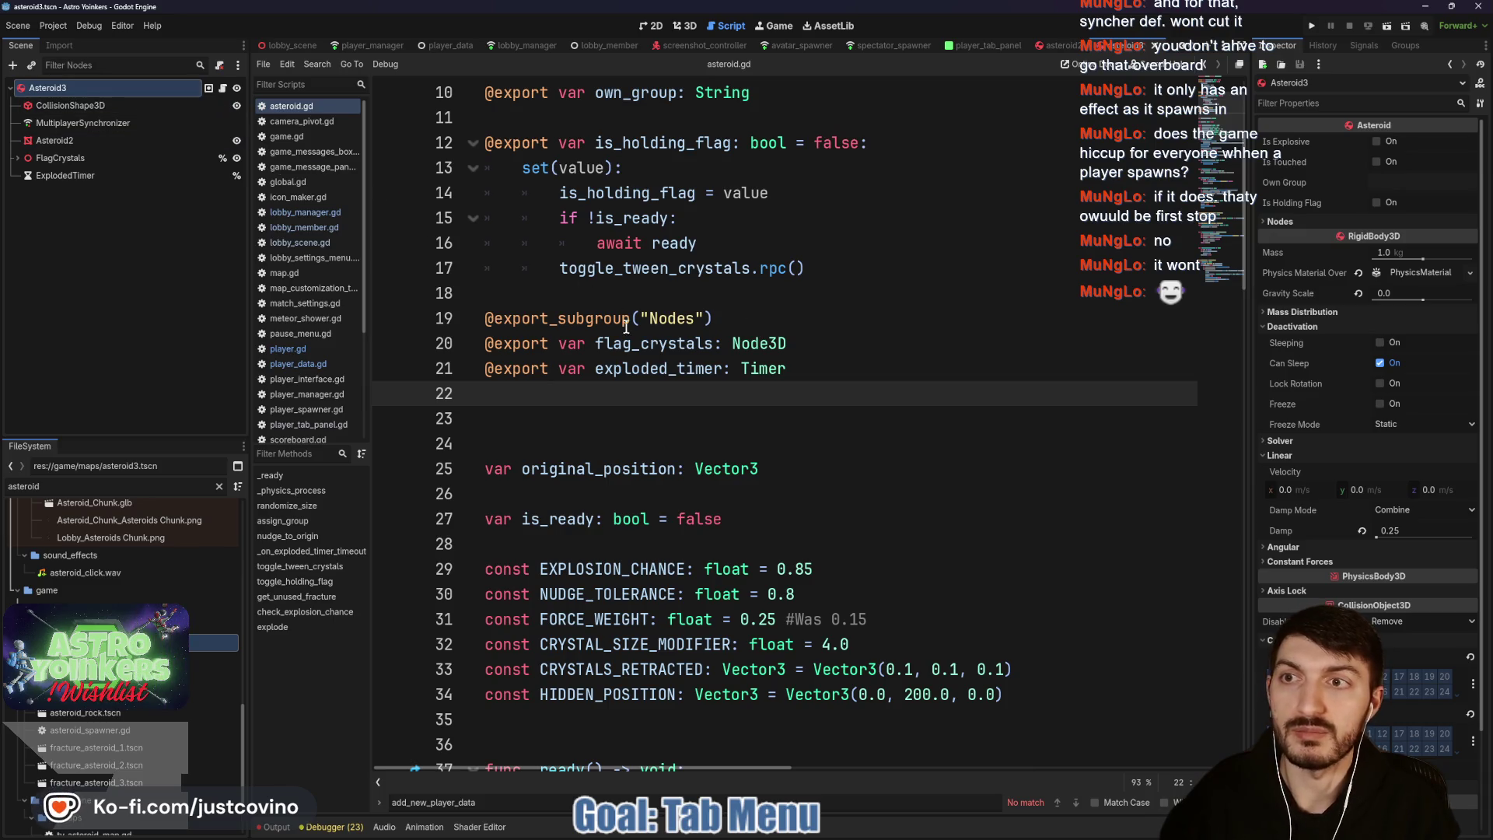
left_click(1361, 221)
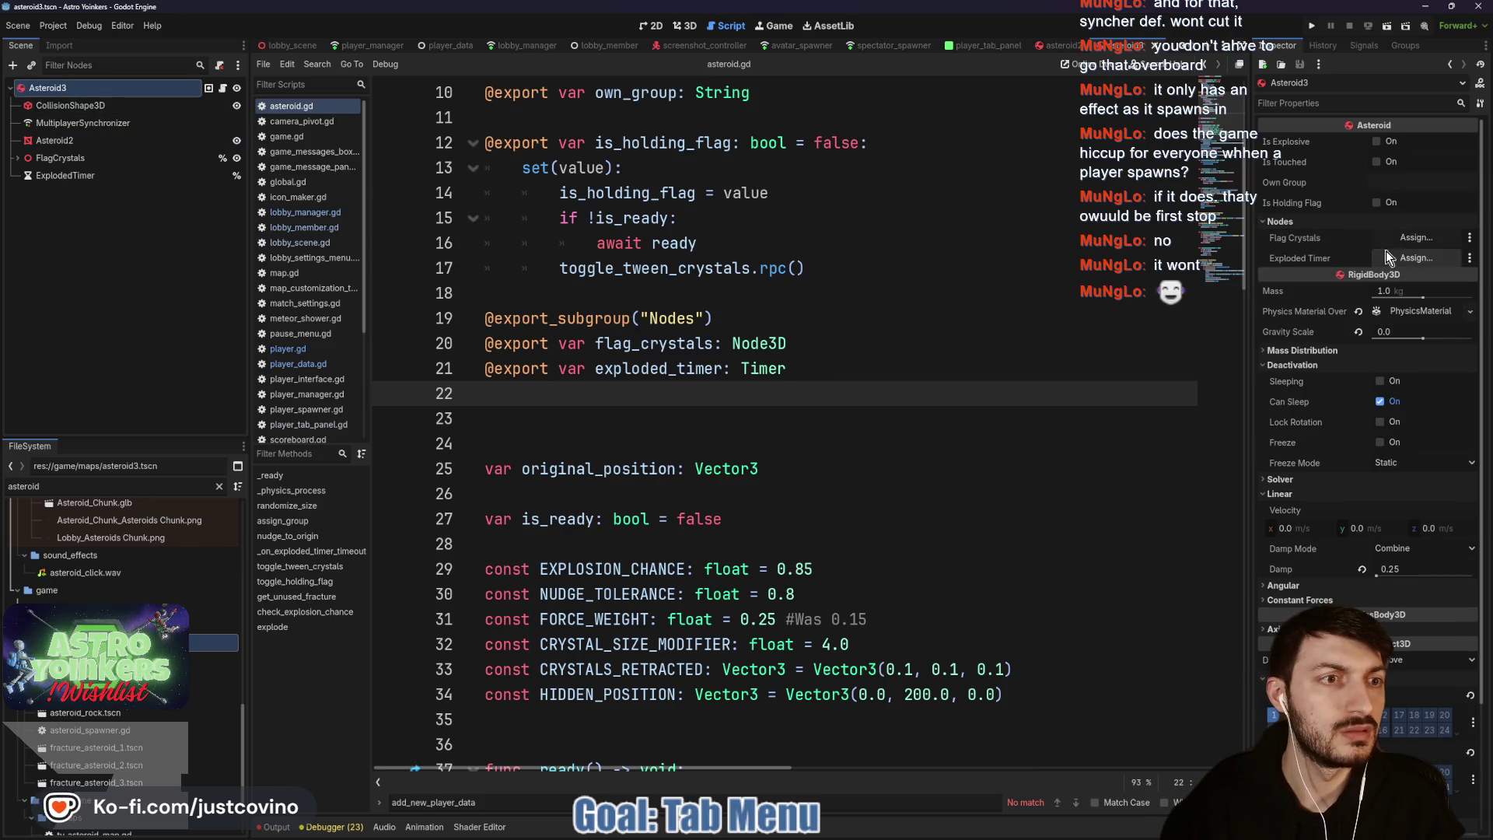
left_click(1415, 238)
left_click(712, 325)
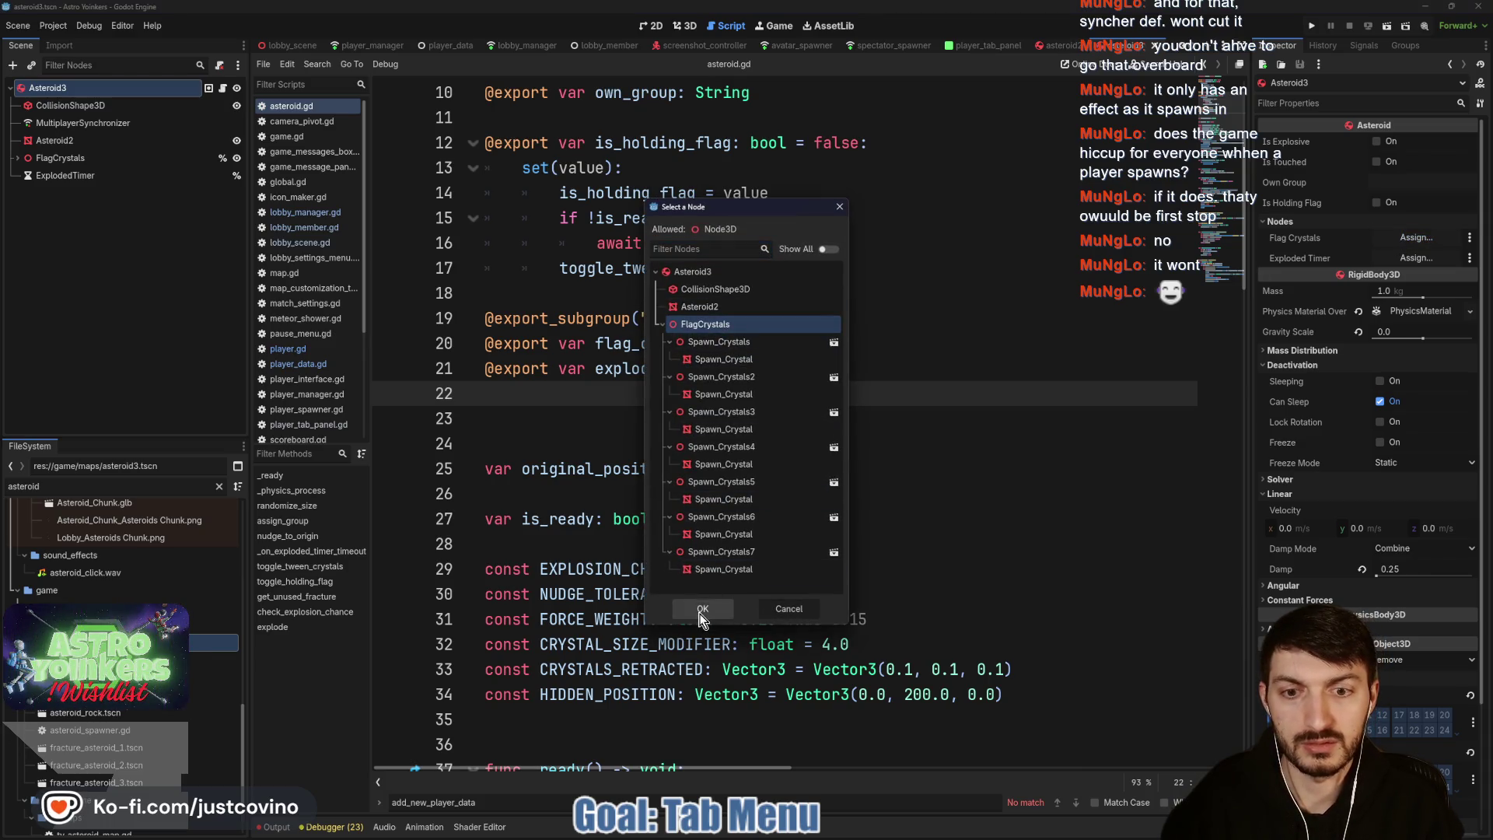
left_click(702, 608)
left_click(1416, 258)
left_click(711, 289)
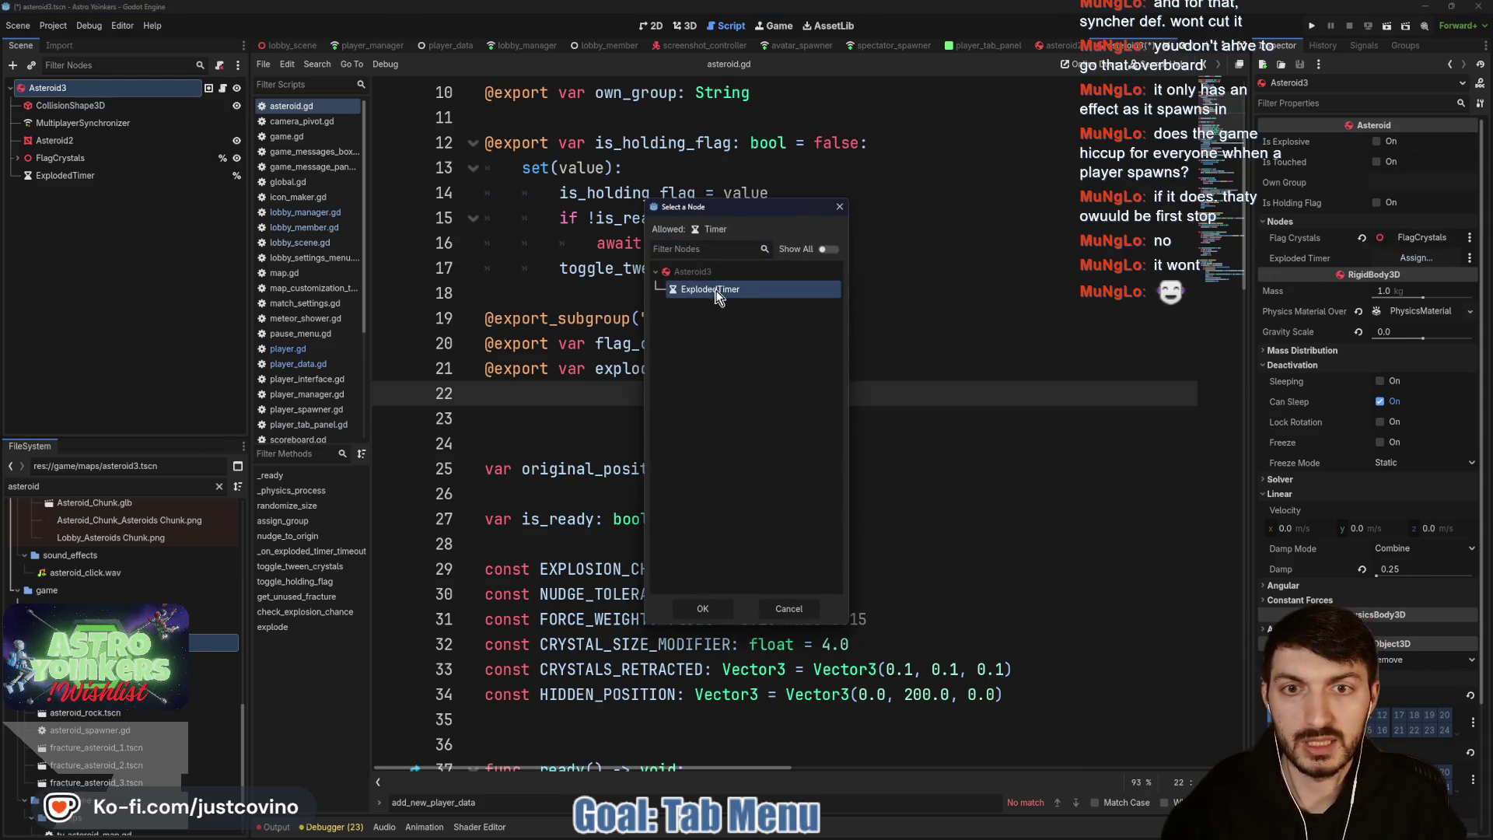
left_click(686, 609)
left_click(597, 442)
key("ctrl+s")
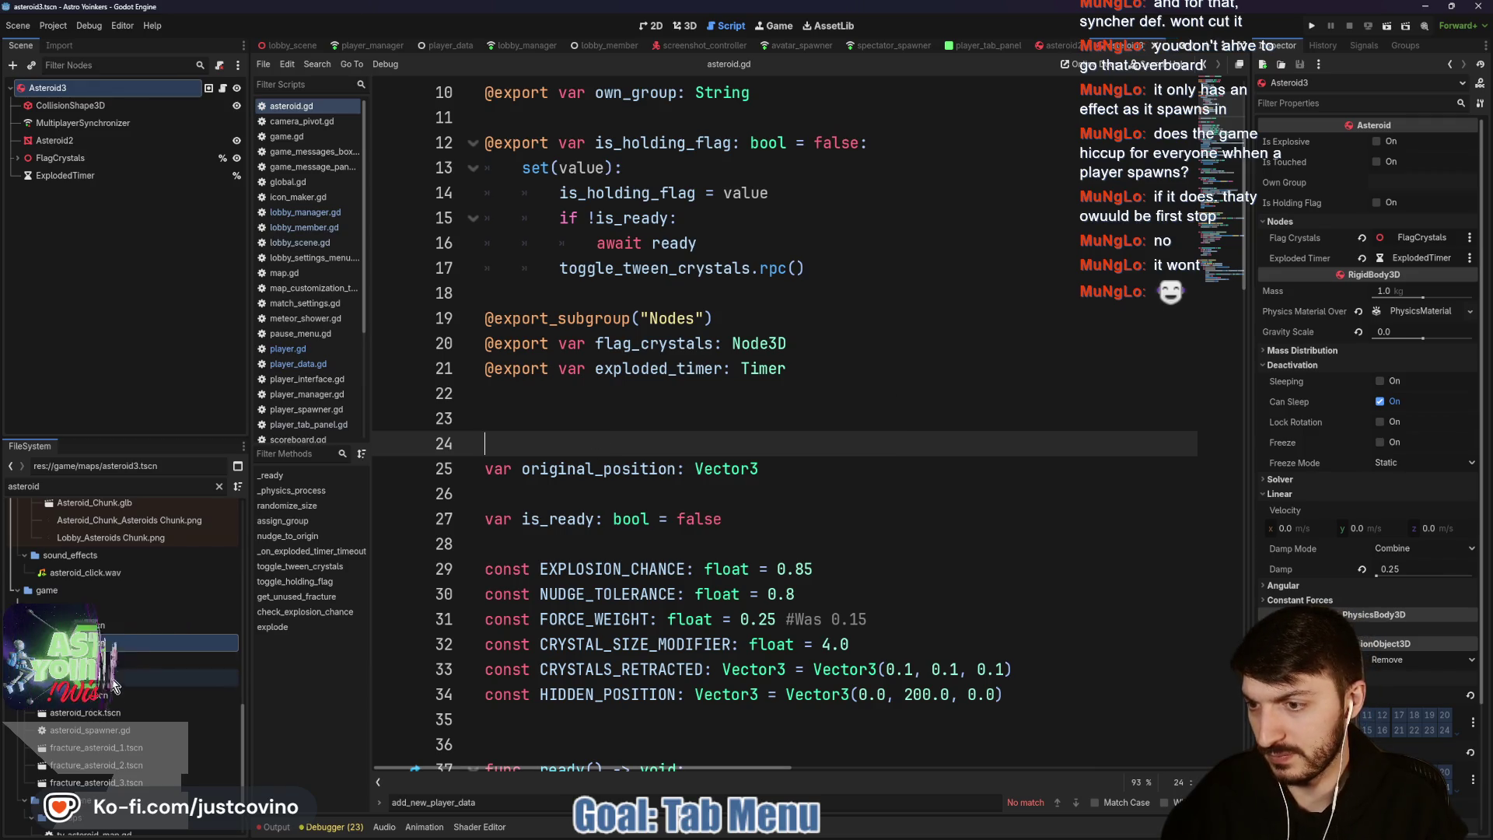
In the Asteroid scene, link Flag Crystals and Exploded Timer to their nodes and save
key("ctrl+Tab")
left_click(115, 87)
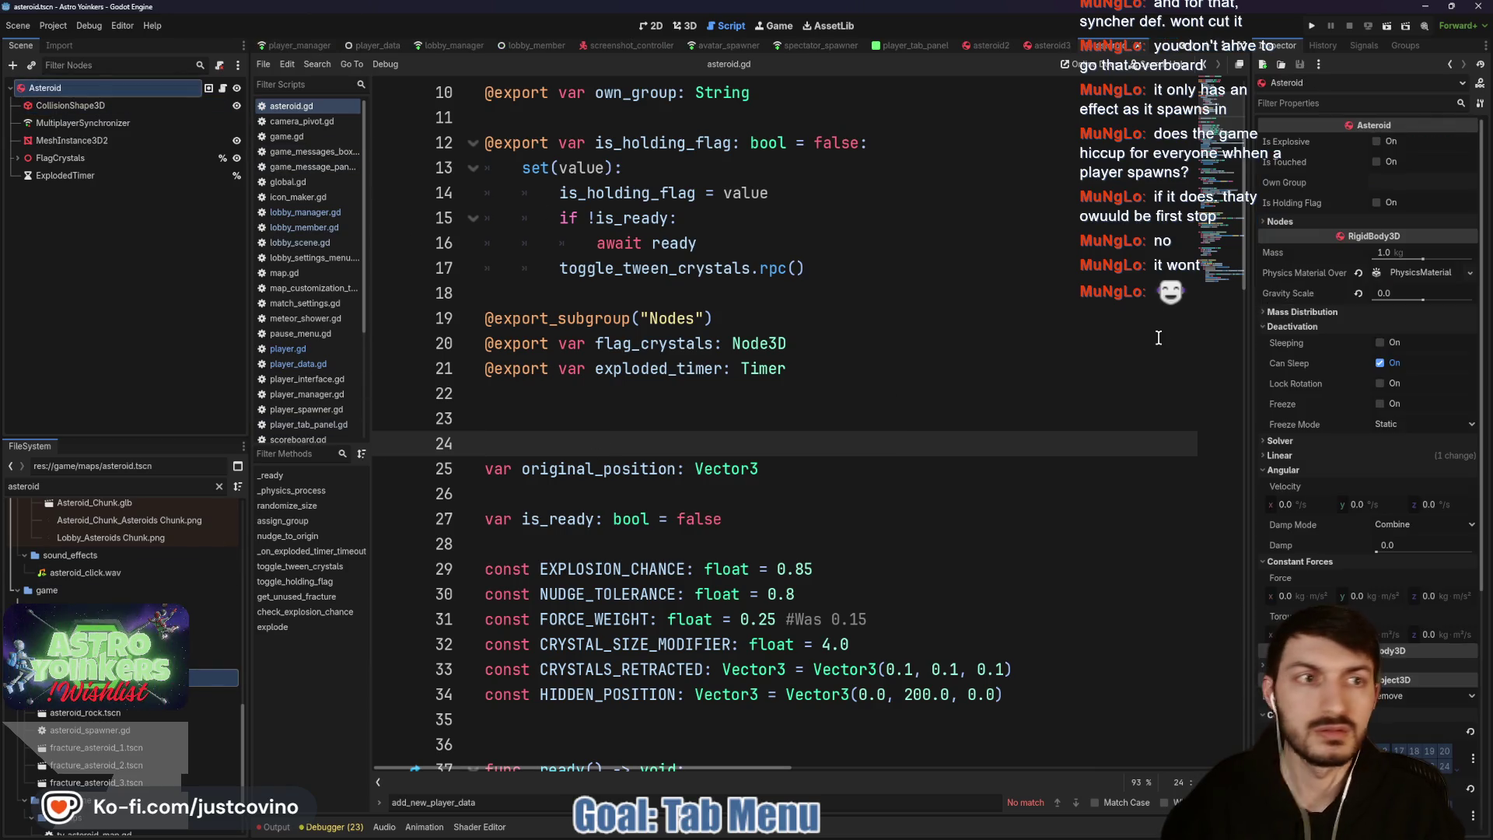
left_click(1332, 221)
left_click(1417, 237)
left_click(707, 324)
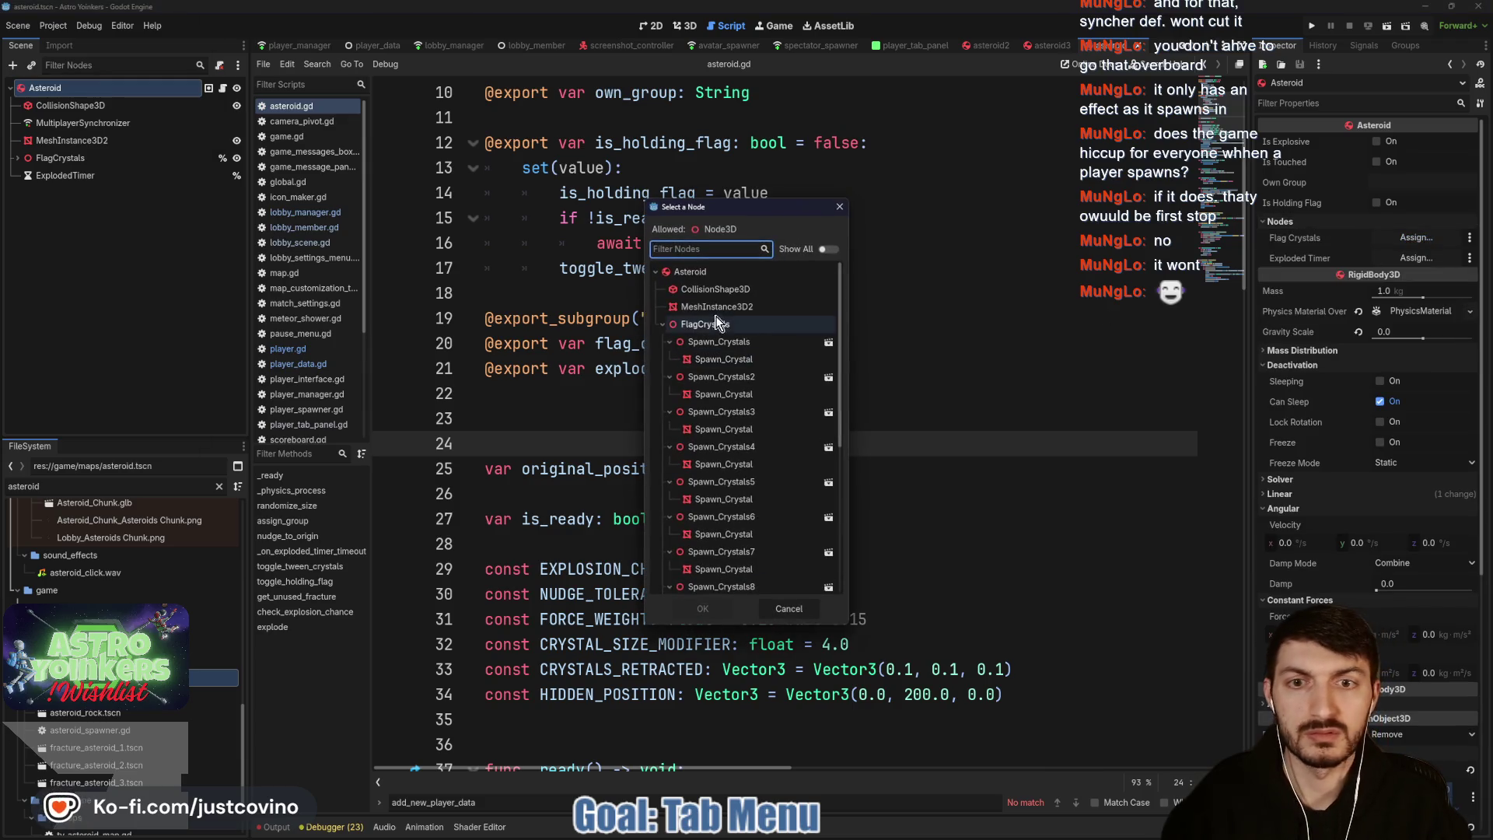
left_click(703, 609)
left_click(1417, 257)
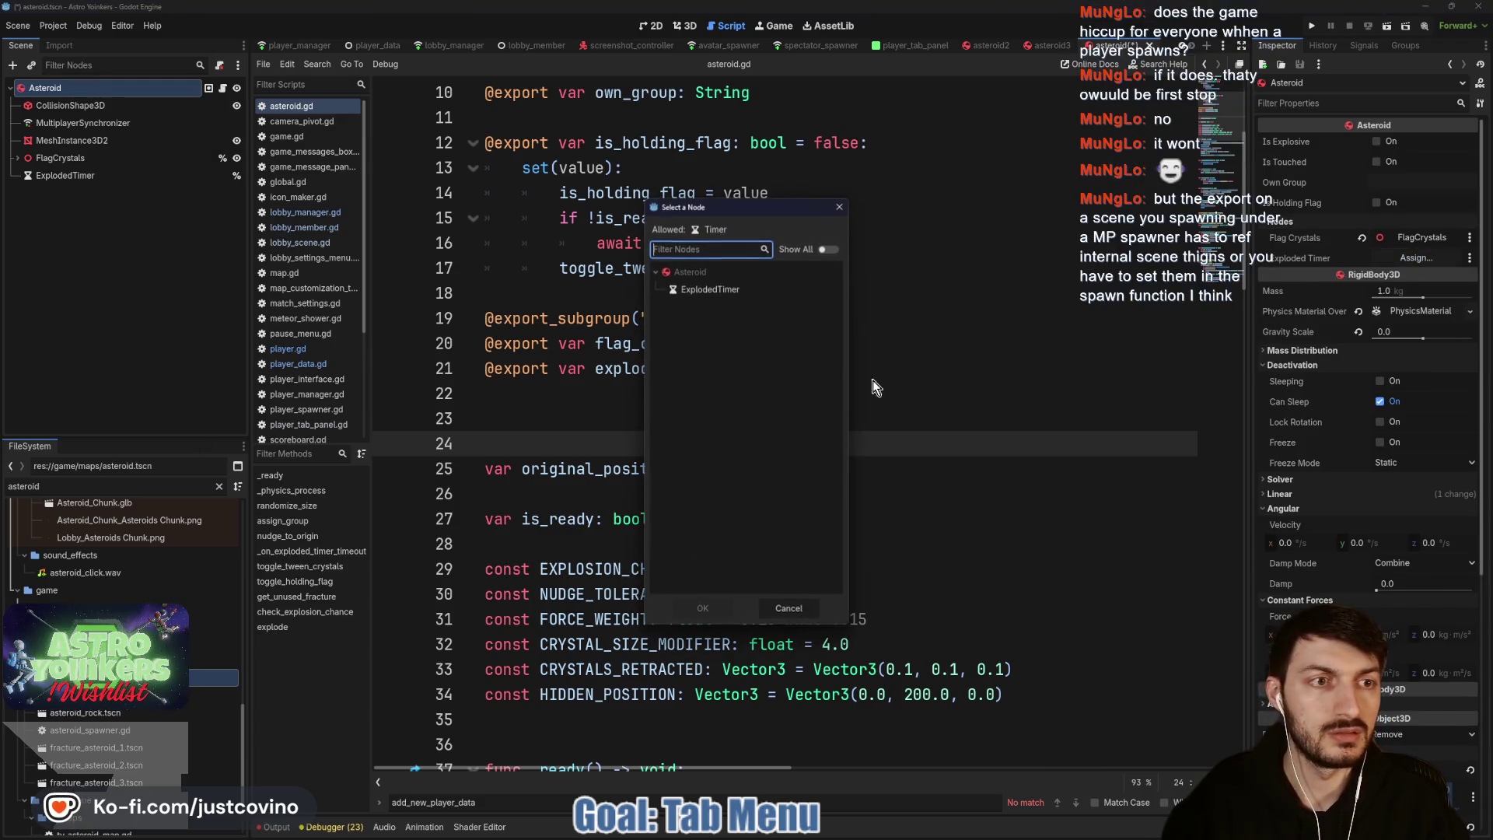
left_click(680, 291)
left_click(707, 609)
key("ctrl+s")
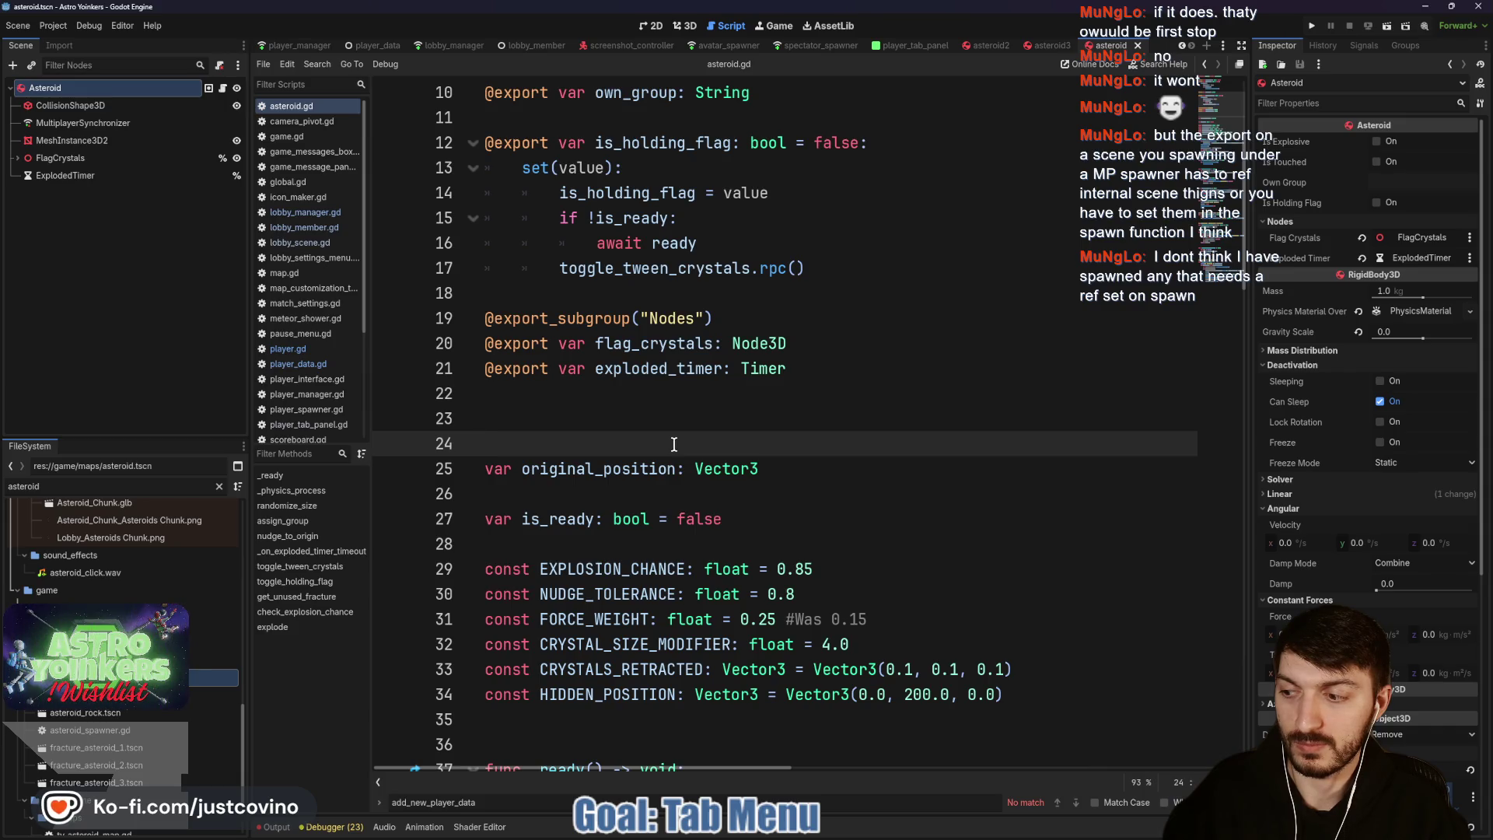
double_click(144, 695)
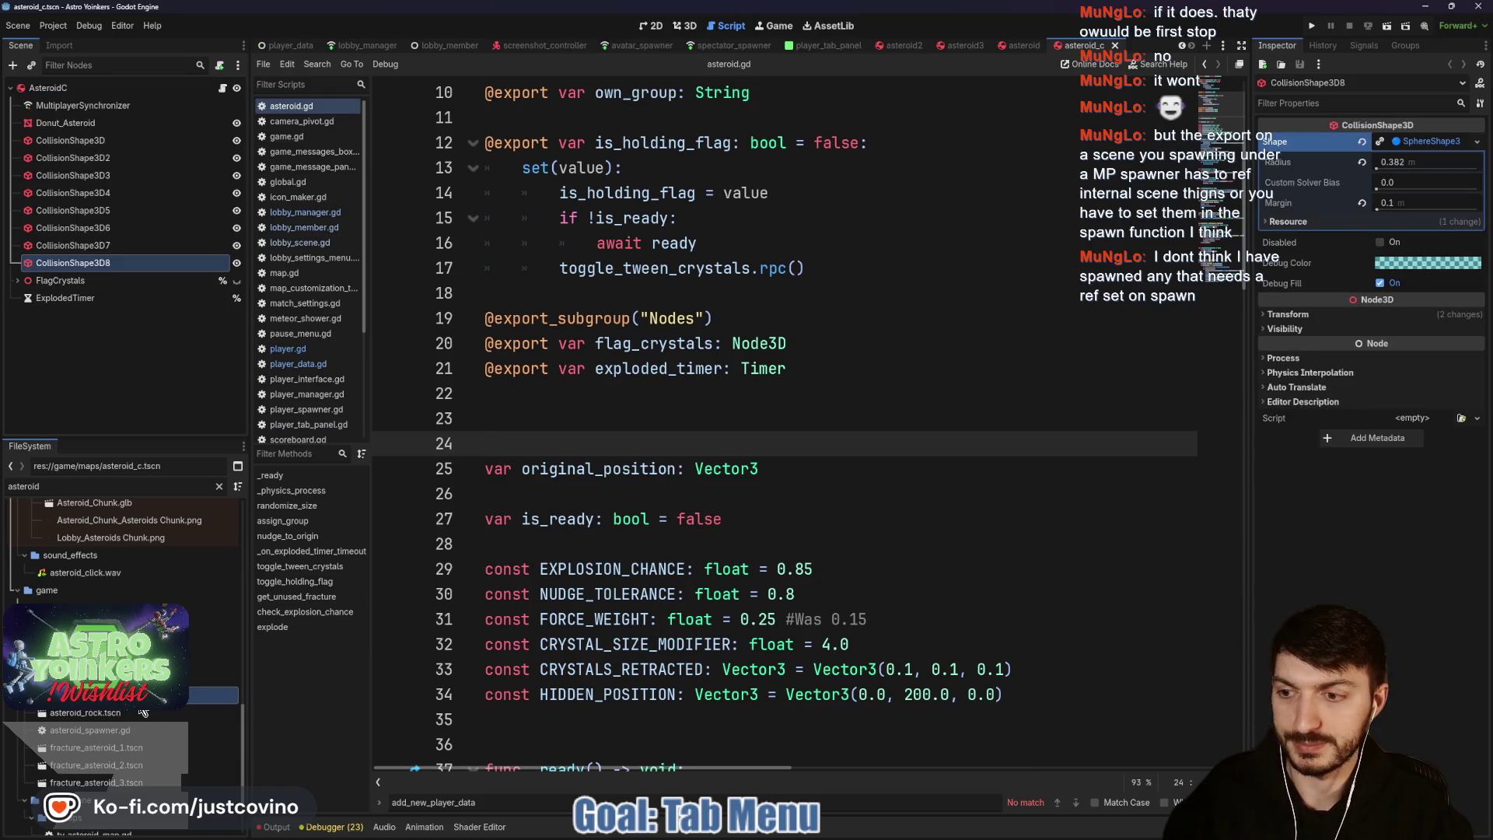
Point AsteroidC's Flag Crystals and Exploded Timer at FlagCrystals and ExplodedTimer, and save
left_click(73, 92)
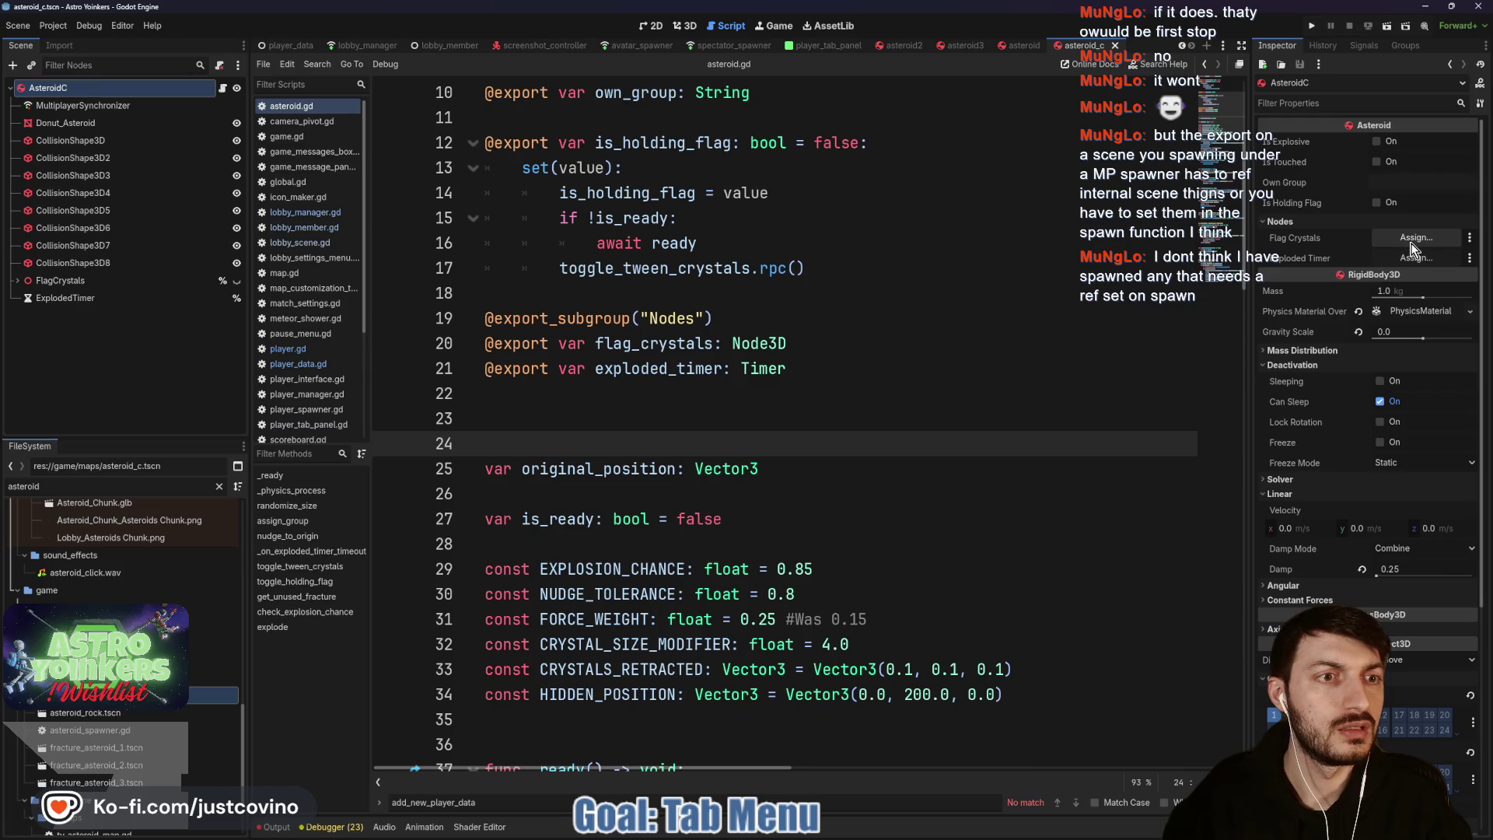
left_click(1411, 243)
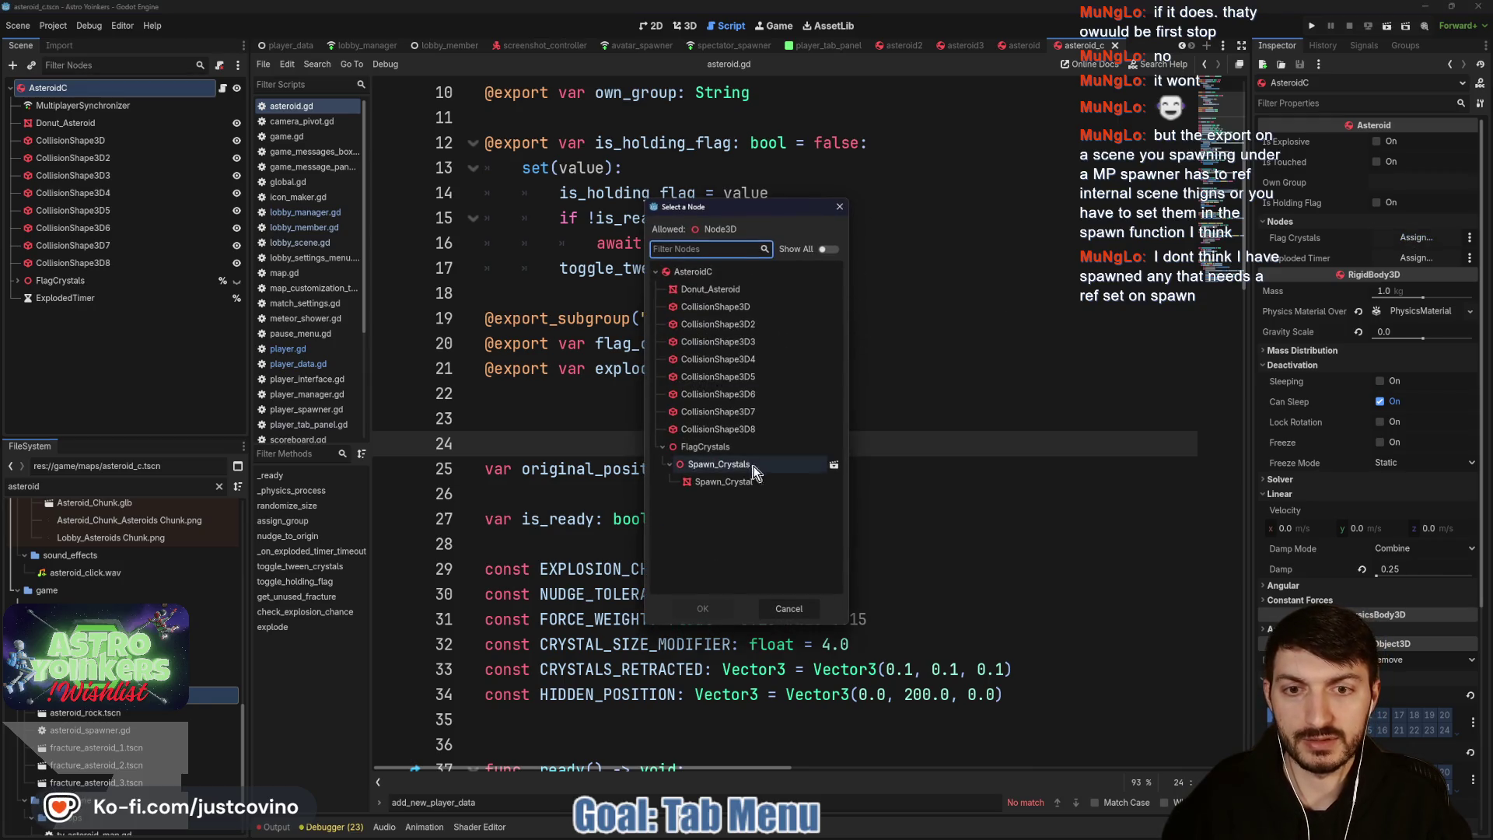
left_click(704, 446)
left_click(703, 608)
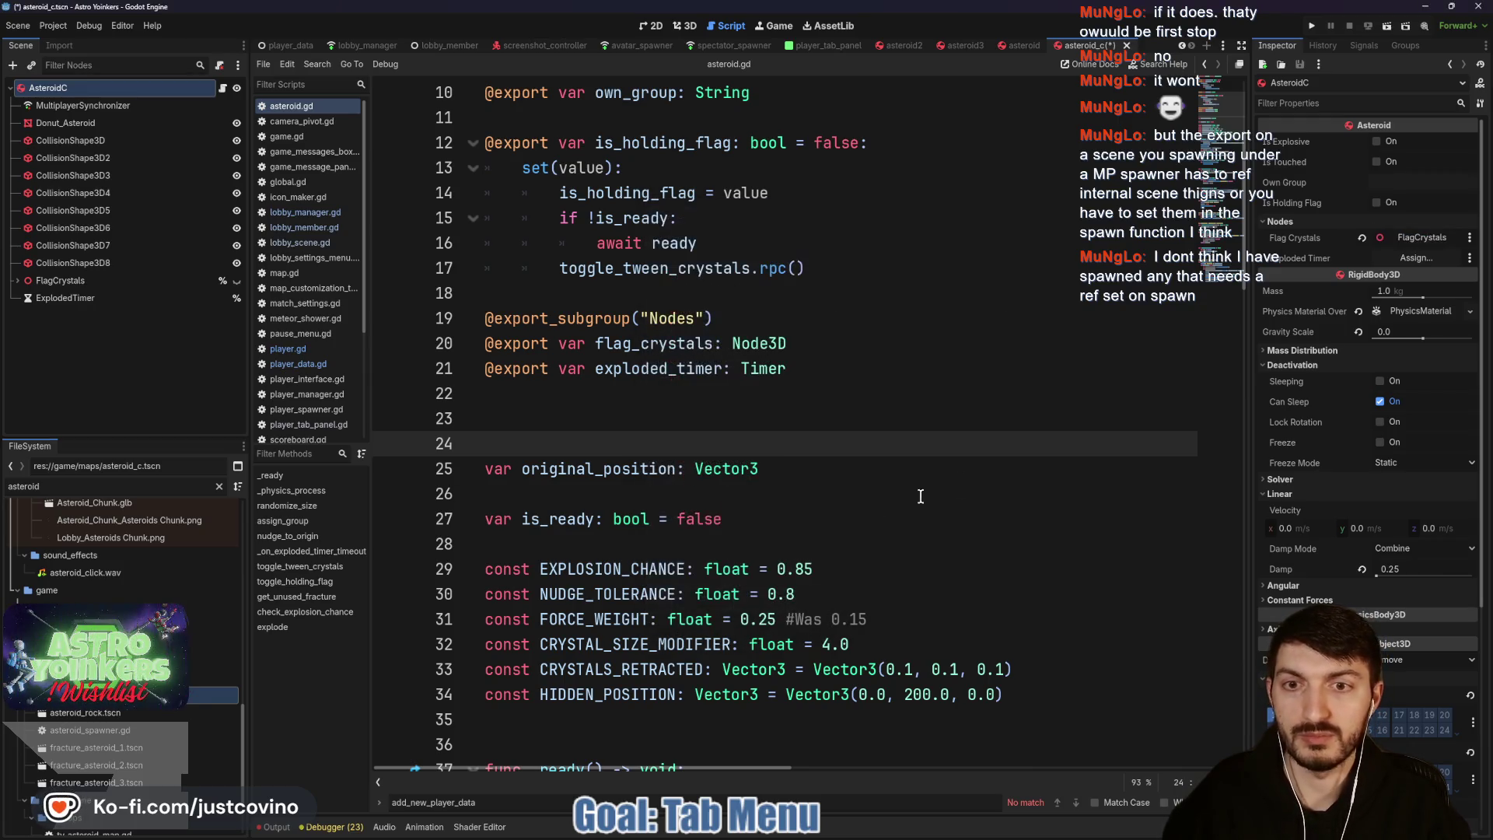
left_click(1416, 259)
left_click(710, 288)
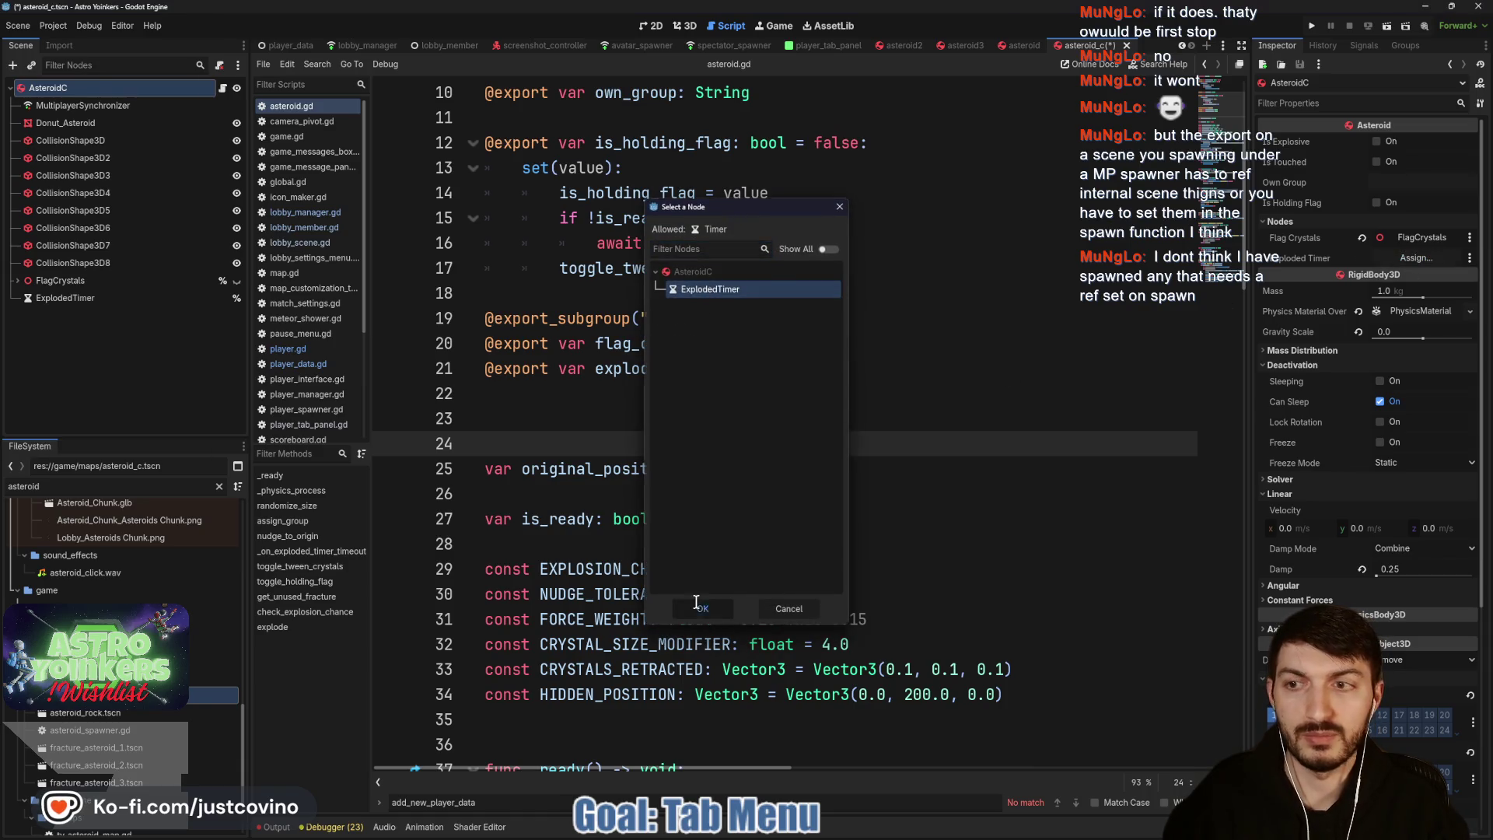
left_click(700, 606)
left_click(626, 401)
key("ctrl+s")
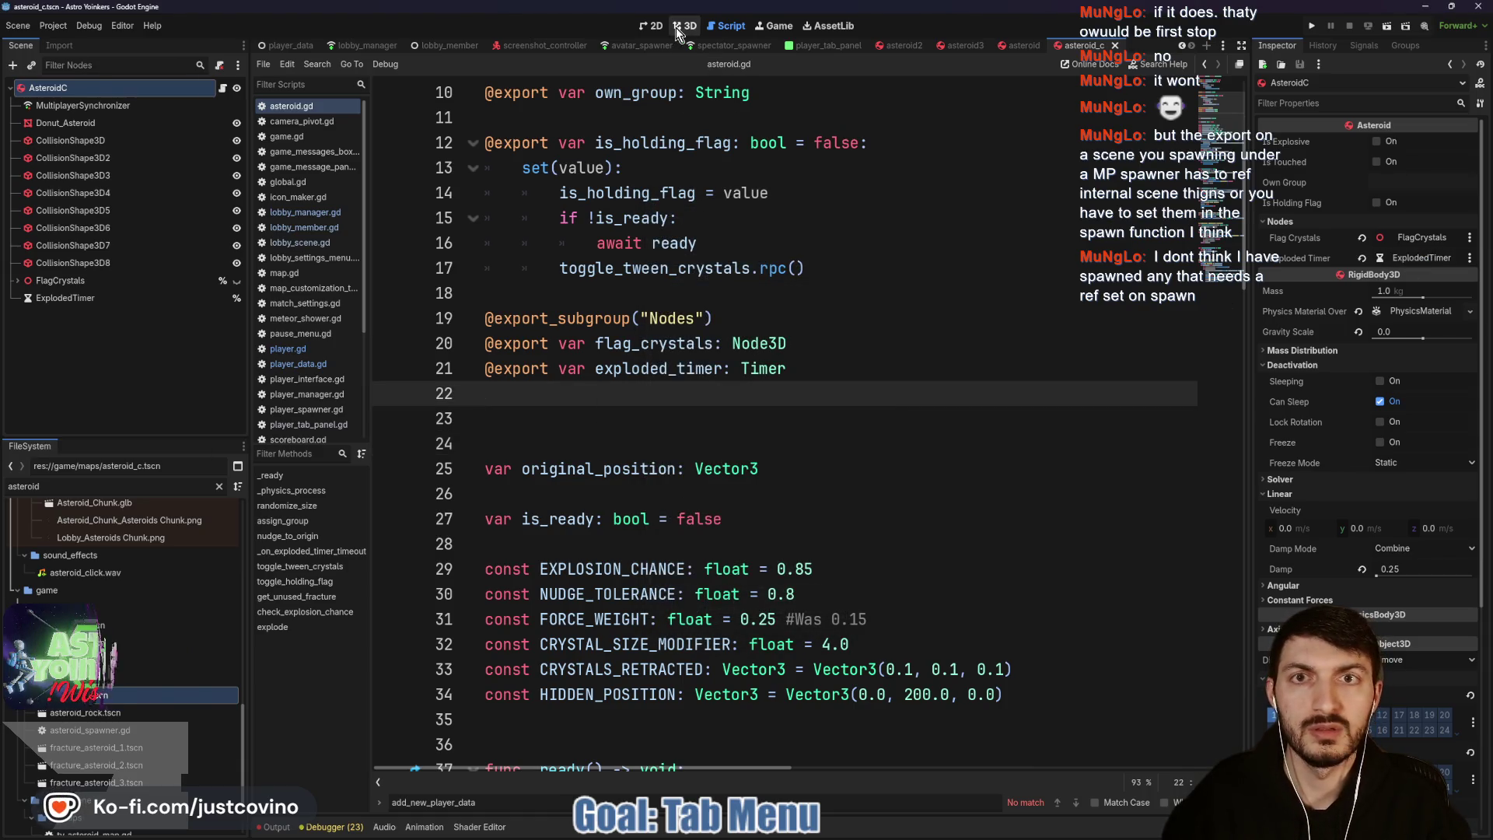
Inspect the FlagCrystals node and its Spawn_Crystals child on the asteroid in the 3D view
left_click(675, 26)
left_click(99, 281)
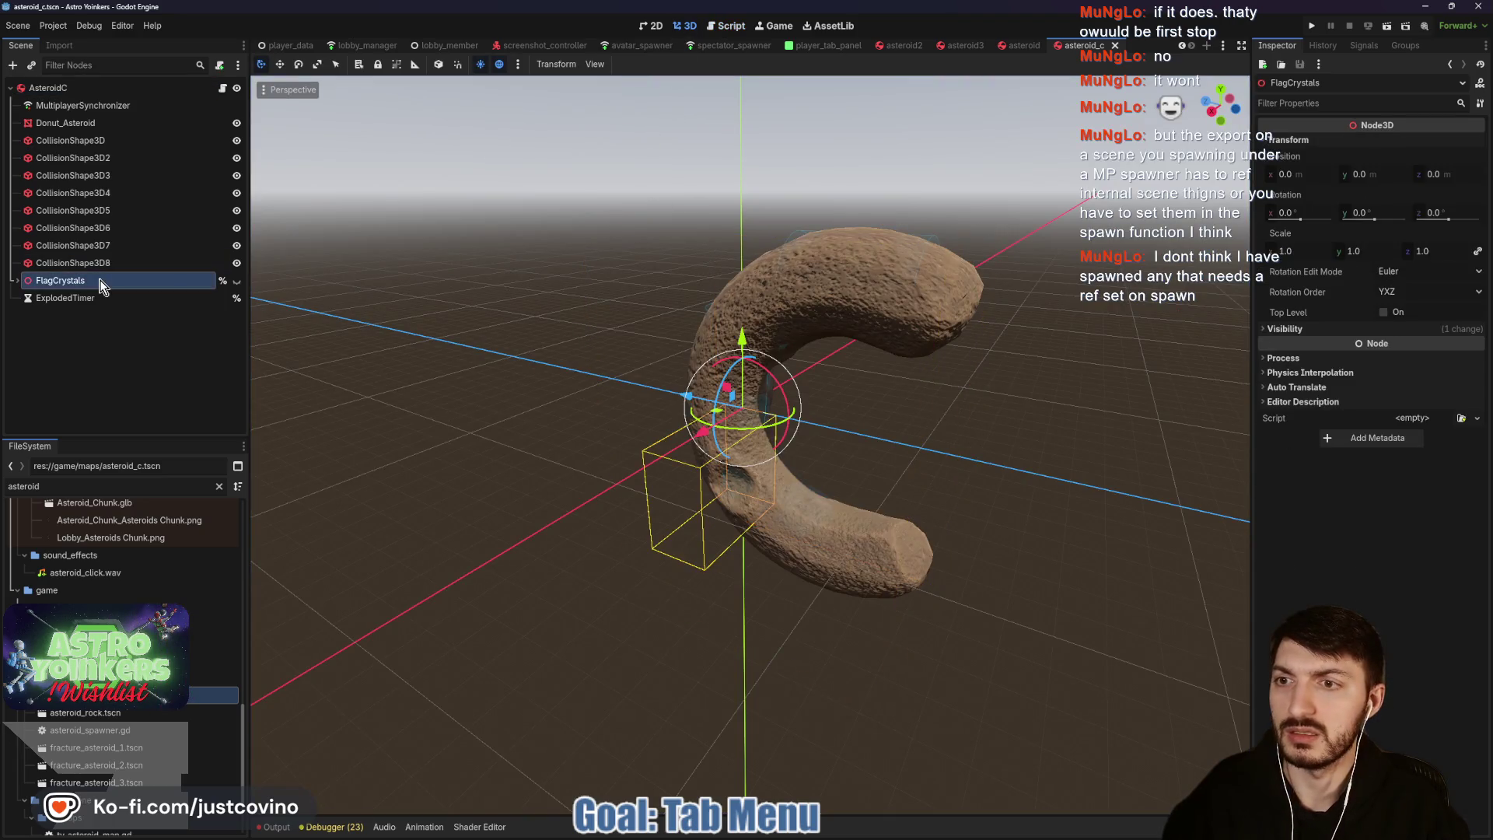
left_click(237, 281)
mouse_move(350, 334)
left_mouse_down()
mouse_move(449, 379)
mouse_move(286, 365)
mouse_move(855, 329)
mouse_move(548, 335)
left_mouse_up()
left_click(19, 280)
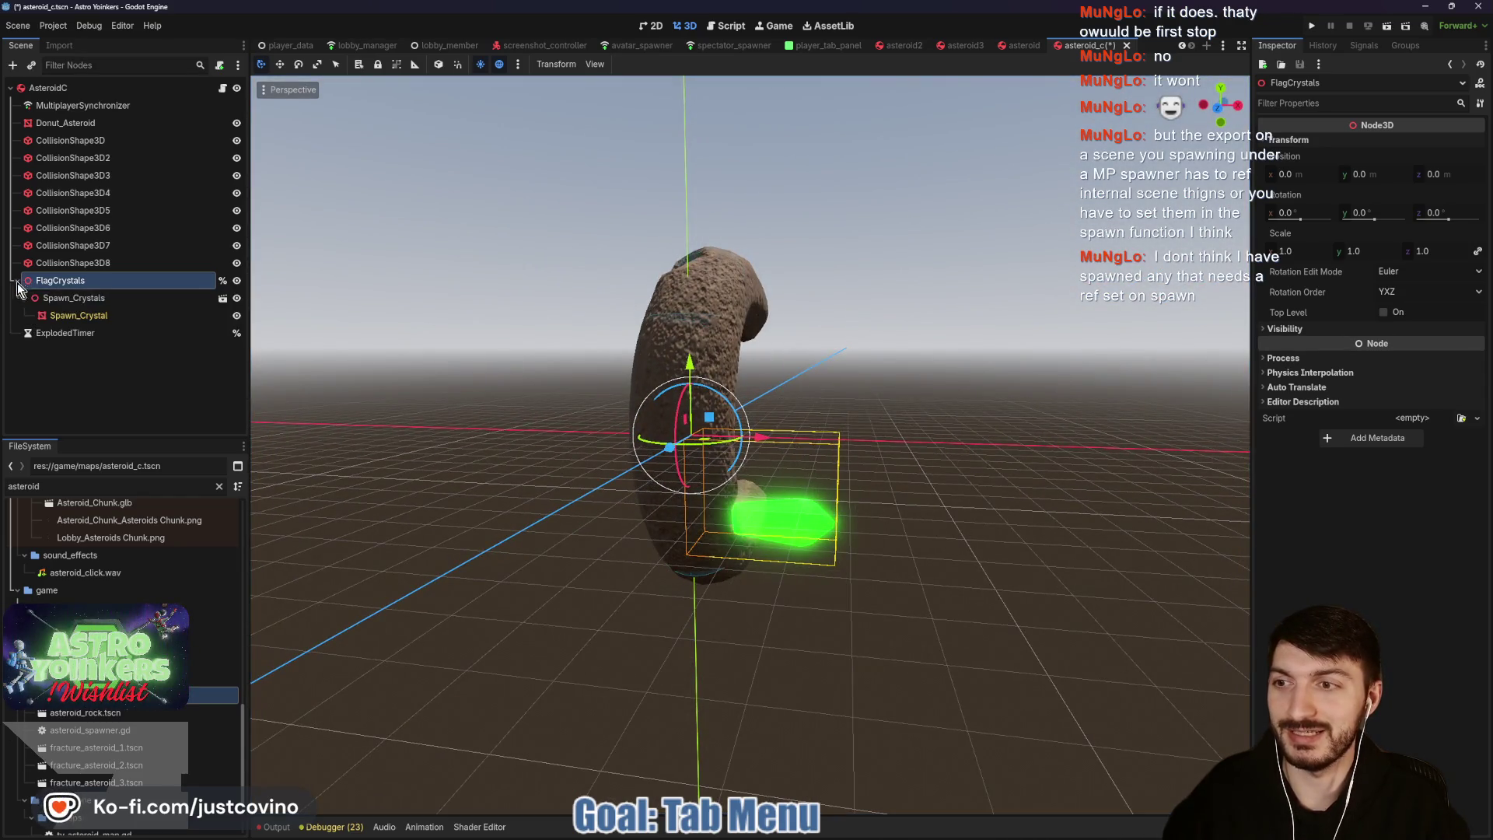
left_click(92, 301)
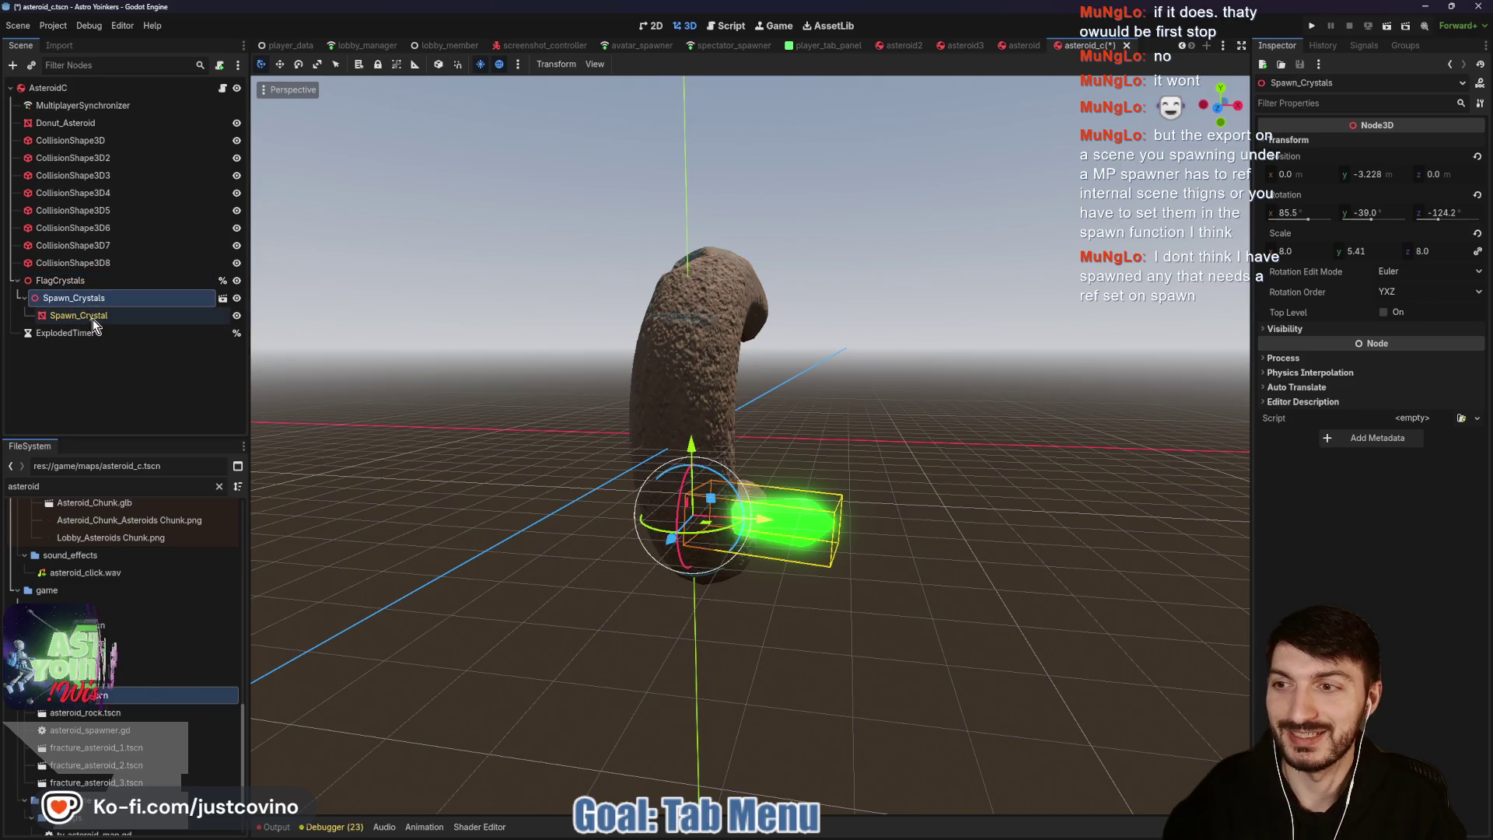
left_click(16, 280)
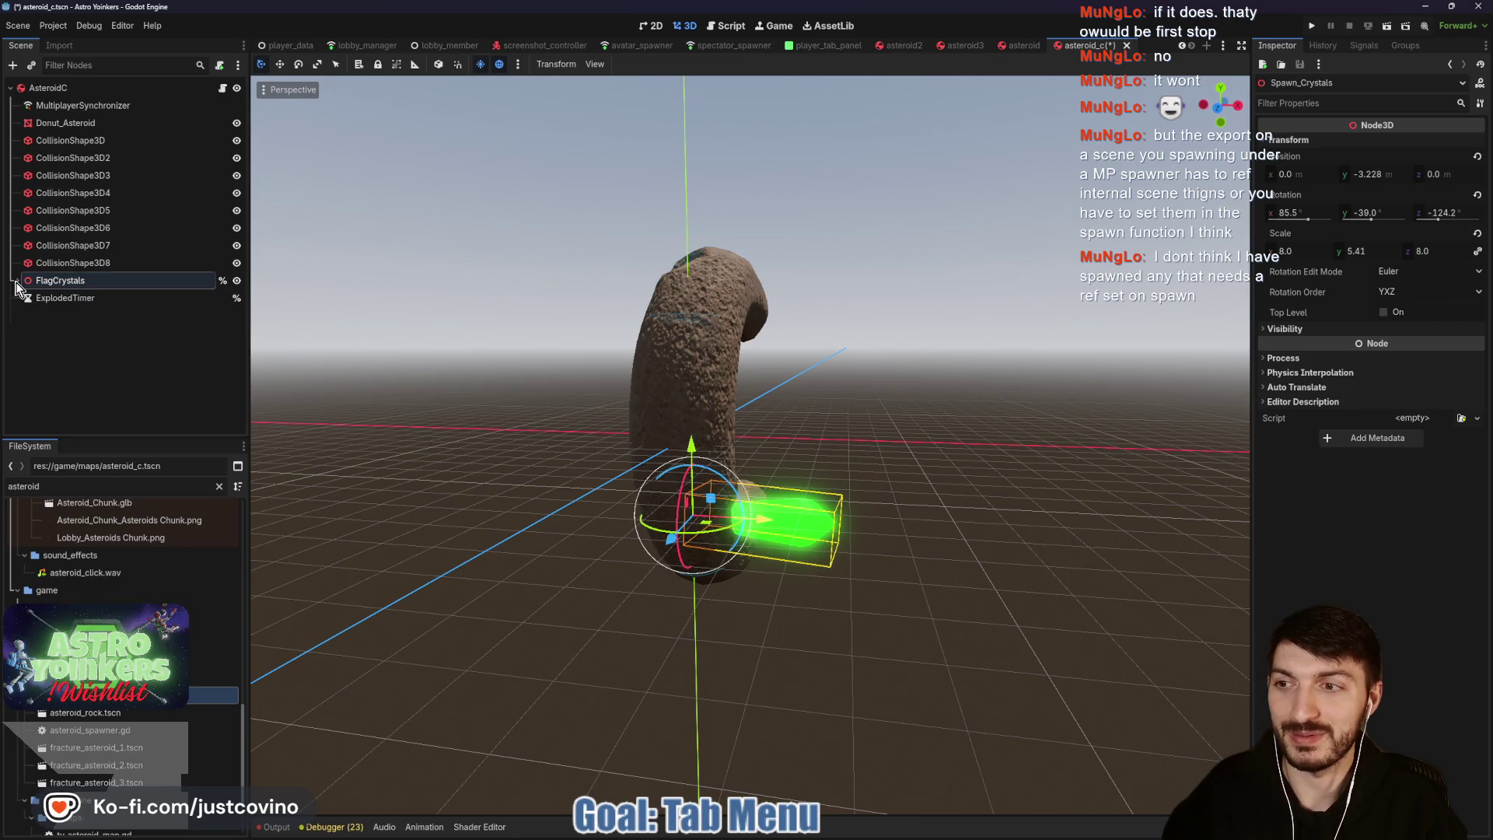
left_click(237, 280)
mouse_move(257, 295)
left_mouse_down()
mouse_move(441, 339)
mouse_move(502, 325)
left_mouse_up()
Return to asteroid.gd, then bring up the Notion ToDo board in the browser
left_click(223, 88)
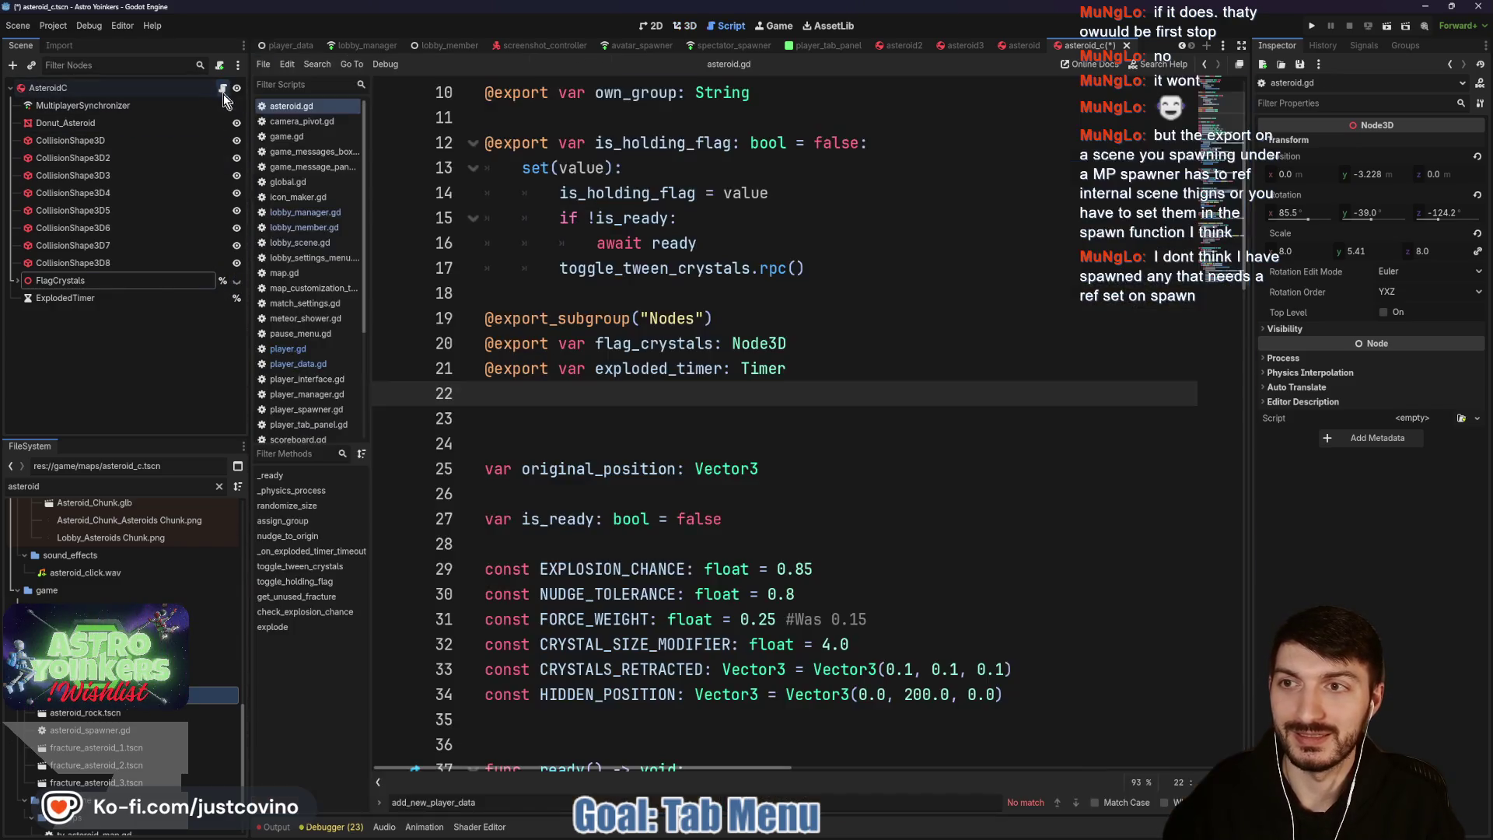
left_click(673, 408)
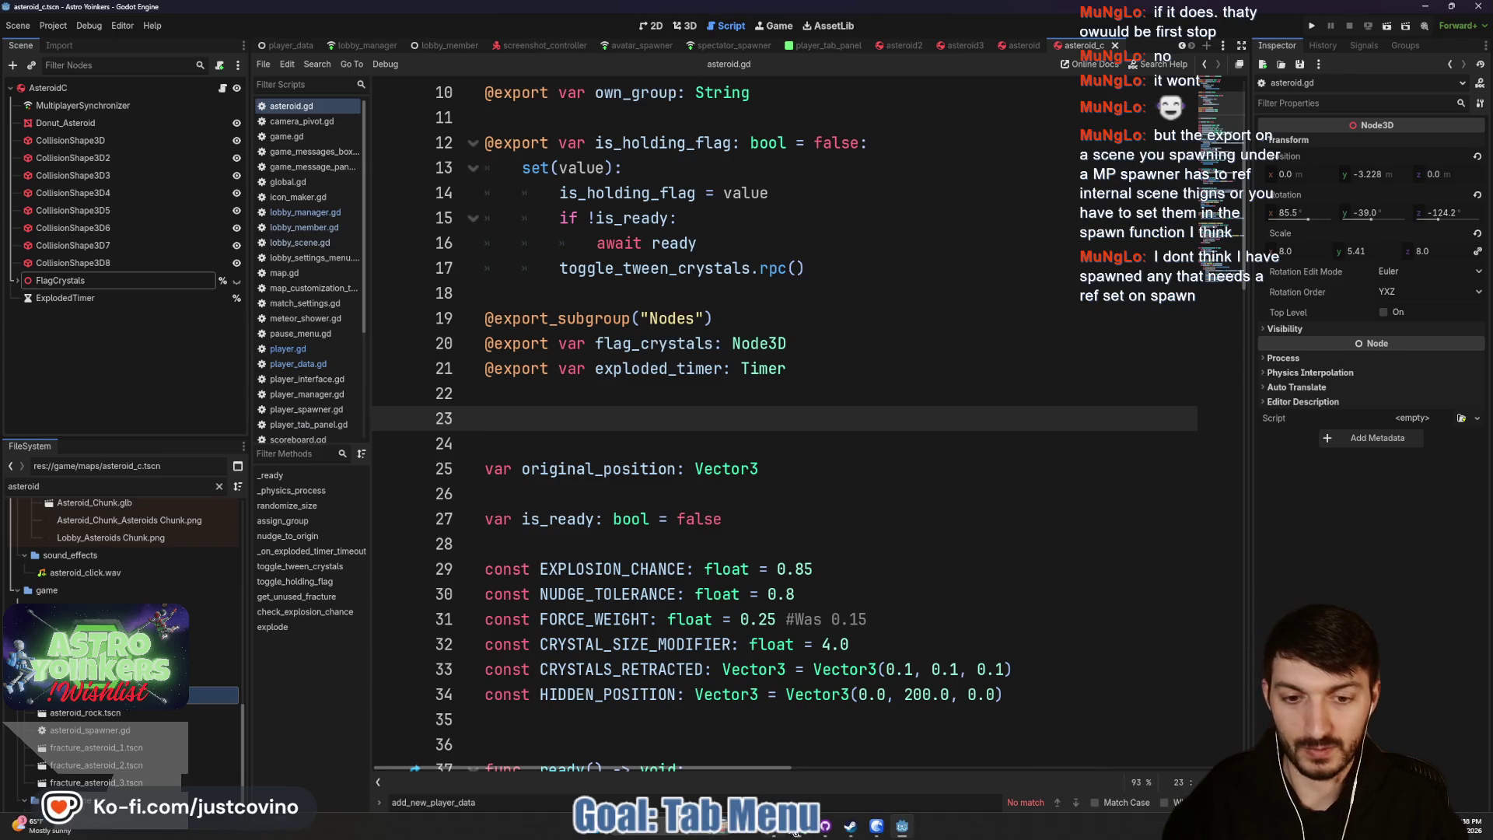
left_click(717, 838)
left_click(327, 112)
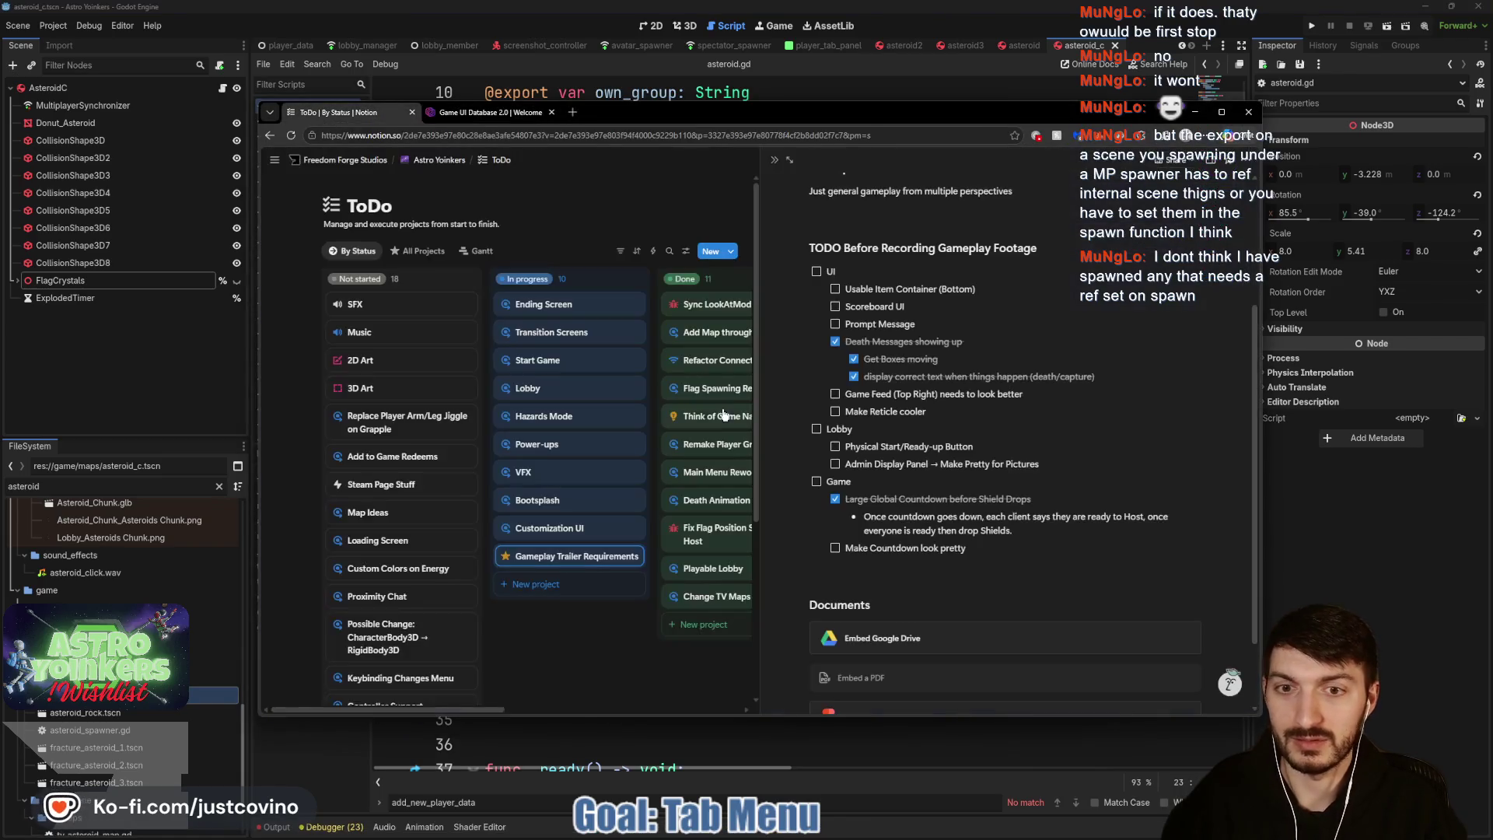
Add a 'FIX Asteroid C Crystals' card under In progress and return to Godot
left_click(560, 584)
type("FIX Ast")
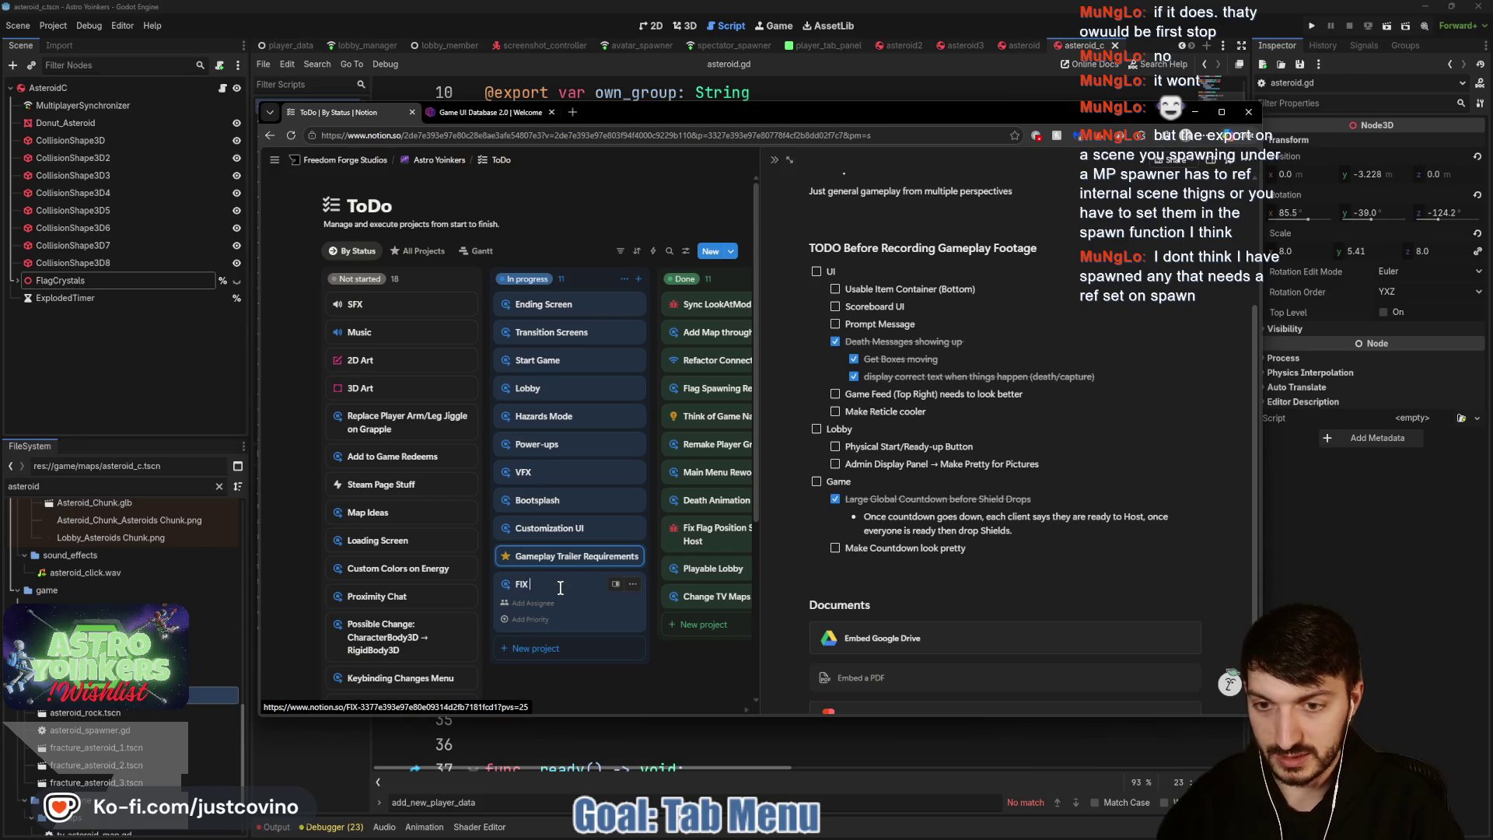
type("eroid C ")
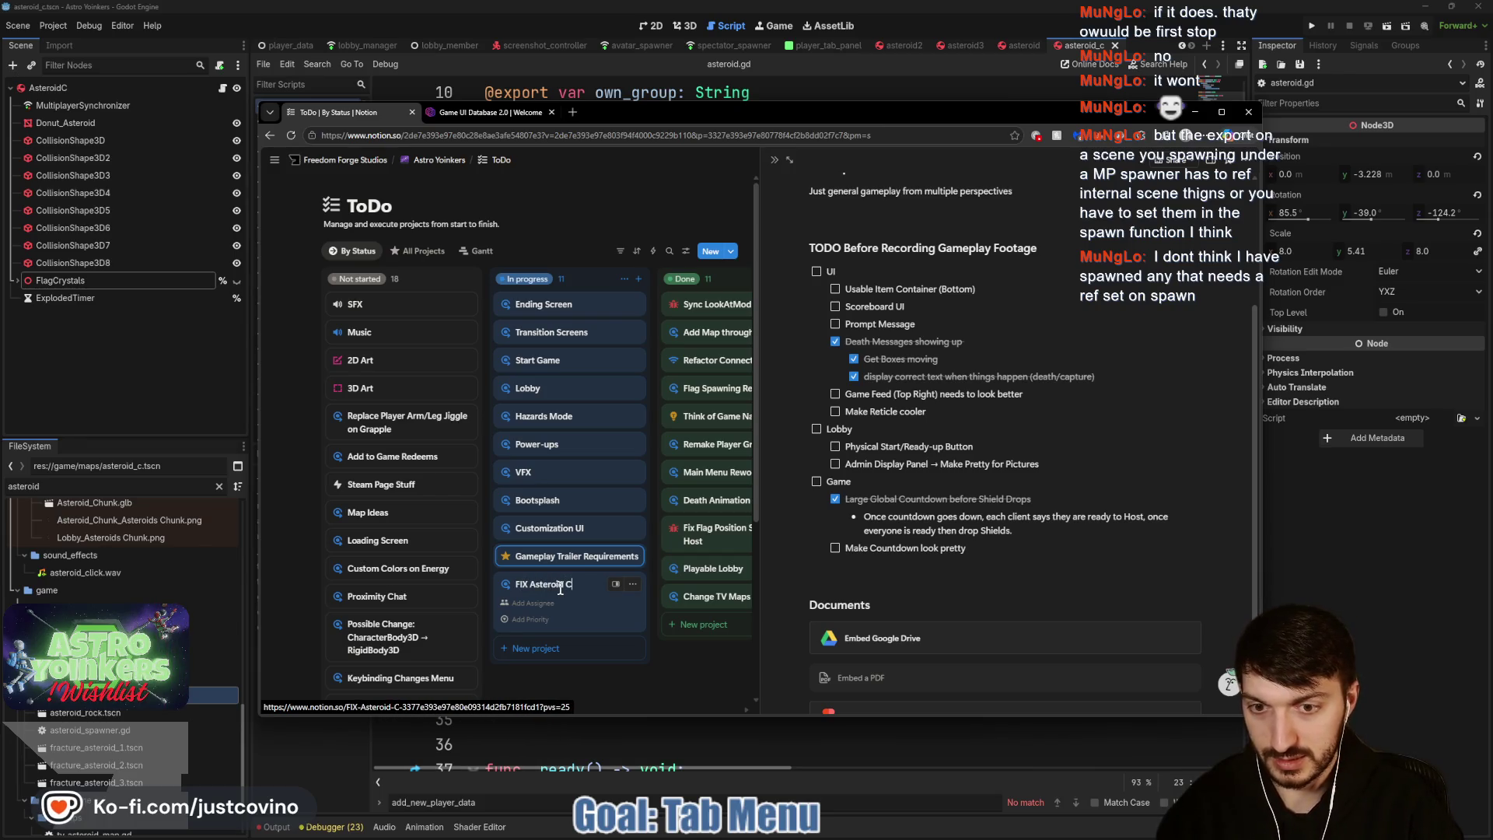
type("Crystals")
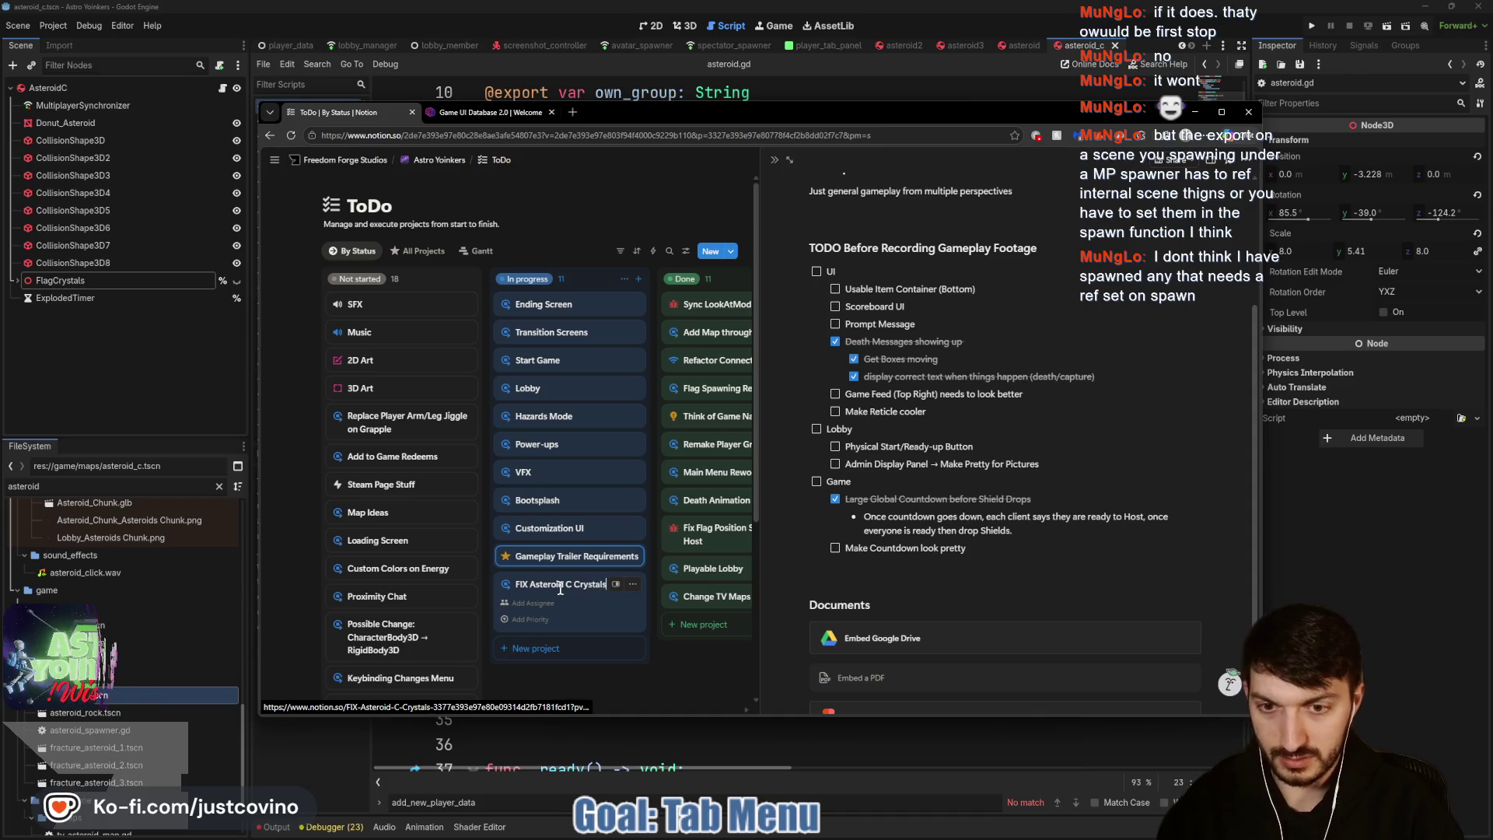
key("Return")
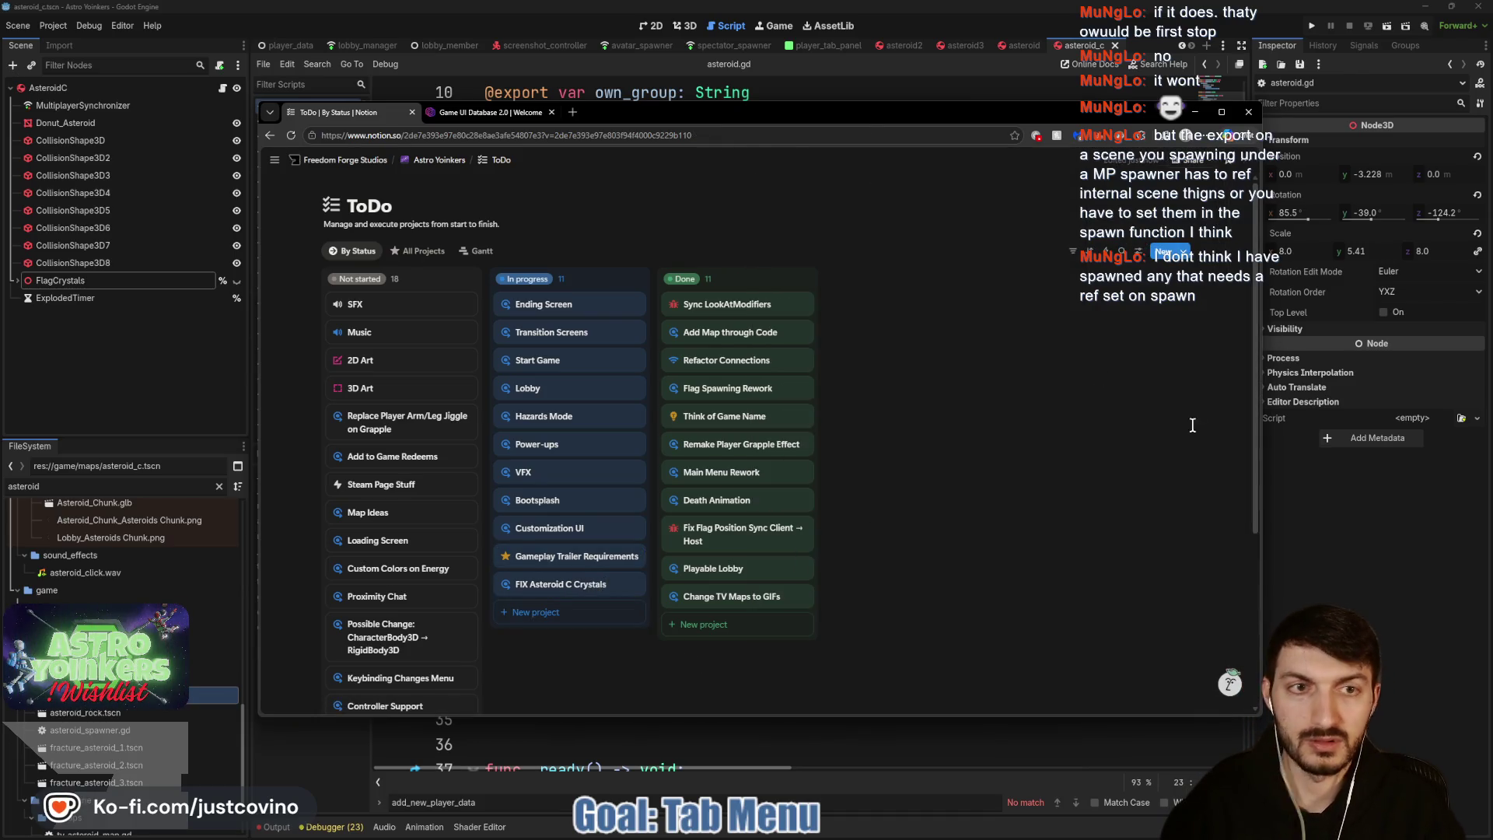
key("alt+Tab")
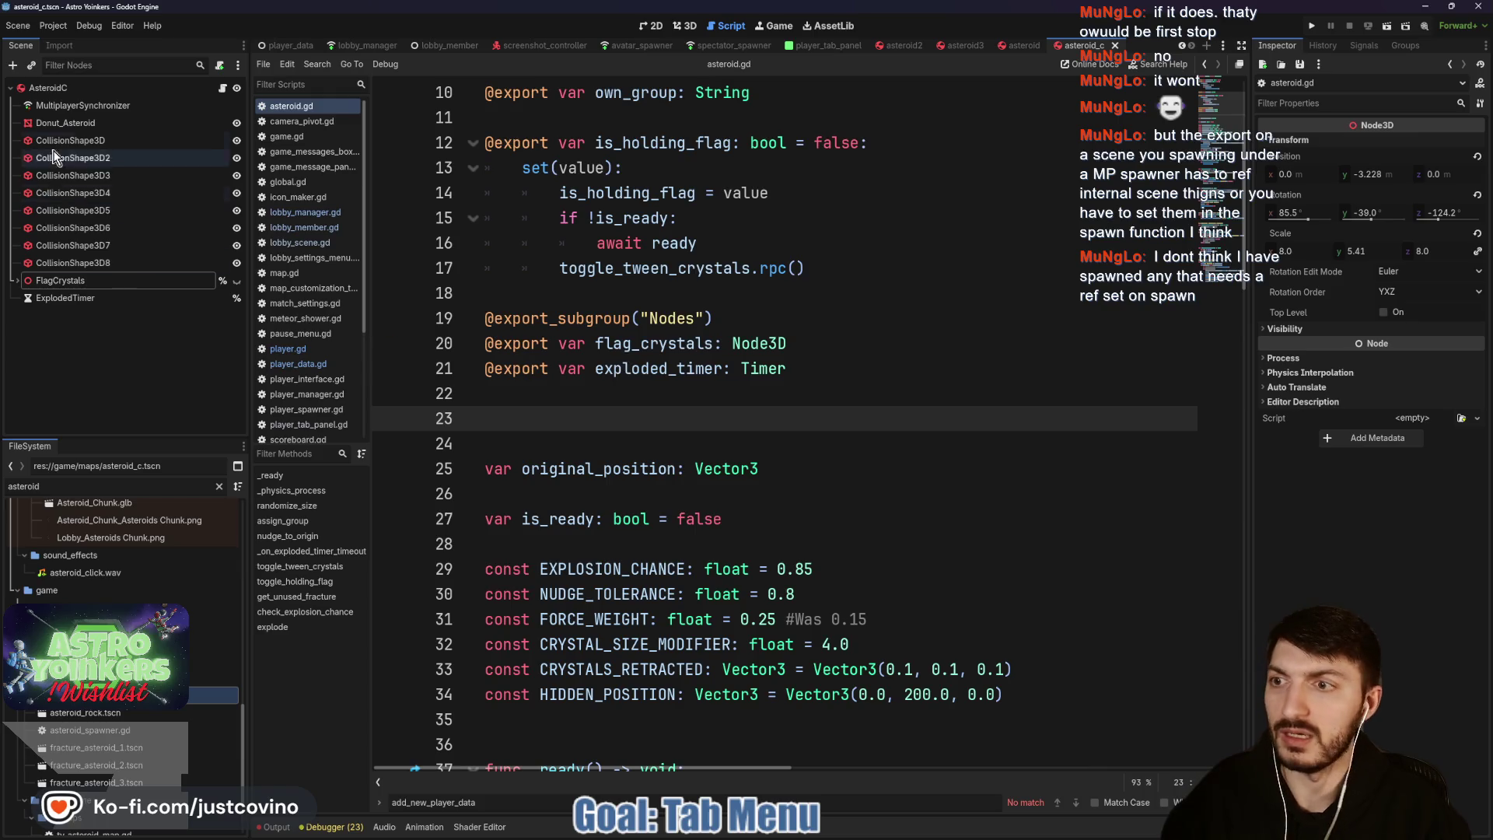
Open the asteroid_rock scene from the FileSystem dock
left_click(55, 88)
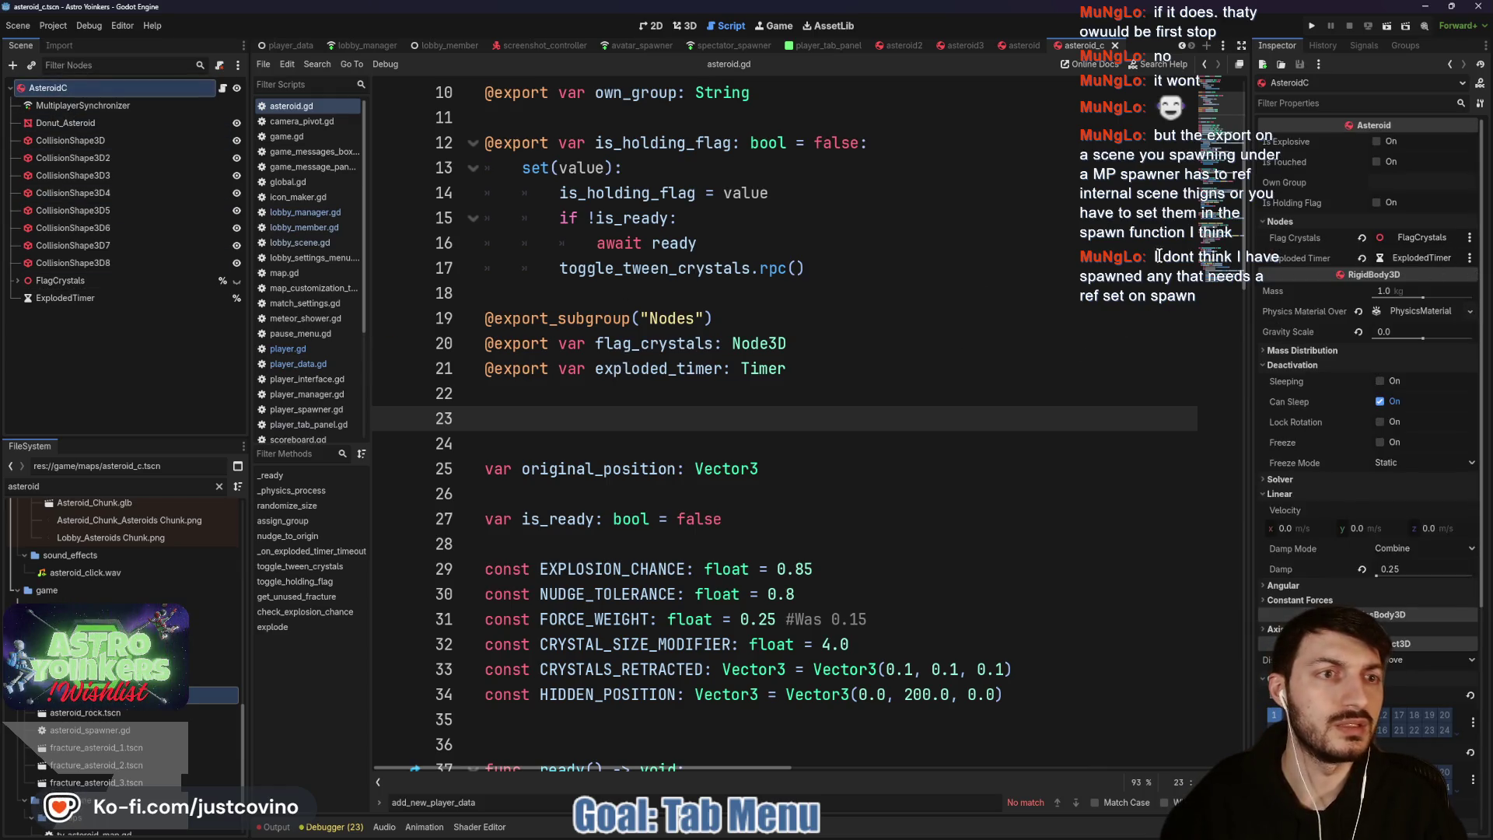
left_click(778, 293)
left_click(140, 714)
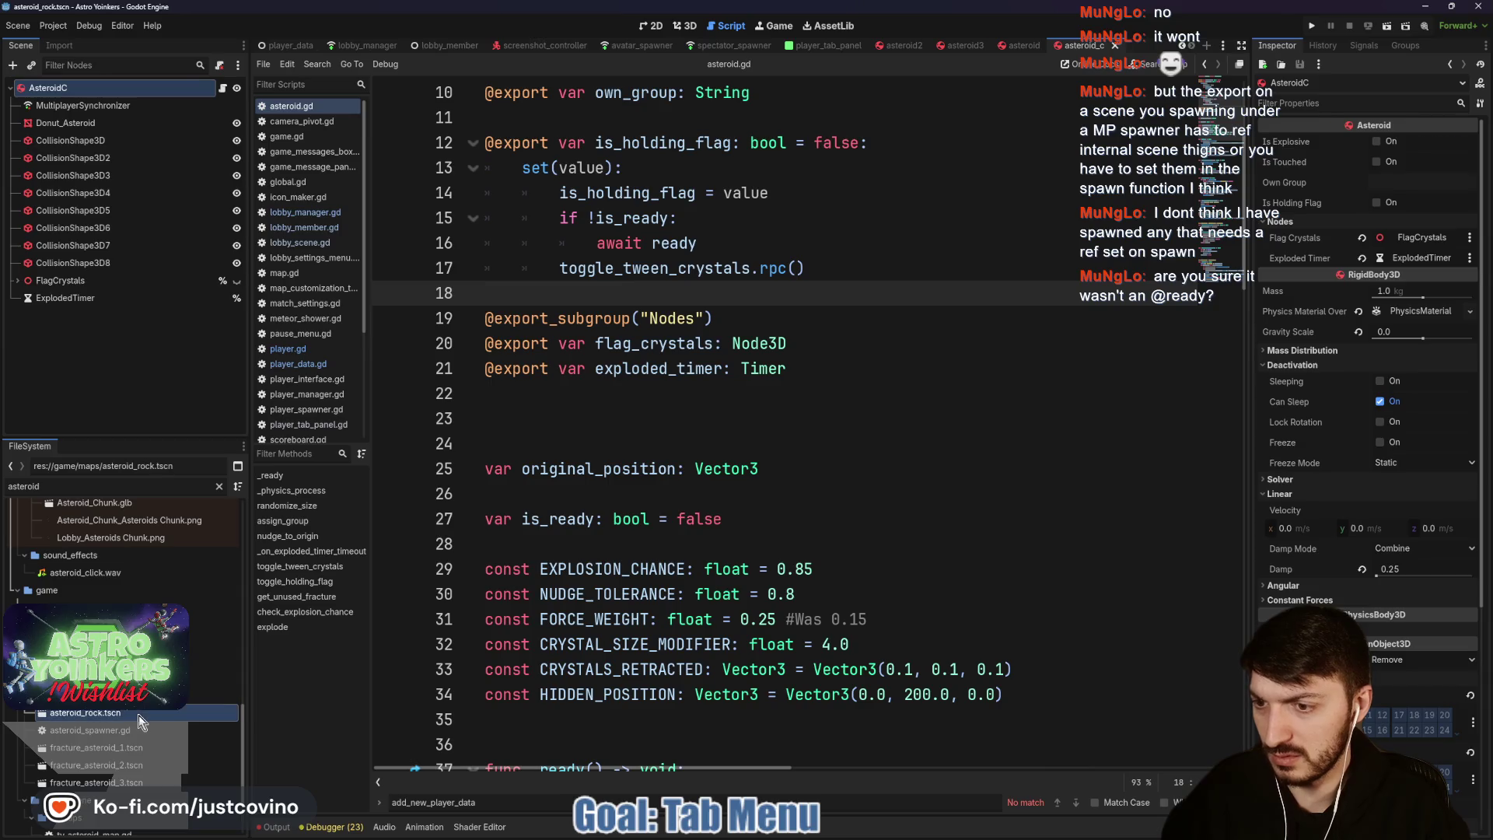
double_click(140, 714)
Link AsteroidRock's Flag Crystals and Exploded Timer to their nodes, save, and open fracture_asteroid_1.tscn
left_click(102, 92)
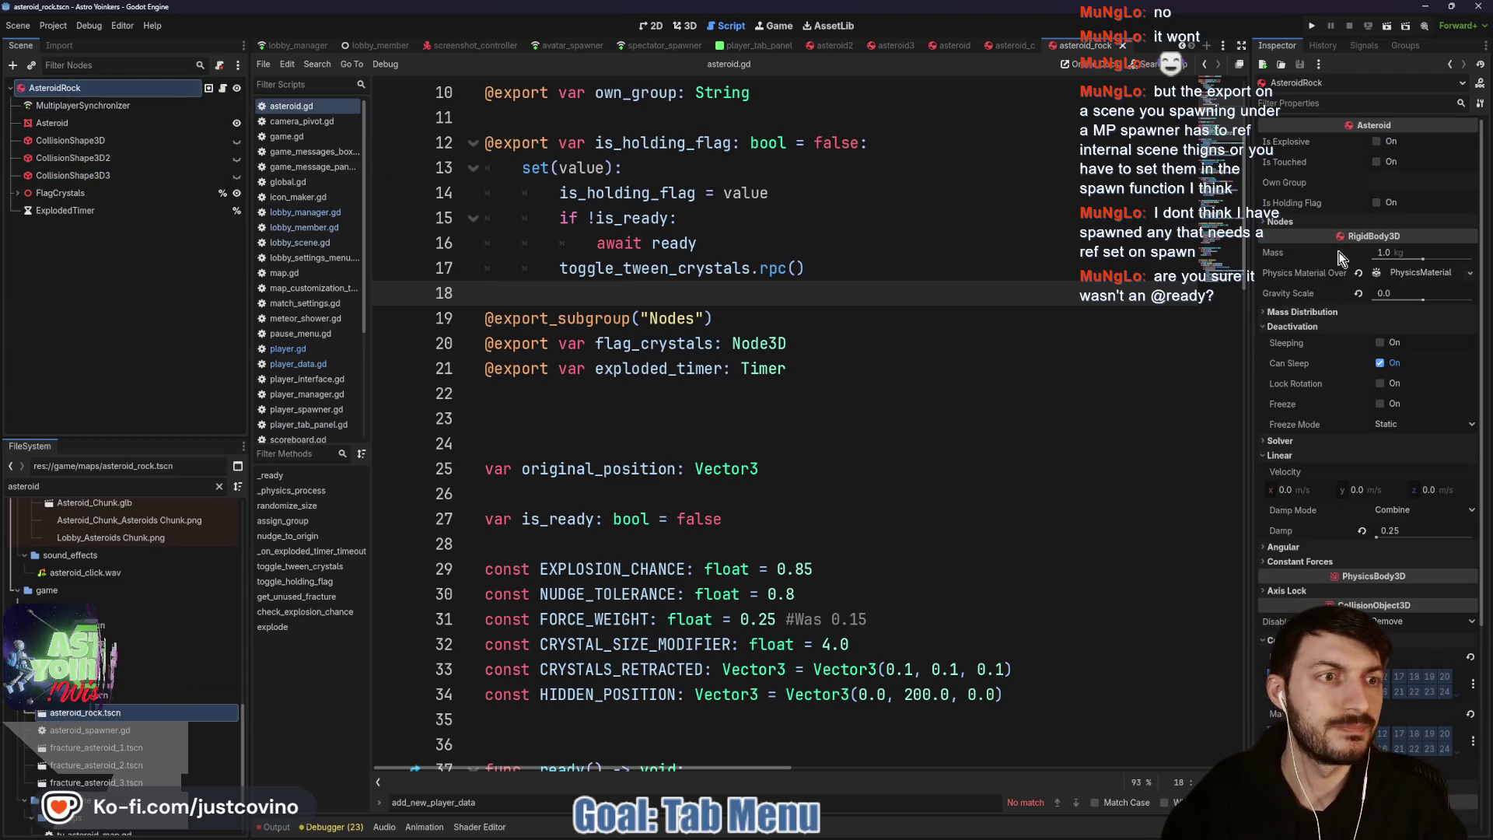
left_click(1369, 223)
left_click(1416, 237)
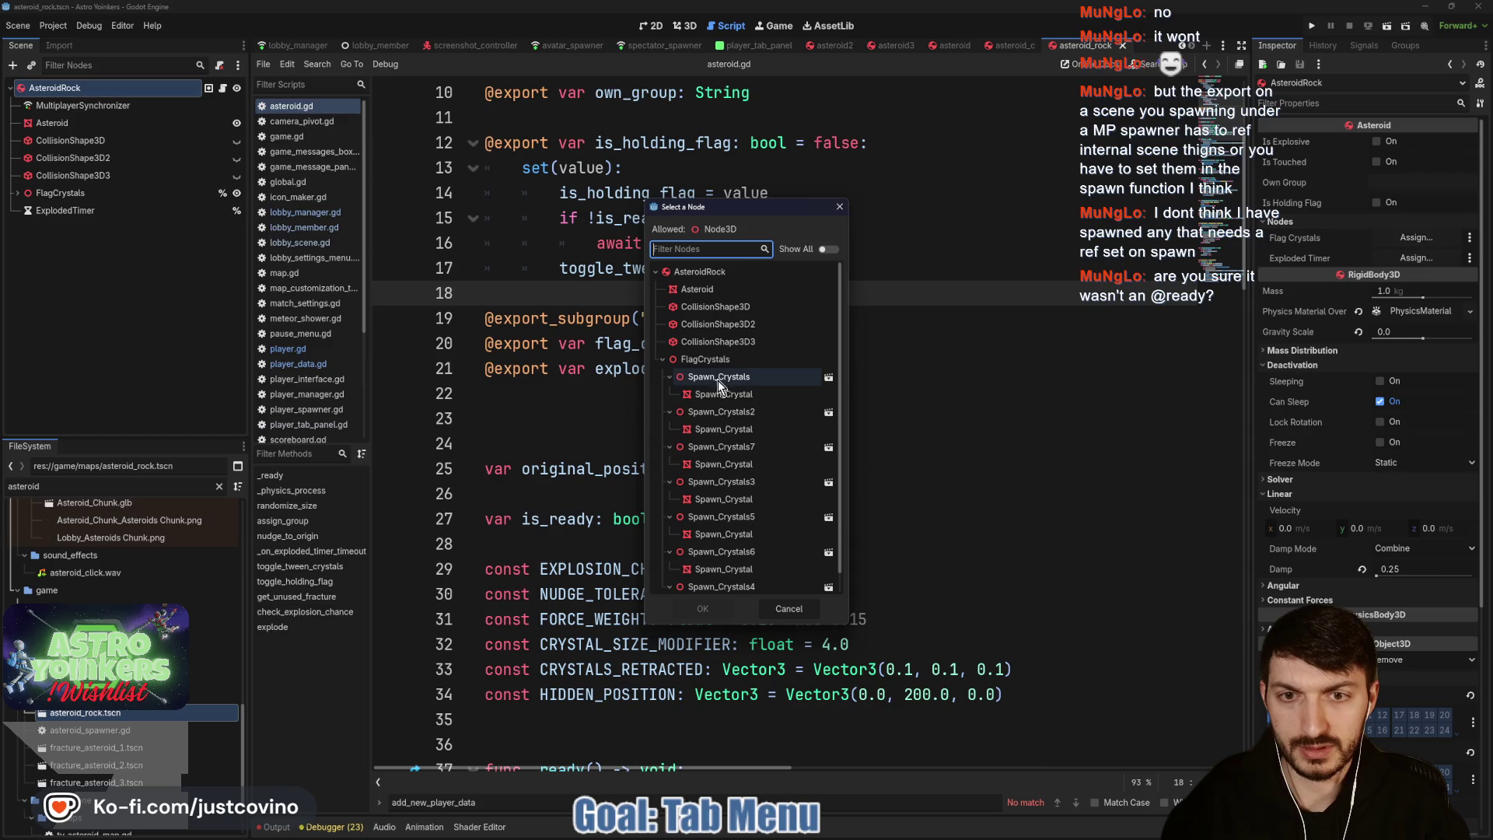
left_click(705, 359)
left_click(702, 608)
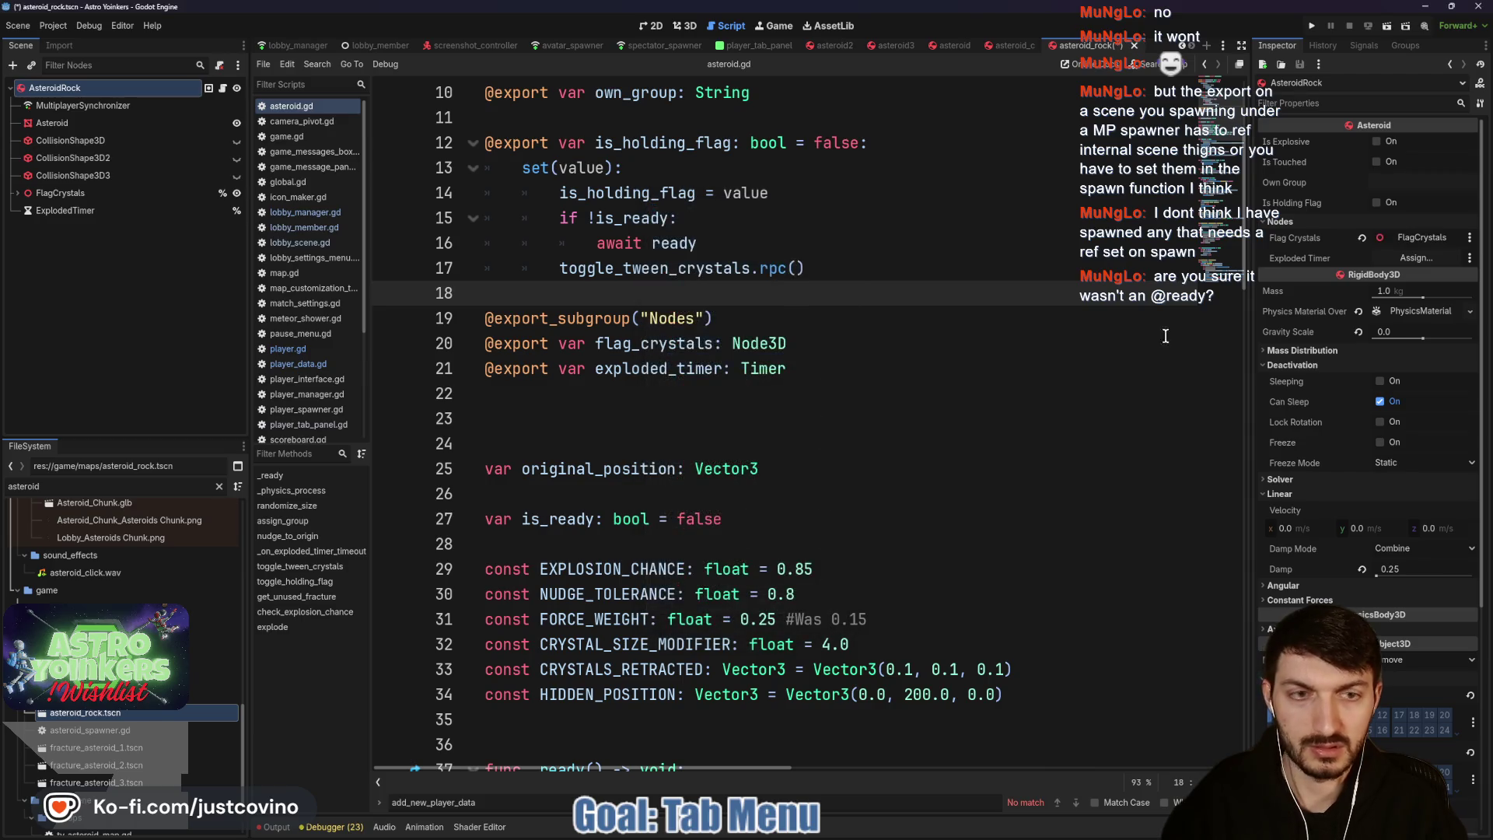
left_click(1406, 258)
left_click(704, 290)
left_click(711, 608)
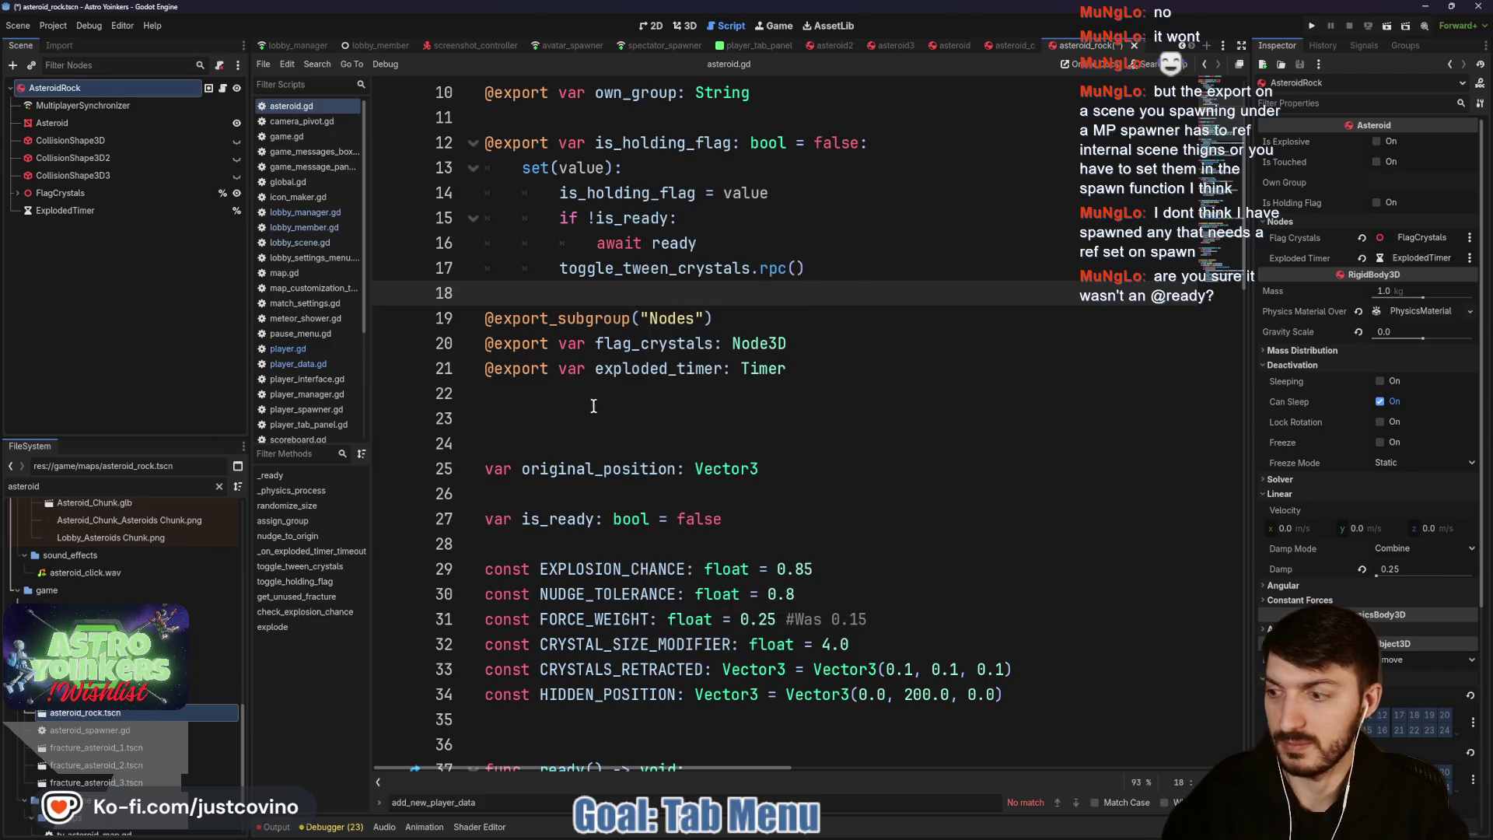
left_click(587, 400)
key("ctrl+s")
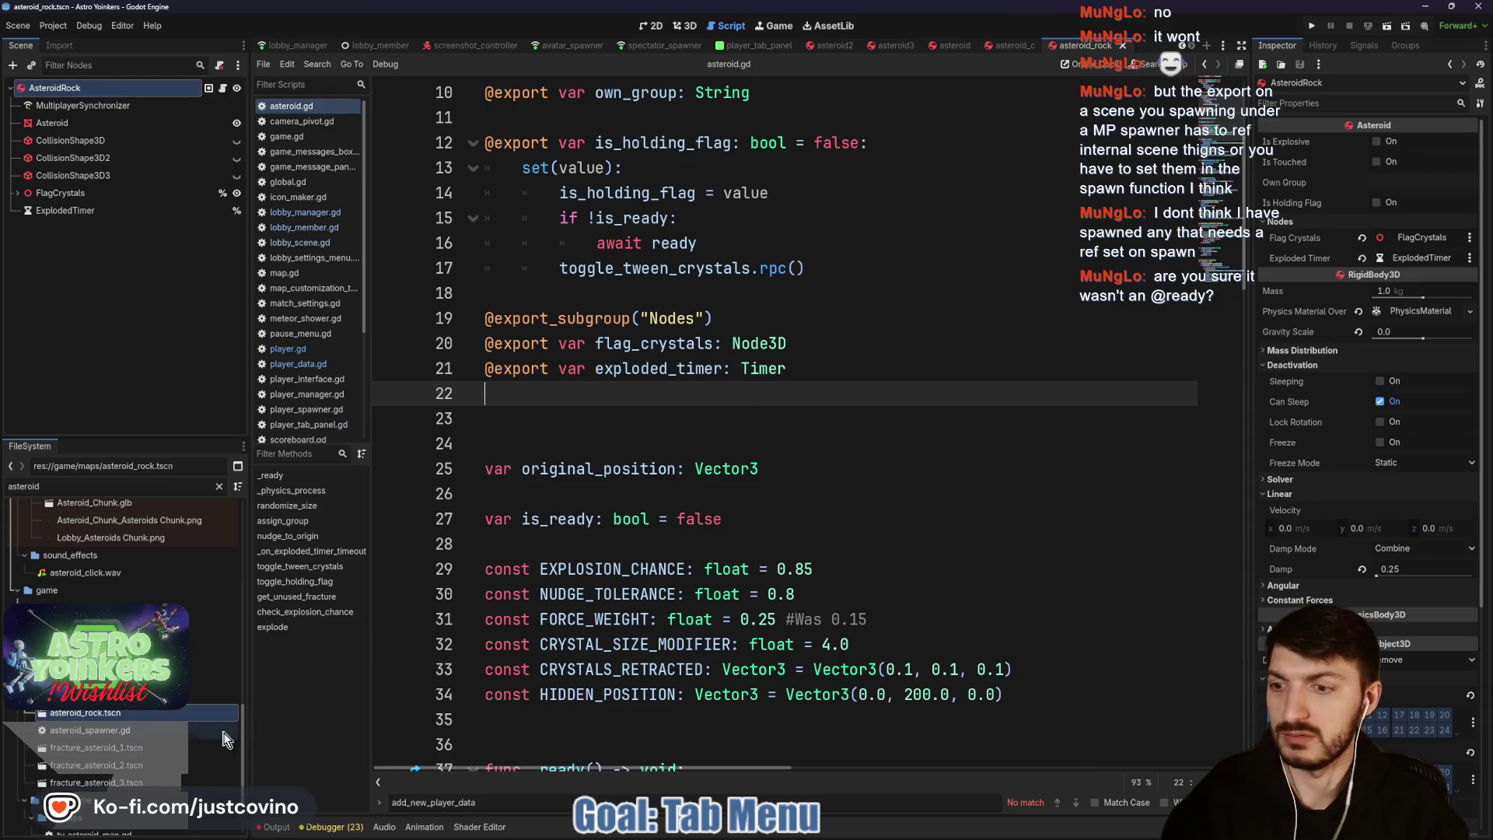
double_click(170, 746)
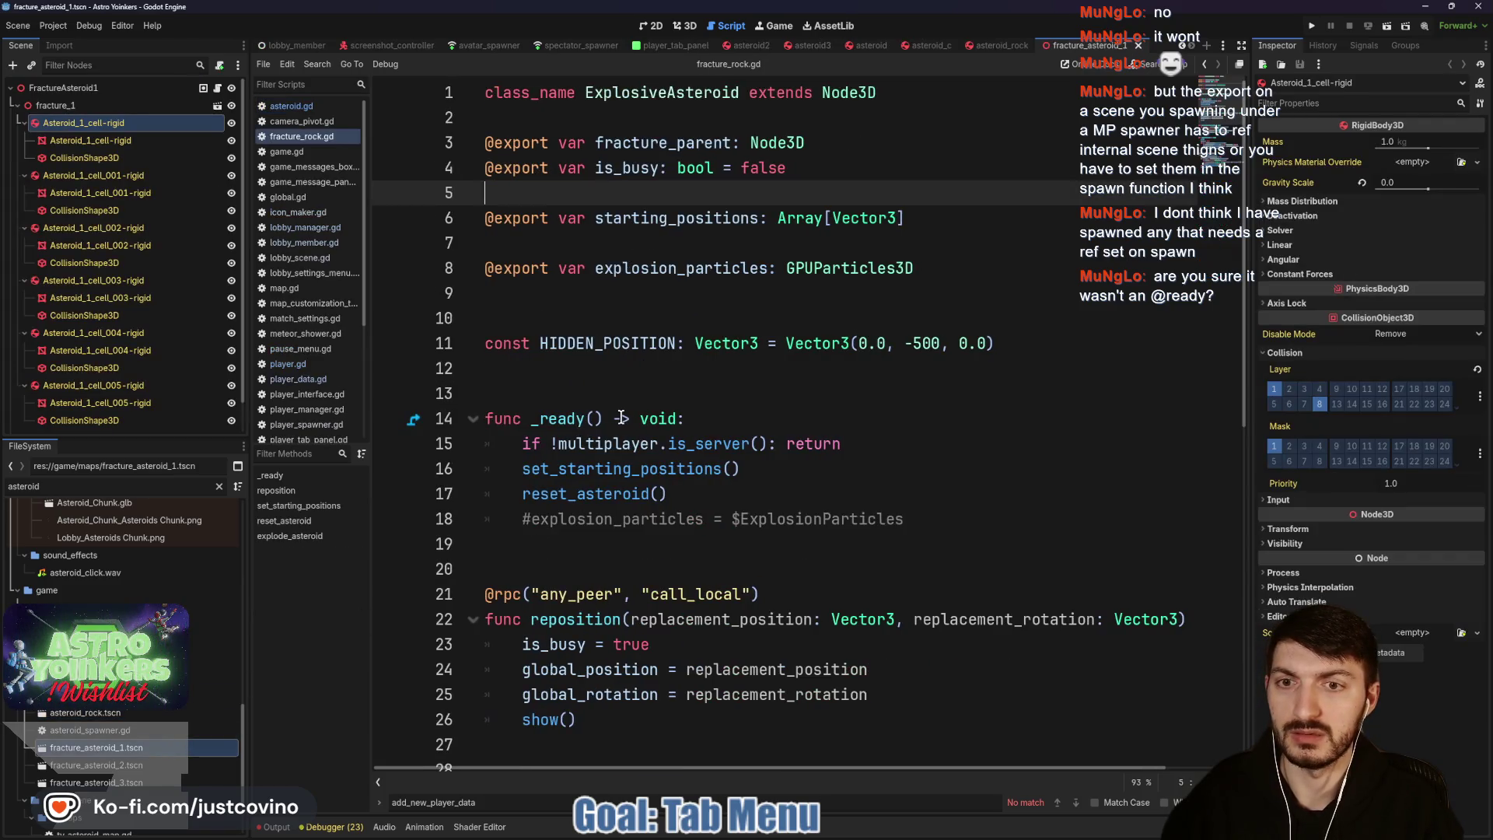
left_click(565, 314)
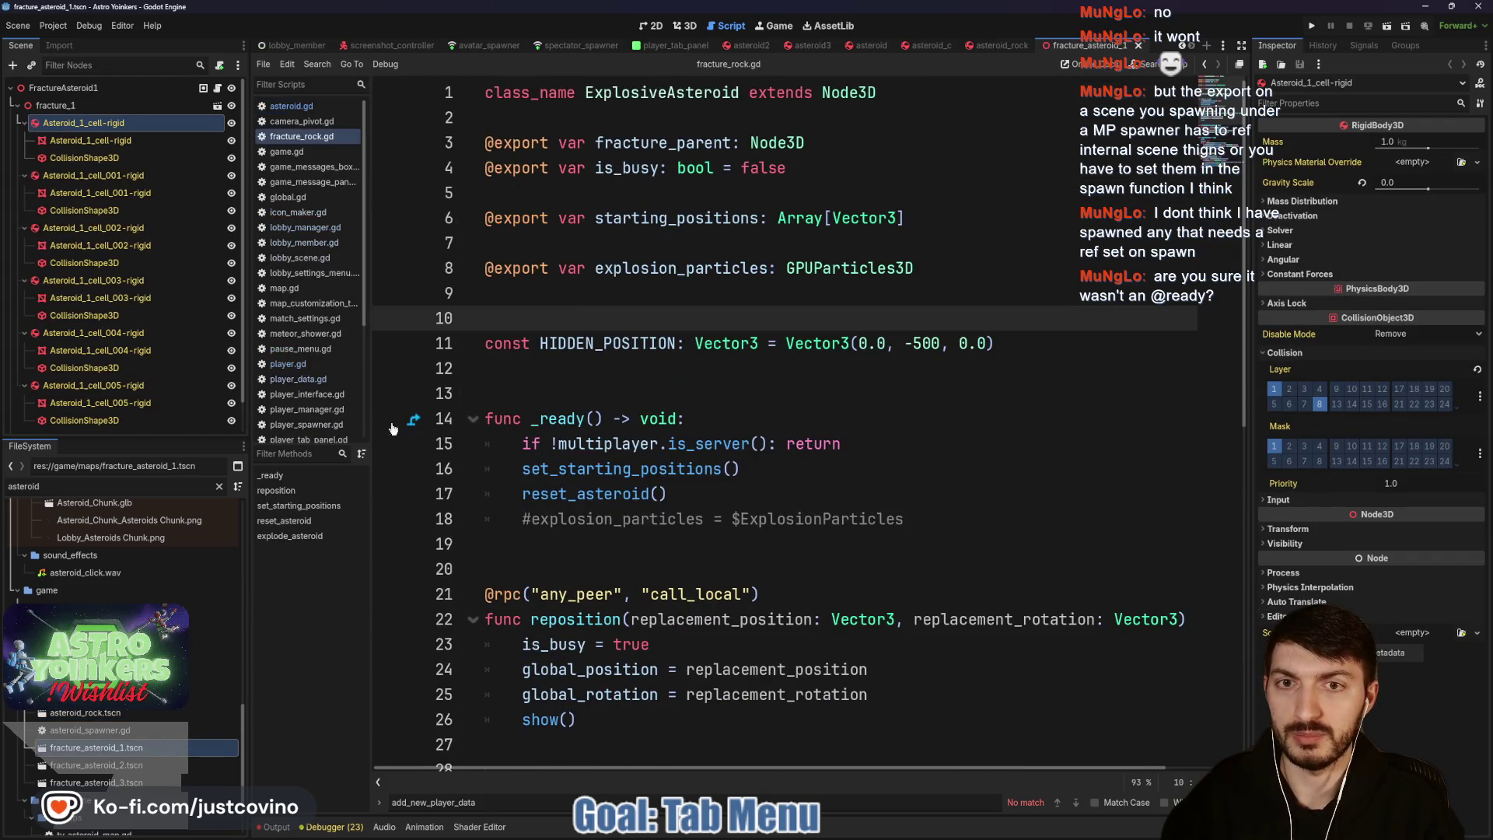
Launch the game, host a lobby in one instance and join it from the second
left_click(1312, 28)
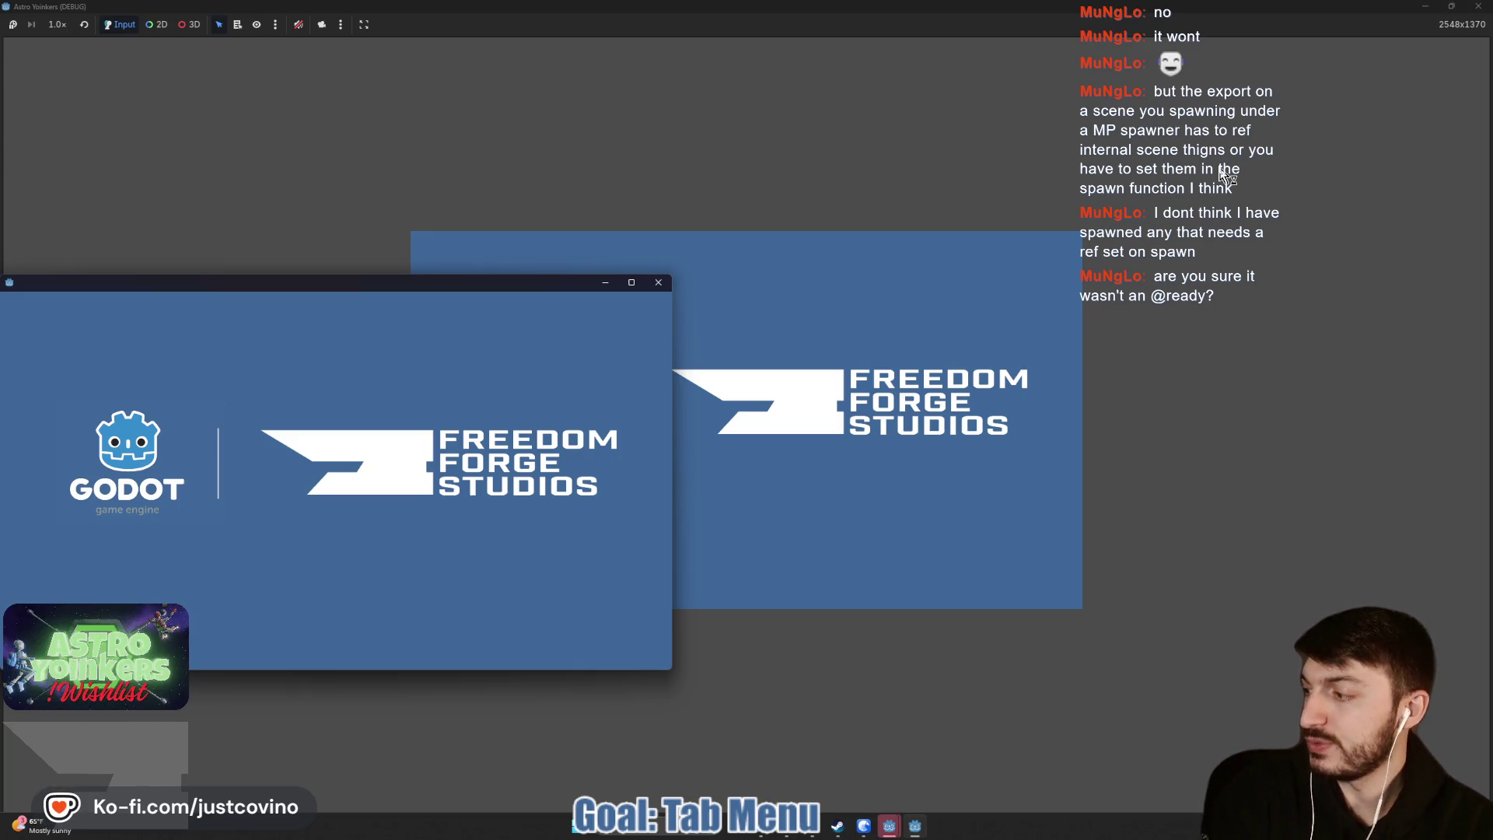
key("super+z")
key("super+Down")
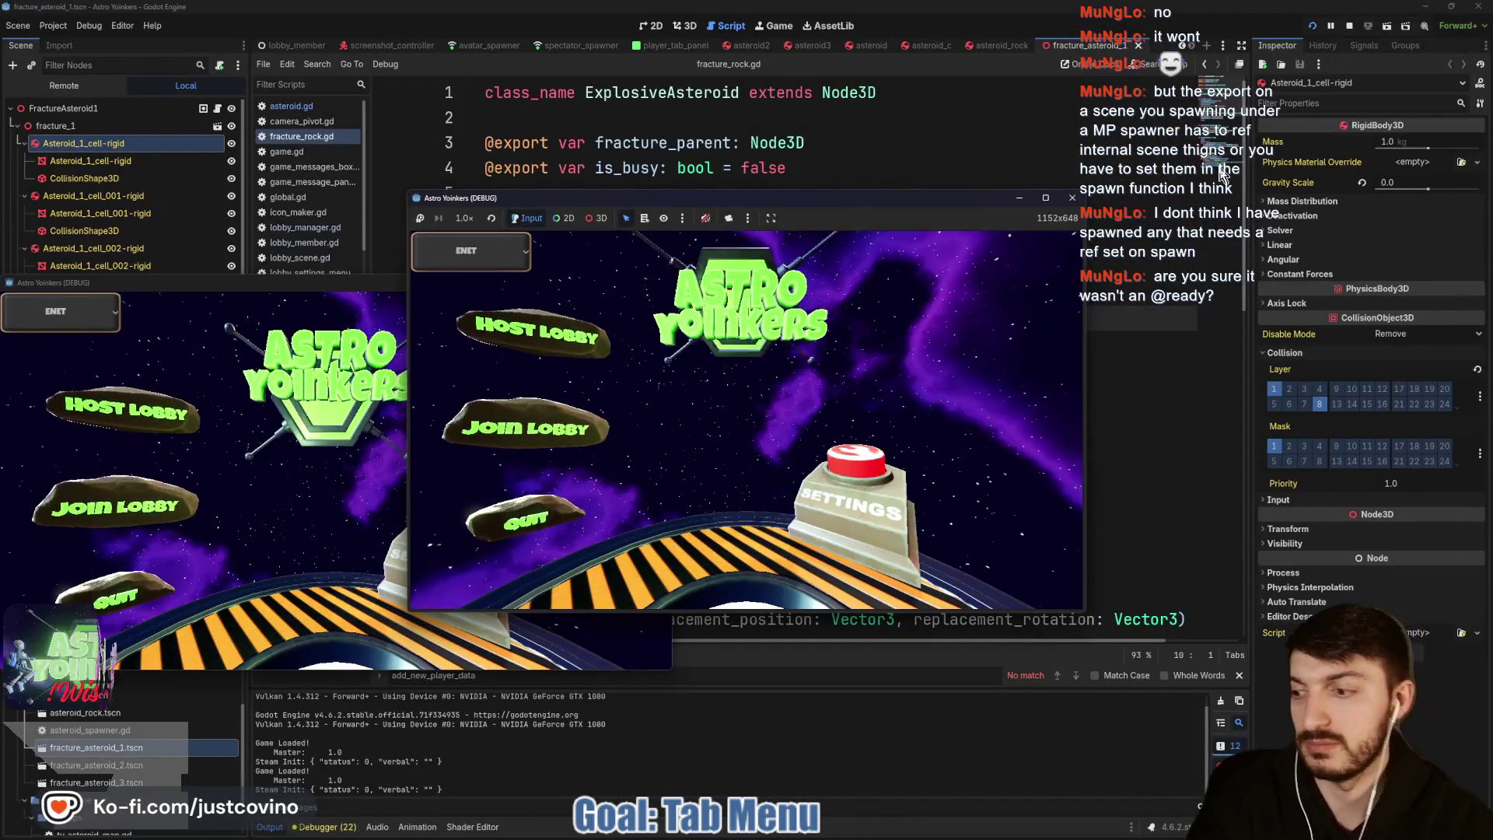
left_click(513, 381)
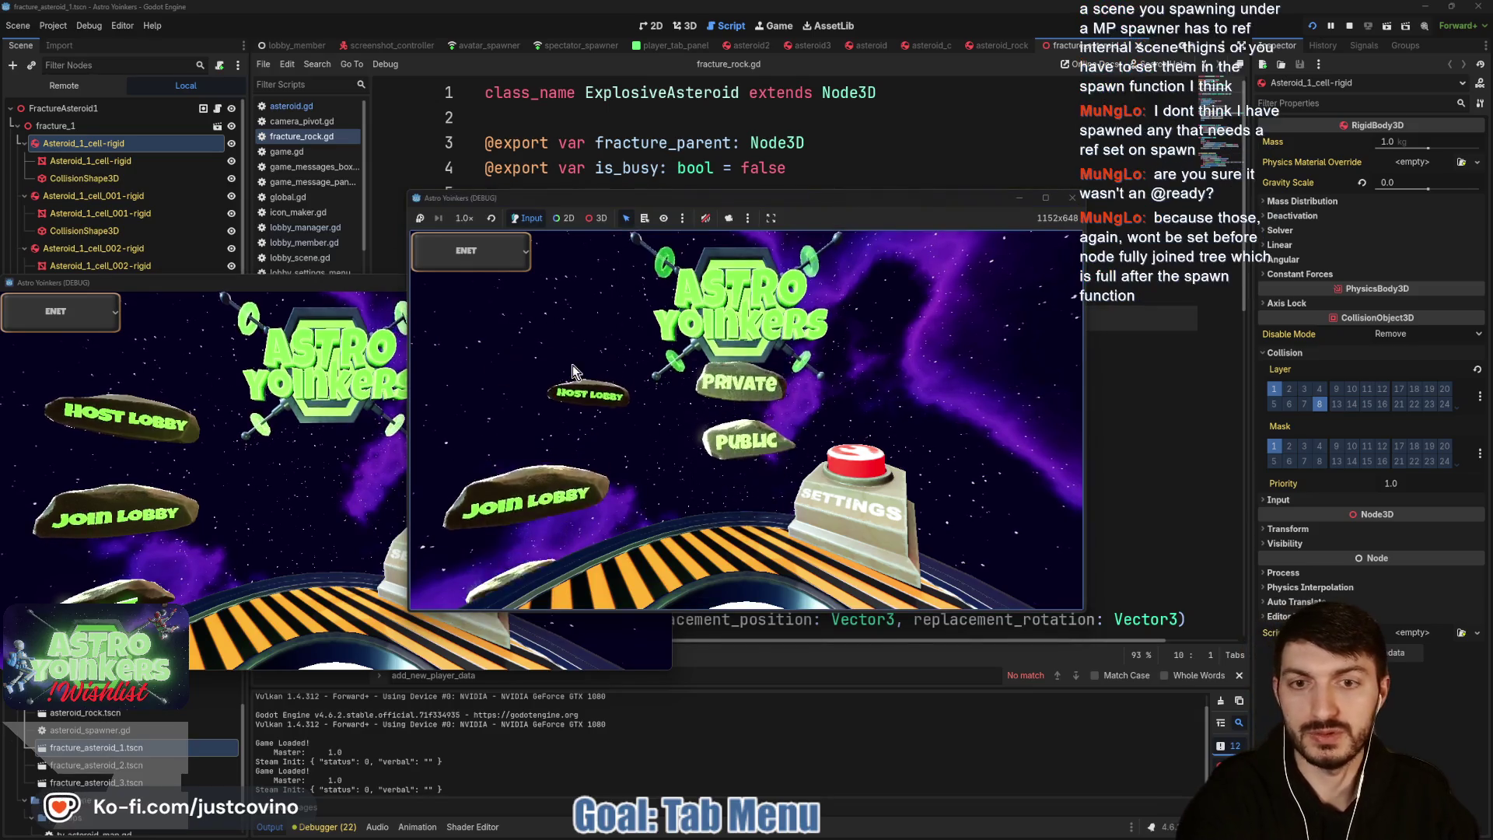
left_click(739, 342)
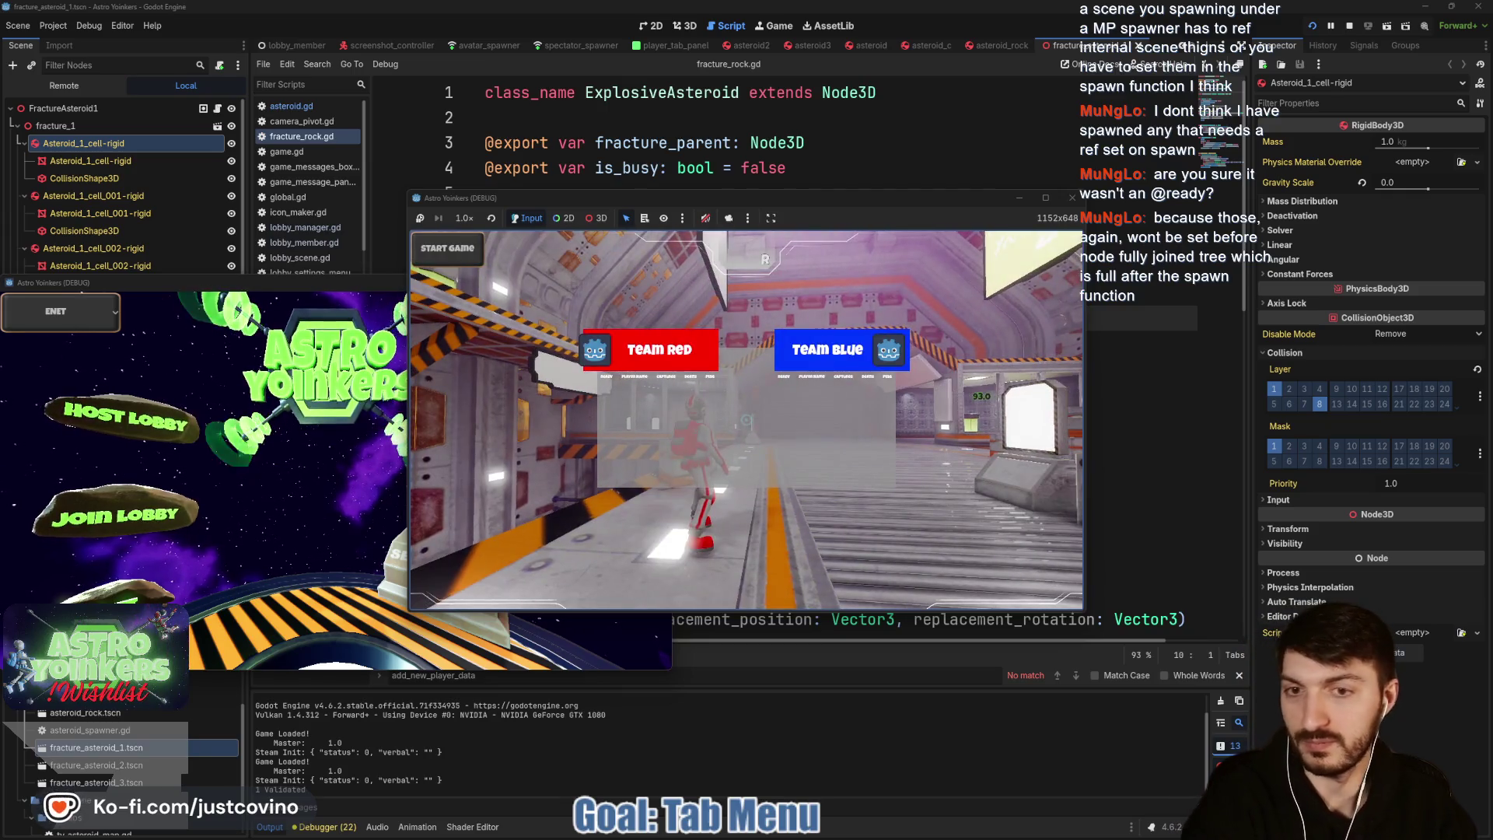
key("Tab")
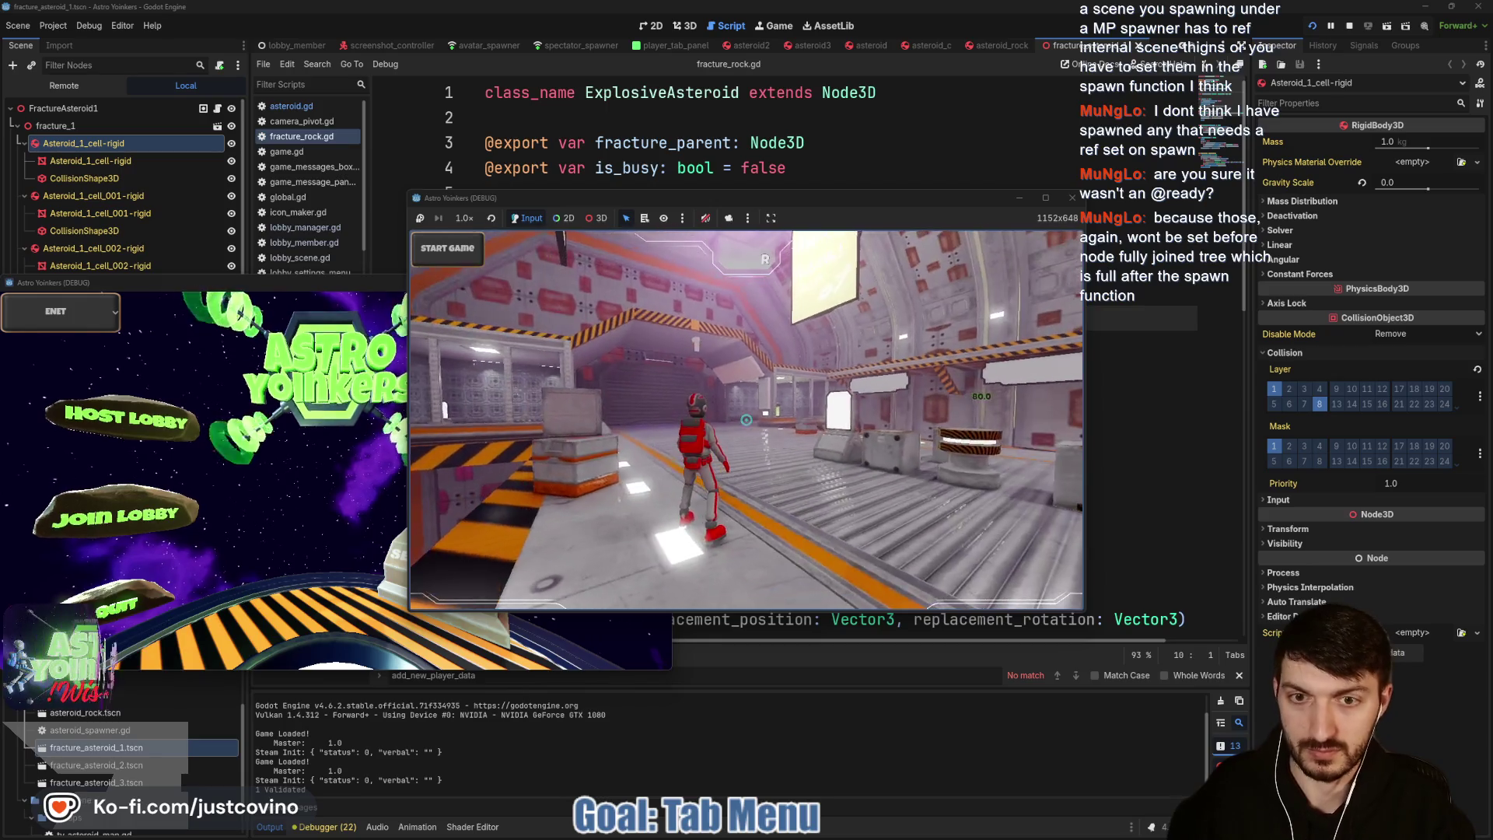
left_click(316, 283)
left_click(128, 516)
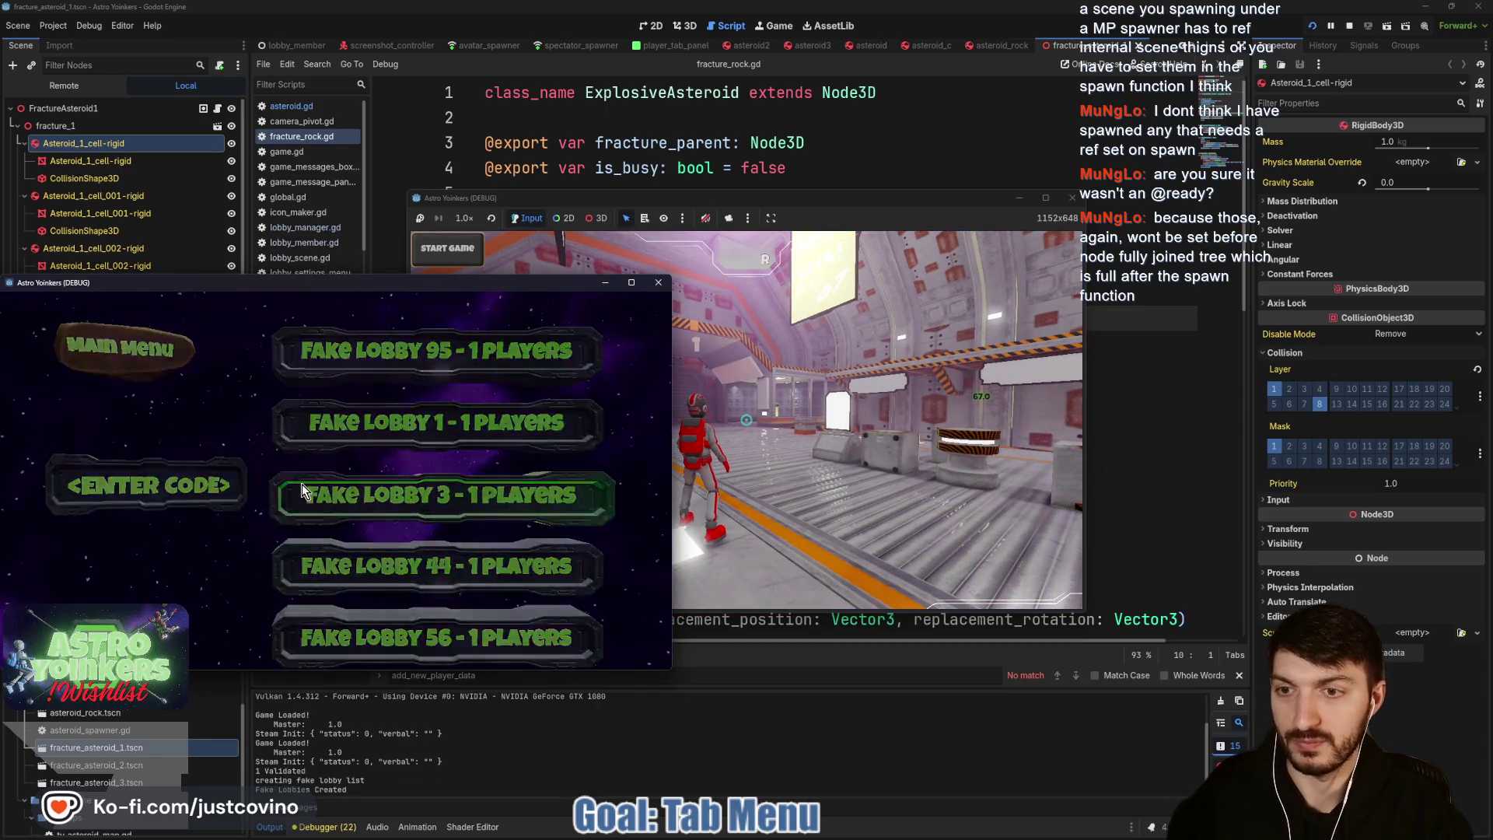
left_click(344, 355)
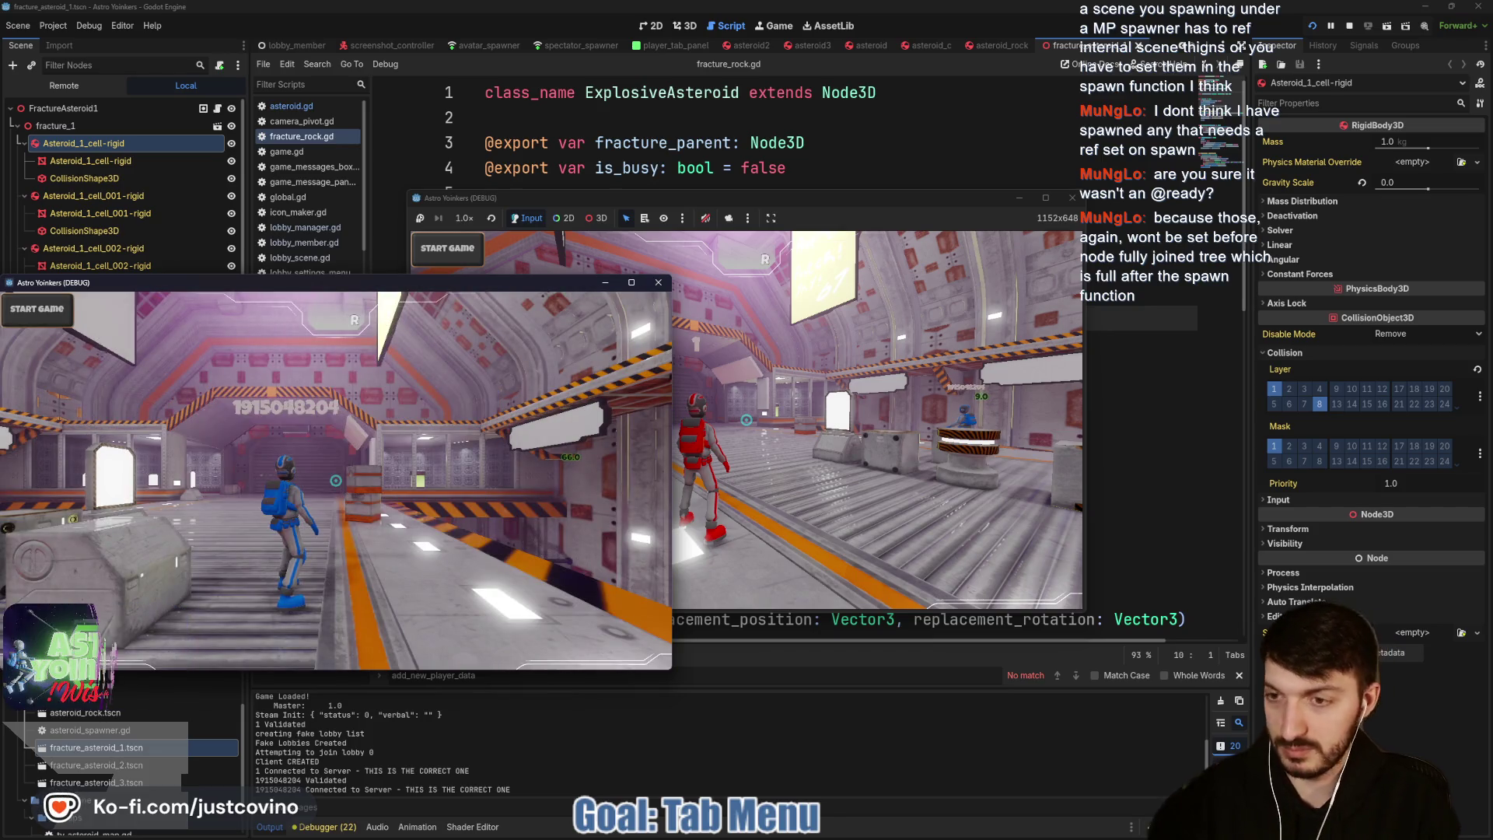
left_click(483, 278)
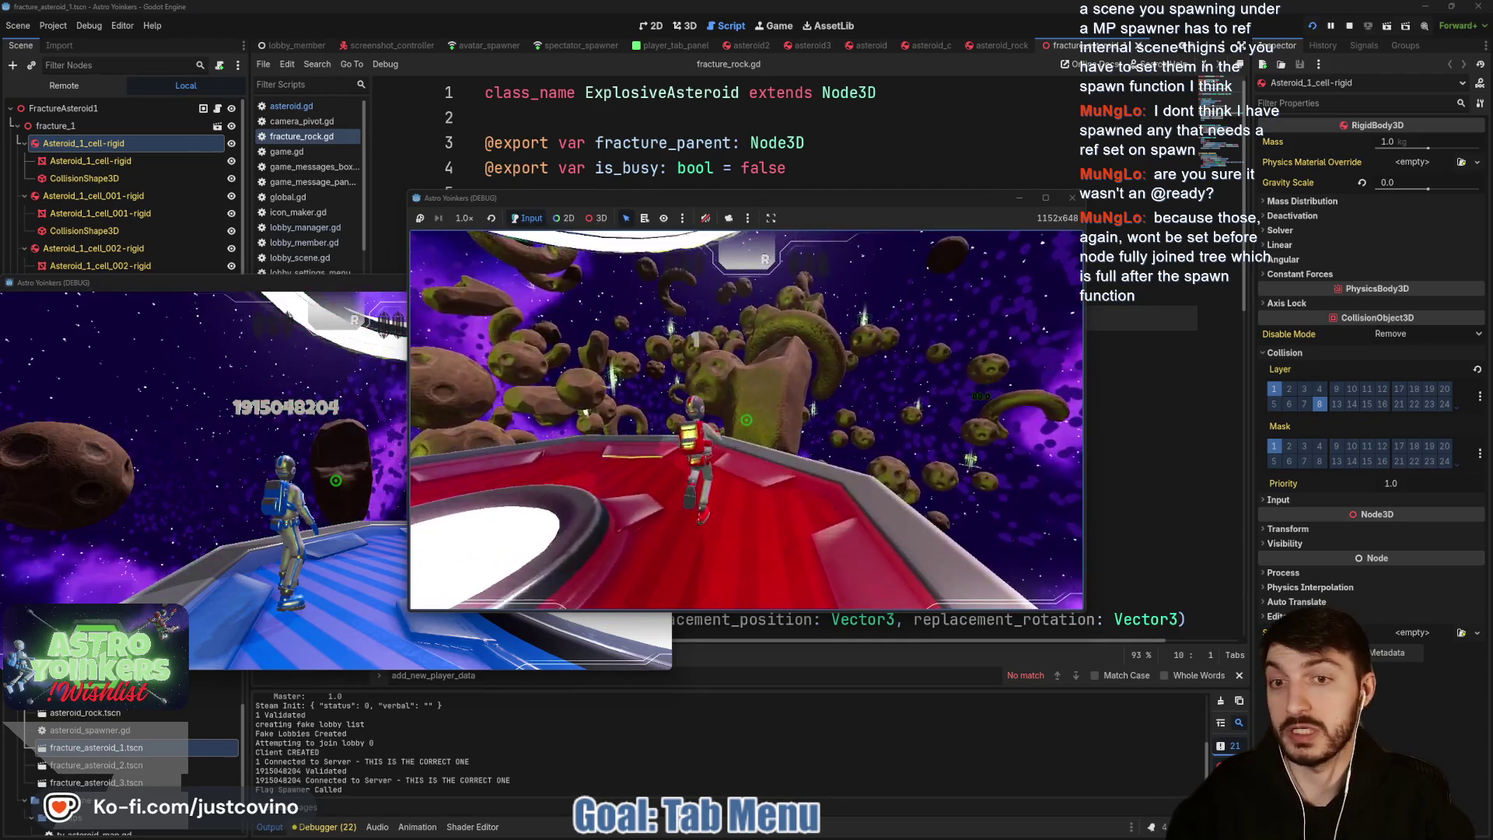
Fly the red player into the asteroid field firing lasers, then stop the game
key("w")
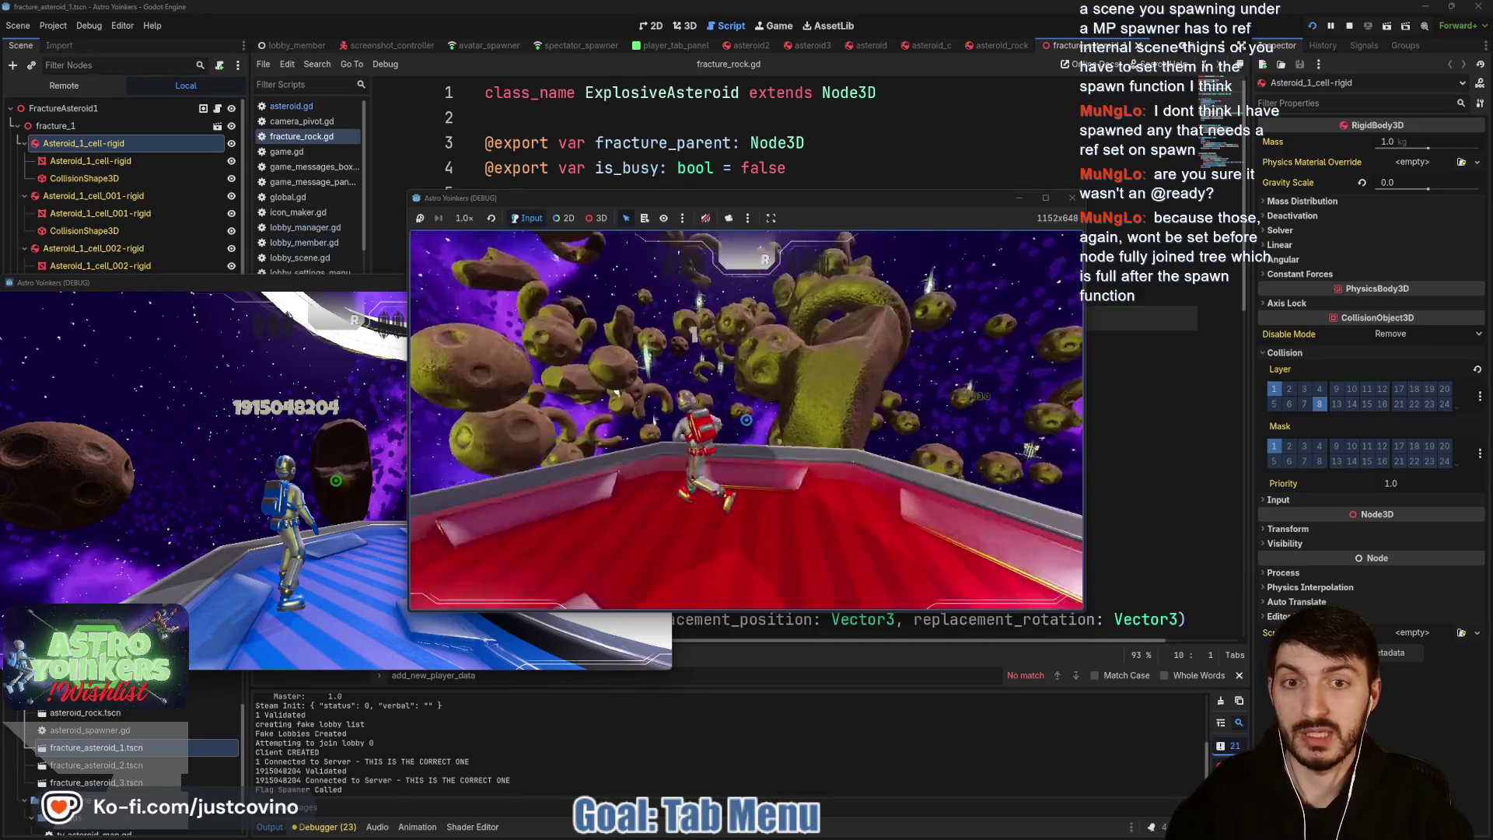
key("space")
left_click(745, 420)
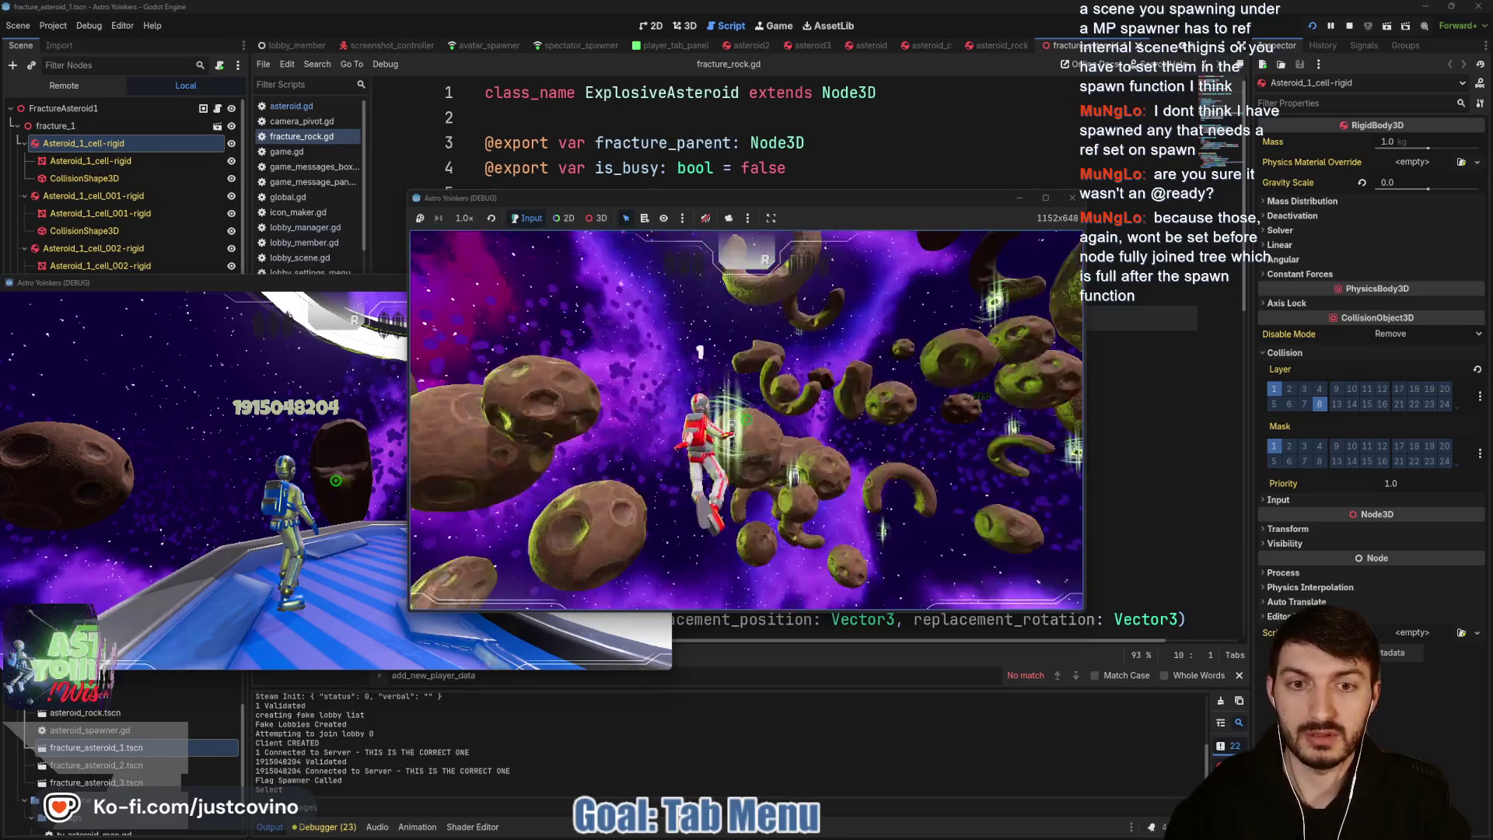
left_click(746, 420)
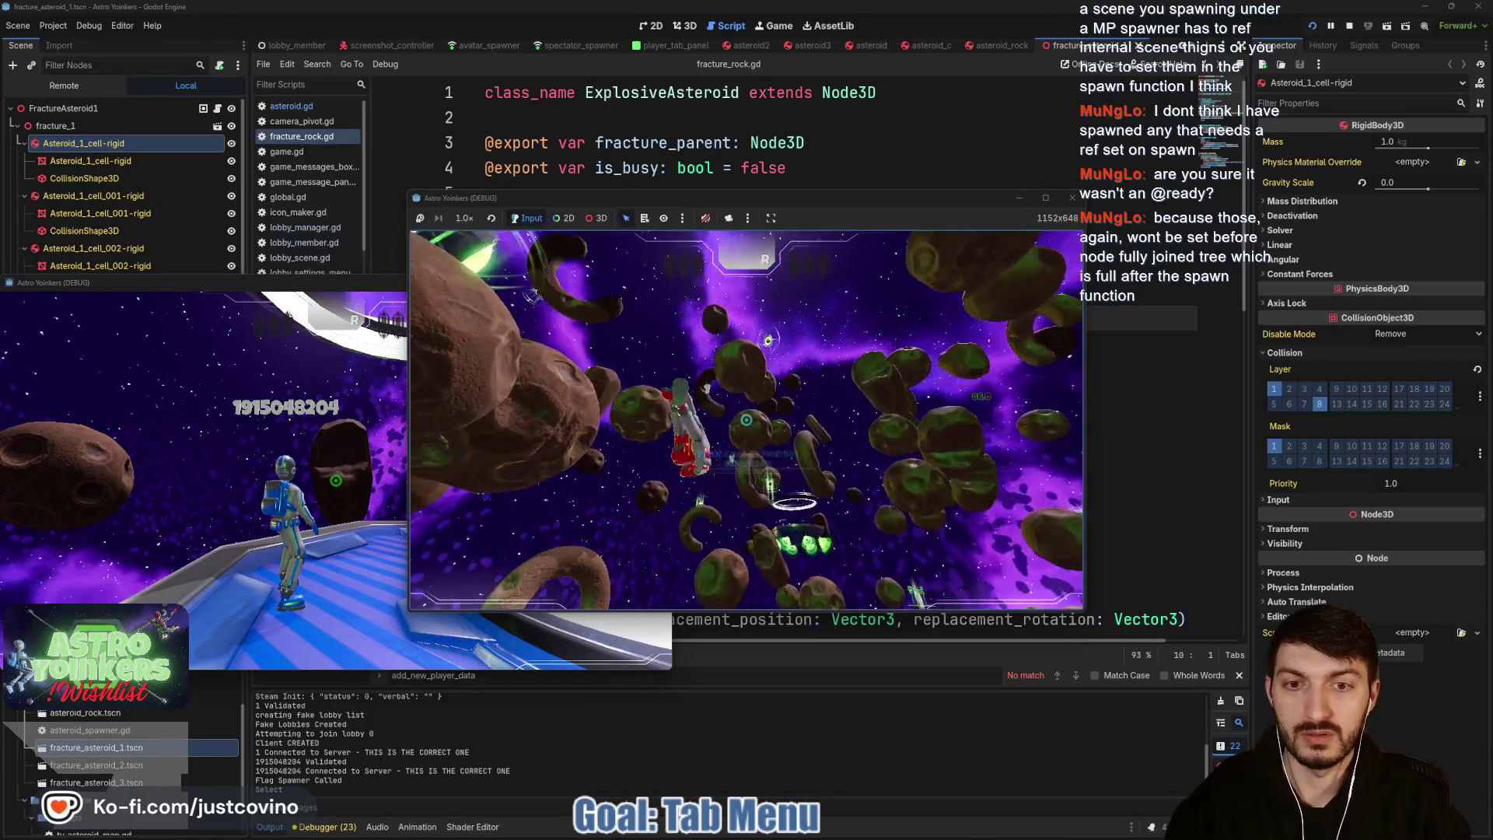
left_click(746, 420)
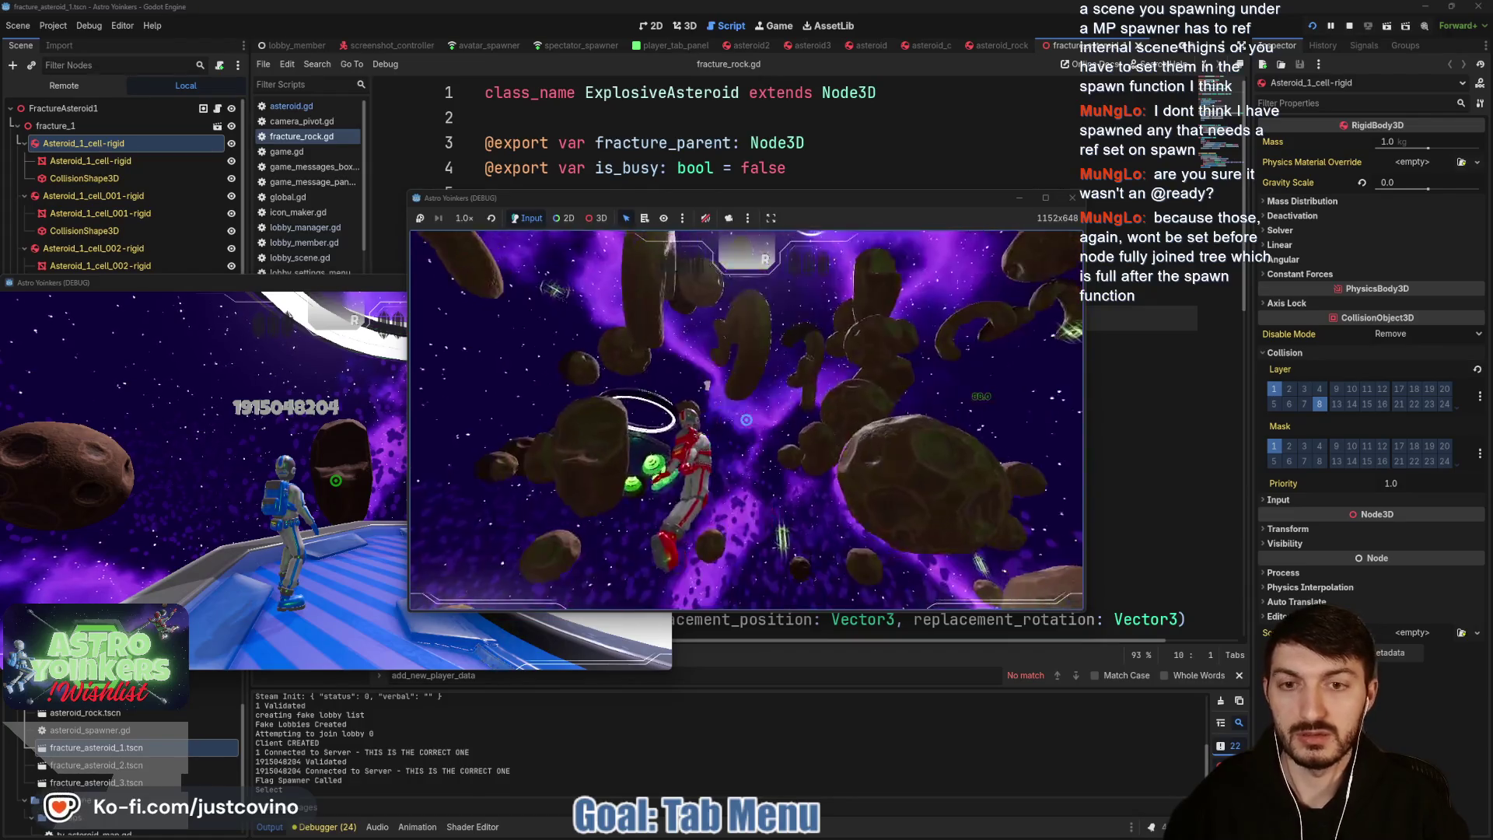
left_click(746, 420)
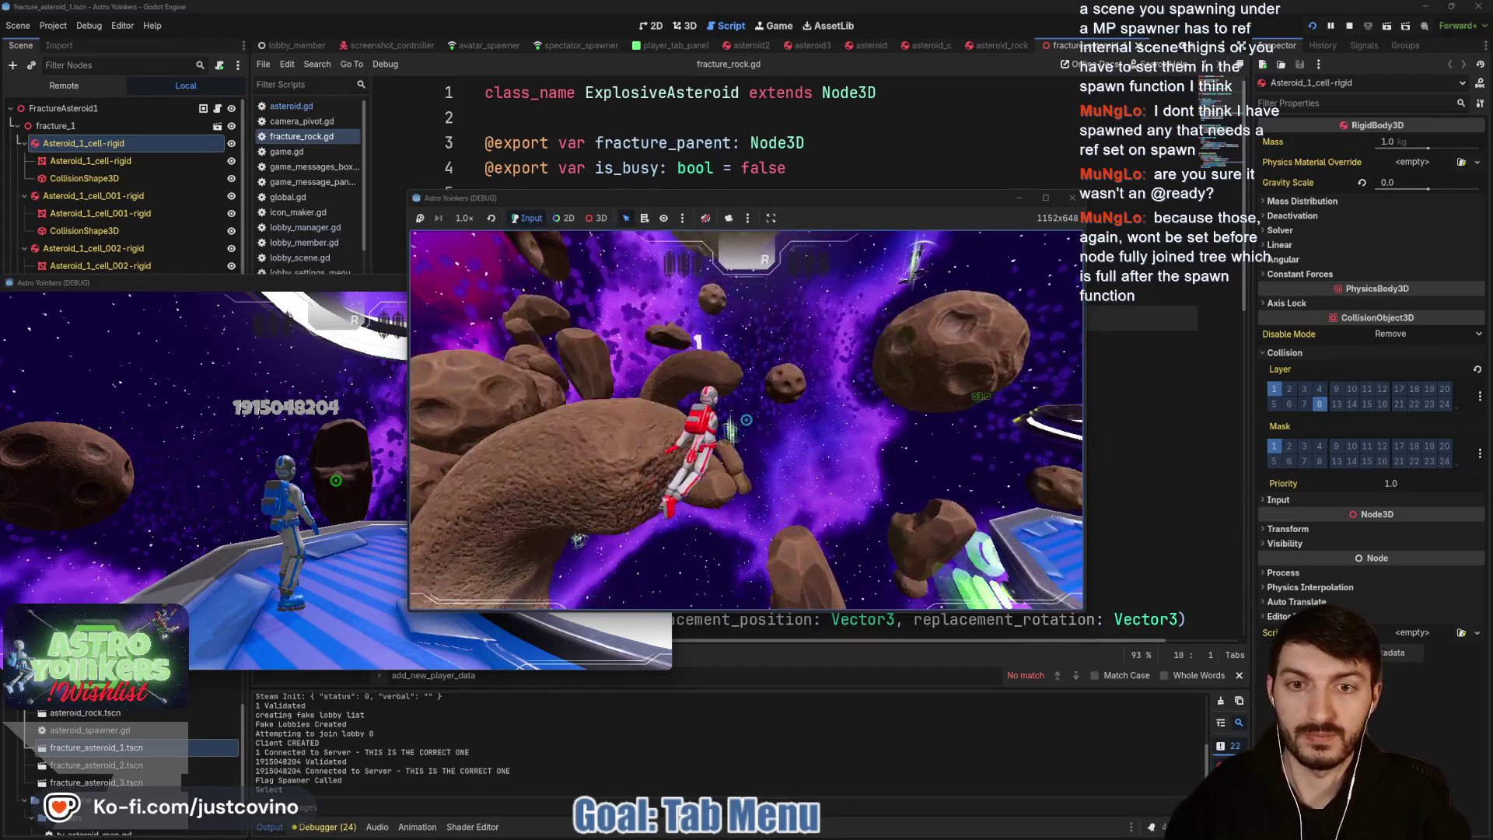
left_click(746, 420)
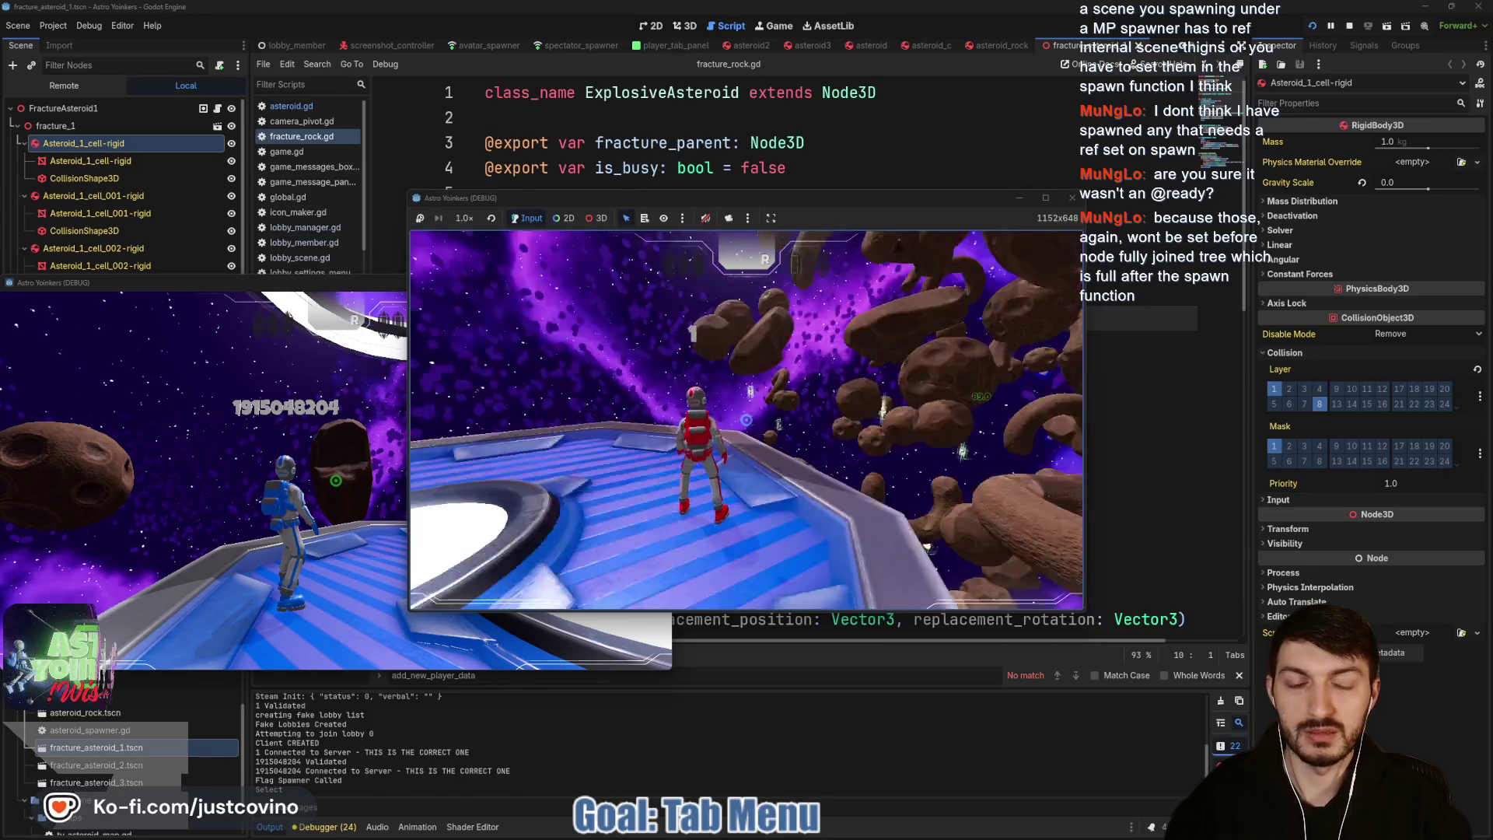
key("F8")
left_click(706, 383)
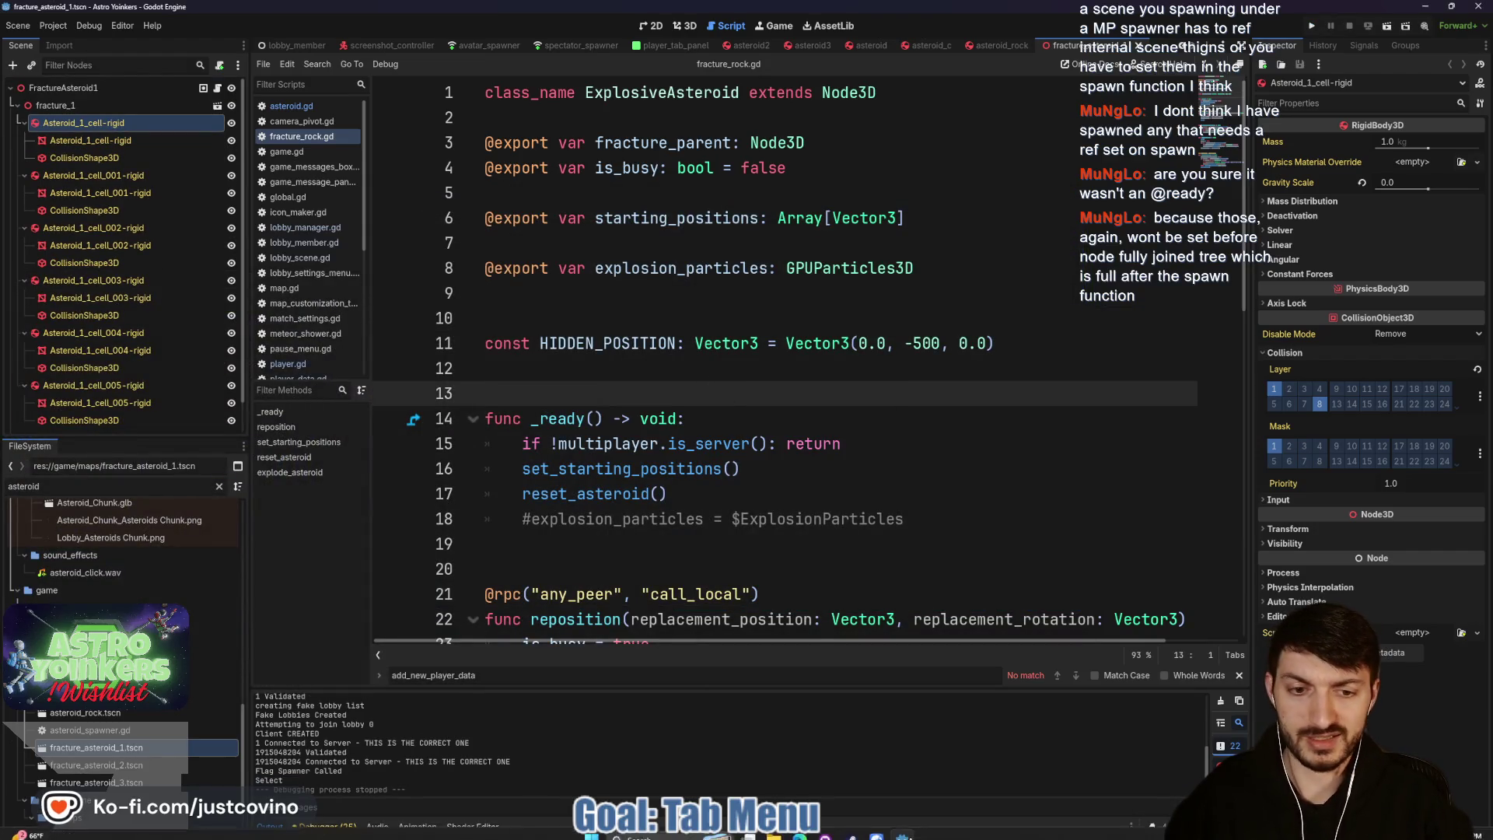
Hide the TabMenu node in the player scene and collapse its children
left_click(1239, 677)
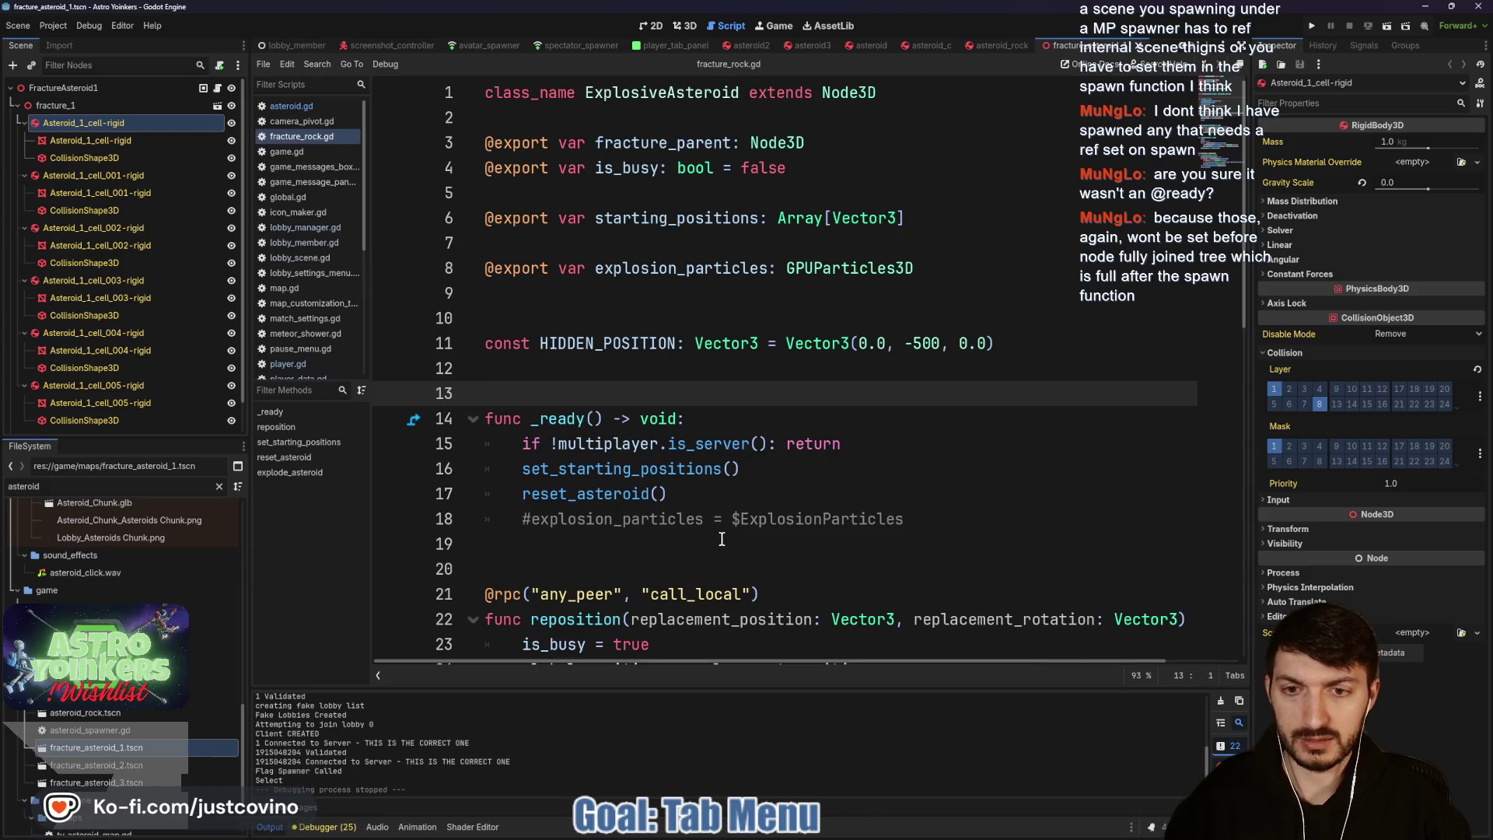
left_click(704, 519)
scroll(341, 45, "up", 5)
left_click(291, 45)
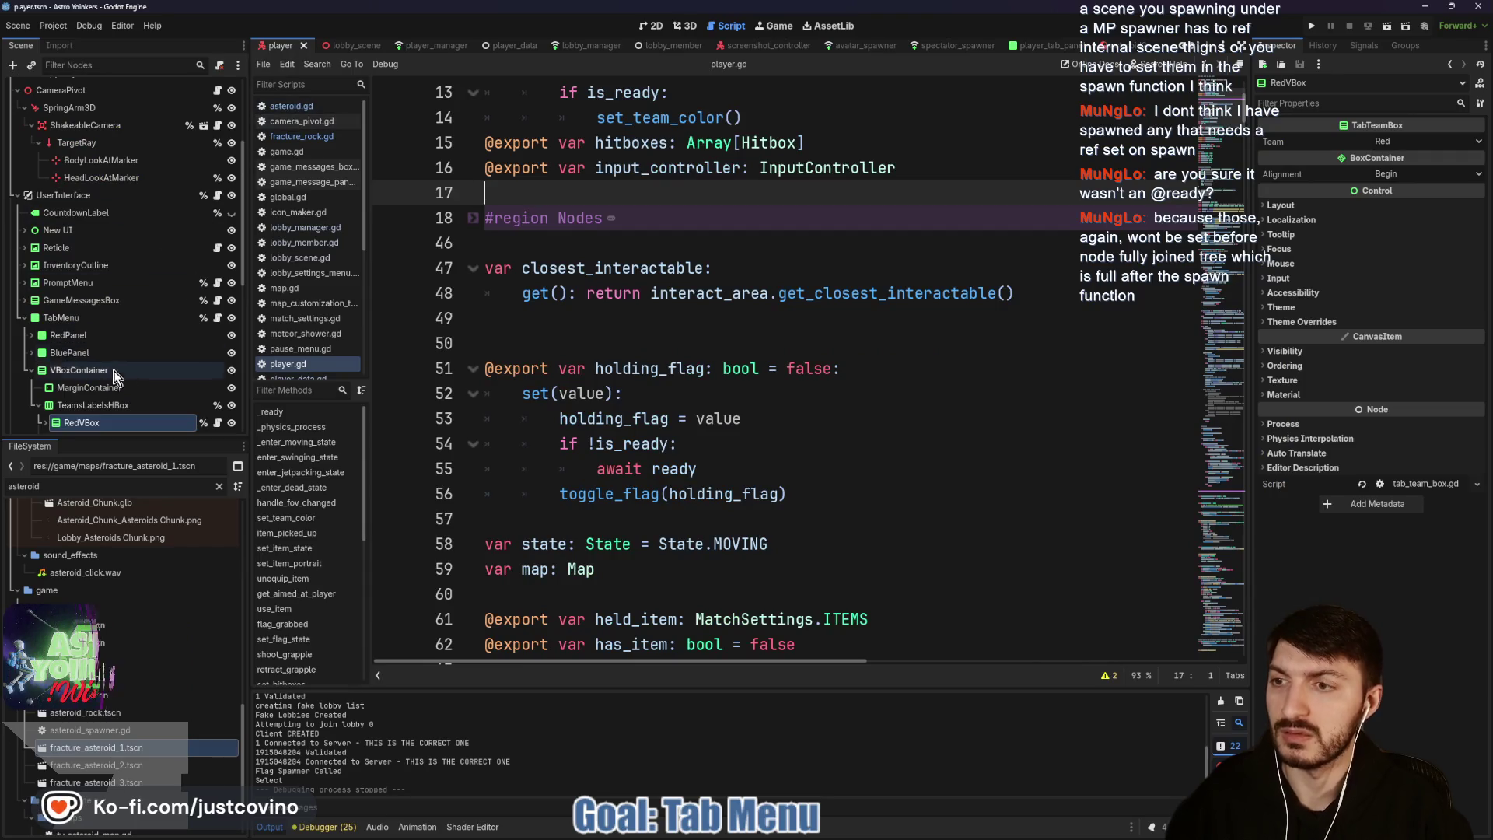
left_click(231, 318)
left_click(681, 318)
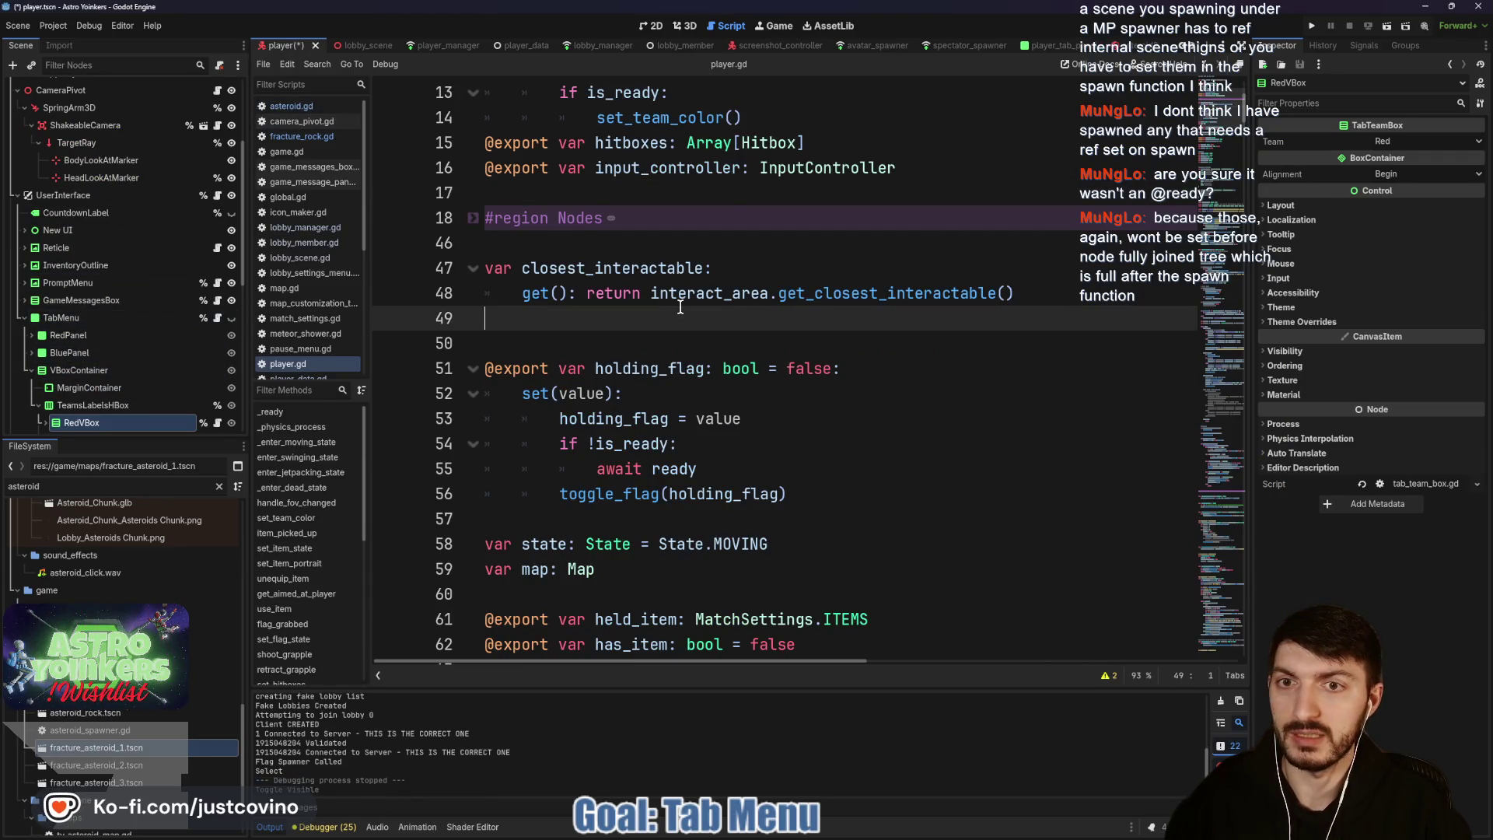
left_click(24, 317)
scroll(893, 48, "down", 5)
Cycle through the asteroid scene tabs back to player_tab_panel, then bring up GitHub Desktop
left_click(760, 49)
scroll(782, 47, "up", 1)
left_click(782, 46)
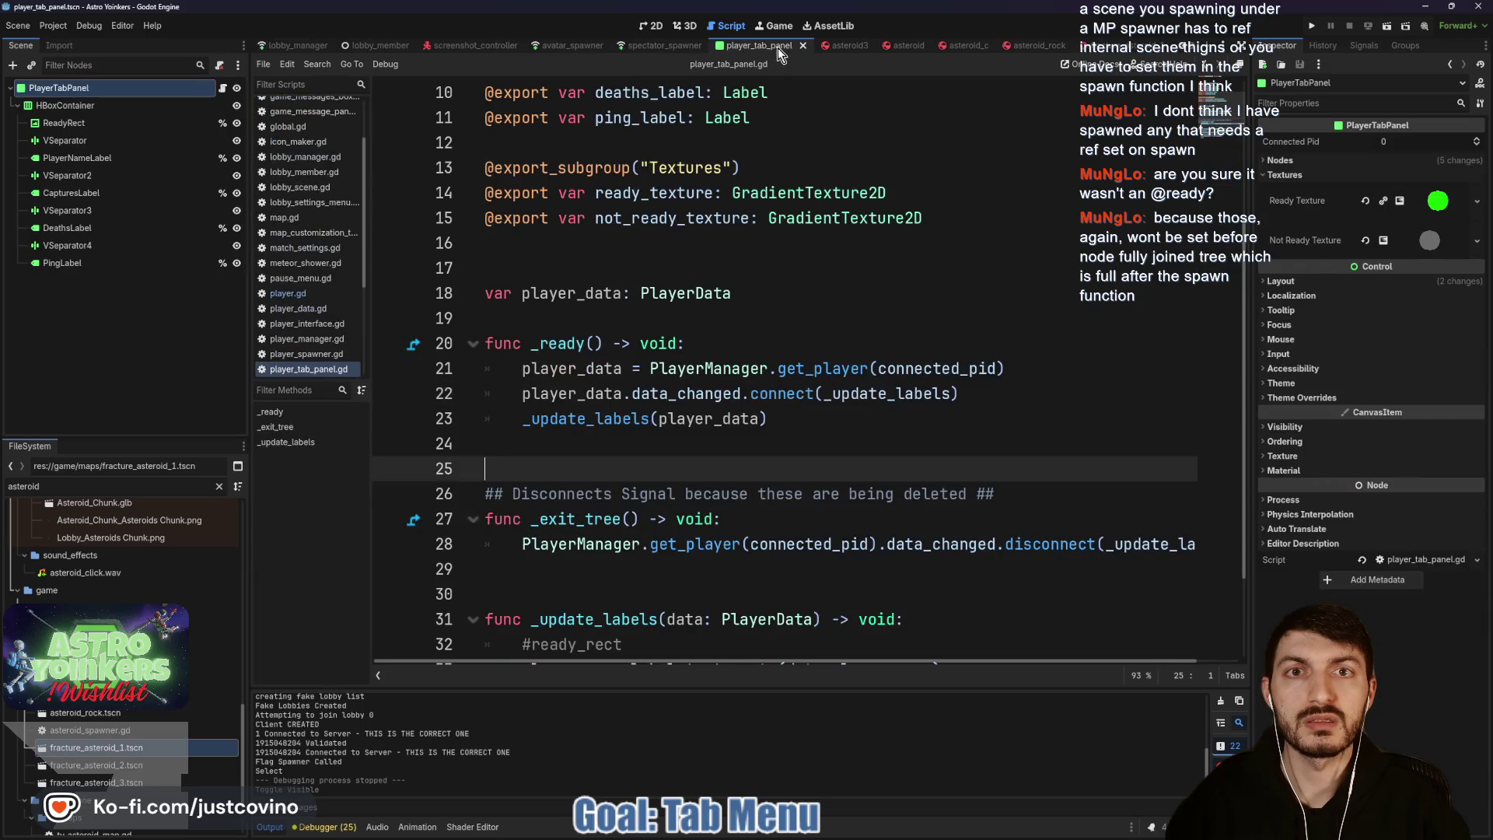
left_click(1156, 49)
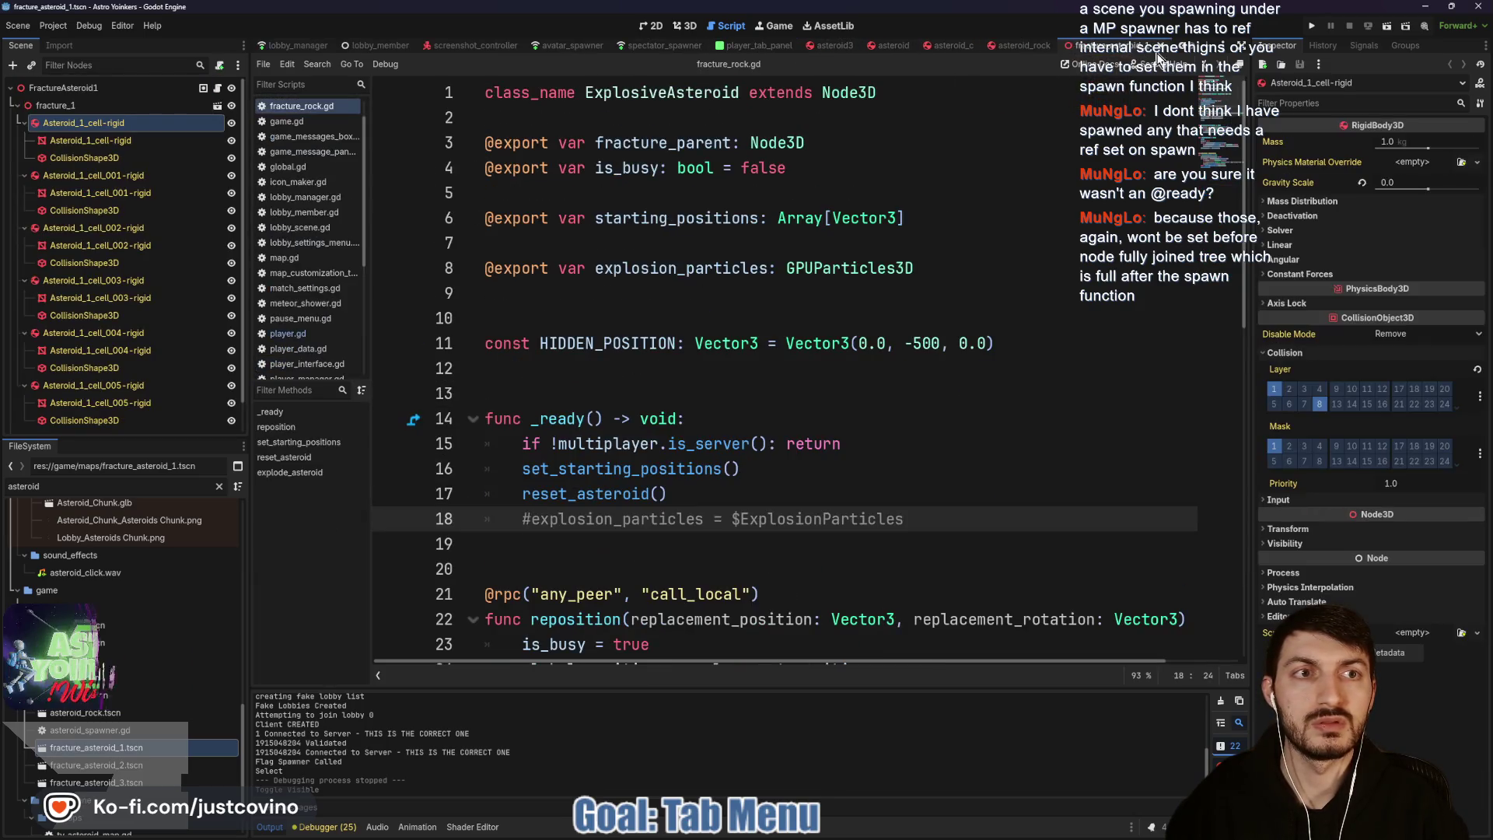
left_click(1162, 52)
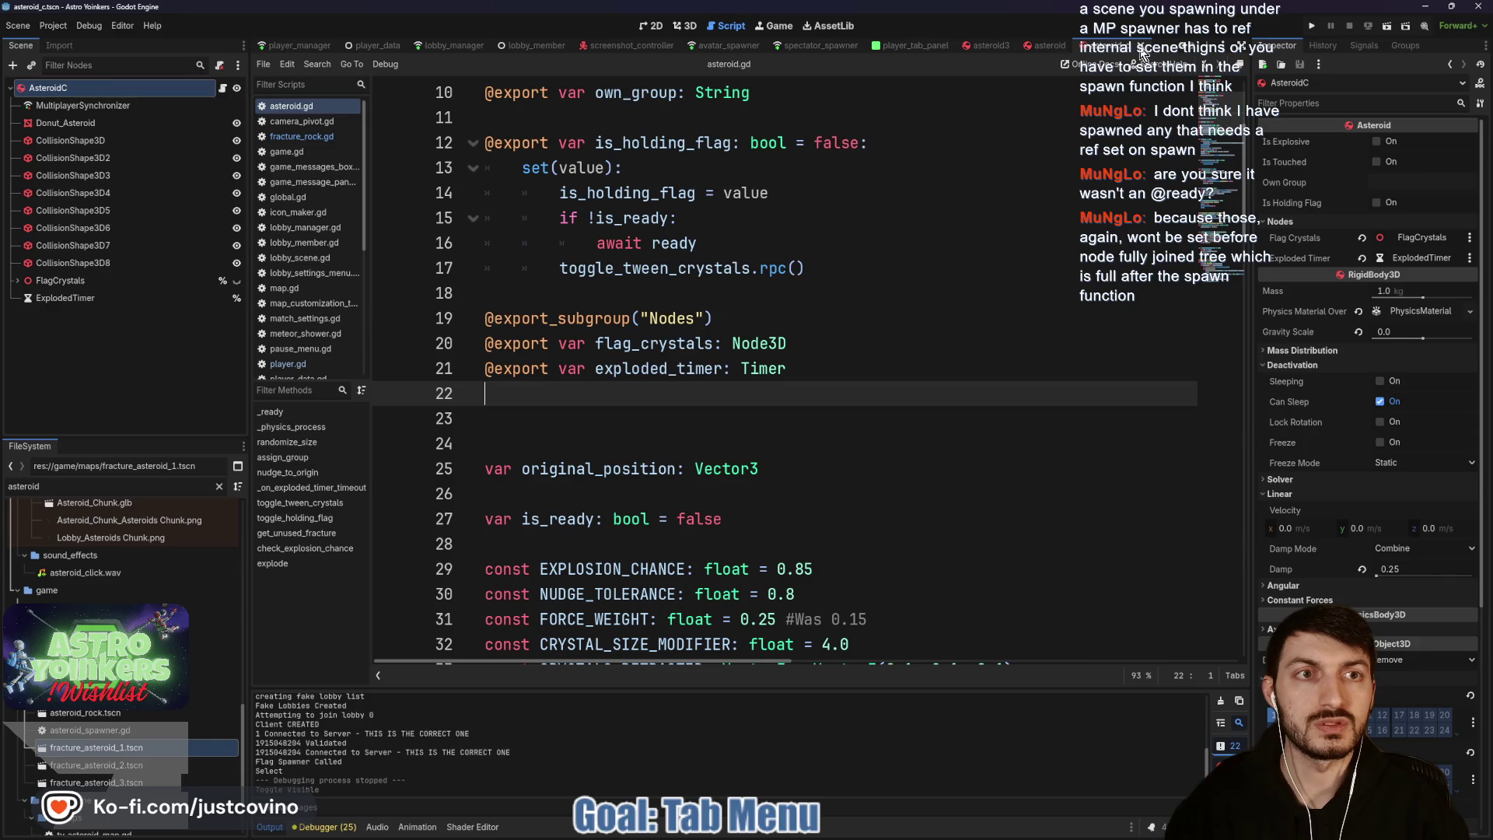
left_click(1143, 51)
left_click(1143, 51)
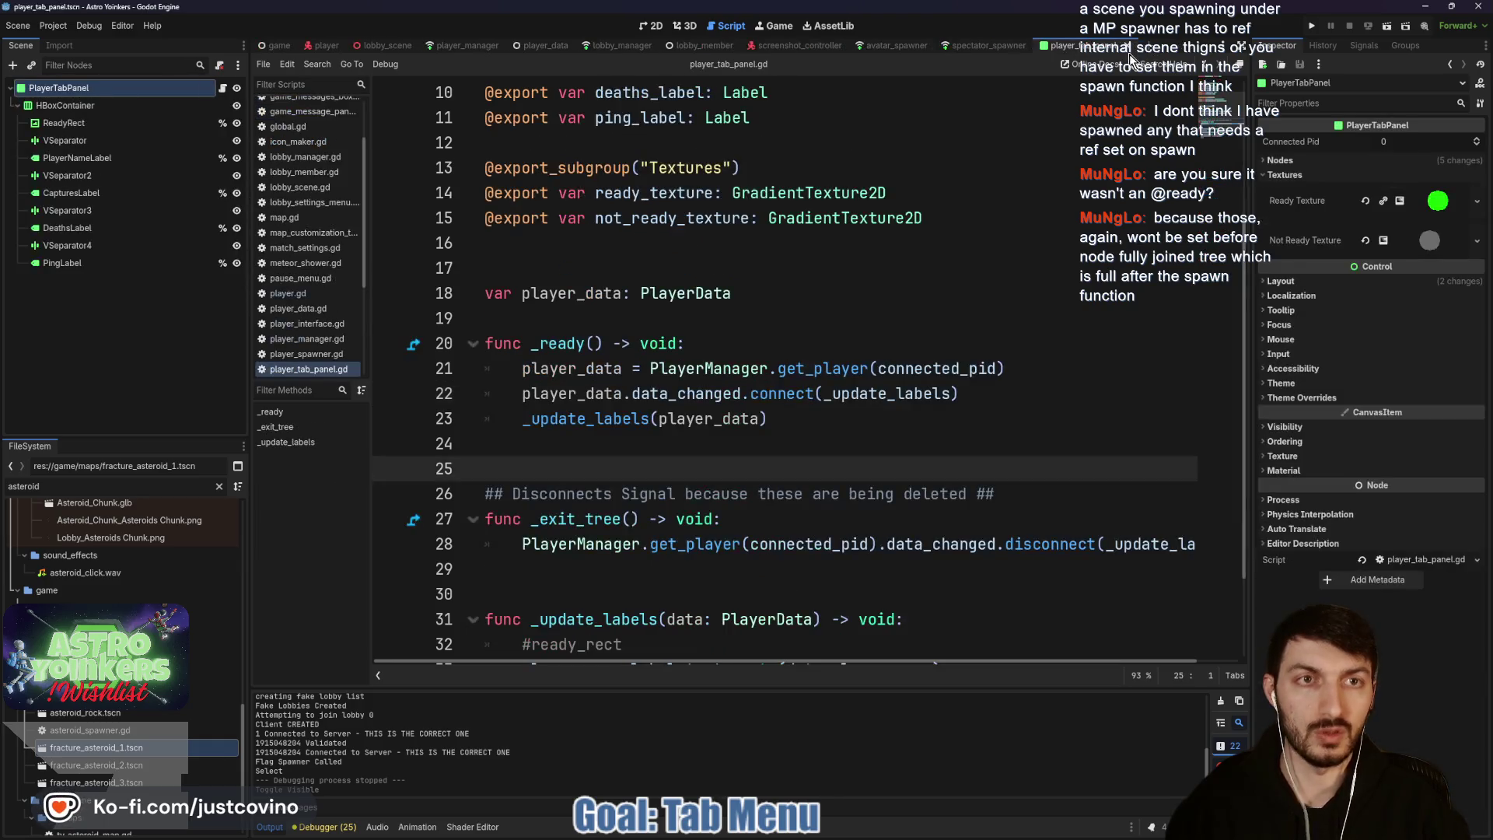
left_click(933, 195)
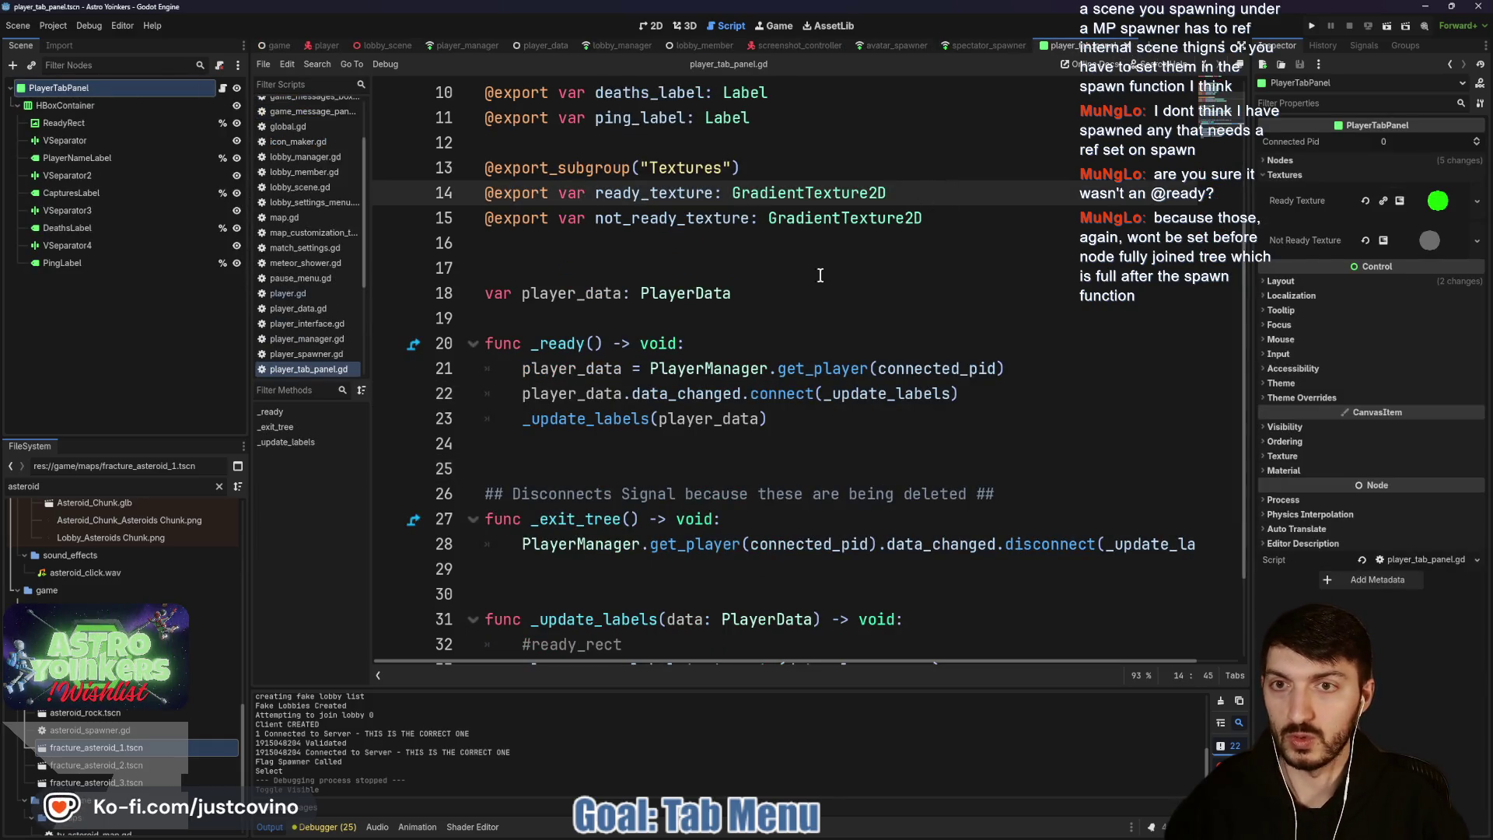
left_click(817, 832)
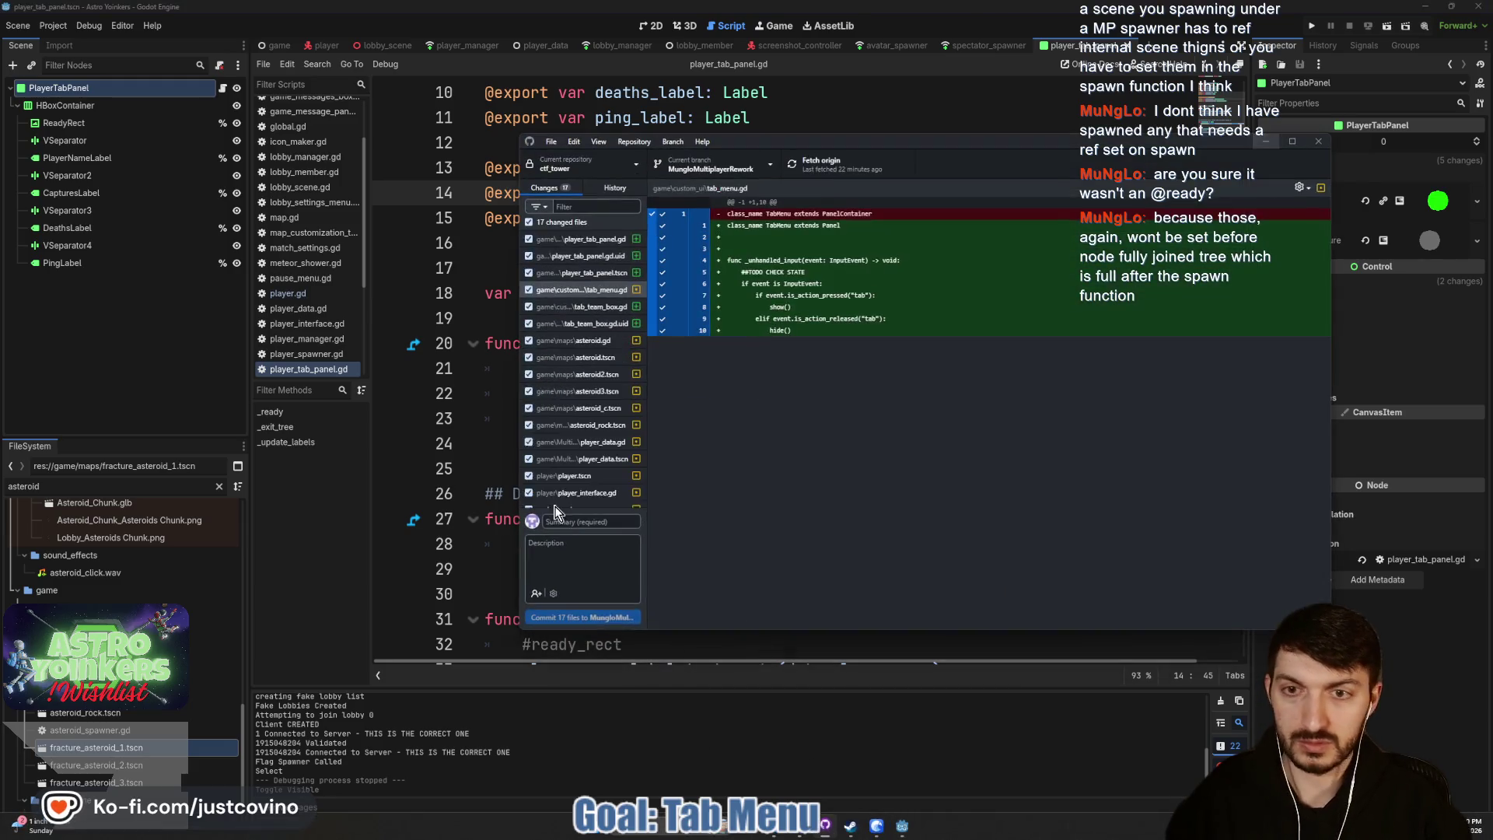
type("Tab Menu +")
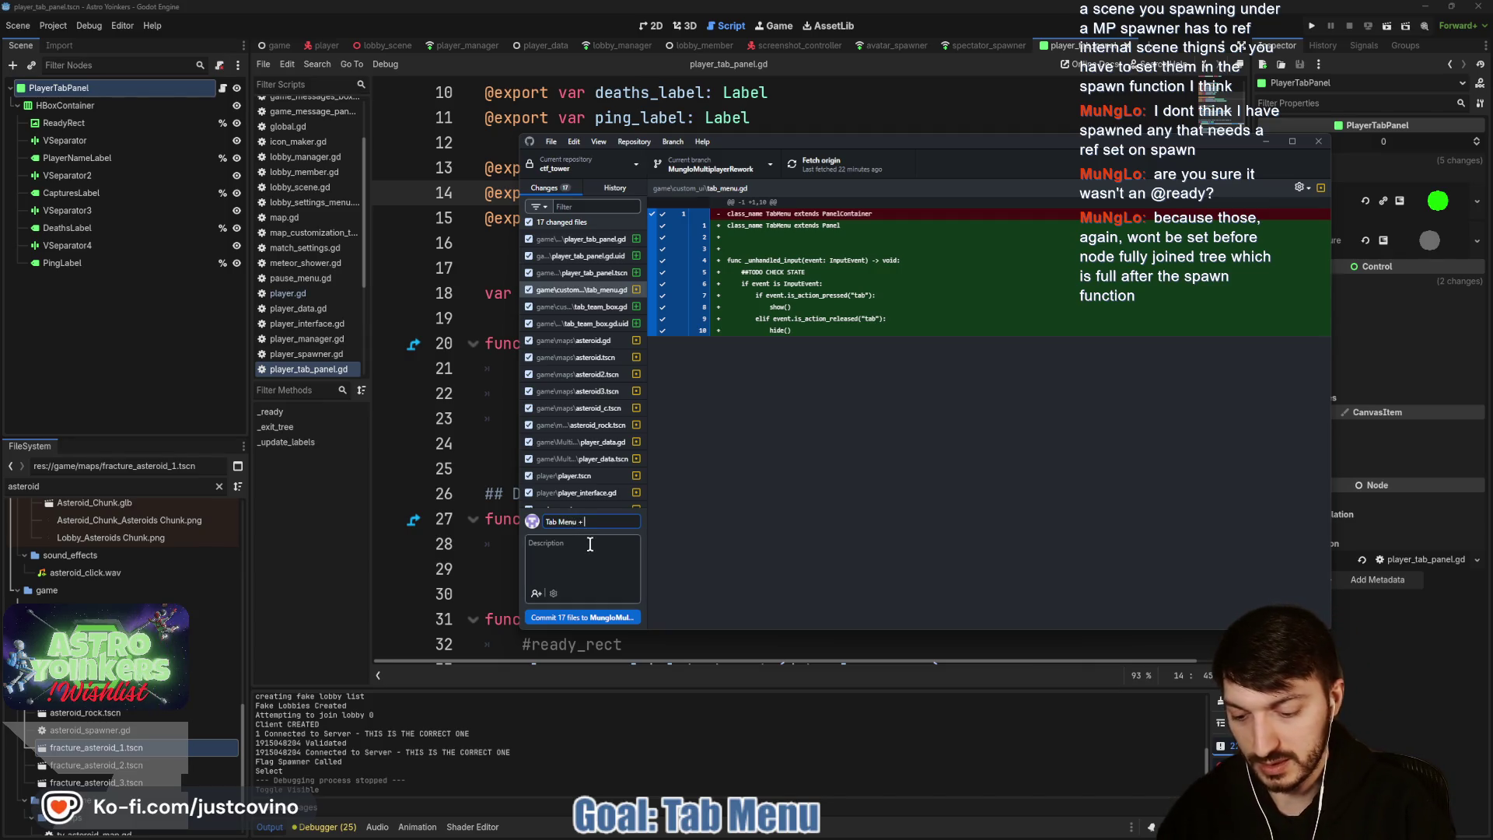
type("New Fact")
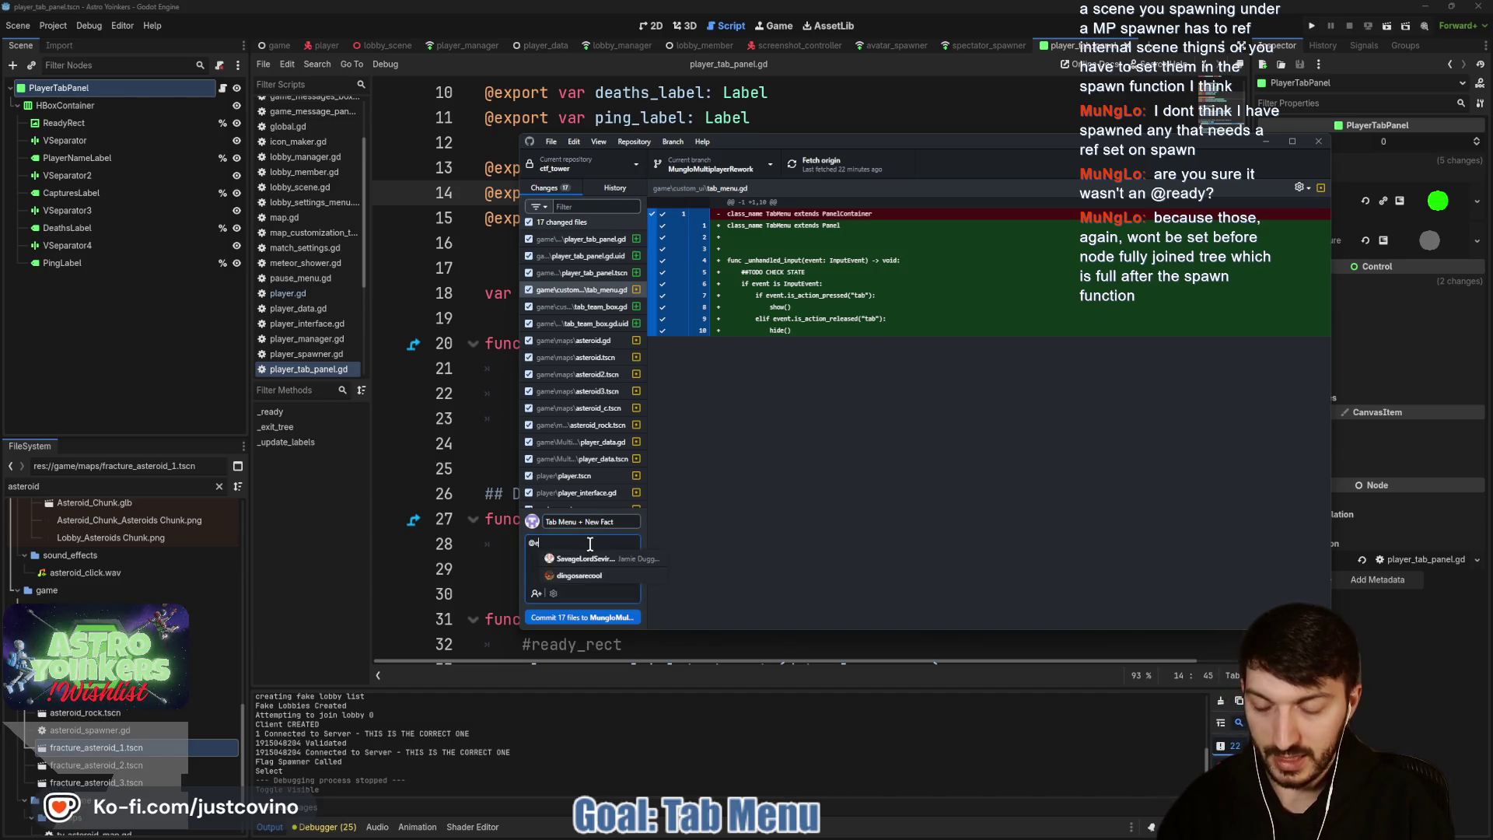
type("is technically superior to")
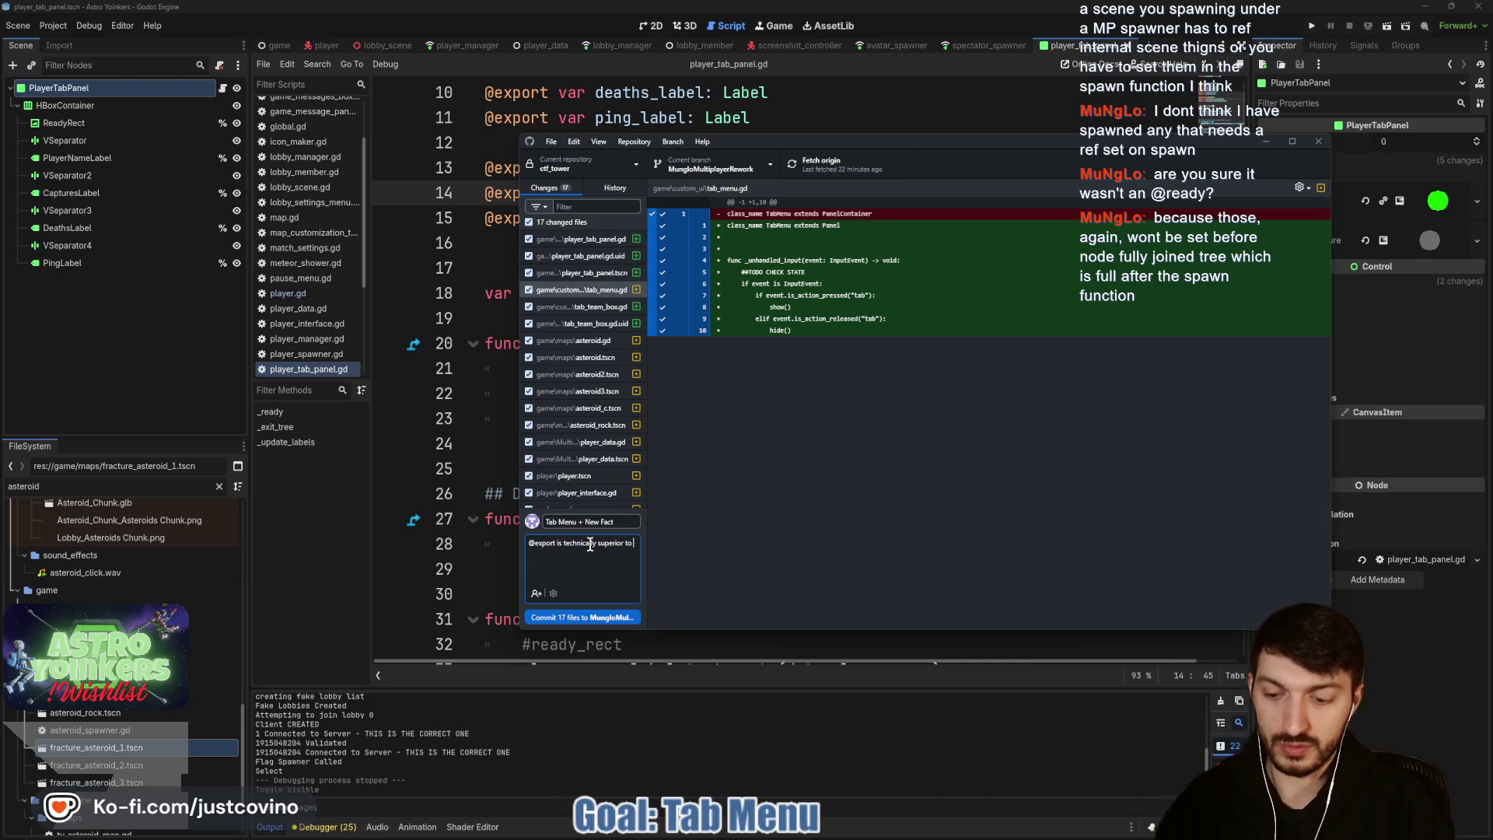
type("@onready")
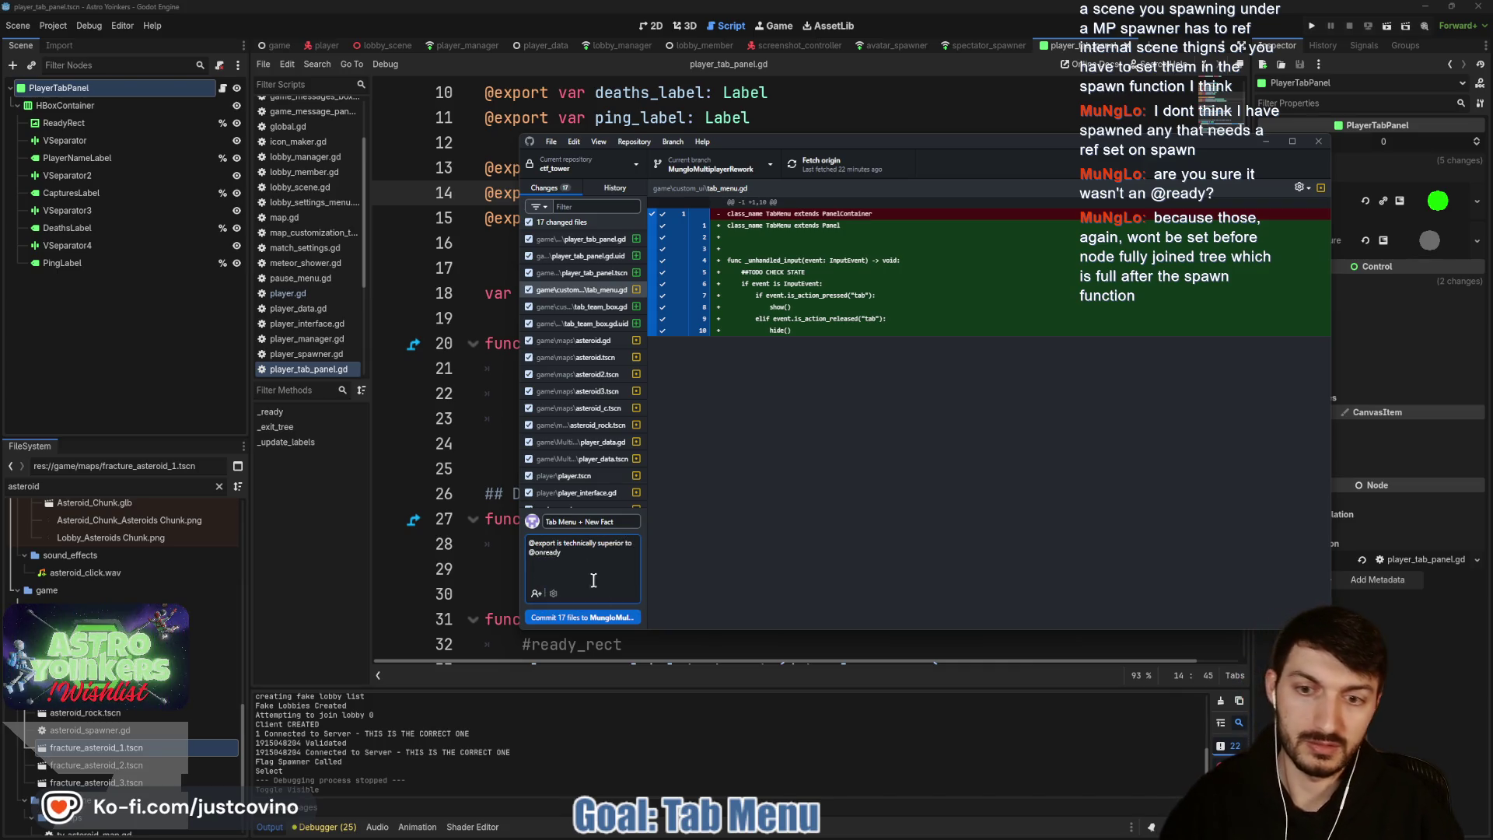
left_click(599, 618)
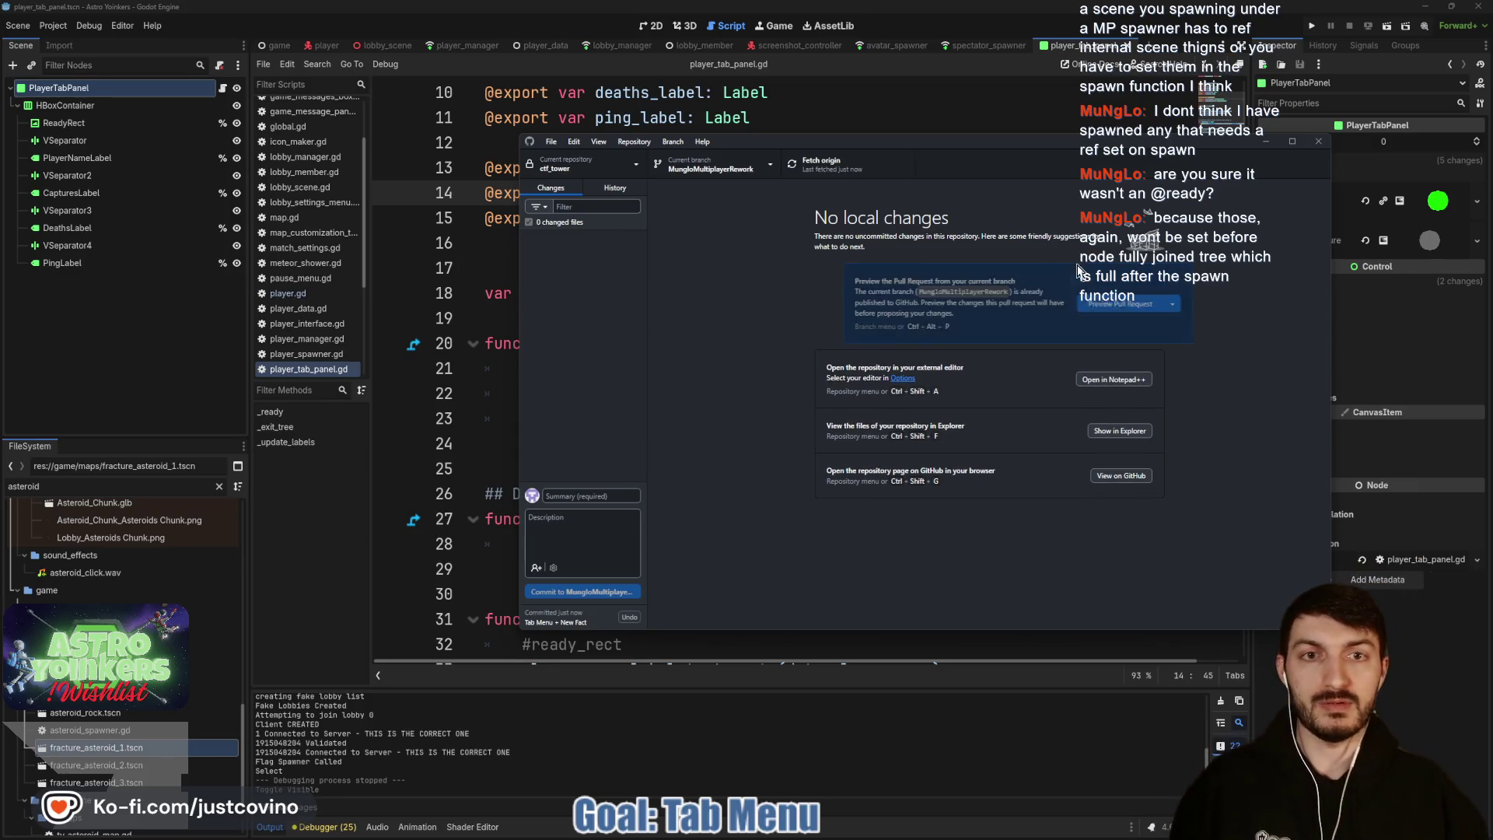
left_click(862, 95)
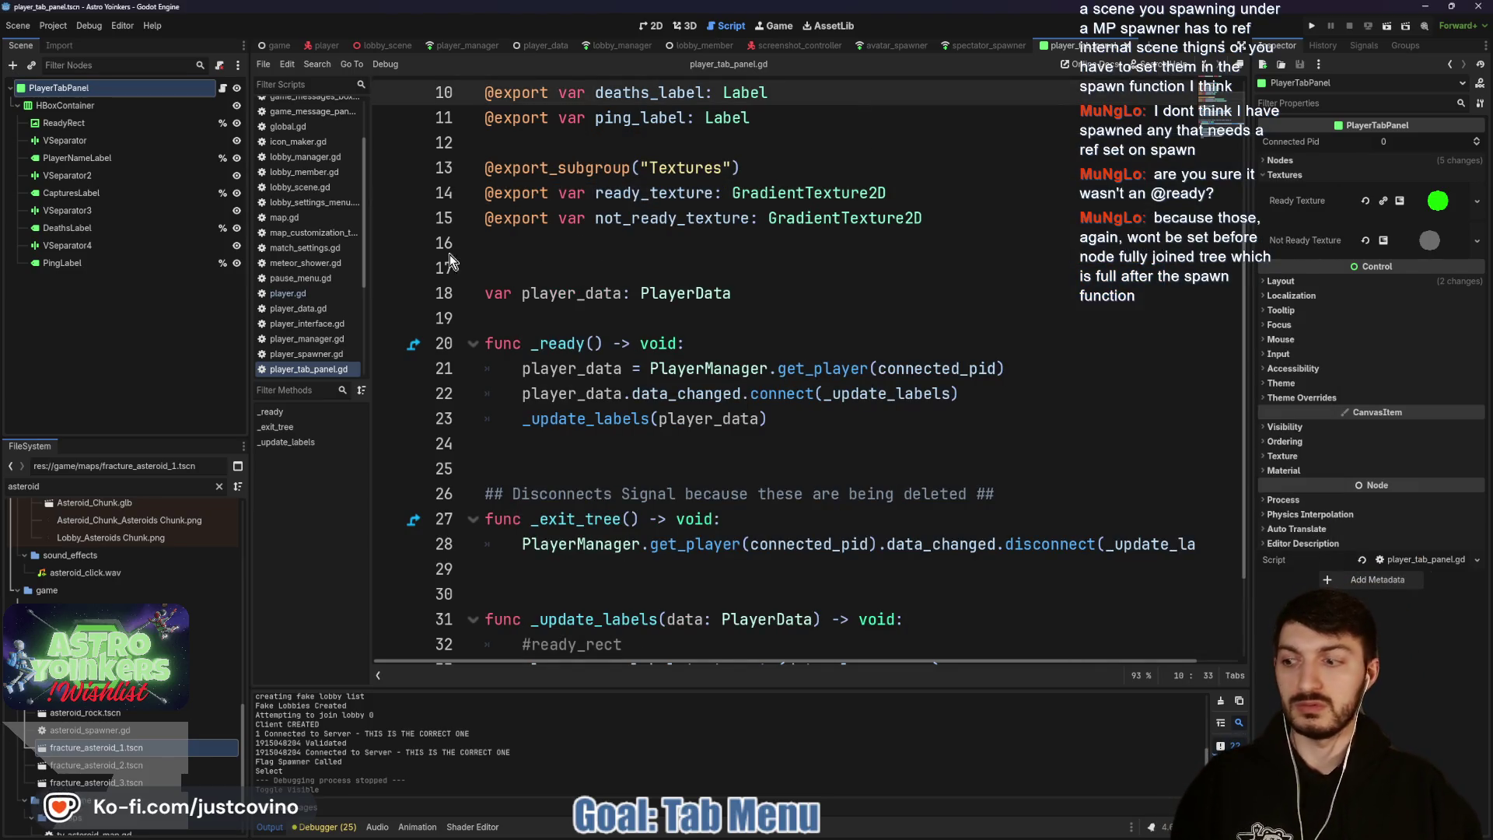